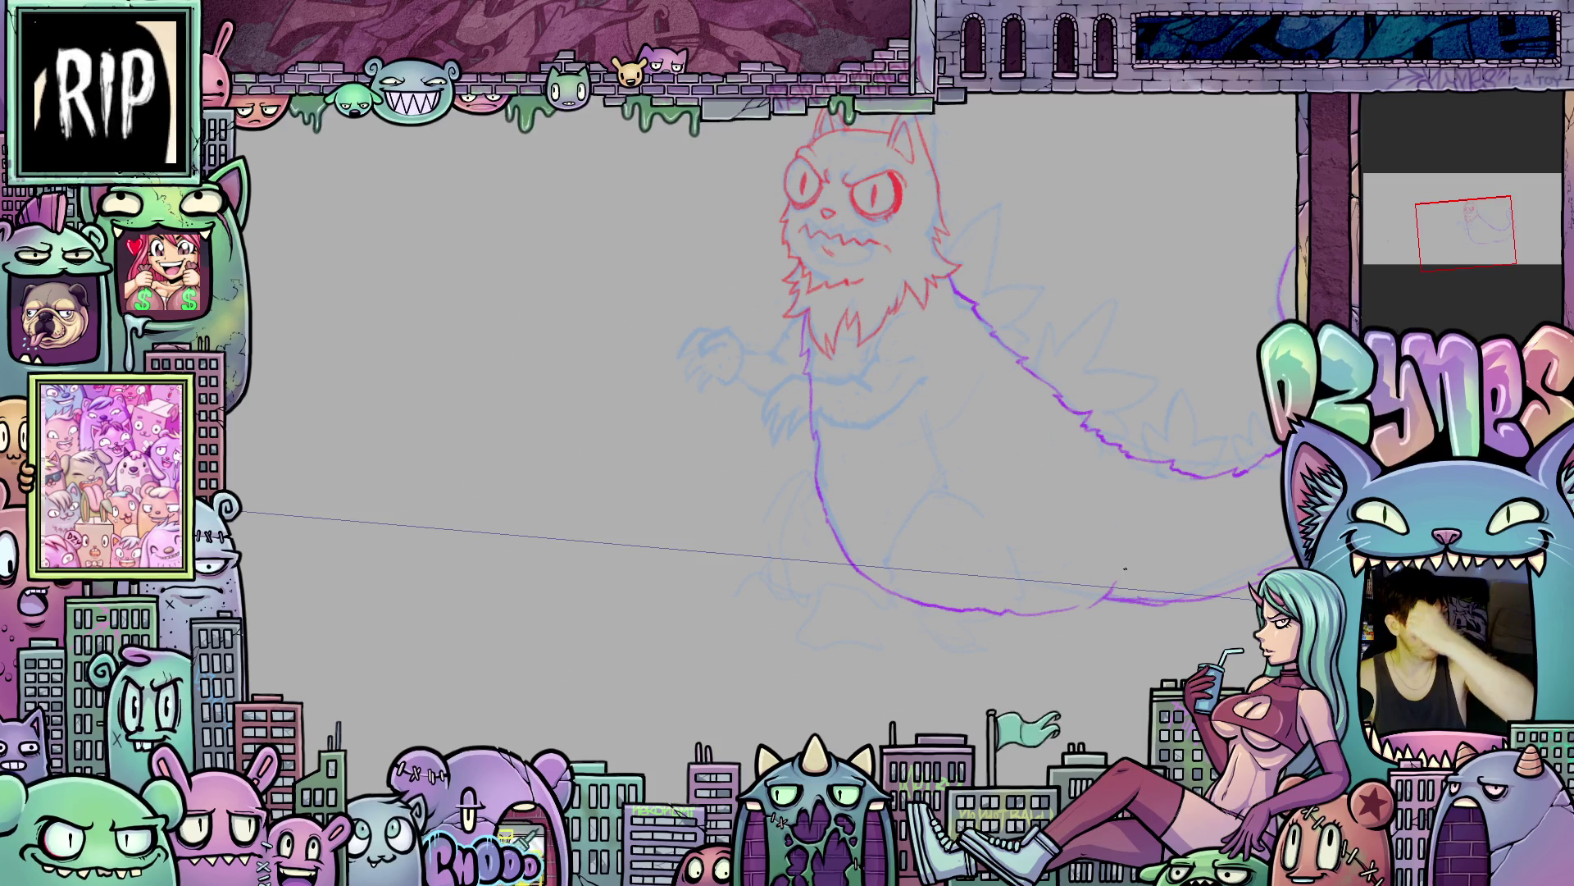
- Draw purple lines extending the cat's body outline down toward the lower body
{"action": "mouse_move", "coordinate": [950, 552]}
{"action": "left_mouse_down"}
{"action": "mouse_move", "coordinate": [1126, 626]}
{"action": "mouse_move", "coordinate": [1228, 534]}
{"action": "mouse_move", "coordinate": [1170, 495]}
{"action": "mouse_move", "coordinate": [1198, 520]}
{"action": "left_mouse_up"}
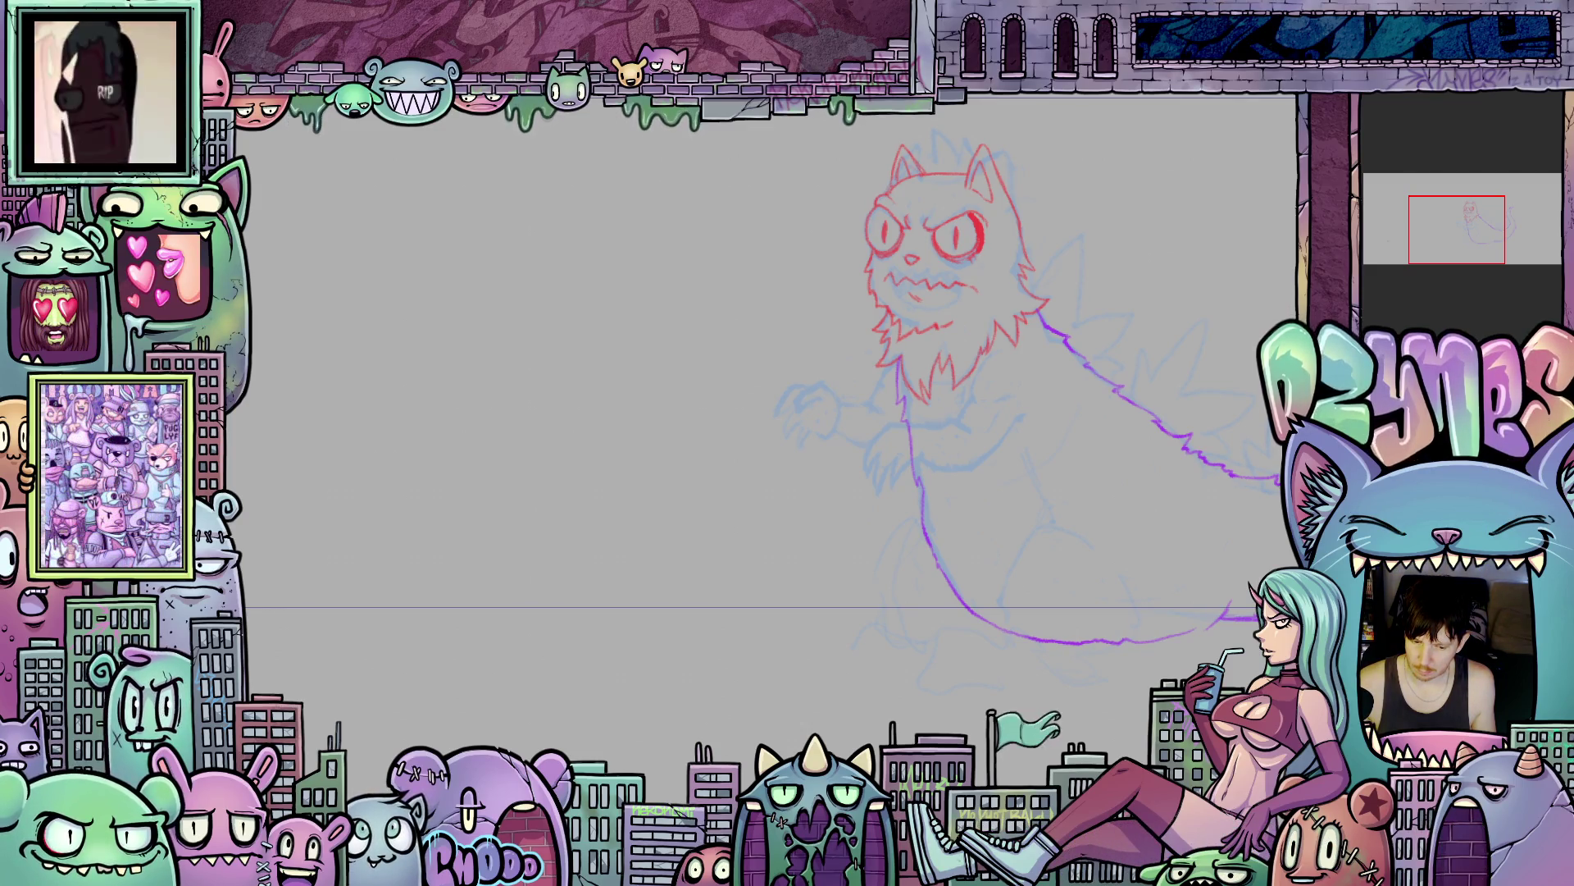
{"action": "scroll", "coordinate": [1046, 492], "scroll_direction": "up", "scroll_amount": 2}
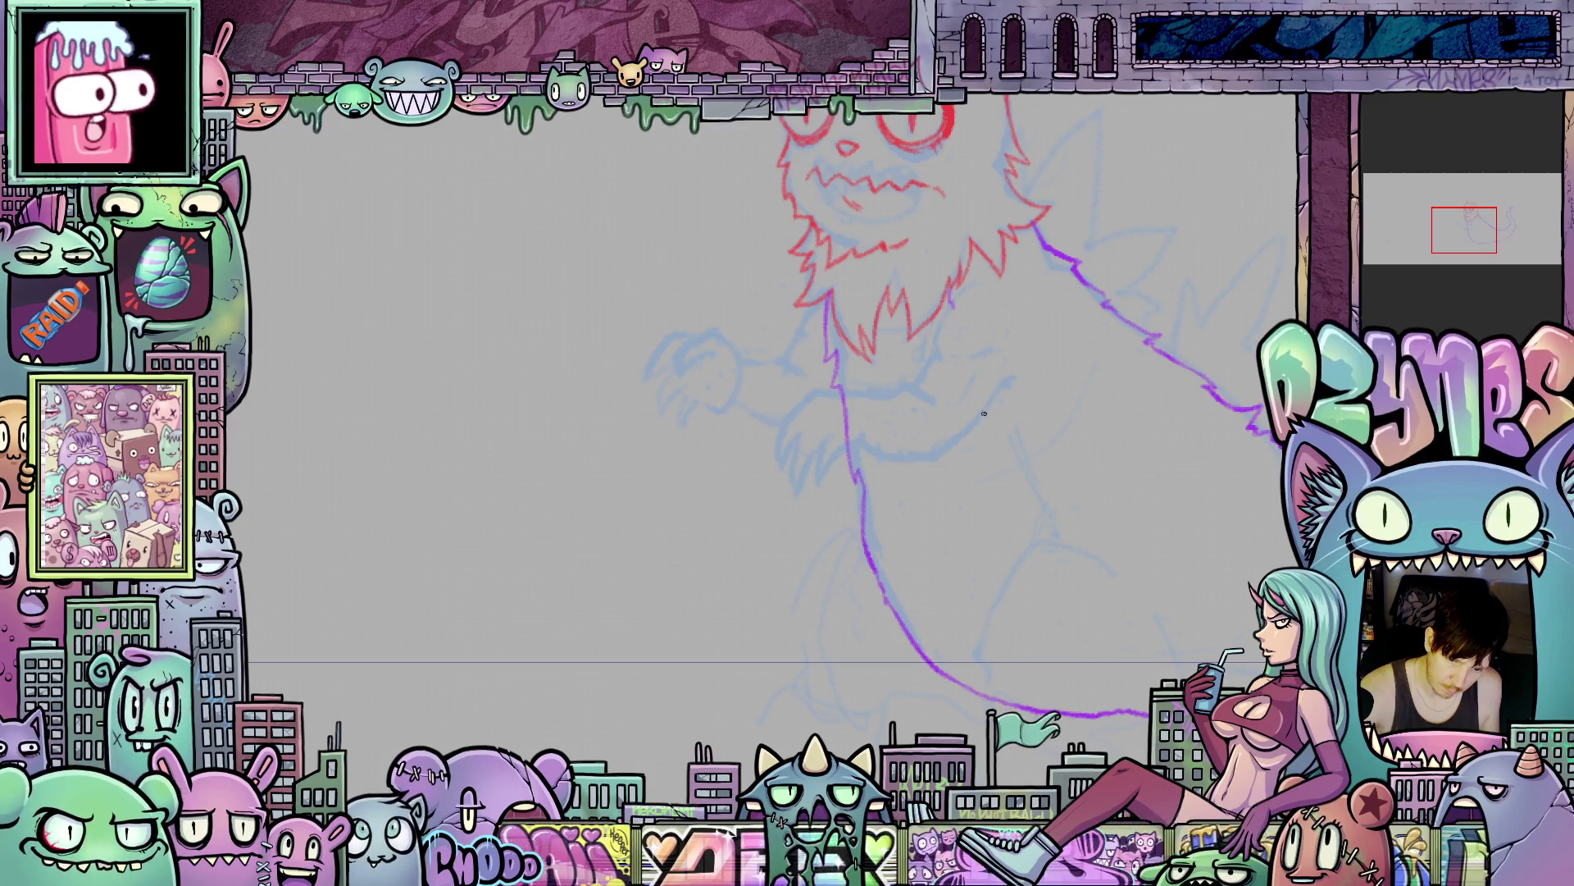
{"action": "left_click_drag", "start_coordinate": [990, 406], "coordinate": [1023, 494]}
{"action": "mouse_move", "coordinate": [865, 447]}
{"action": "left_mouse_down"}
{"action": "mouse_move", "coordinate": [898, 578]}
{"action": "mouse_move", "coordinate": [963, 668]}
{"action": "left_mouse_up"}
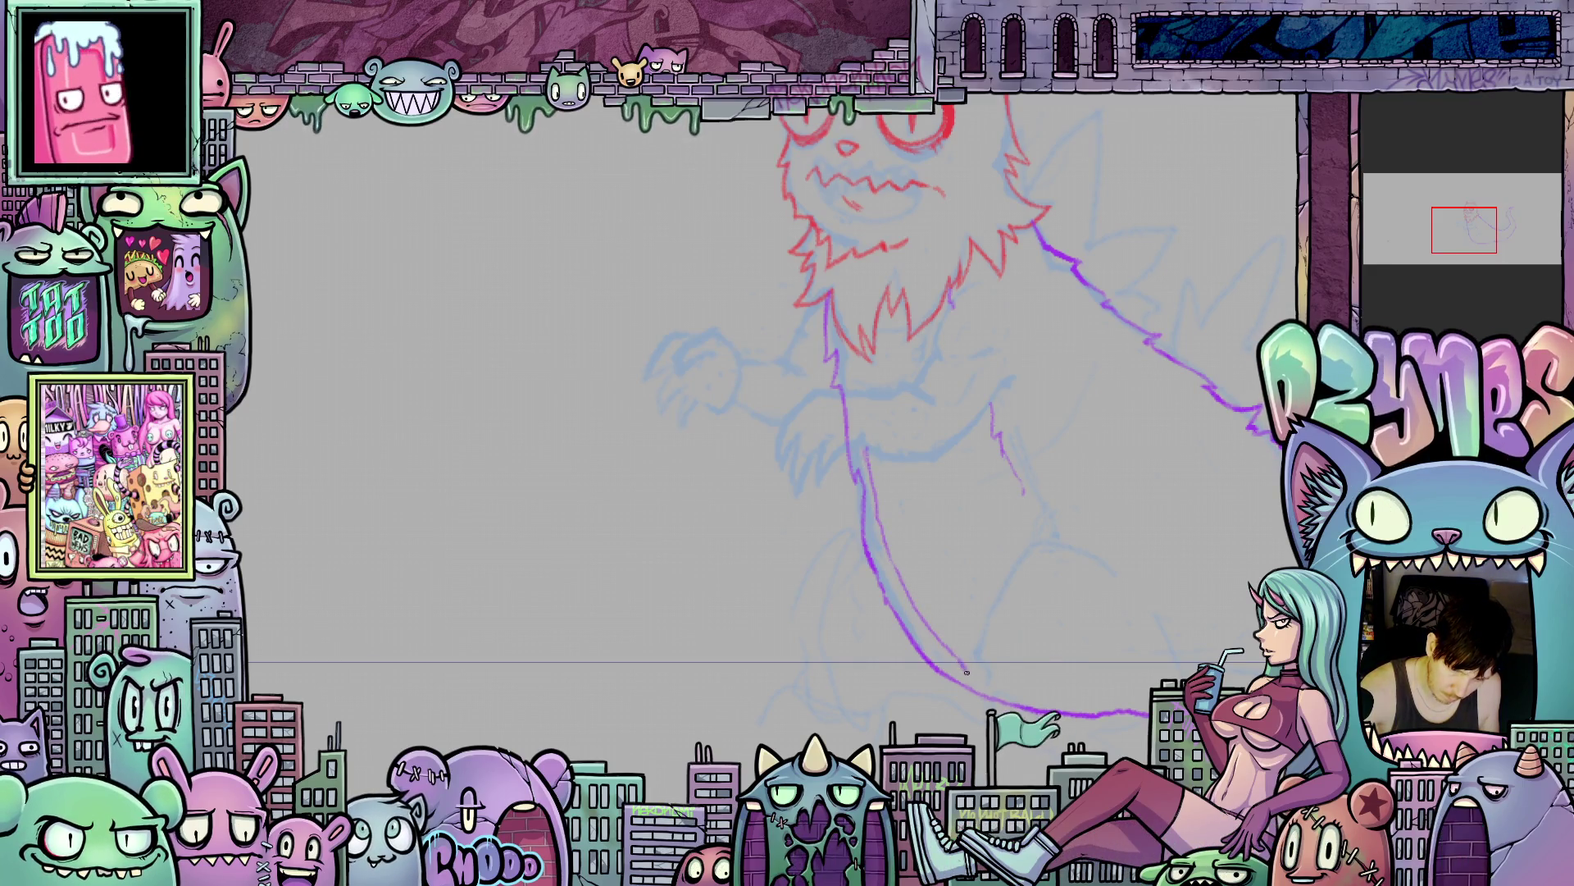
{"action": "mouse_move", "coordinate": [1021, 571]}
{"action": "left_mouse_down"}
{"action": "mouse_move", "coordinate": [1090, 661]}
{"action": "mouse_move", "coordinate": [1040, 629]}
{"action": "mouse_move", "coordinate": [1065, 666]}
{"action": "mouse_move", "coordinate": [1060, 591]}
{"action": "mouse_move", "coordinate": [1029, 611]}
{"action": "left_mouse_up"}
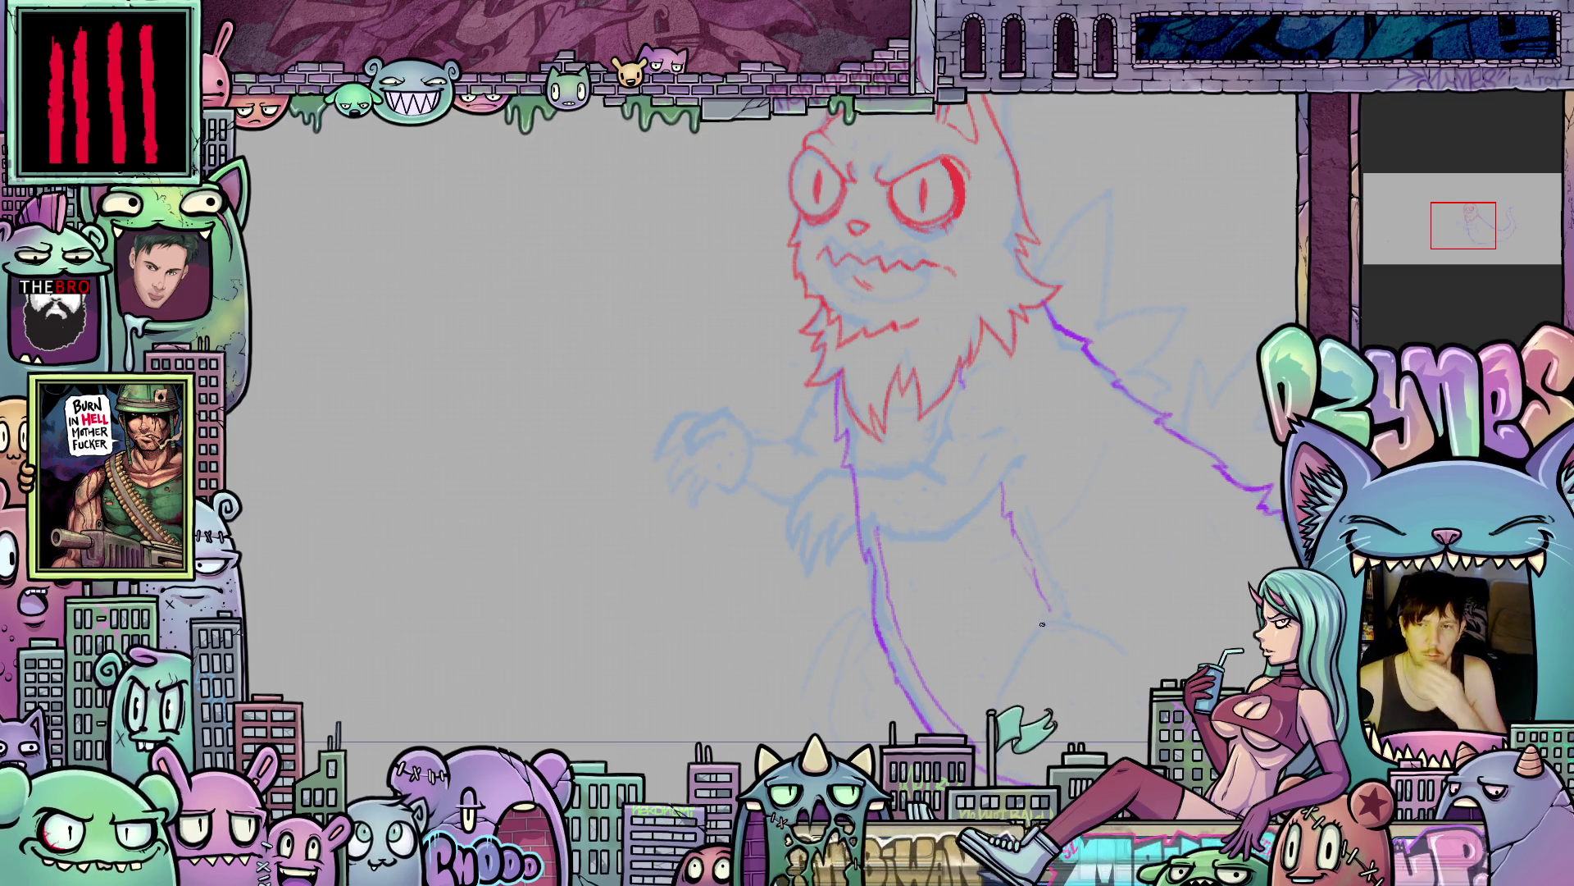
- Extend the blue sketch line down the body and add short strokes below the fur
{"action": "scroll", "coordinate": [1082, 691], "scroll_direction": "down", "scroll_amount": 2}
{"action": "mouse_move", "coordinate": [1081, 691]}
{"action": "left_mouse_down"}
{"action": "mouse_move", "coordinate": [1055, 605]}
{"action": "mouse_move", "coordinate": [1019, 580]}
{"action": "left_mouse_up"}
{"action": "scroll", "coordinate": [1003, 580], "scroll_direction": "up", "scroll_amount": 2}
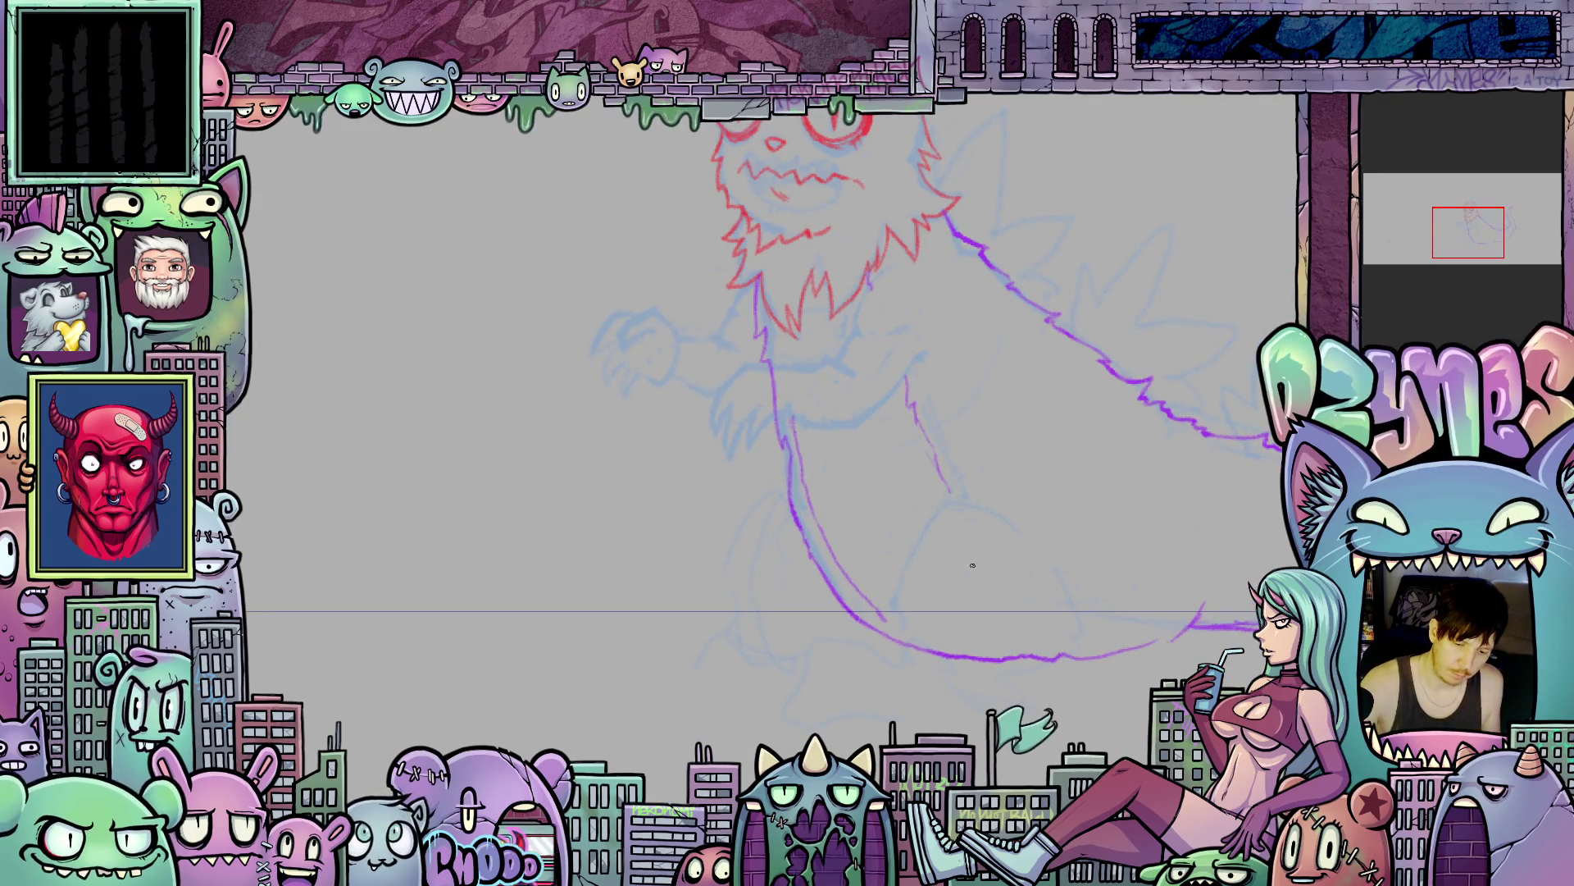
{"action": "left_click_drag", "start_coordinate": [971, 540], "coordinate": [1044, 623]}
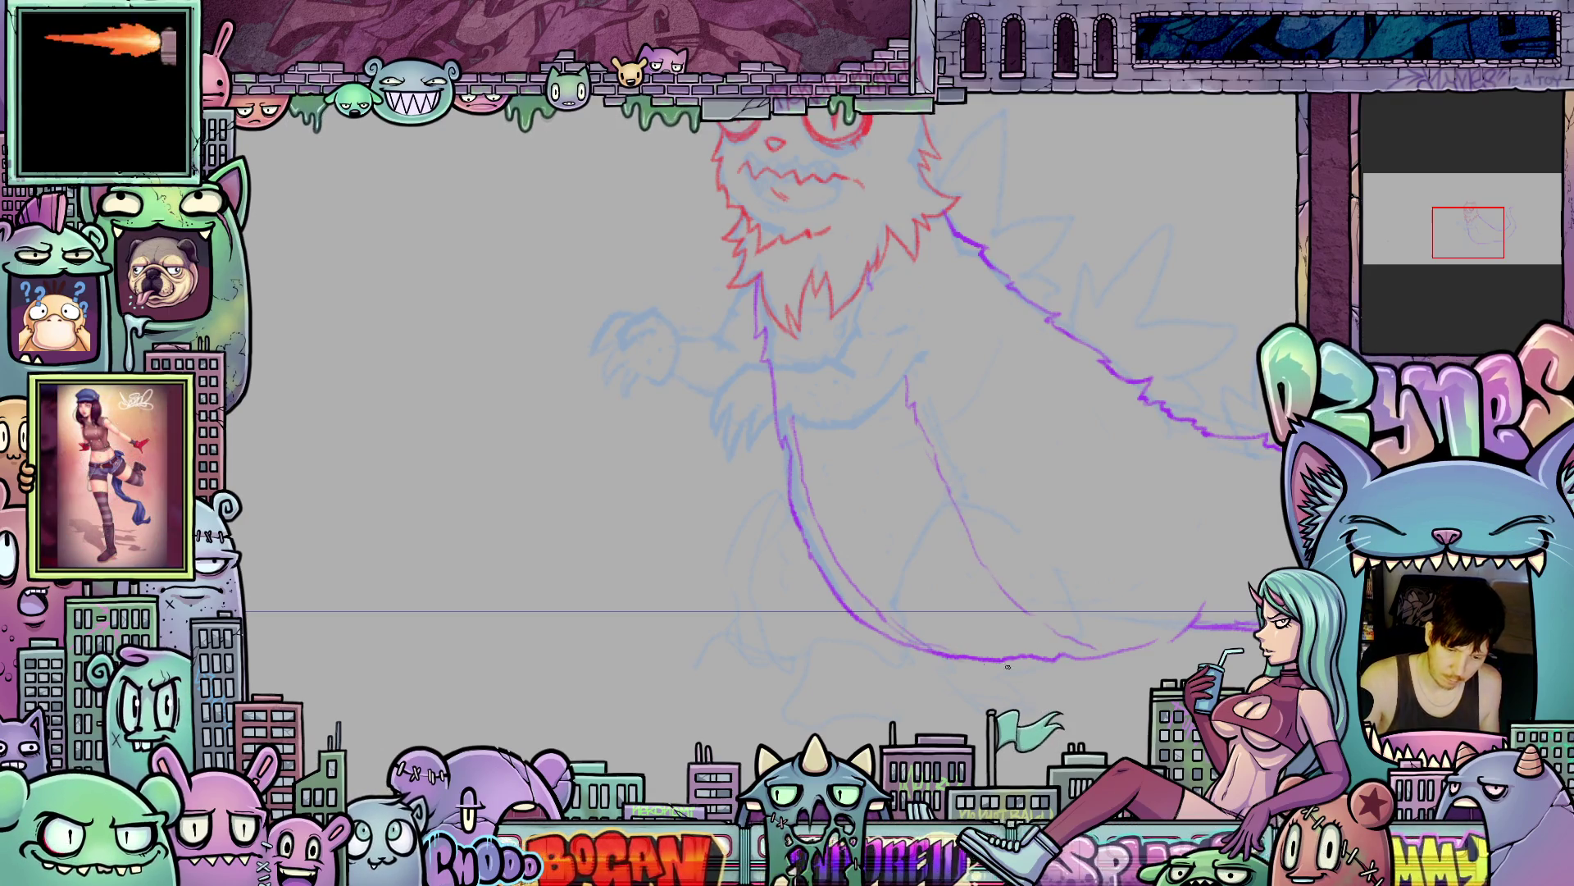
{"action": "left_click_drag", "start_coordinate": [891, 326], "coordinate": [1005, 484]}
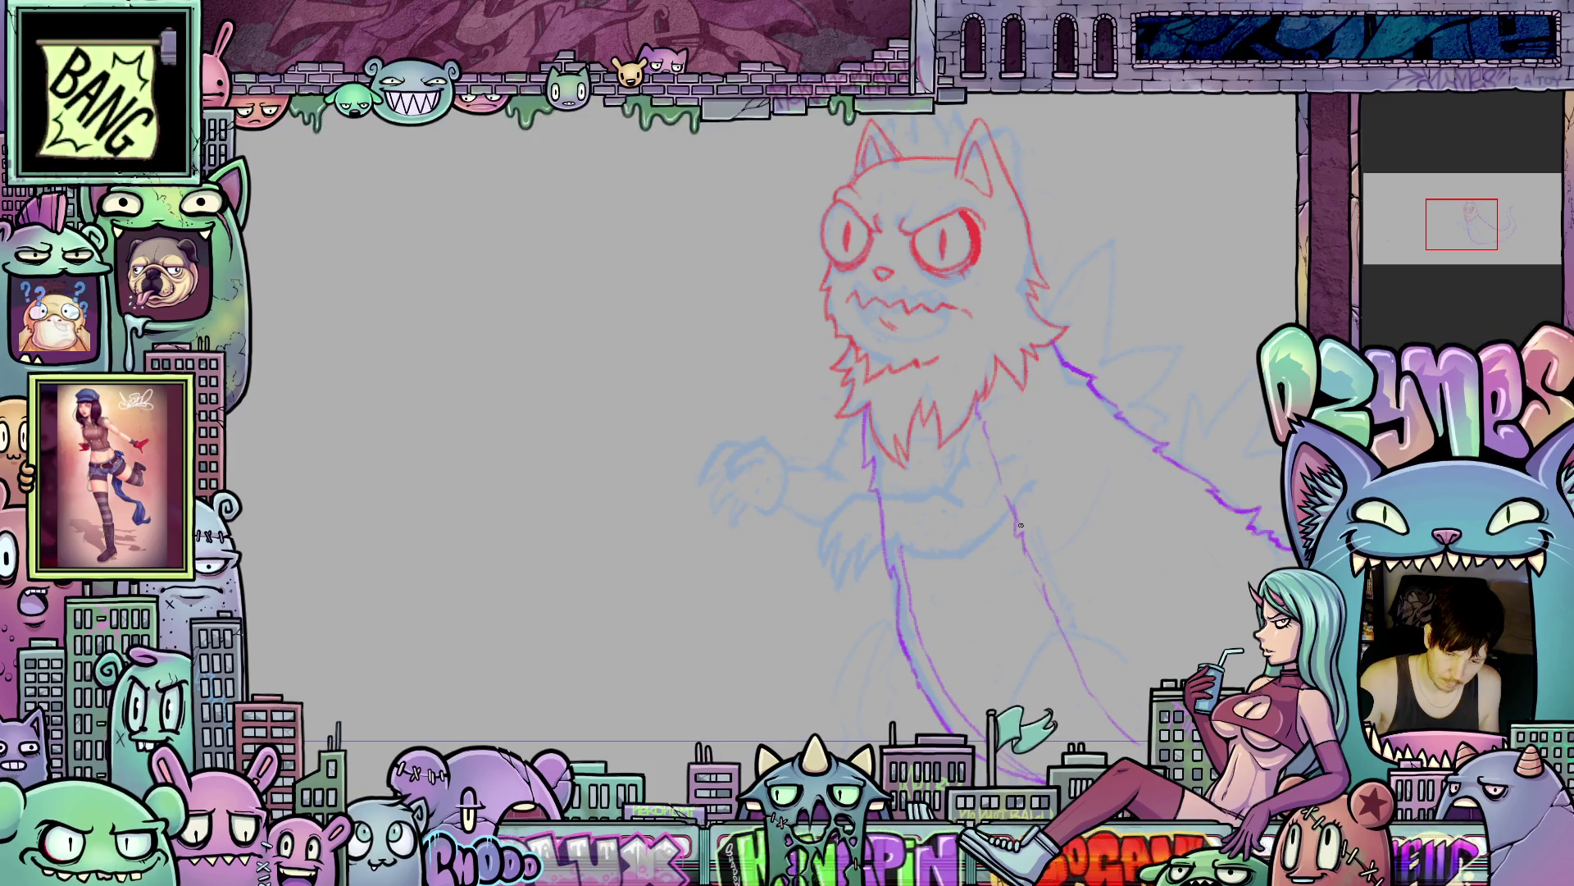
{"action": "left_click_drag", "start_coordinate": [894, 522], "coordinate": [877, 462]}
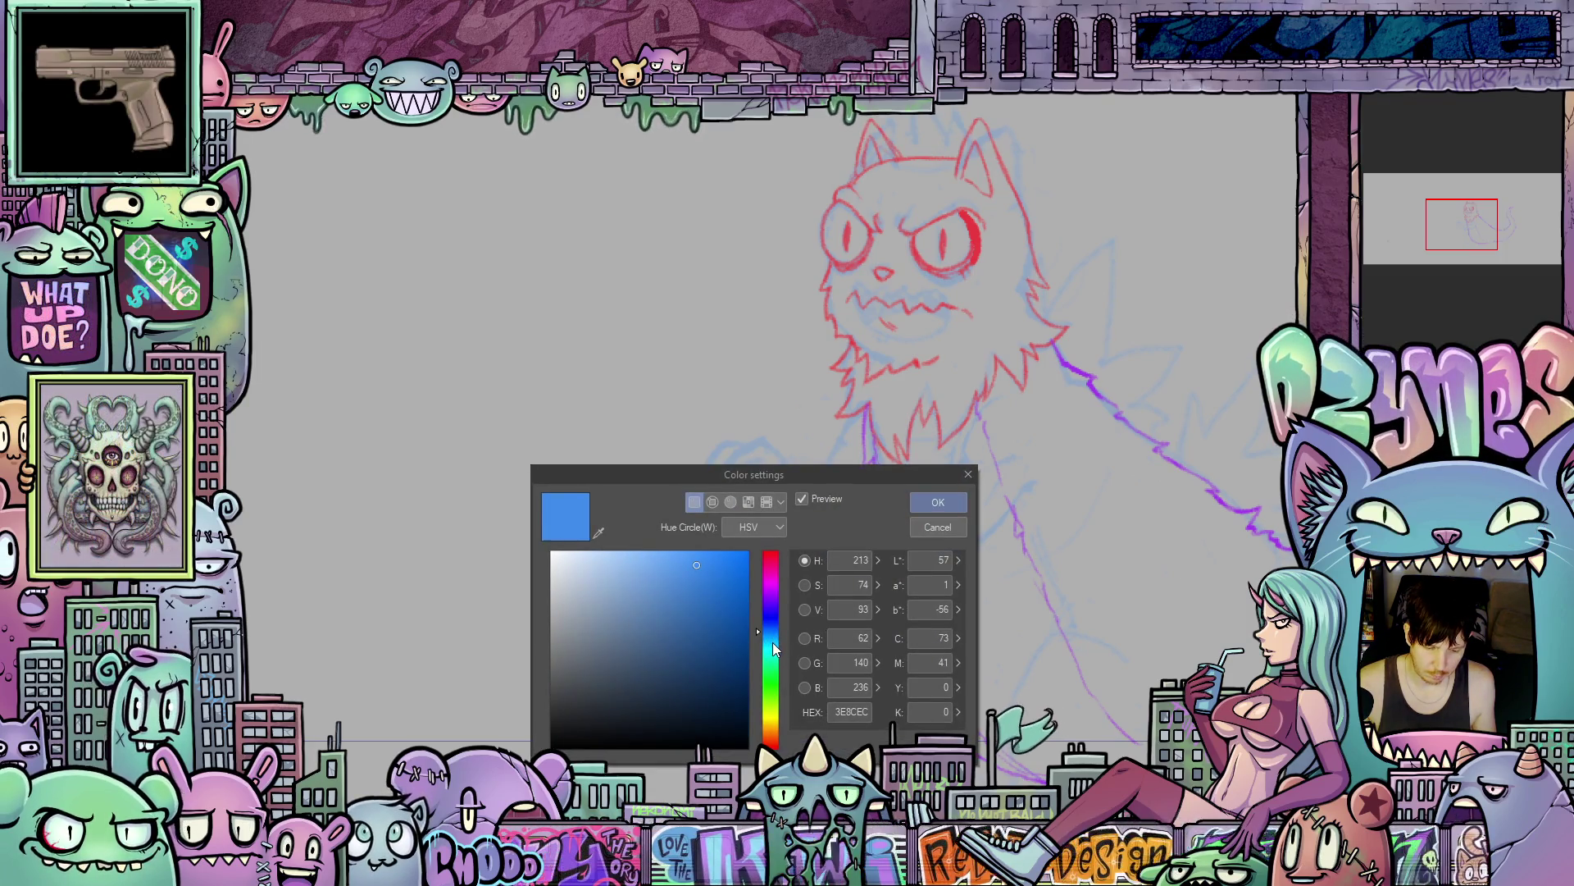
- Set the drawing colour to teal, hue 180 and HEX 049494
{"action": "left_click", "coordinate": [772, 649]}
{"action": "left_click", "coordinate": [747, 629]}
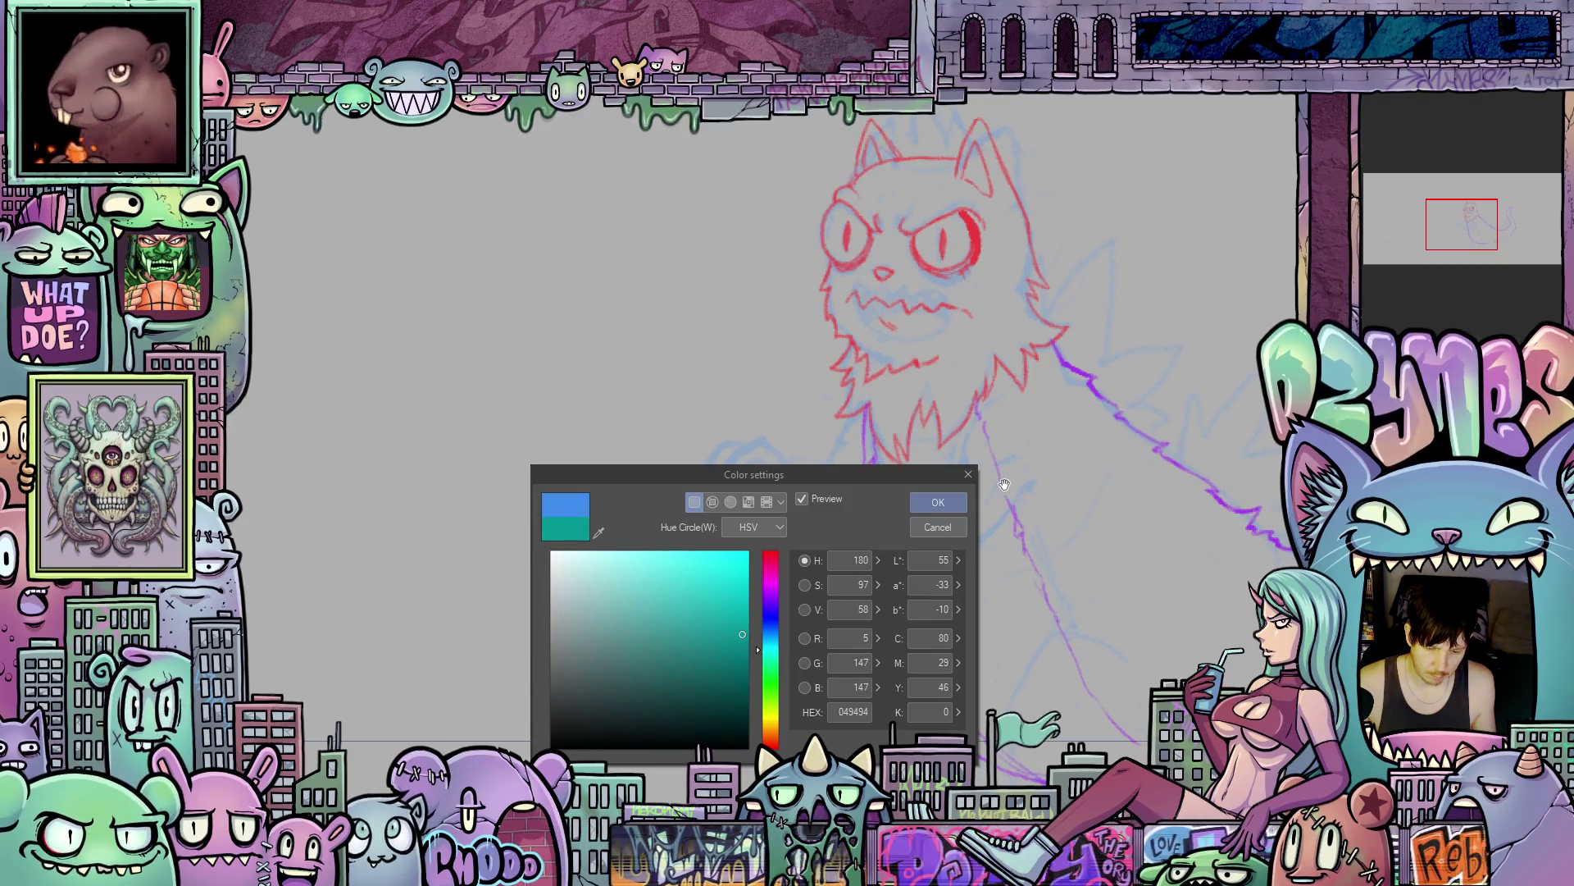
{"action": "left_click", "coordinate": [938, 502]}
- Draw teal strokes lengthening the belly line and adding a short body mark
{"action": "scroll", "coordinate": [1008, 492], "scroll_direction": "up", "scroll_amount": 3}
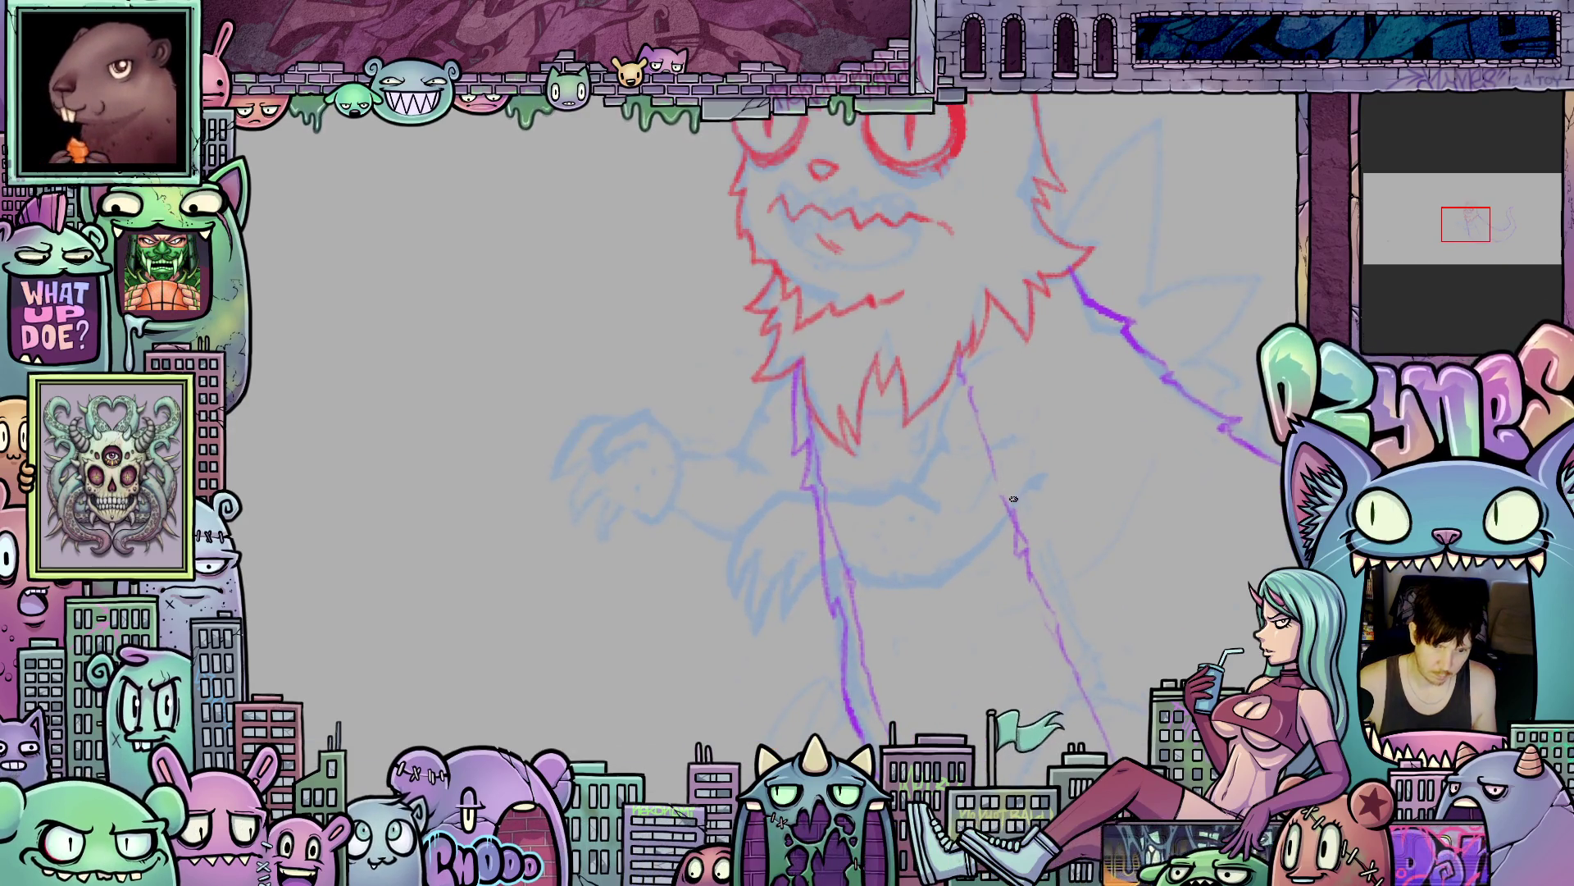
{"action": "scroll", "coordinate": [1033, 459], "scroll_direction": "up", "scroll_amount": 2}
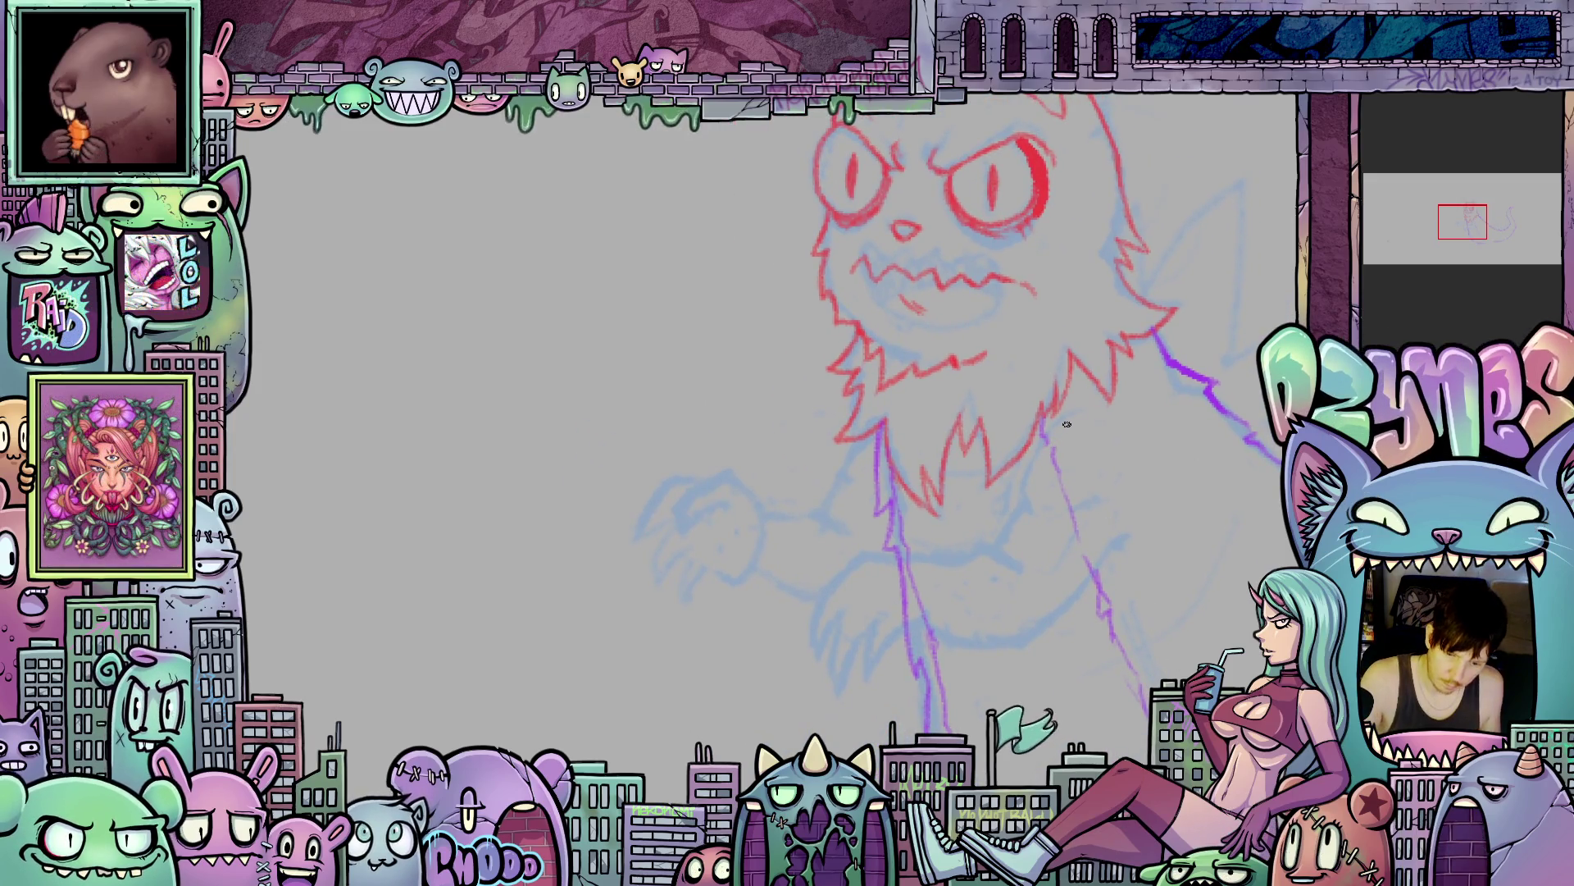
{"action": "left_click_drag", "start_coordinate": [1044, 449], "coordinate": [993, 558]}
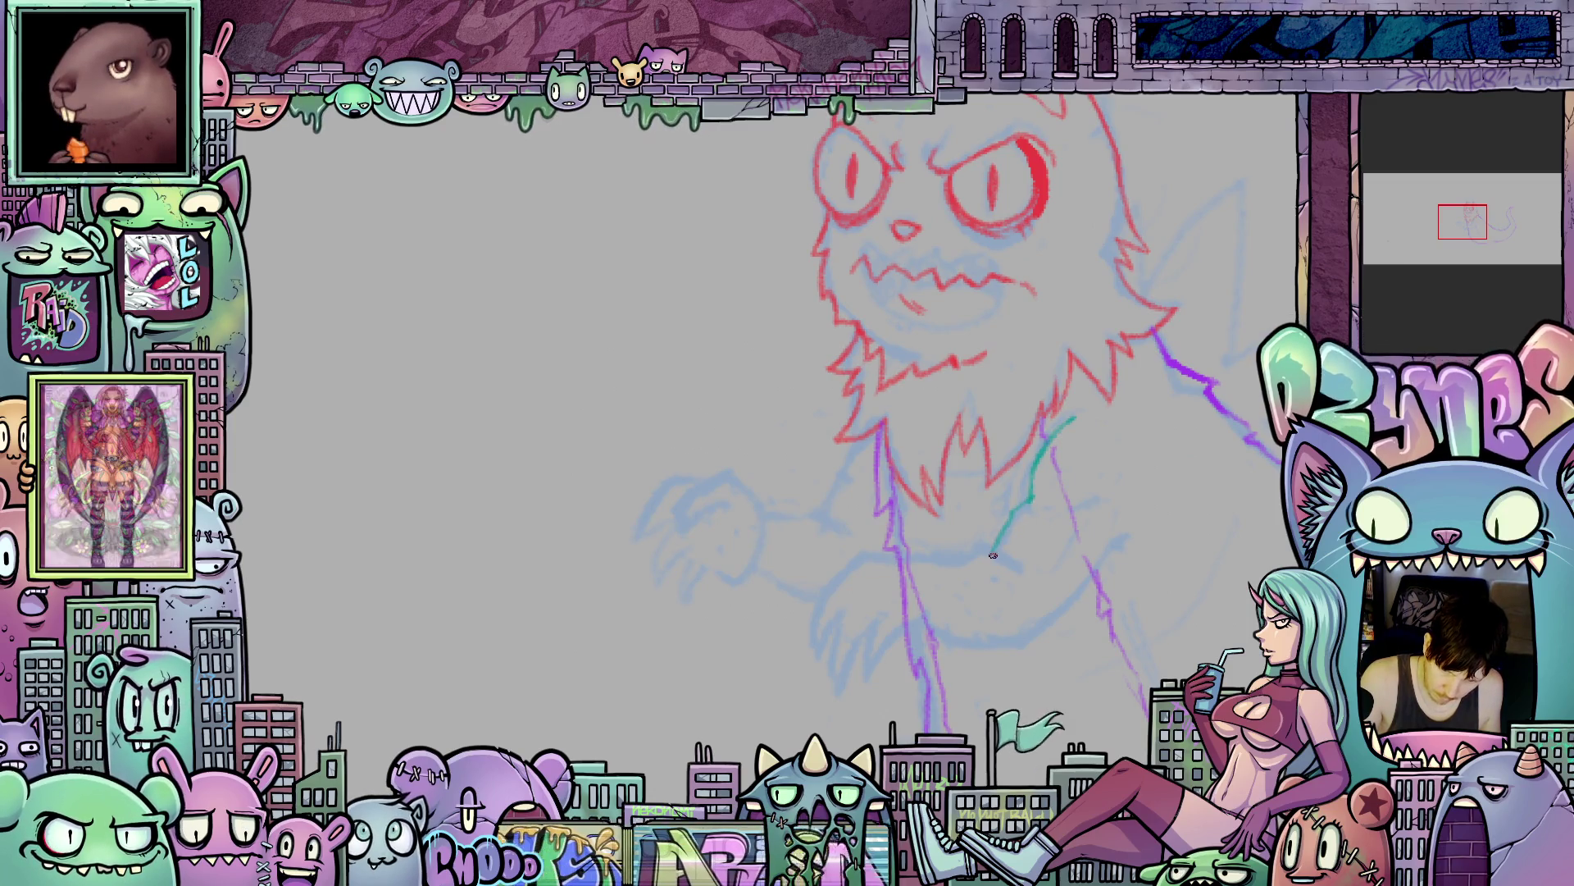
{"action": "left_click_drag", "start_coordinate": [1138, 502], "coordinate": [1116, 551]}
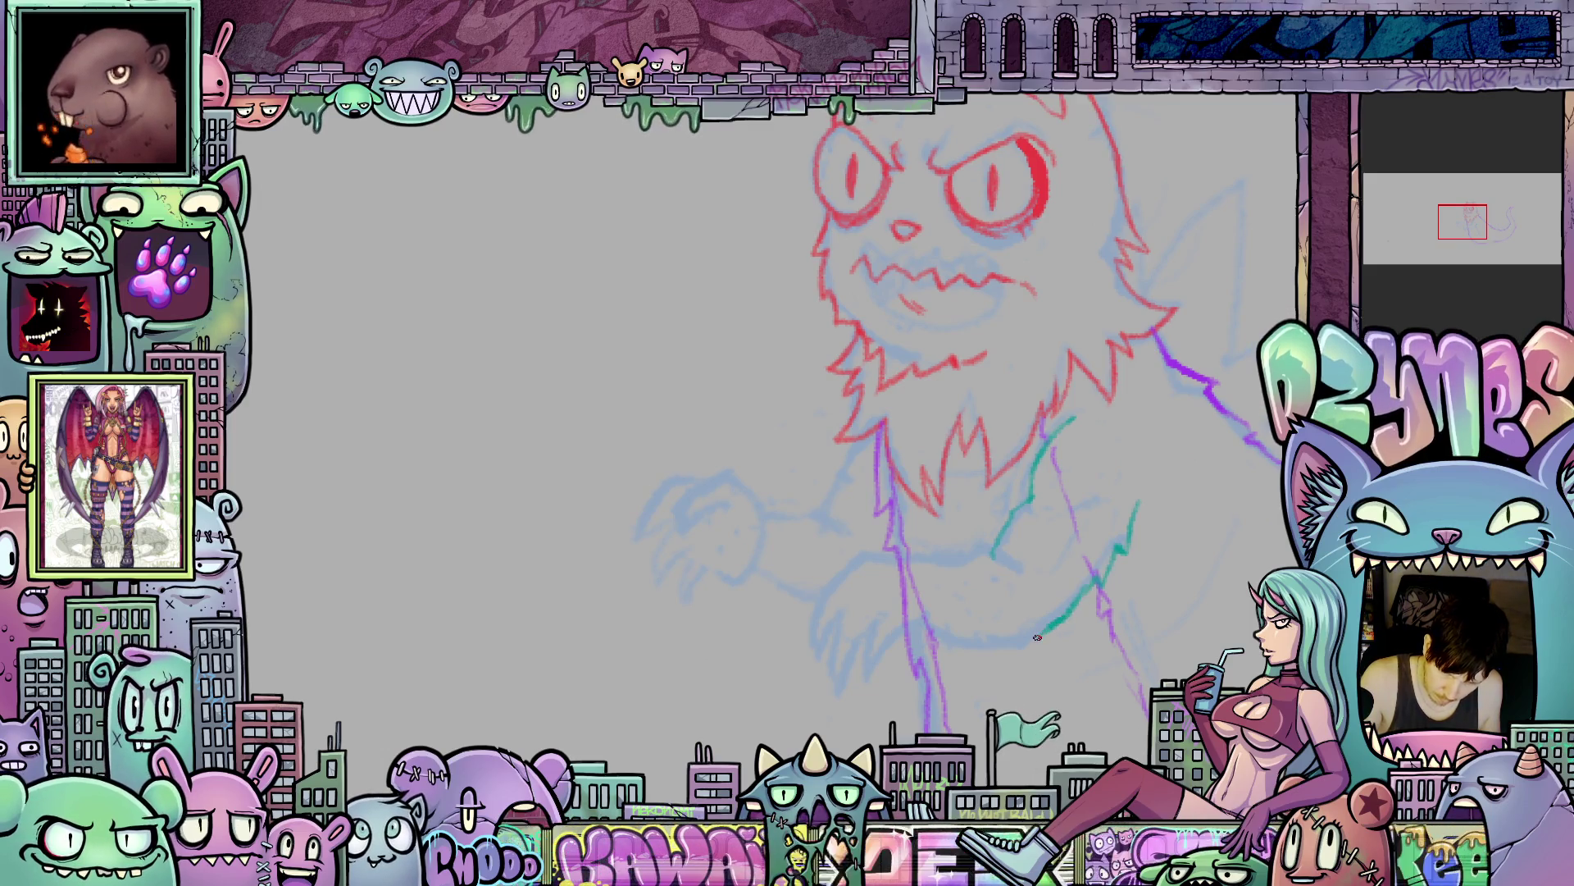
{"action": "mouse_move", "coordinate": [982, 613]}
{"action": "left_mouse_down"}
{"action": "mouse_move", "coordinate": [1097, 651]}
{"action": "mouse_move", "coordinate": [1070, 589]}
{"action": "mouse_move", "coordinate": [1029, 587]}
{"action": "left_mouse_up"}
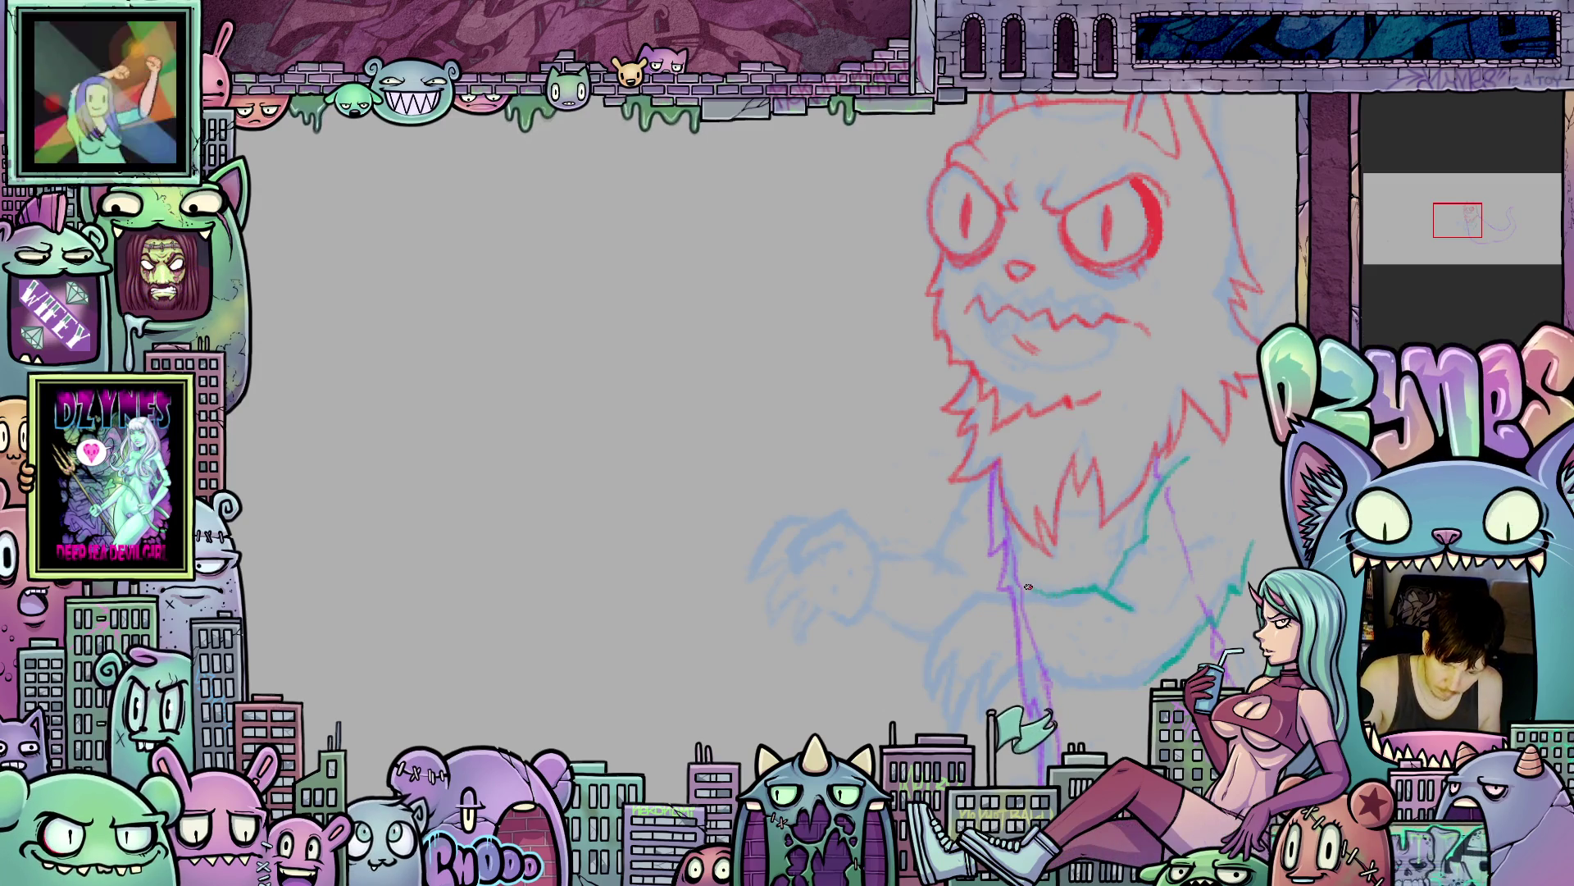
- Draw a teal stroke along the arm on a rotated canvas, then reset rotation
{"action": "mouse_move", "coordinate": [973, 641]}
{"action": "left_mouse_down"}
{"action": "mouse_move", "coordinate": [987, 544]}
{"action": "mouse_move", "coordinate": [982, 601]}
{"action": "left_mouse_up"}
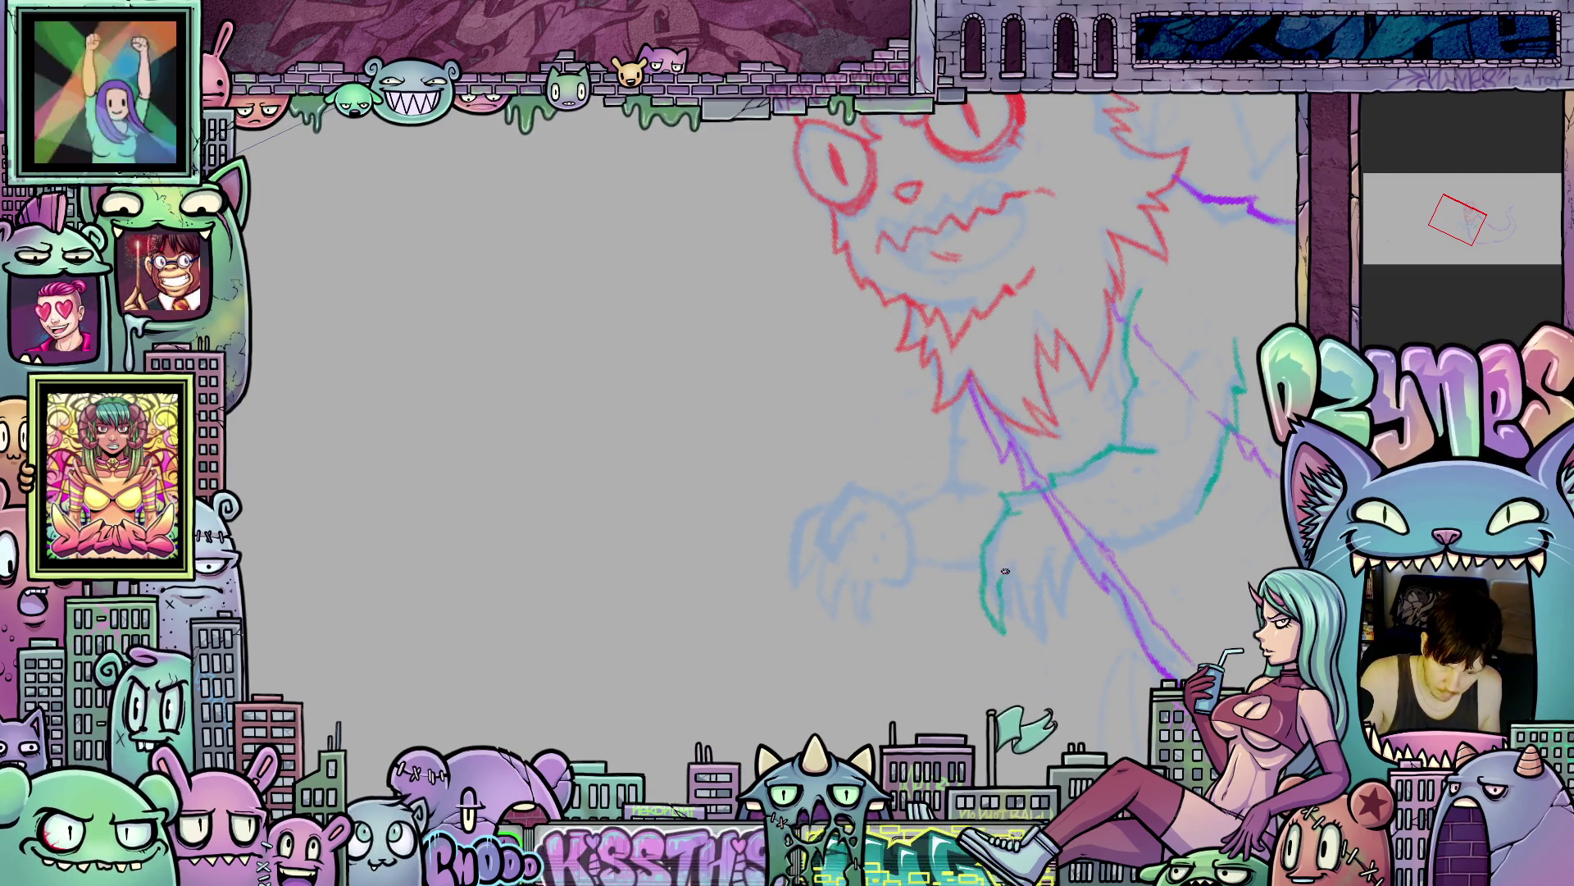
{"action": "mouse_move", "coordinate": [1038, 646]}
{"action": "left_mouse_down"}
{"action": "mouse_move", "coordinate": [1032, 574]}
{"action": "mouse_move", "coordinate": [1047, 575]}
{"action": "left_mouse_up"}
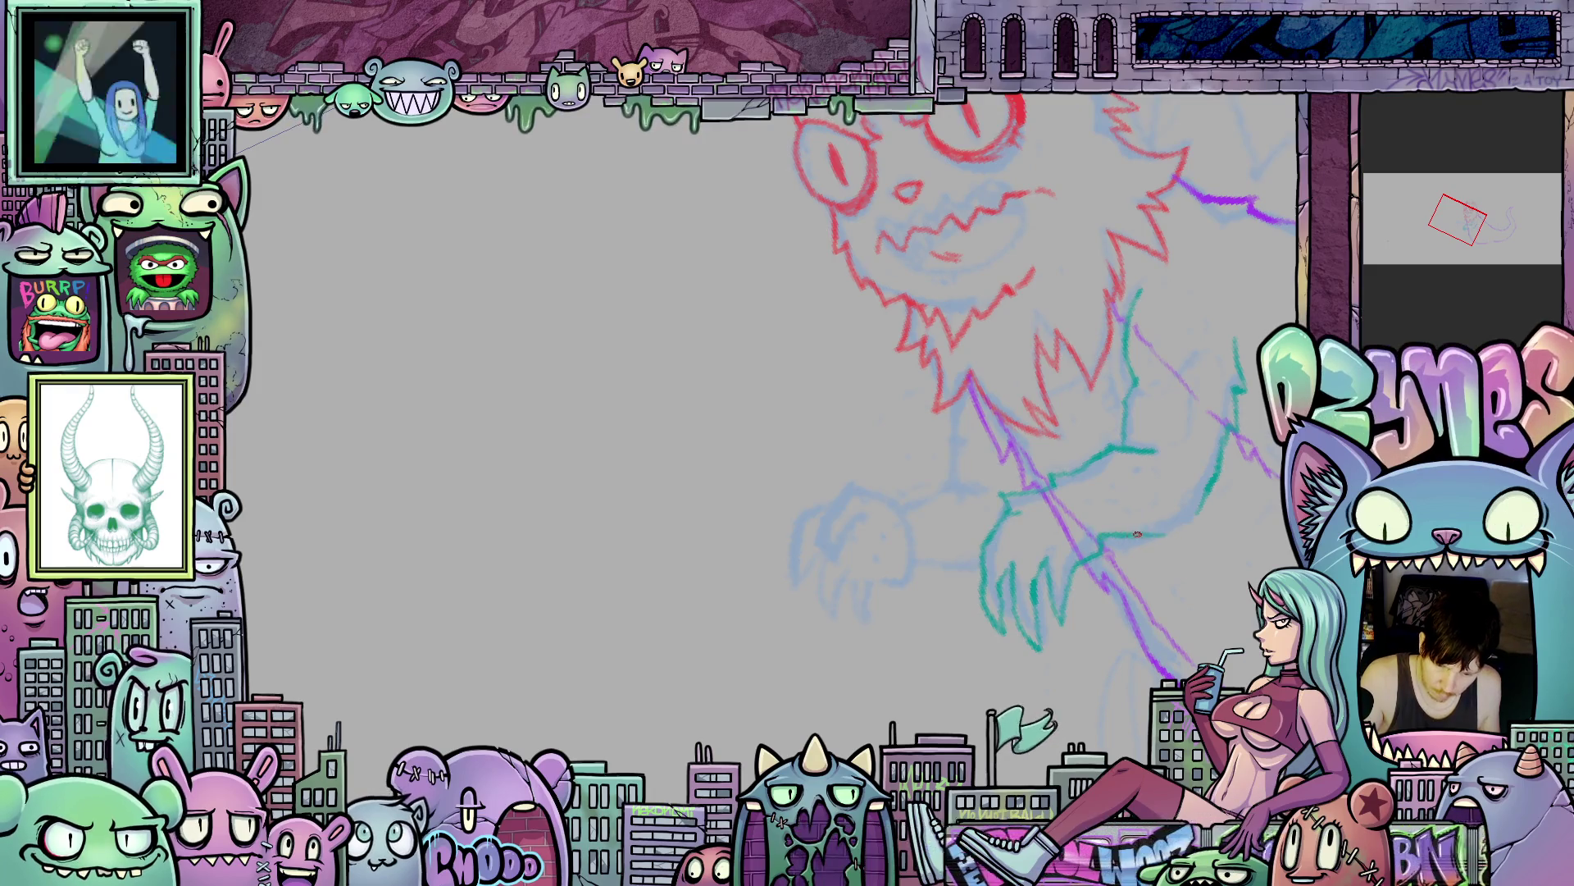
{"action": "left_click_drag", "start_coordinate": [1276, 524], "coordinate": [1017, 636]}
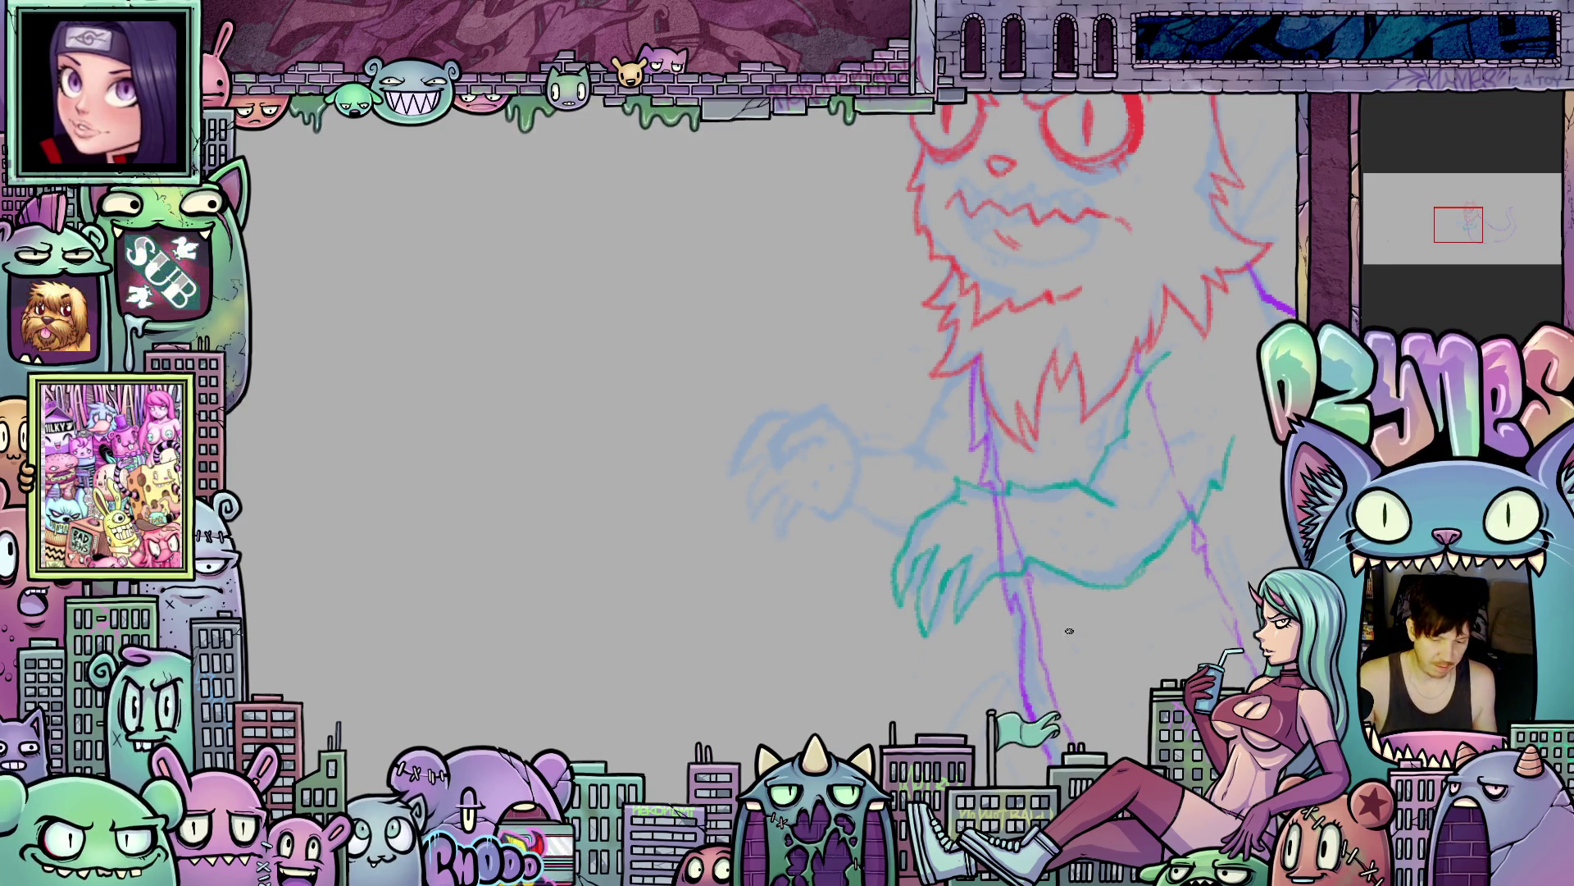
{"action": "mouse_move", "coordinate": [1140, 634]}
{"action": "left_mouse_down"}
{"action": "mouse_move", "coordinate": [1118, 687]}
{"action": "mouse_move", "coordinate": [1161, 694]}
{"action": "mouse_move", "coordinate": [1085, 452]}
{"action": "left_mouse_up"}
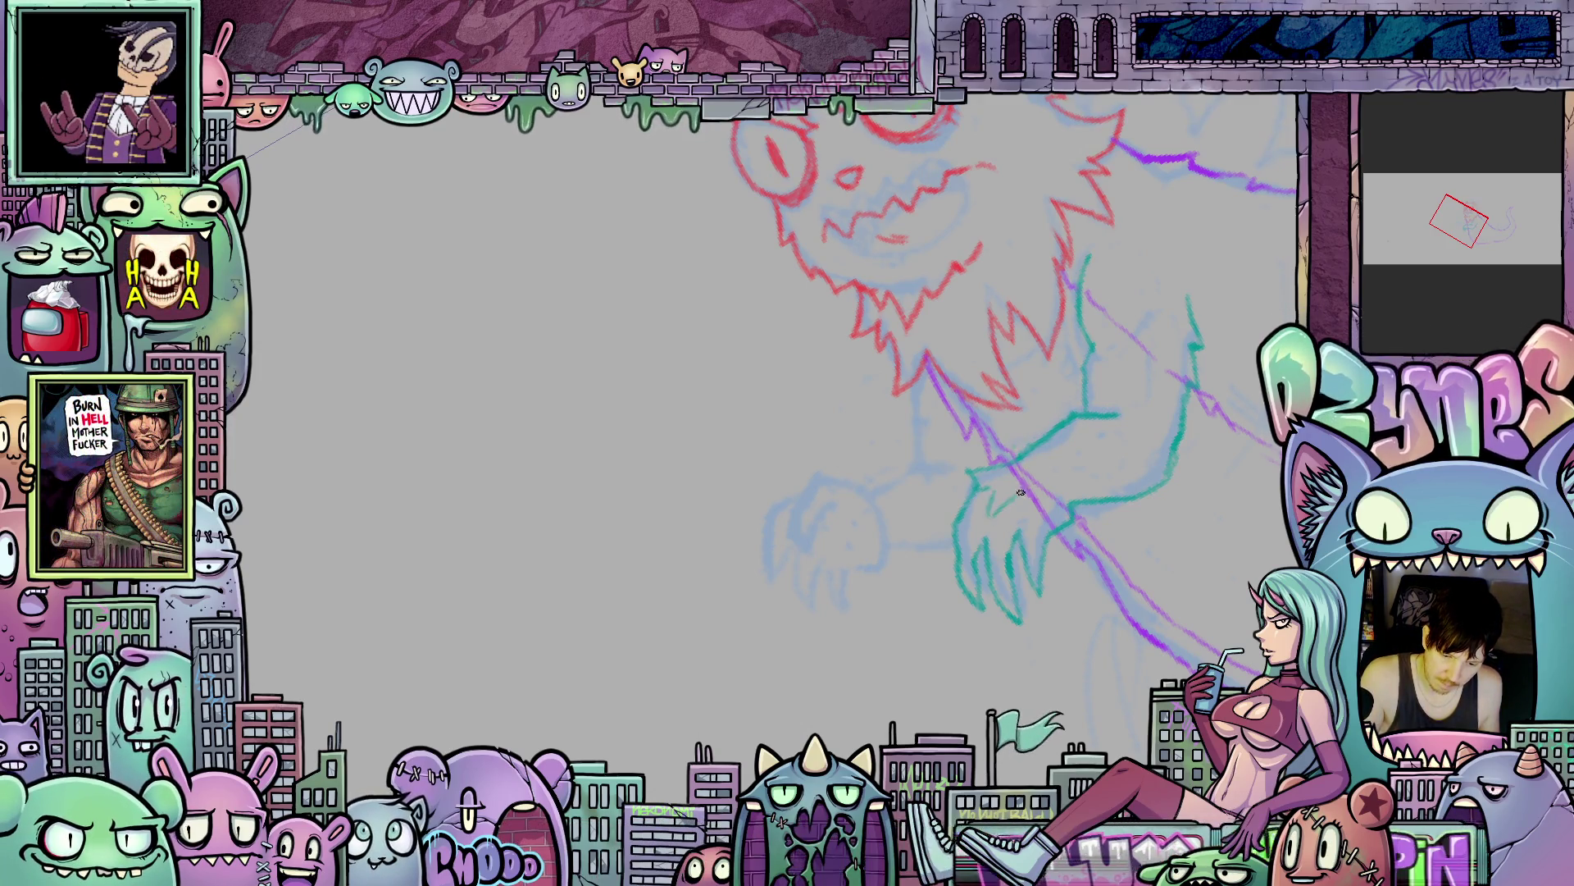
{"action": "key", "text": "Escape"}
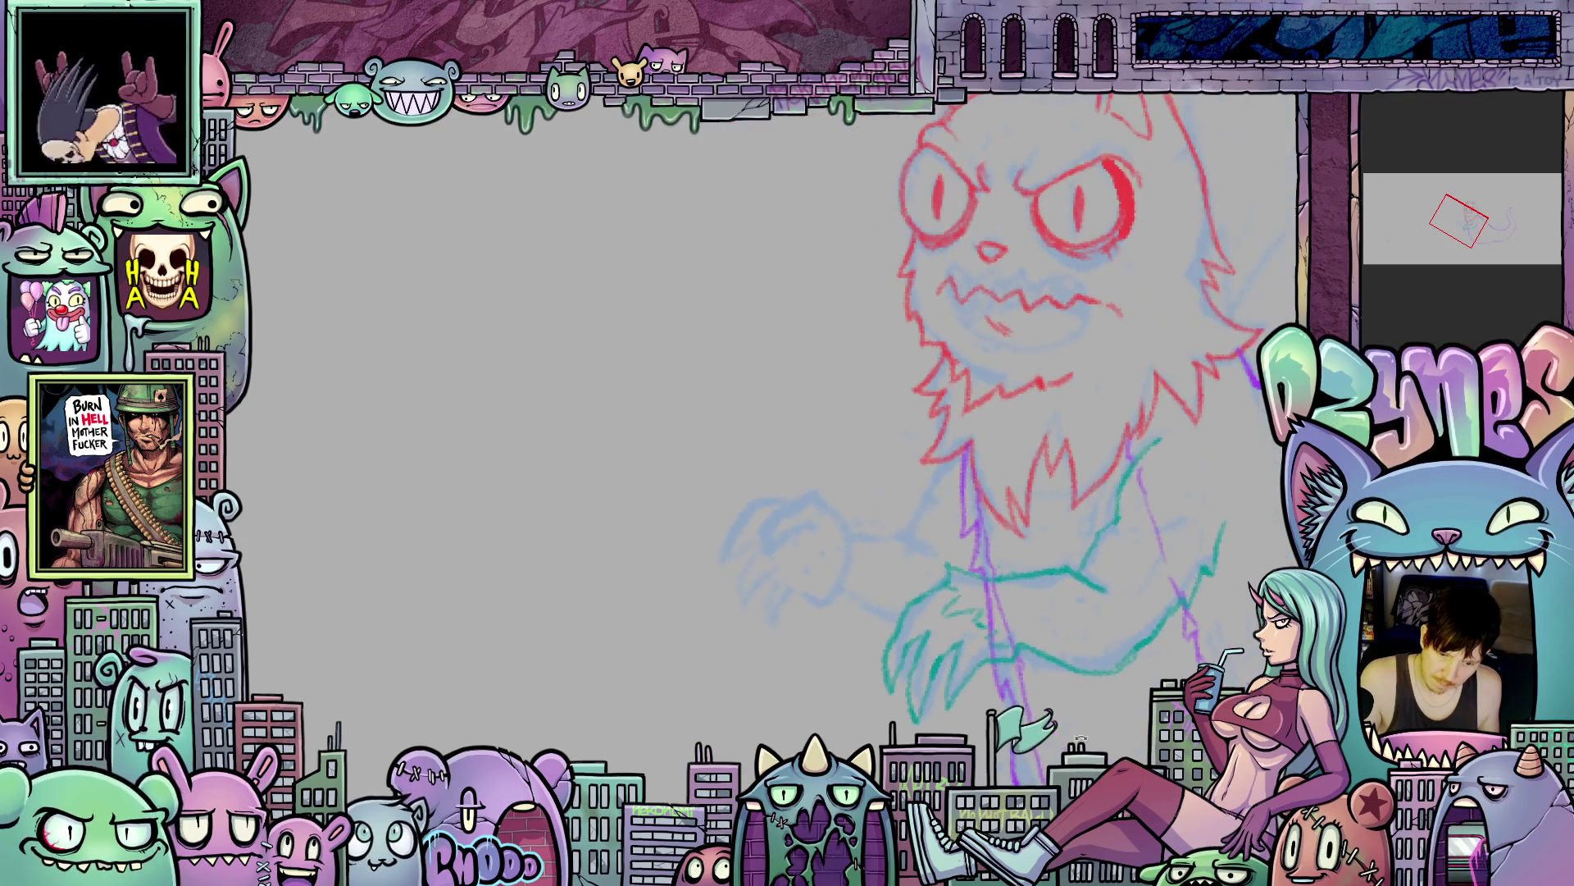
- Draw a curved teal line on the arm
{"action": "mouse_move", "coordinate": [996, 673]}
{"action": "left_mouse_down"}
{"action": "mouse_move", "coordinate": [1094, 640]}
{"action": "mouse_move", "coordinate": [1043, 643]}
{"action": "left_mouse_up"}
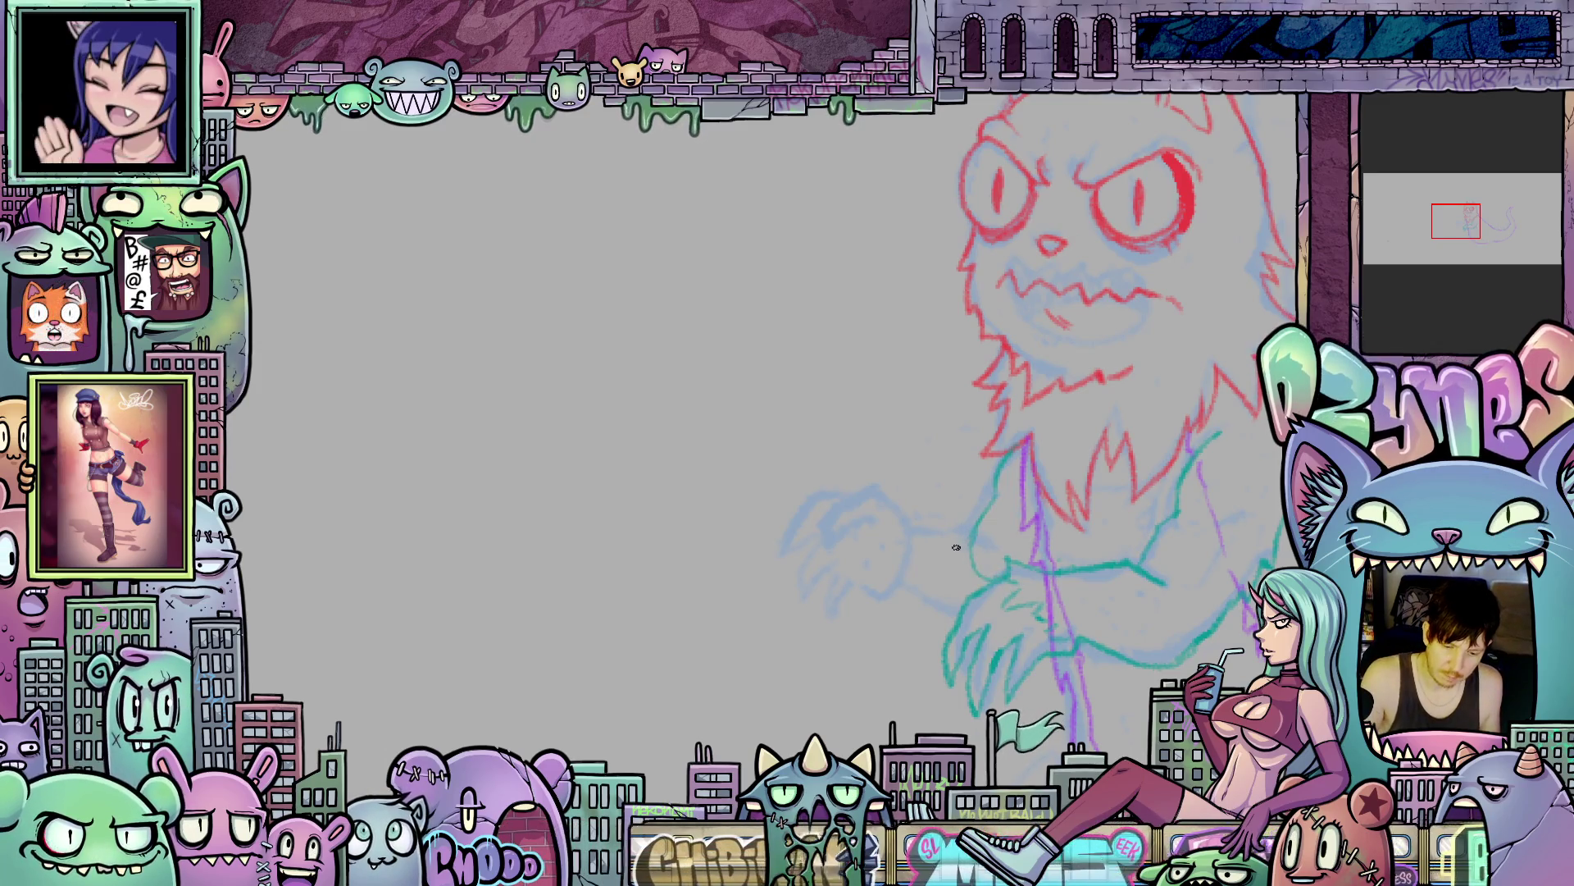
{"action": "left_click_drag", "start_coordinate": [890, 525], "coordinate": [879, 570]}
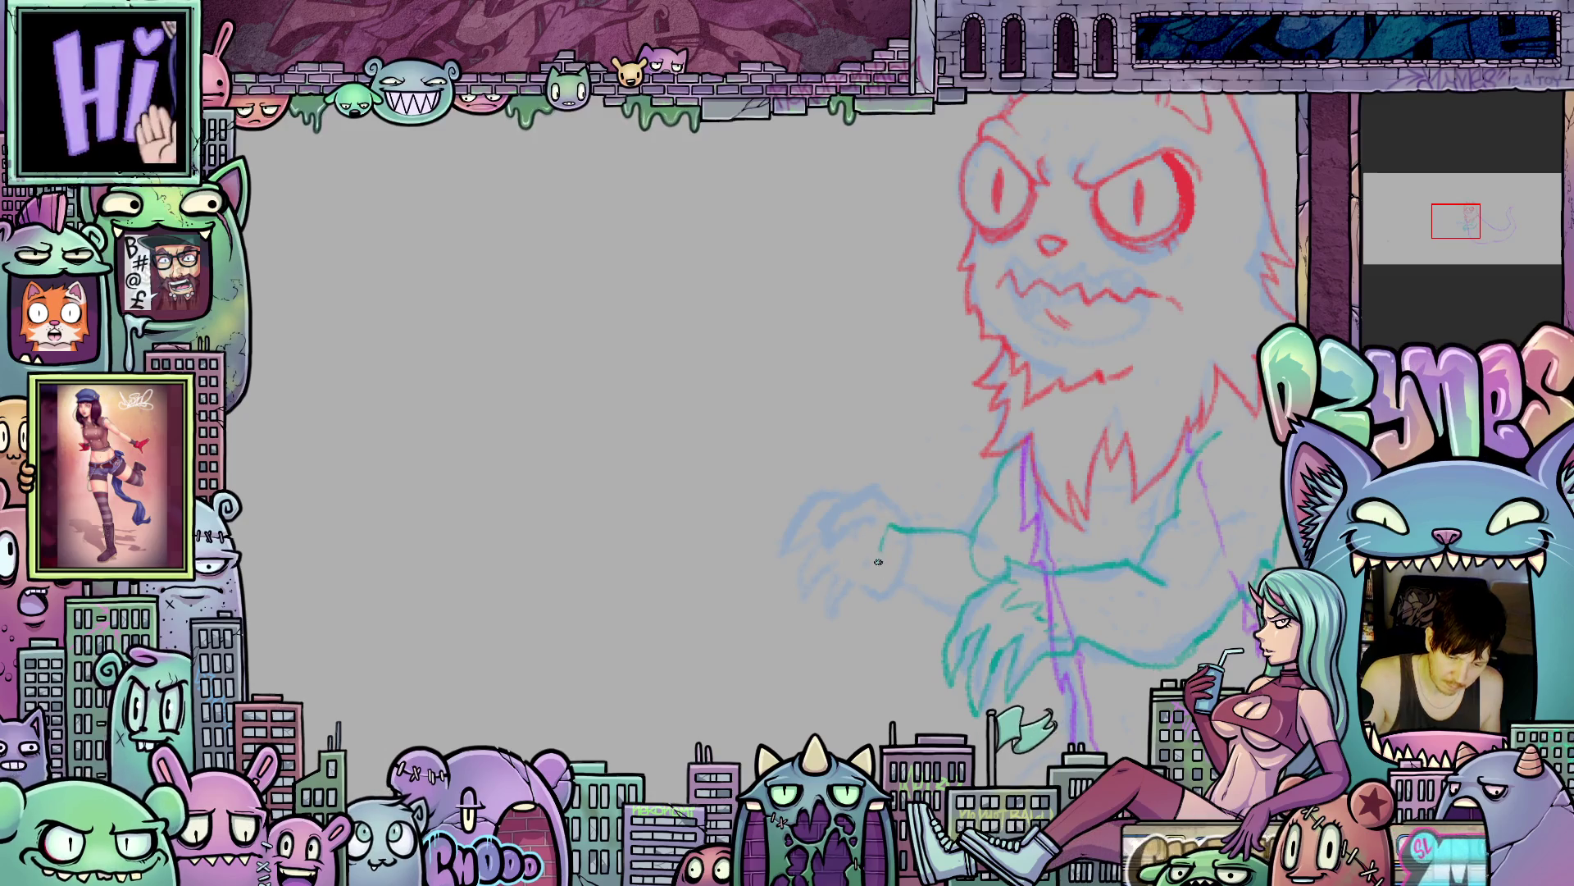
{"action": "left_click_drag", "start_coordinate": [951, 697], "coordinate": [1070, 746]}
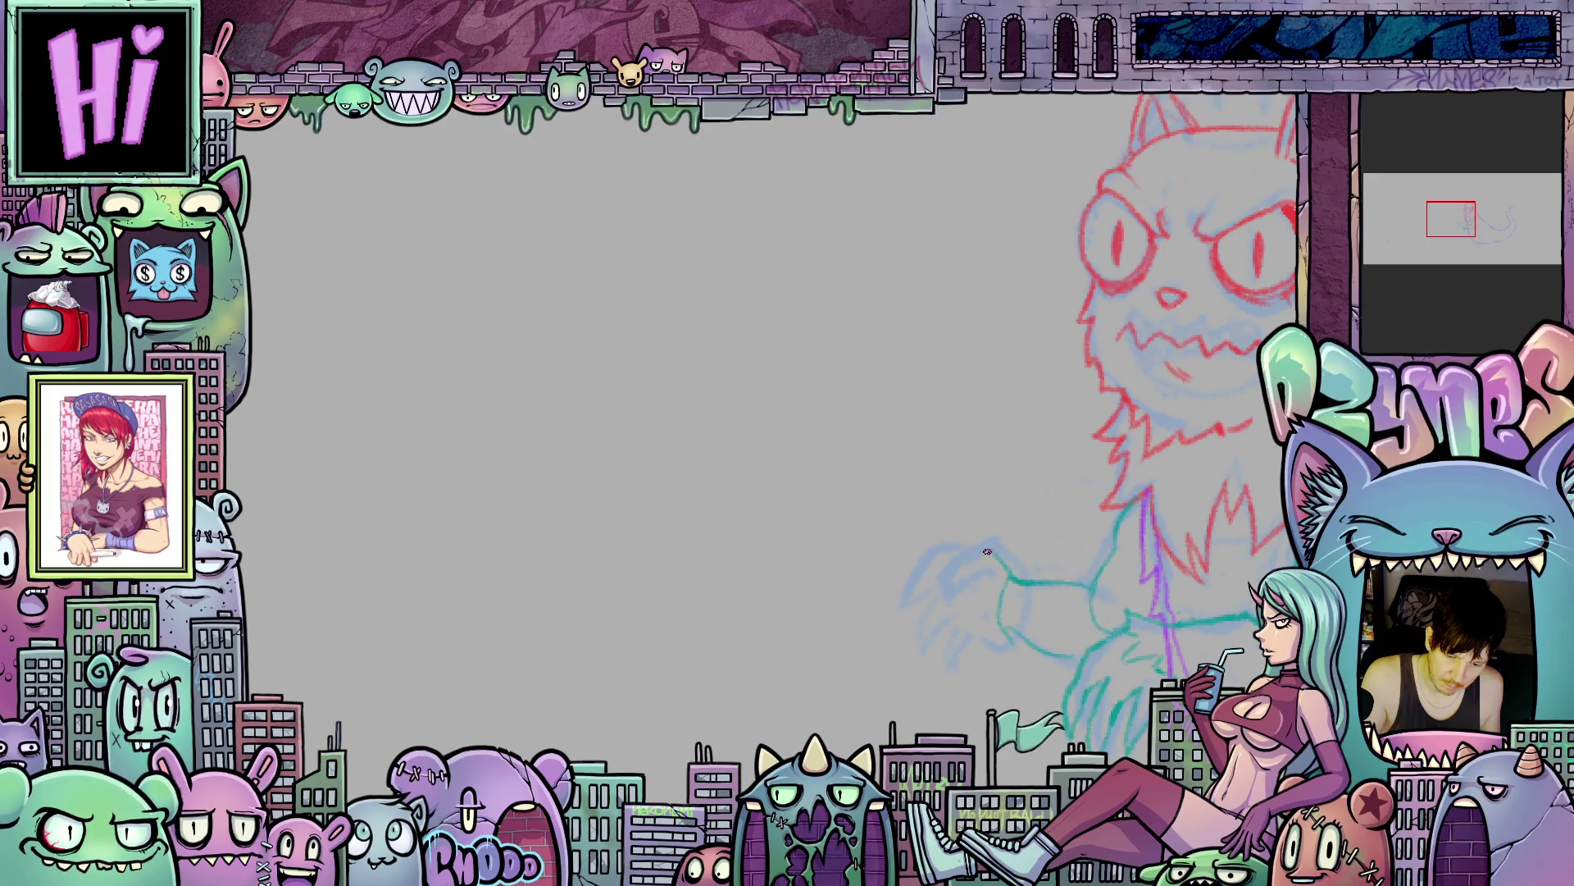
{"action": "left_click_drag", "start_coordinate": [1157, 670], "coordinate": [1073, 580]}
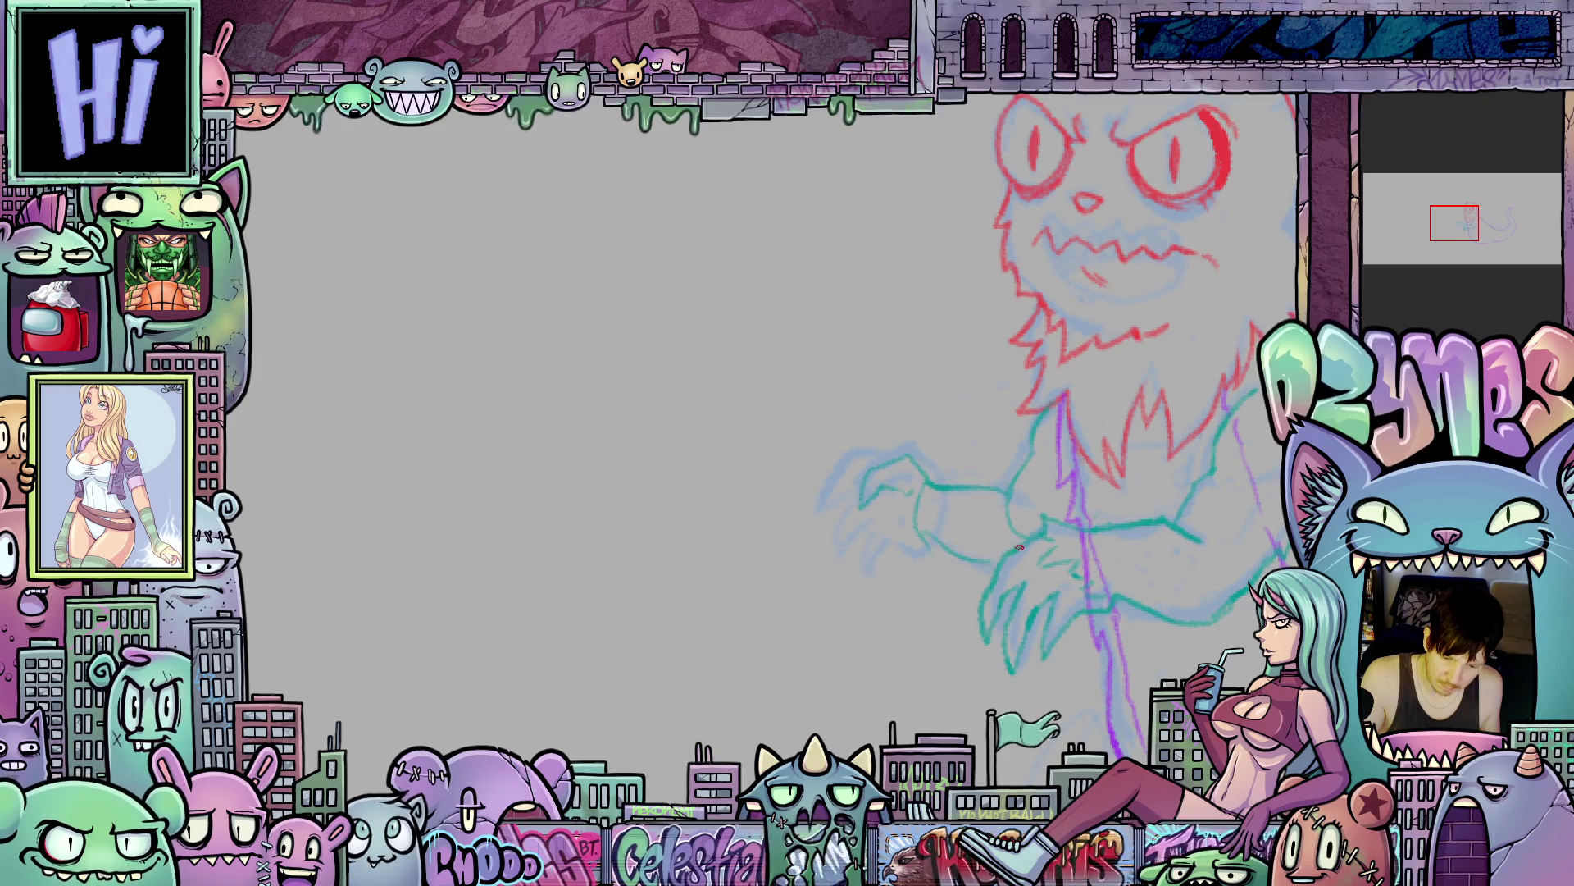
{"action": "left_click_drag", "start_coordinate": [1145, 627], "coordinate": [1247, 680]}
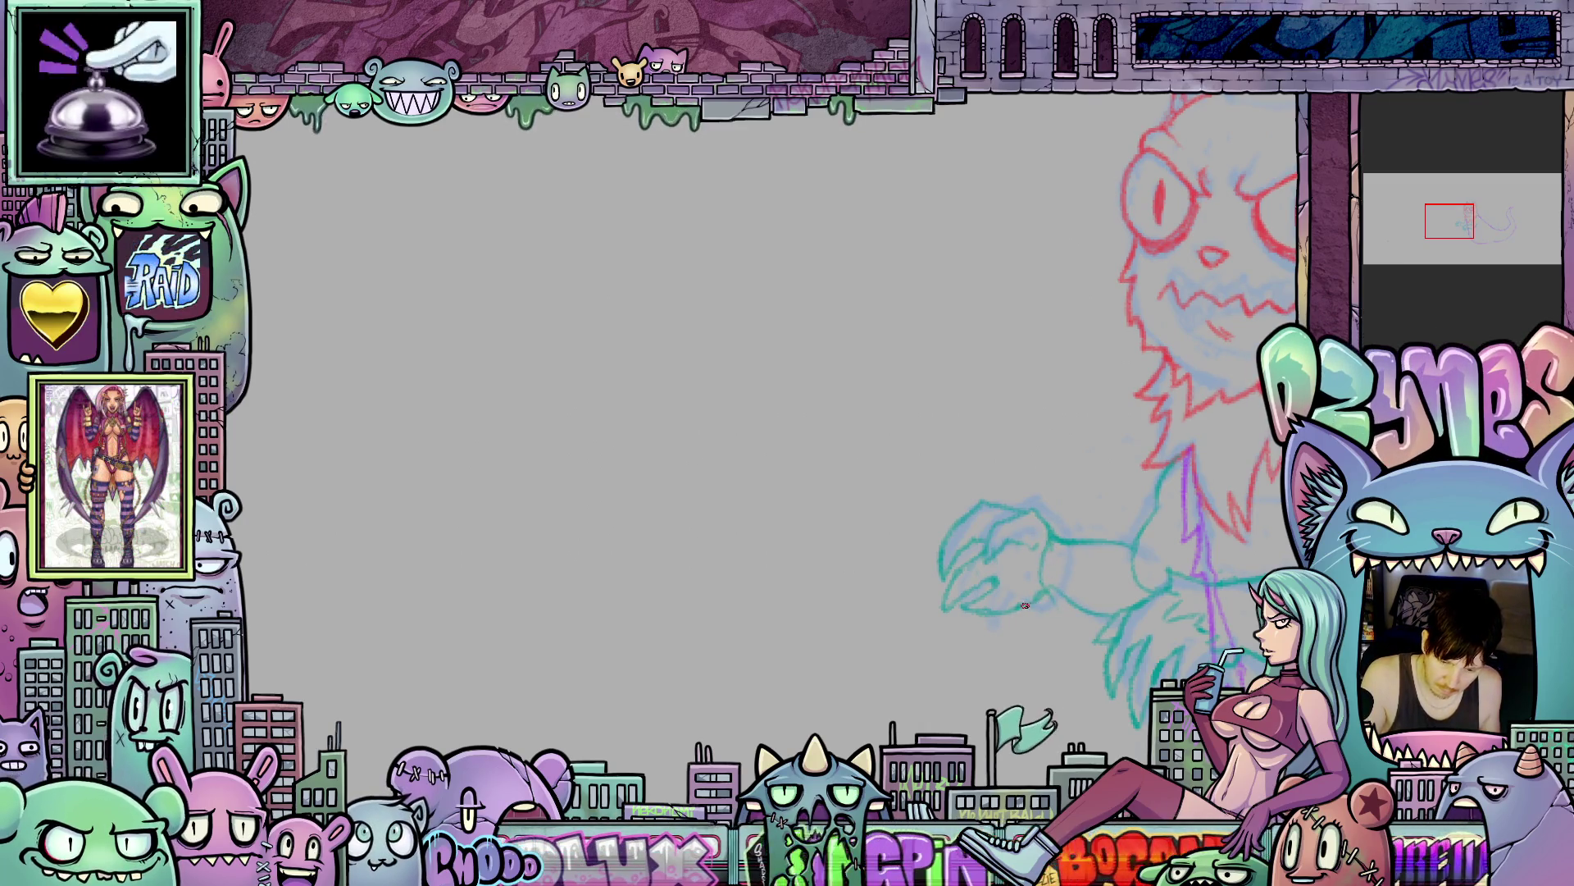
- Add a short teal stroke on the body, undoing a stray stroke on the claw
{"action": "left_click_drag", "start_coordinate": [1041, 586], "coordinate": [1040, 562]}
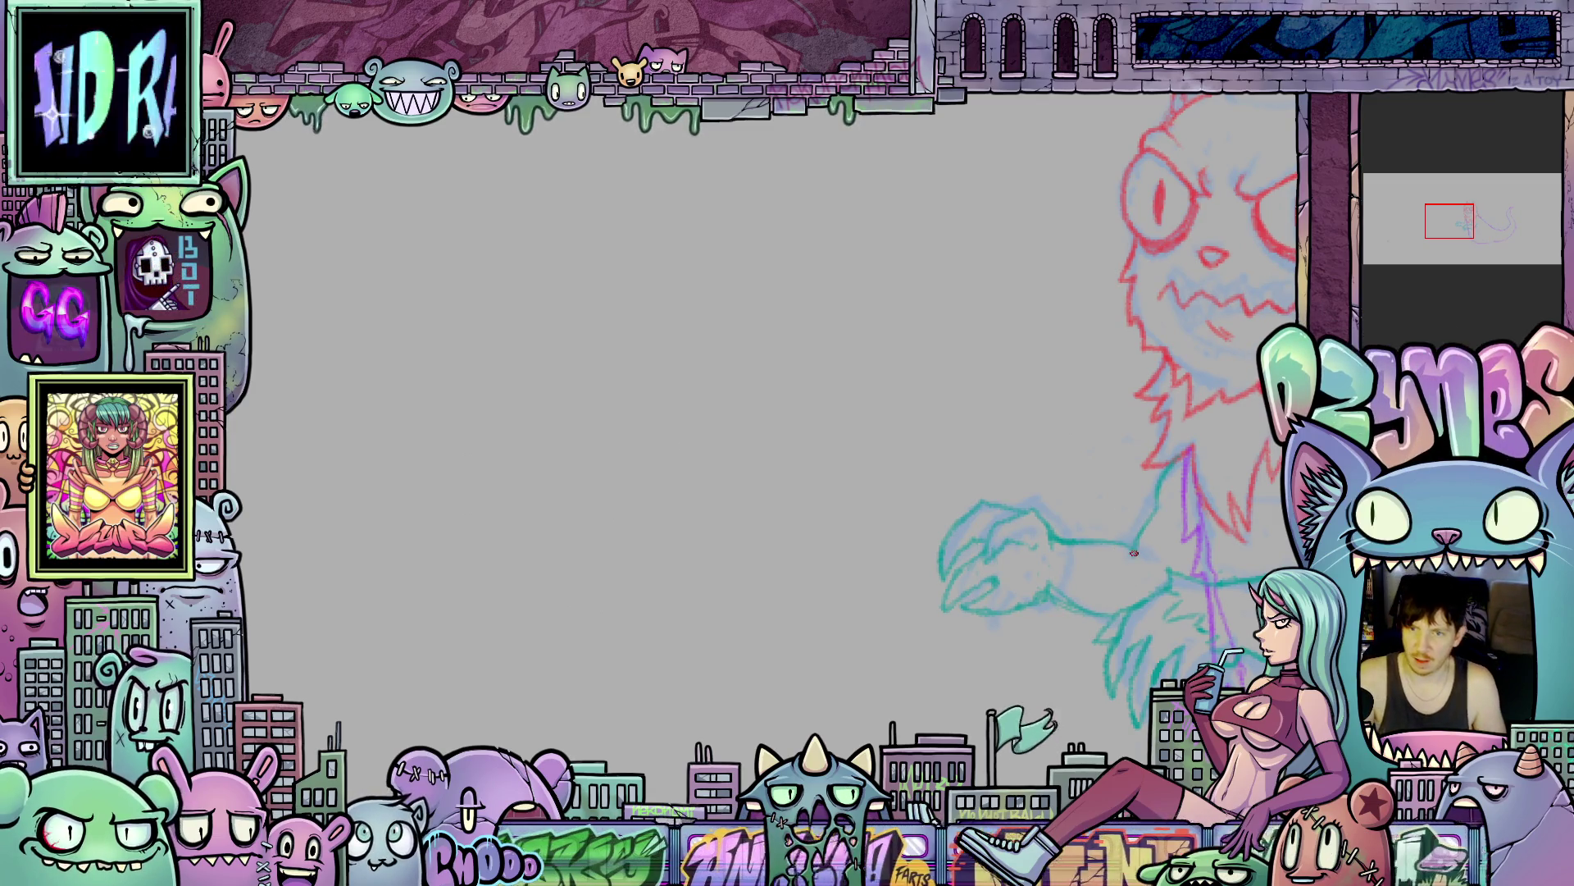
{"action": "left_click_drag", "start_coordinate": [1129, 543], "coordinate": [1156, 529]}
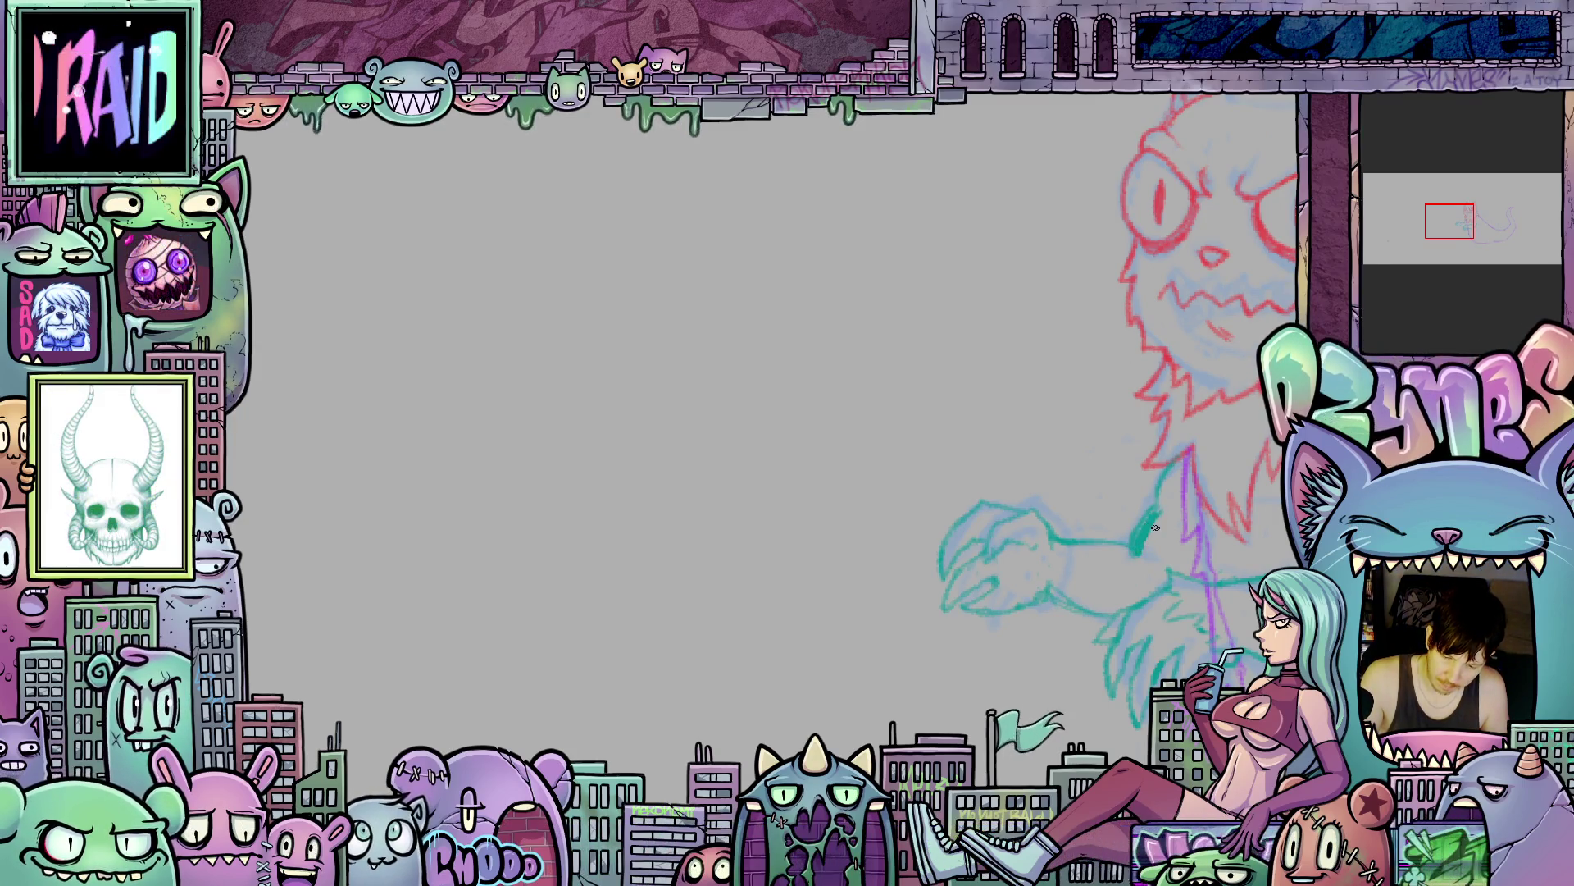
{"action": "key", "text": "ctrl+z"}
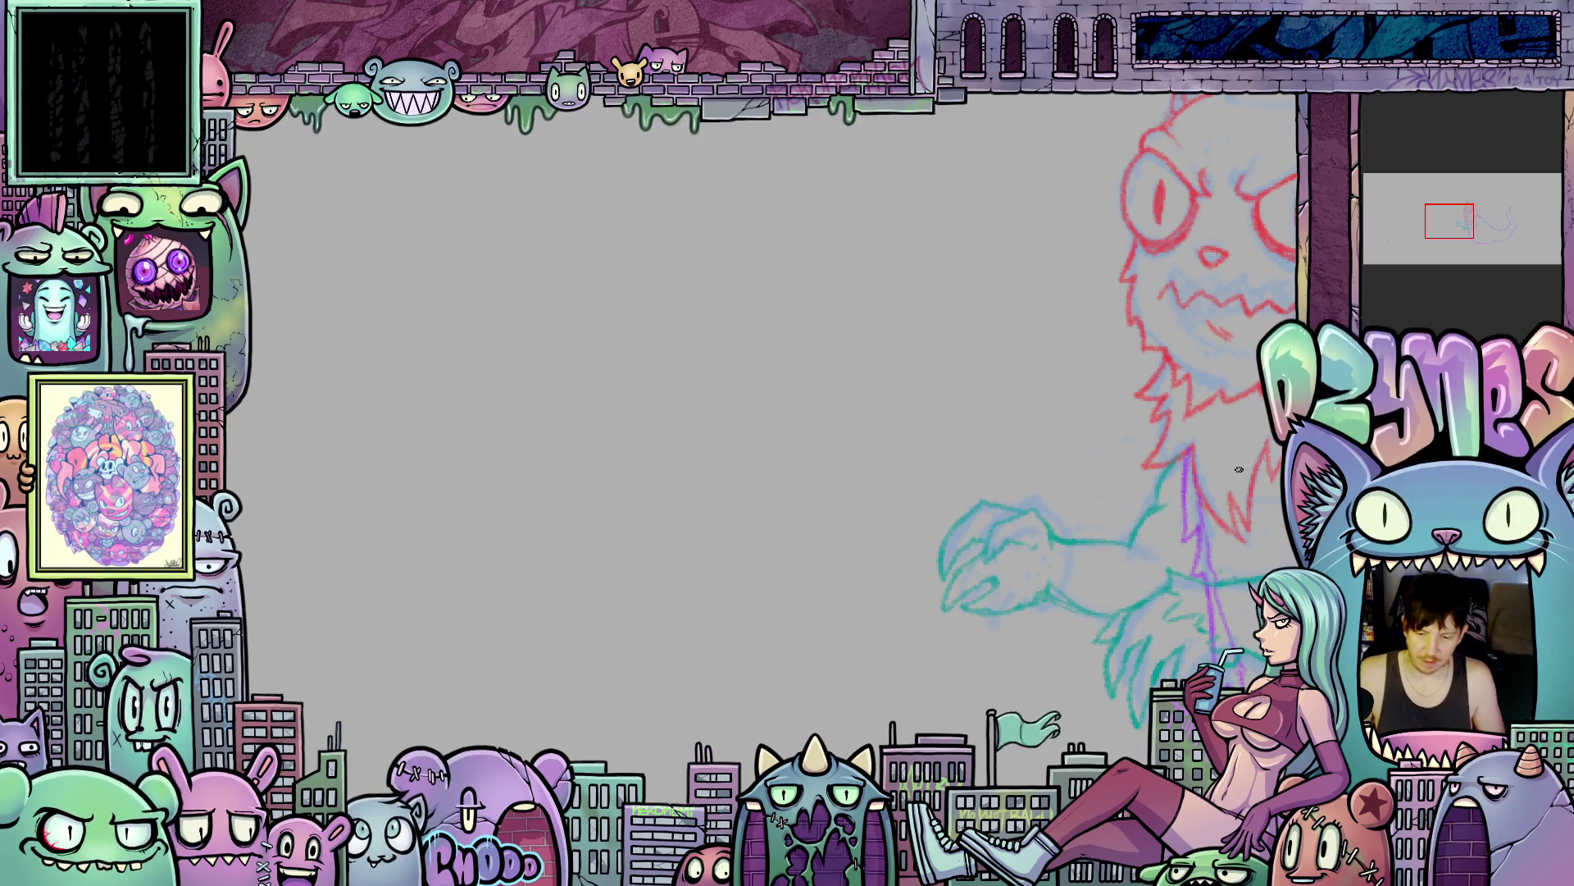
{"action": "scroll", "coordinate": [1223, 564], "scroll_direction": "down", "scroll_amount": 4}
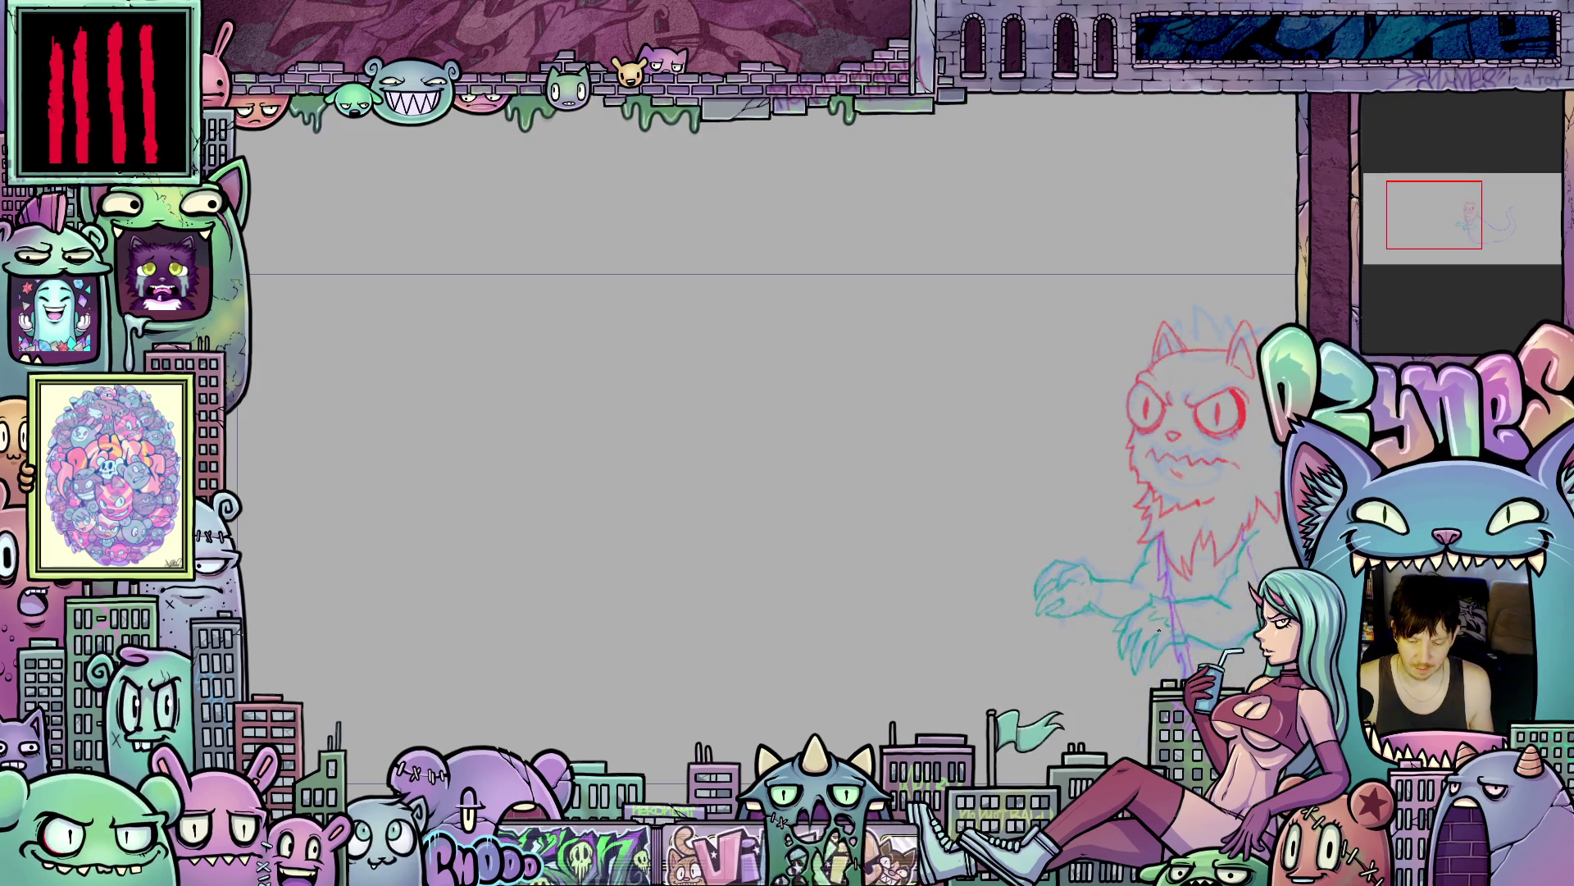
- Sketch an arc for the hind leg and a loop around the green haunch circle
{"action": "scroll", "coordinate": [952, 577], "scroll_direction": "up", "scroll_amount": 2}
{"action": "left_click_drag", "start_coordinate": [952, 577], "coordinate": [1030, 610]}
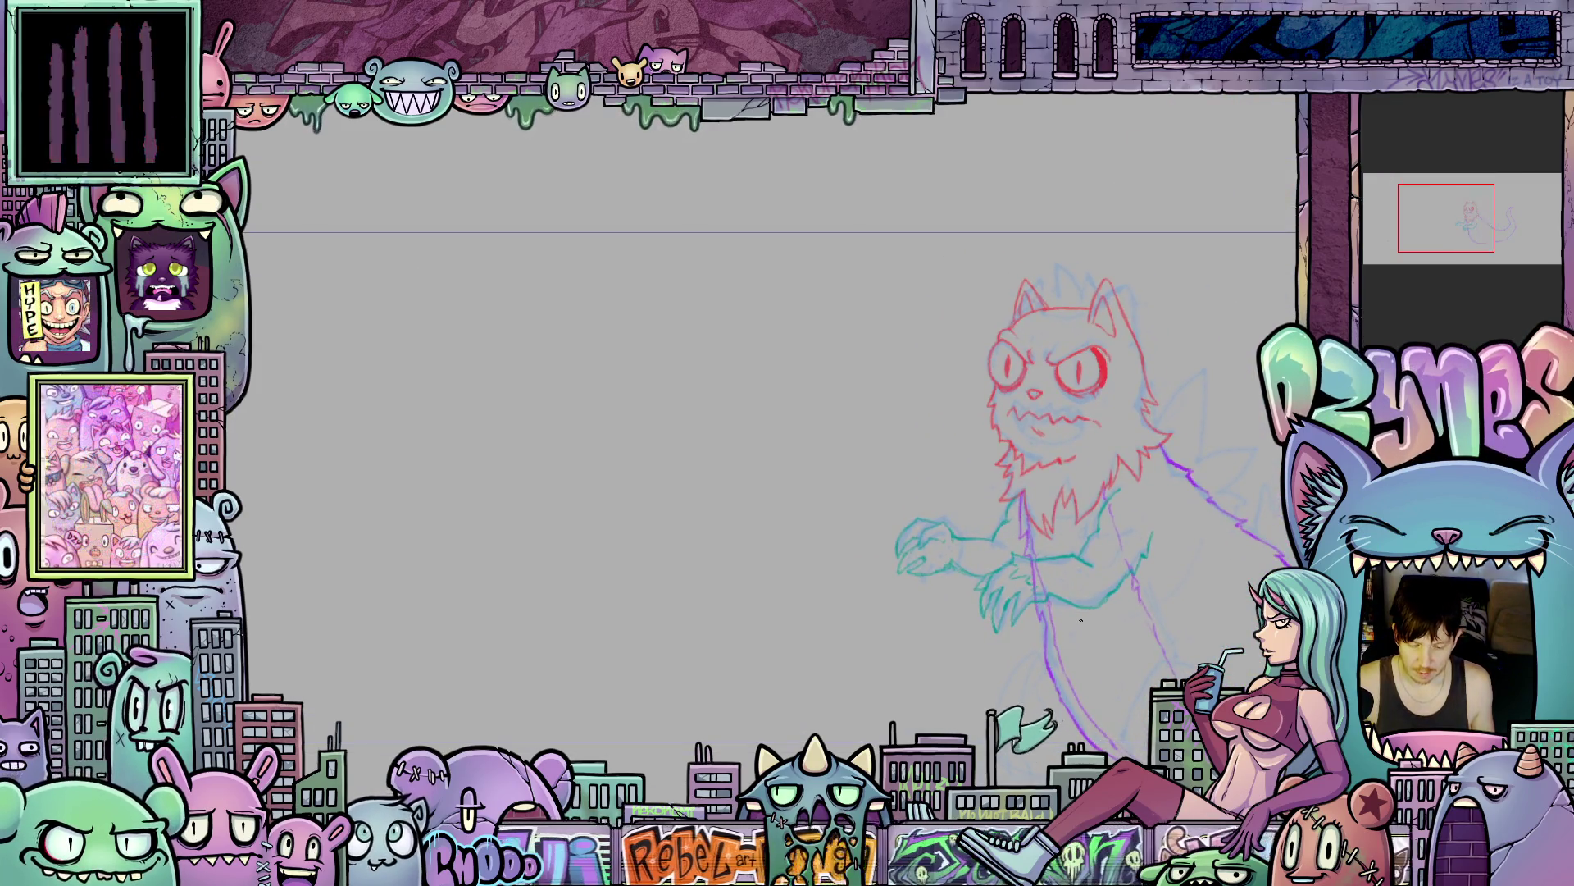
{"action": "scroll", "coordinate": [1123, 628], "scroll_direction": "up", "scroll_amount": 2}
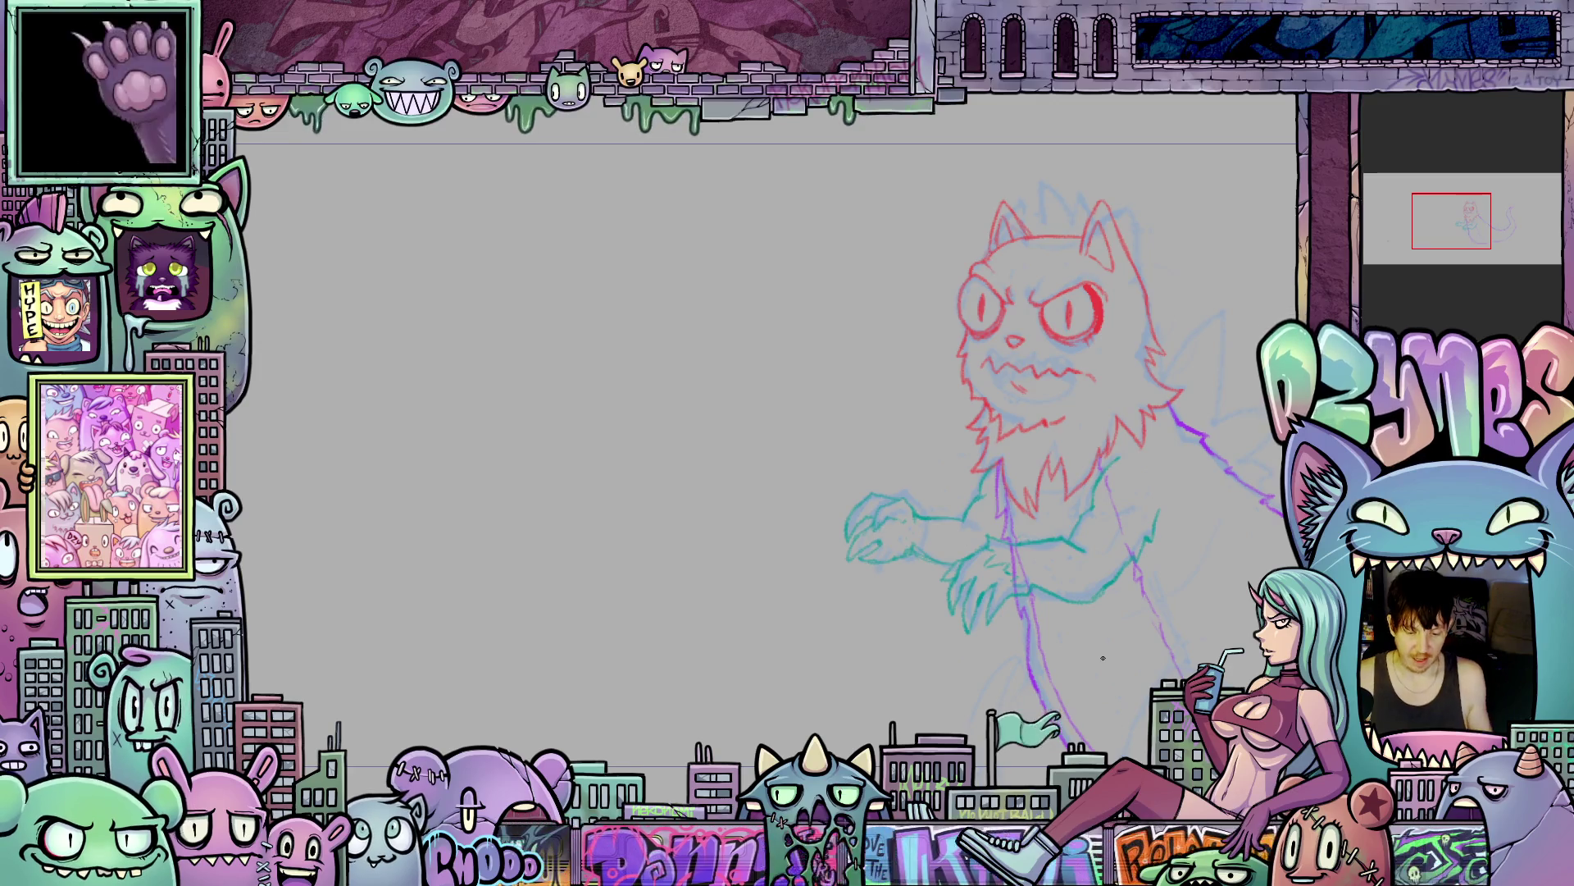
{"action": "mouse_move", "coordinate": [1094, 674]}
{"action": "left_mouse_down"}
{"action": "mouse_move", "coordinate": [1025, 664]}
{"action": "mouse_move", "coordinate": [907, 607]}
{"action": "mouse_move", "coordinate": [984, 621]}
{"action": "mouse_move", "coordinate": [969, 581]}
{"action": "mouse_move", "coordinate": [935, 569]}
{"action": "left_mouse_up"}
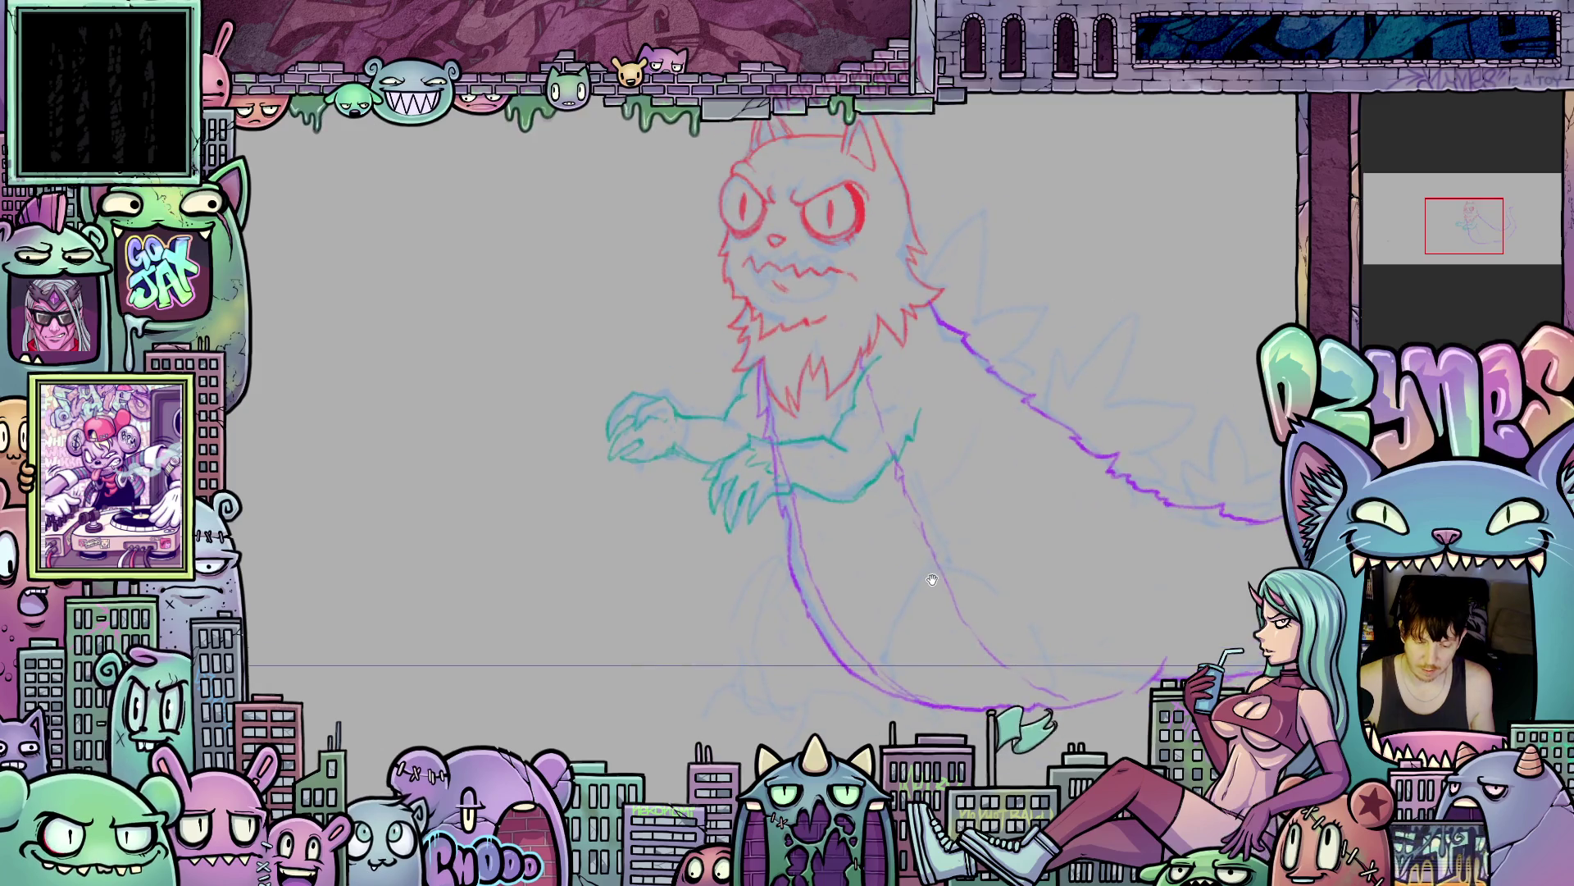
{"action": "mouse_move", "coordinate": [1035, 560]}
{"action": "left_mouse_down"}
{"action": "mouse_move", "coordinate": [968, 563]}
{"action": "mouse_move", "coordinate": [923, 687]}
{"action": "left_mouse_up"}
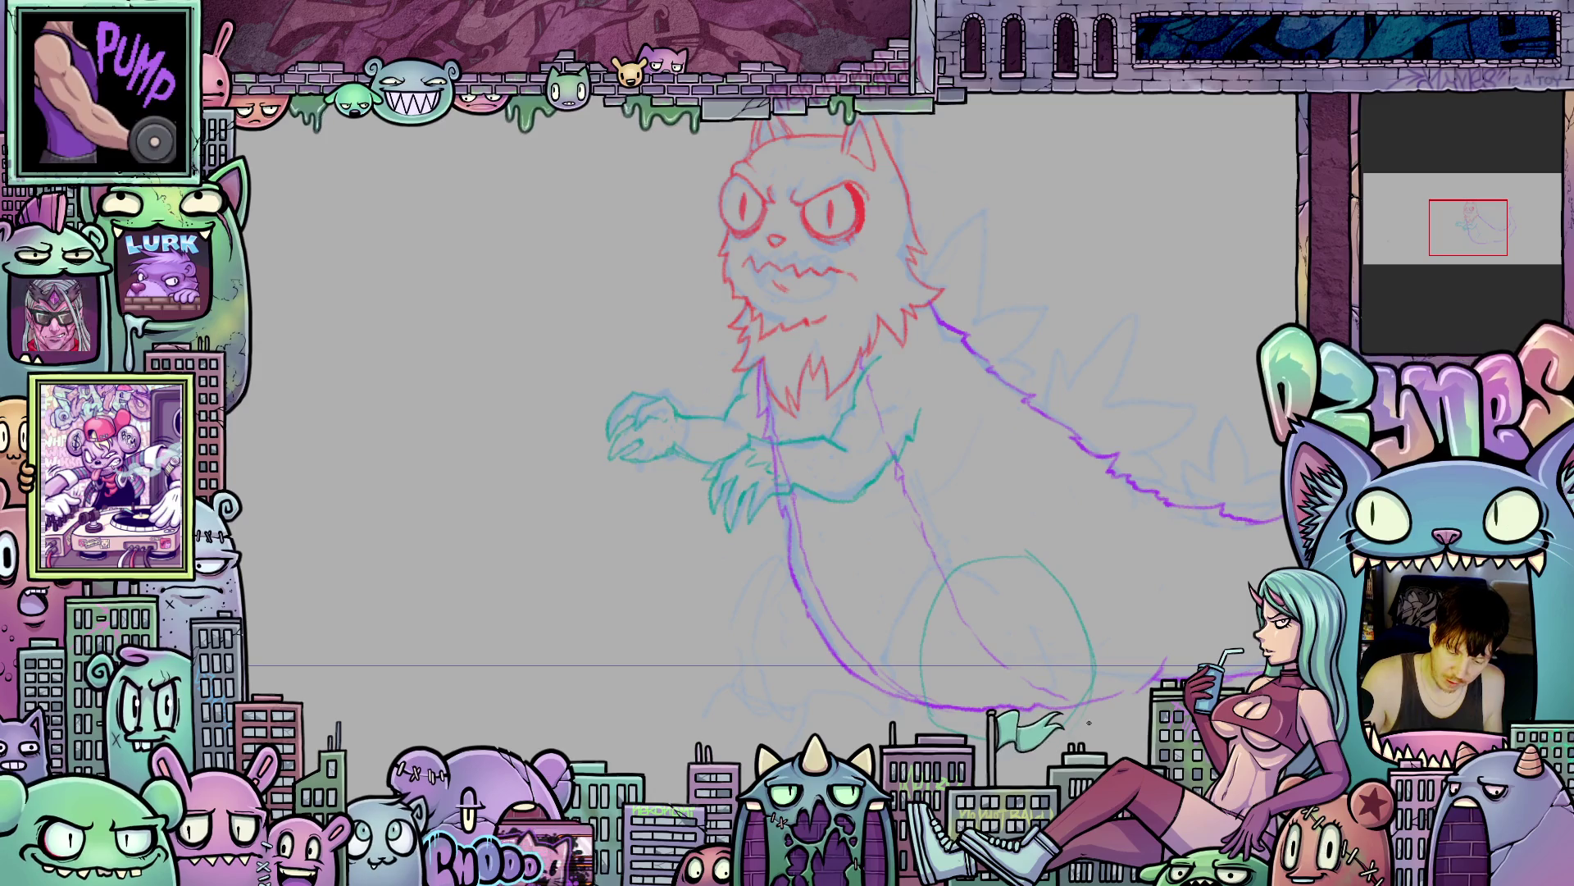
{"action": "left_click_drag", "start_coordinate": [1025, 551], "coordinate": [958, 721]}
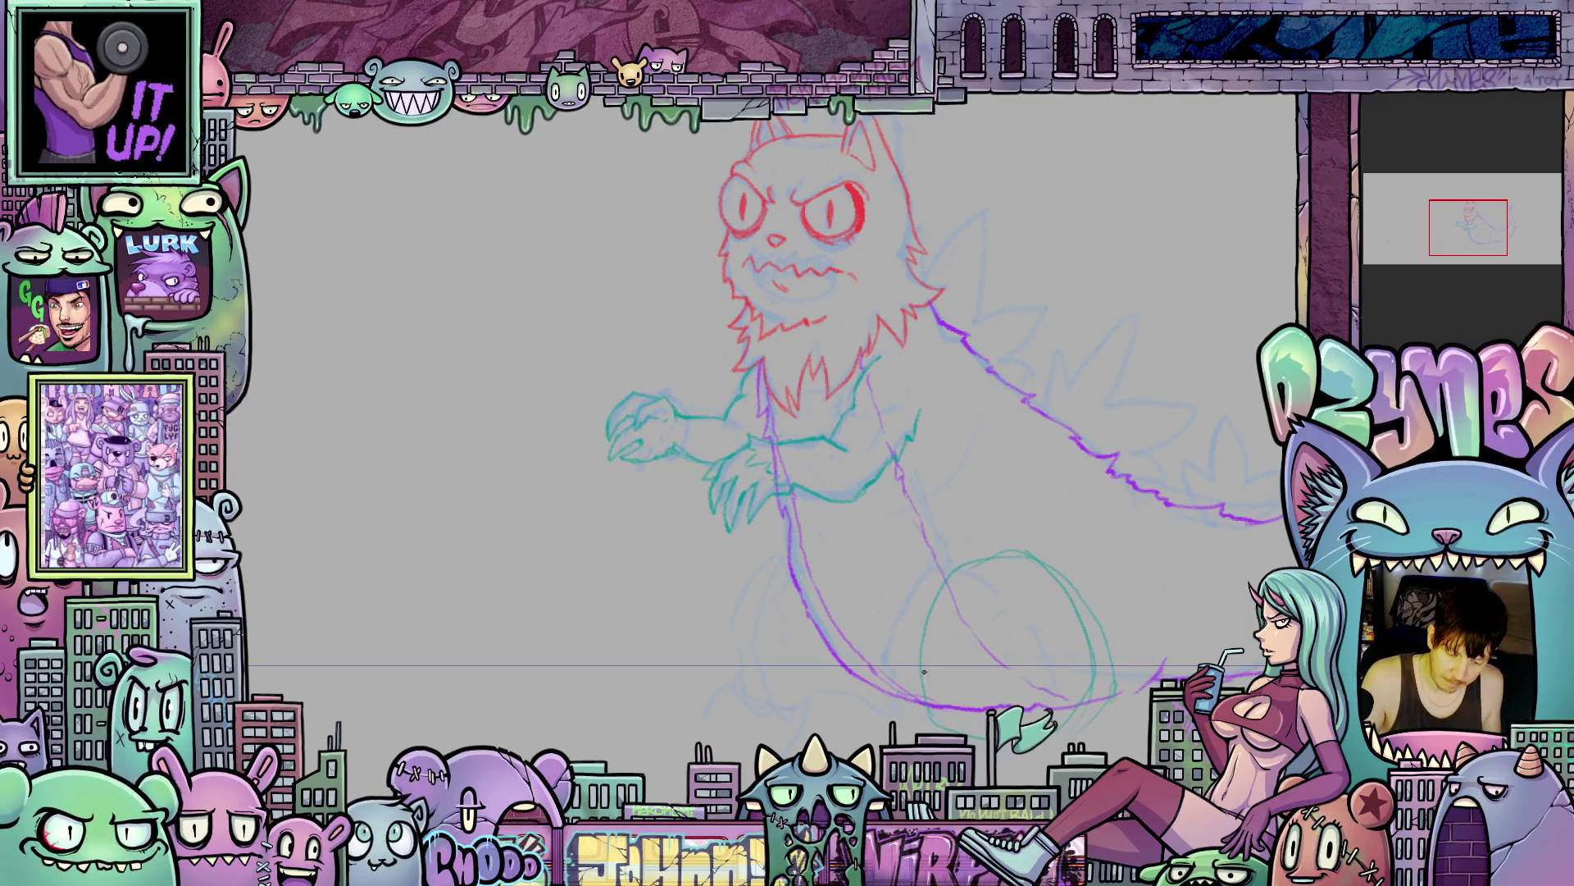
- Add a short stroke near the left foot, then zoom out to view the whole sketch
{"action": "left_click_drag", "start_coordinate": [750, 574], "coordinate": [903, 605]}
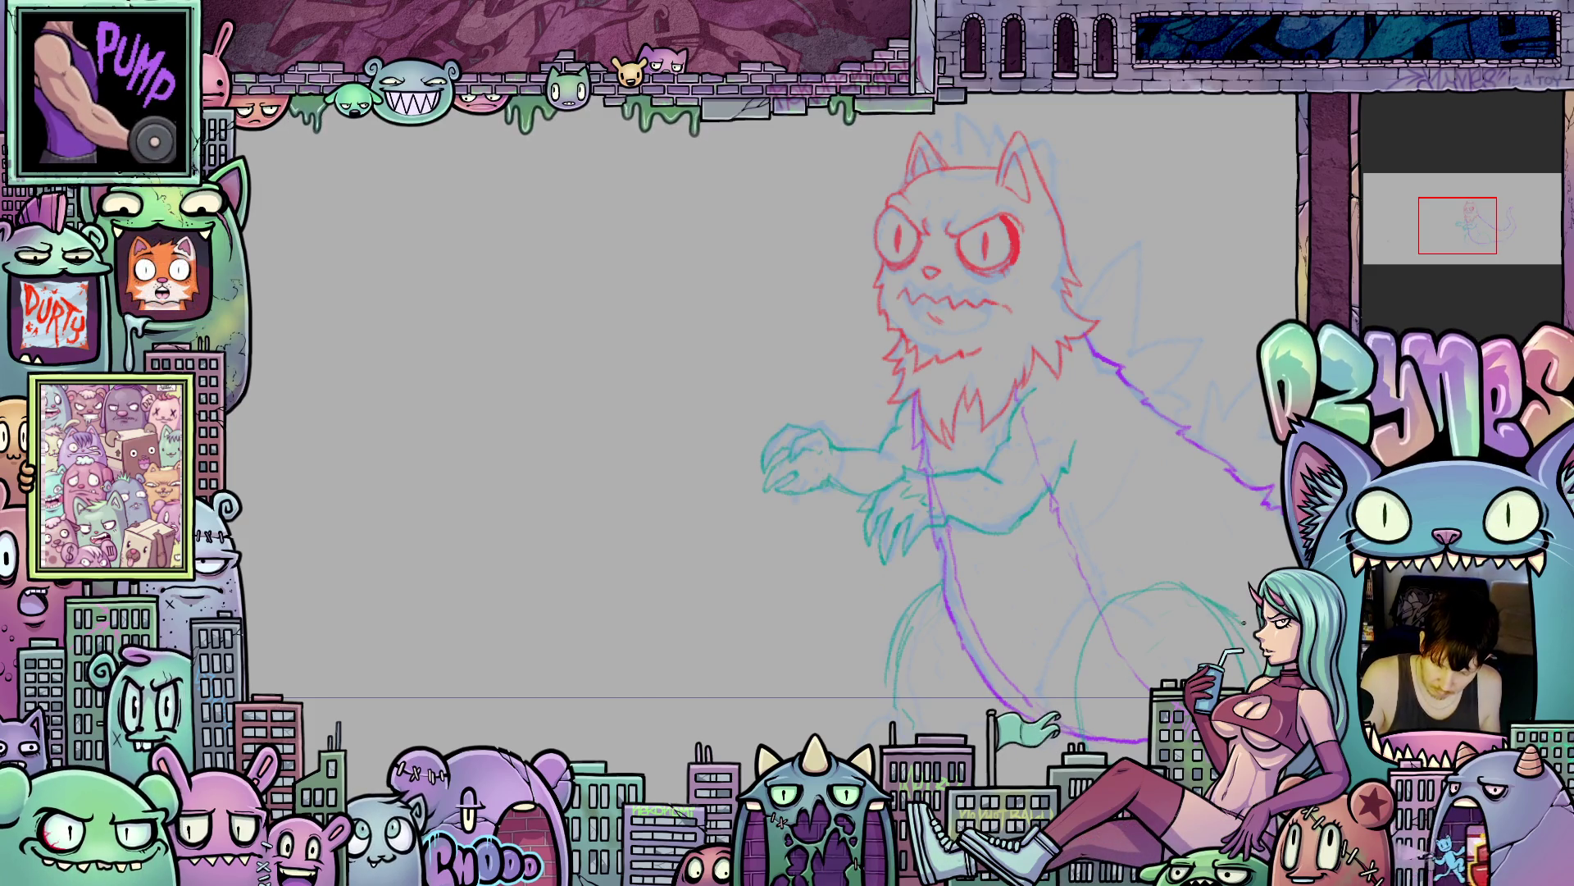
{"action": "mouse_move", "coordinate": [1247, 636]}
{"action": "left_mouse_down"}
{"action": "mouse_move", "coordinate": [1008, 445]}
{"action": "mouse_move", "coordinate": [1077, 492]}
{"action": "left_mouse_up"}
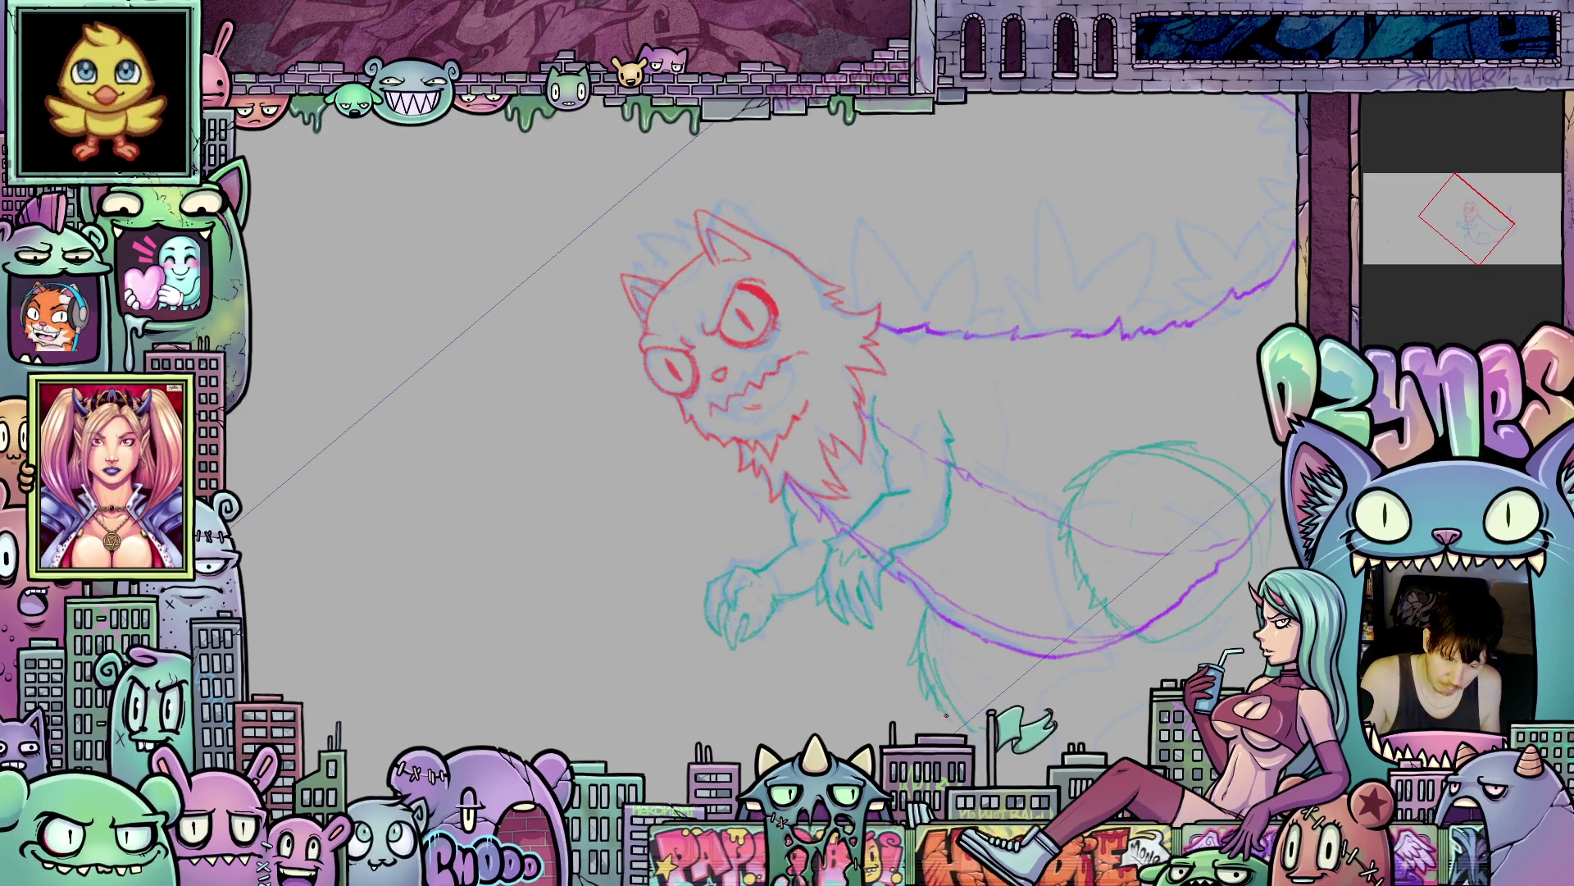
{"action": "mouse_move", "coordinate": [925, 693]}
{"action": "left_mouse_down"}
{"action": "mouse_move", "coordinate": [873, 672]}
{"action": "mouse_move", "coordinate": [874, 642]}
{"action": "mouse_move", "coordinate": [1043, 559]}
{"action": "mouse_move", "coordinate": [937, 591]}
{"action": "mouse_move", "coordinate": [852, 674]}
{"action": "left_mouse_up"}
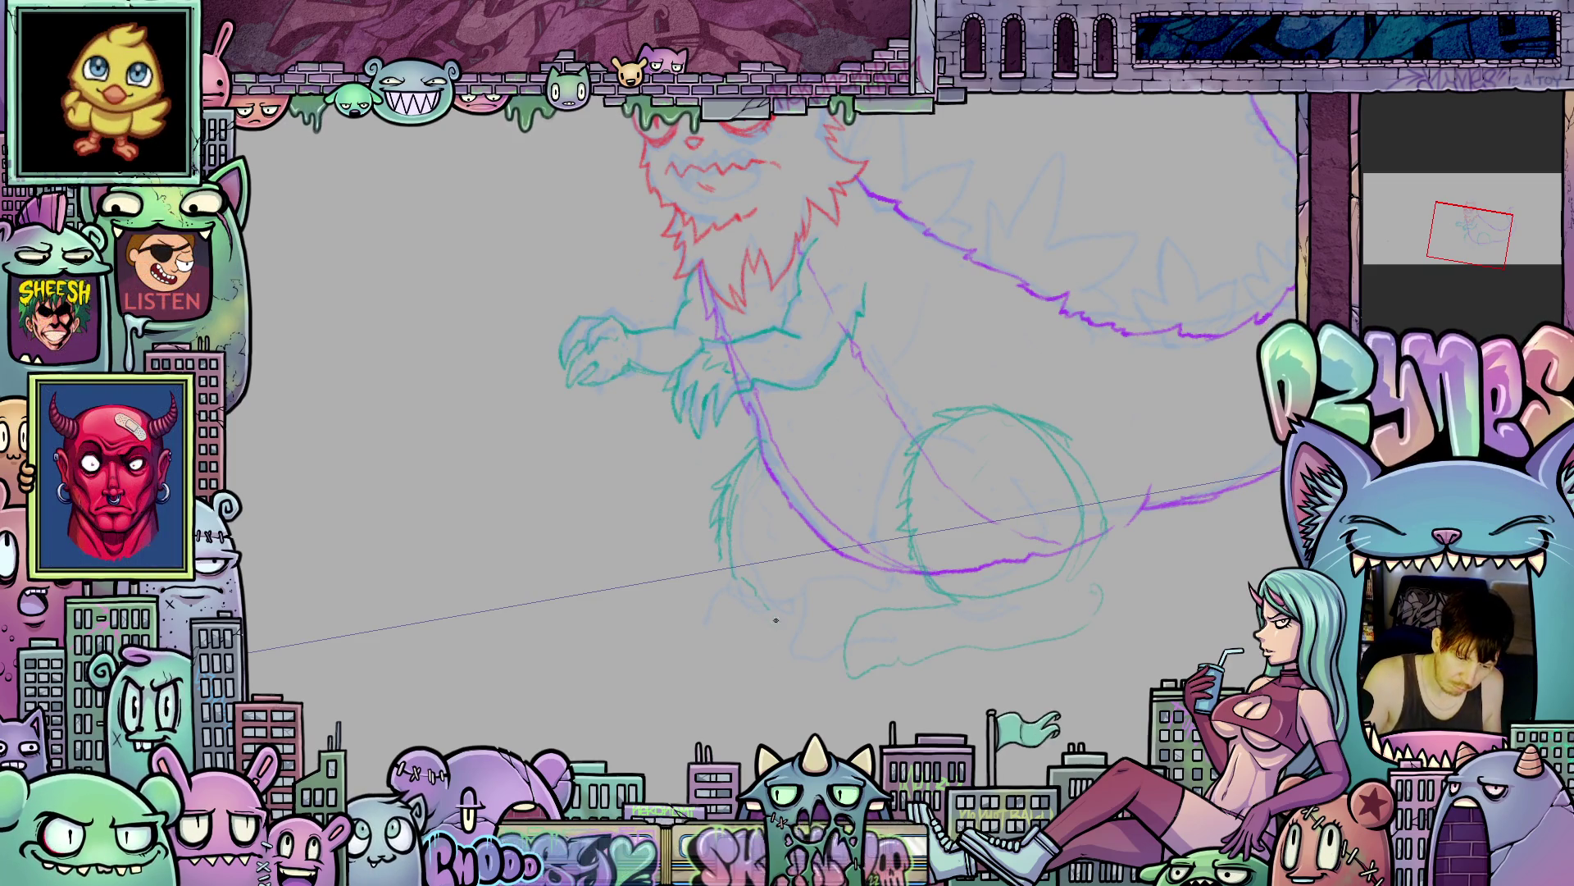
{"action": "mouse_move", "coordinate": [718, 602]}
{"action": "left_mouse_down"}
{"action": "mouse_move", "coordinate": [663, 620]}
{"action": "mouse_move", "coordinate": [673, 652]}
{"action": "left_mouse_up"}
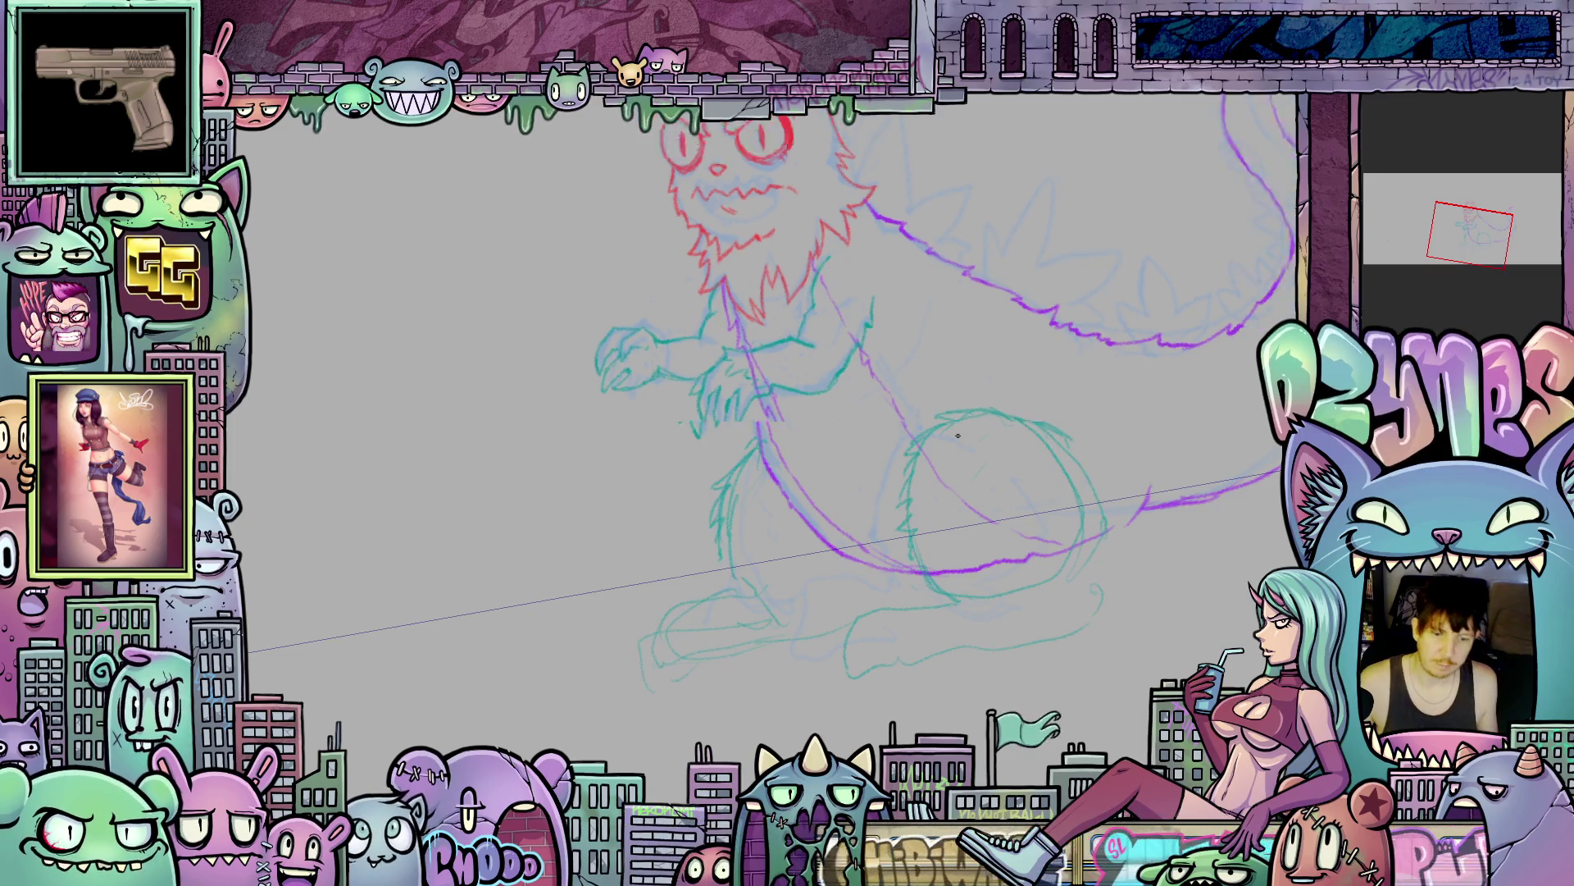
{"action": "key", "text": "ctrl+0"}
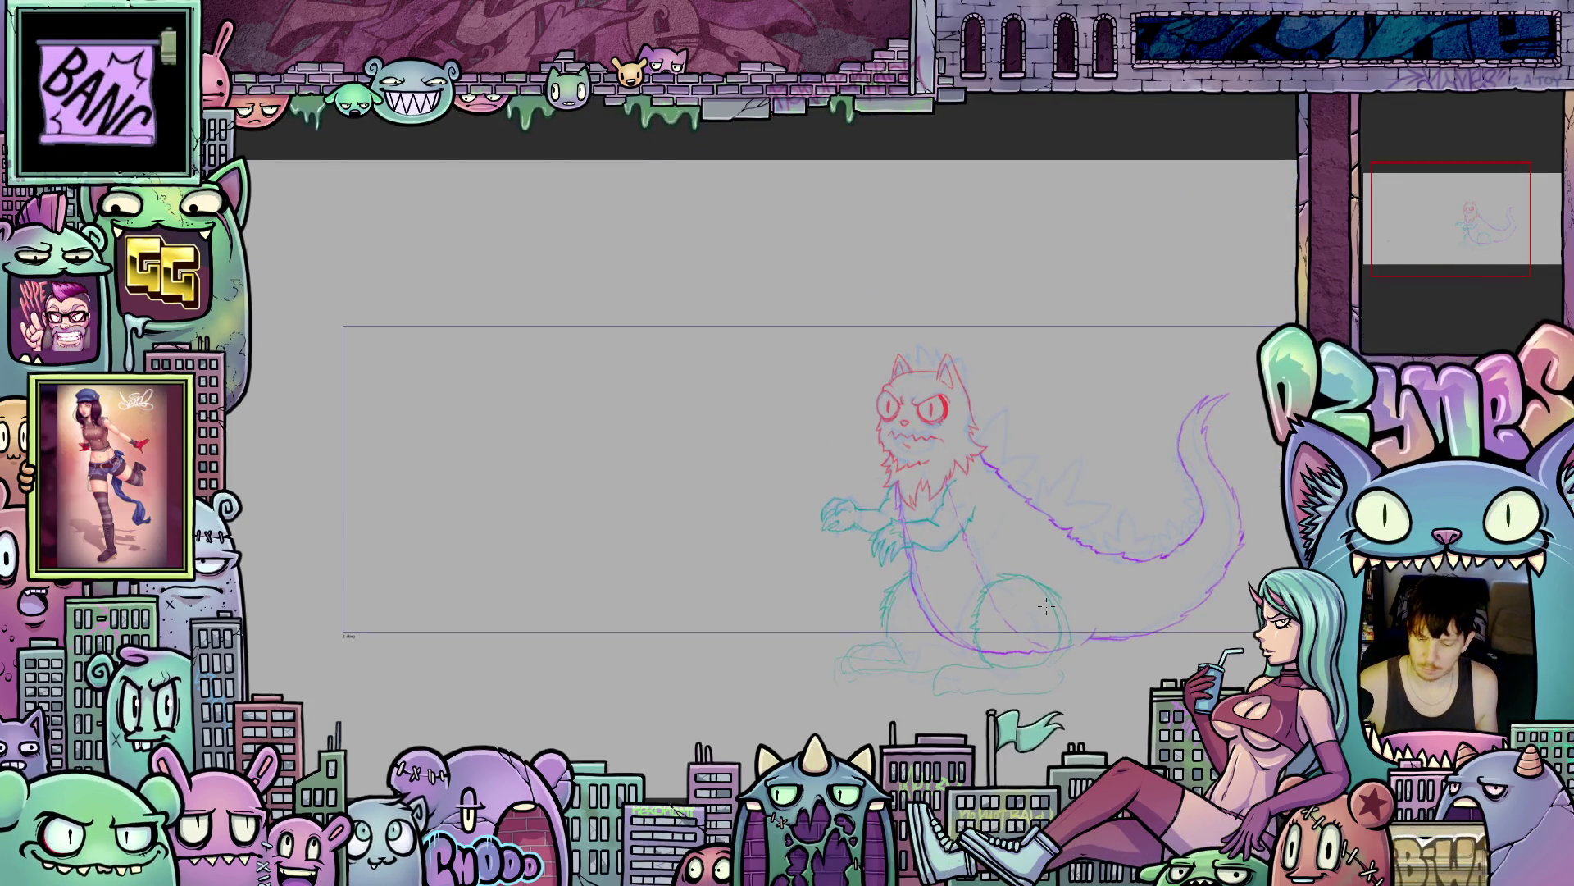
{"action": "scroll", "coordinate": [1046, 605], "scroll_direction": "up", "scroll_amount": 2}
{"action": "scroll", "coordinate": [1026, 522], "scroll_direction": "up", "scroll_amount": 2}
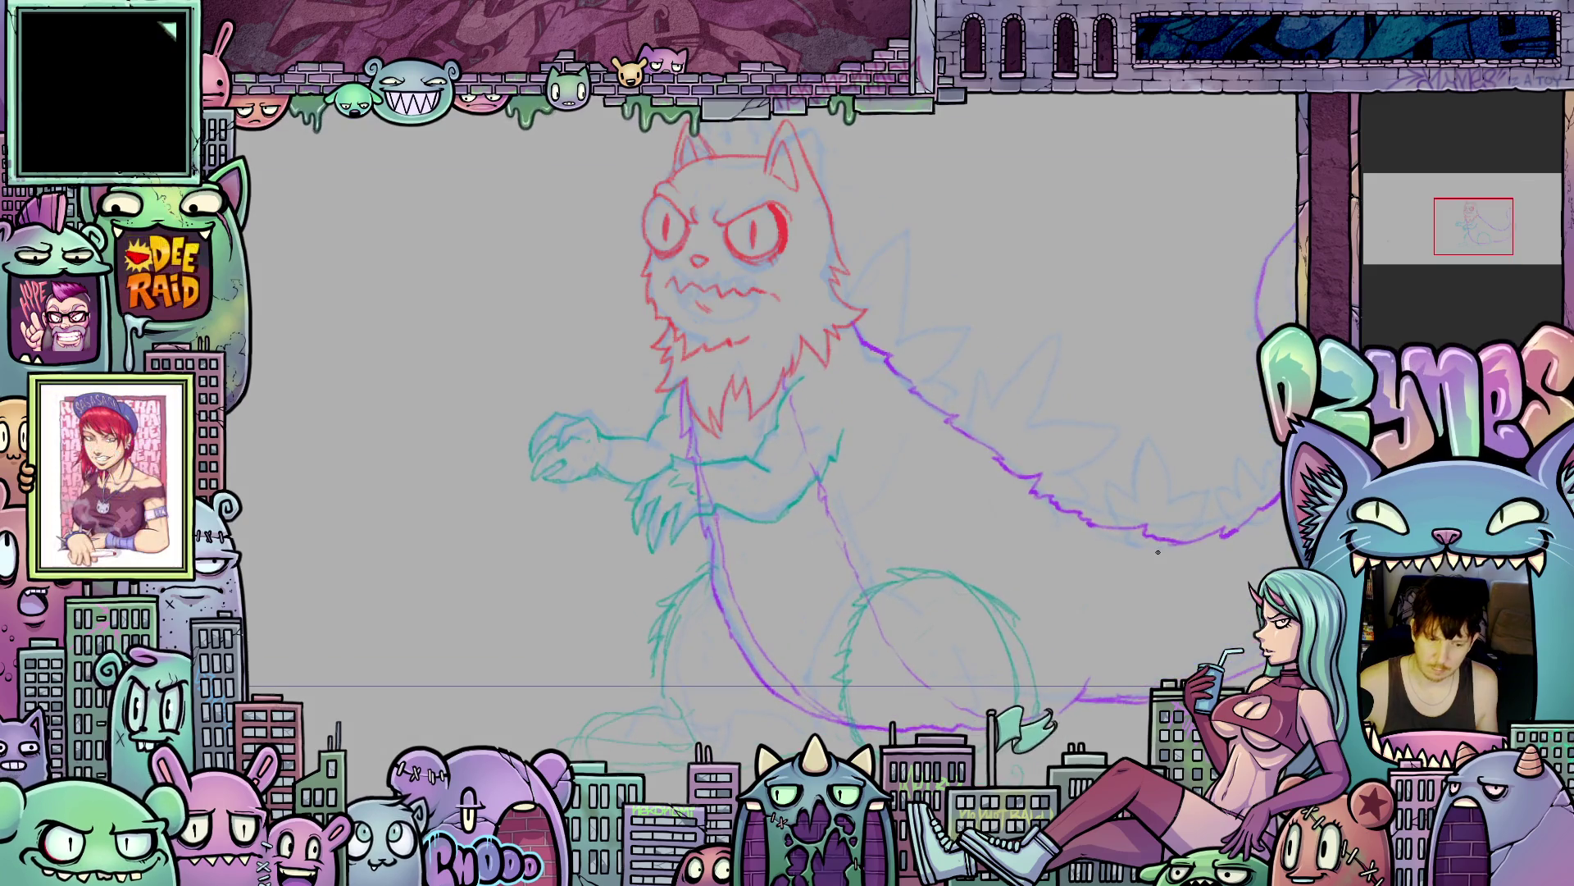
{"action": "key", "text": "ctrl+bracketleft"}
{"action": "scroll", "coordinate": [1026, 521], "scroll_direction": "up", "scroll_amount": 5}
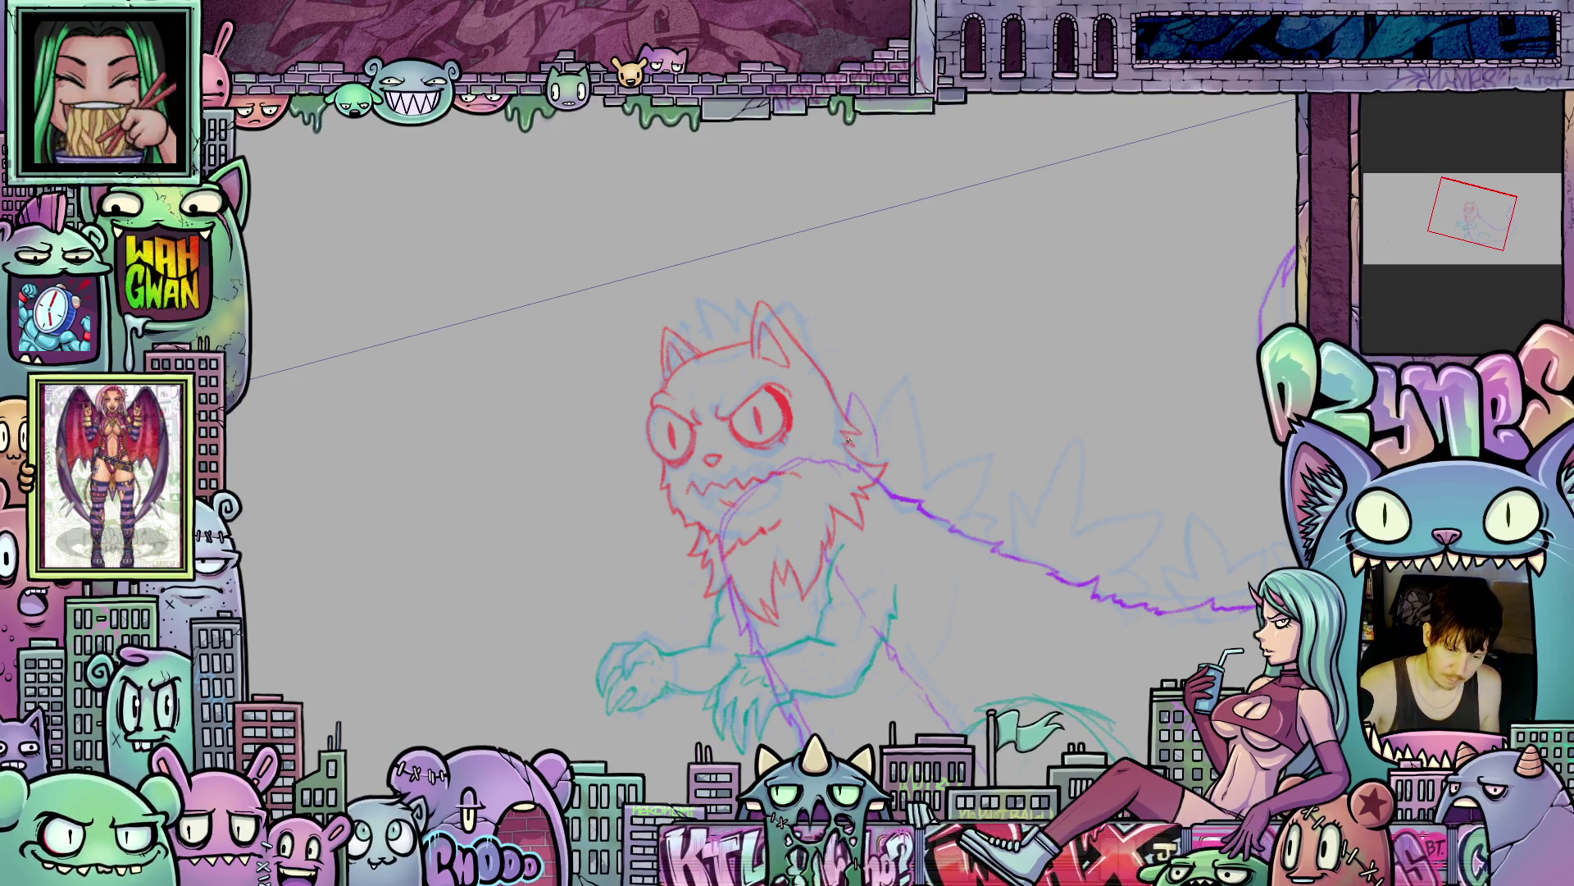
- Add a small spike to the purple back ridge and a new spike on the tail
{"action": "mouse_move", "coordinate": [841, 469]}
{"action": "left_mouse_down"}
{"action": "mouse_move", "coordinate": [874, 421]}
{"action": "mouse_move", "coordinate": [979, 433]}
{"action": "mouse_move", "coordinate": [963, 477]}
{"action": "mouse_move", "coordinate": [999, 542]}
{"action": "left_mouse_up"}
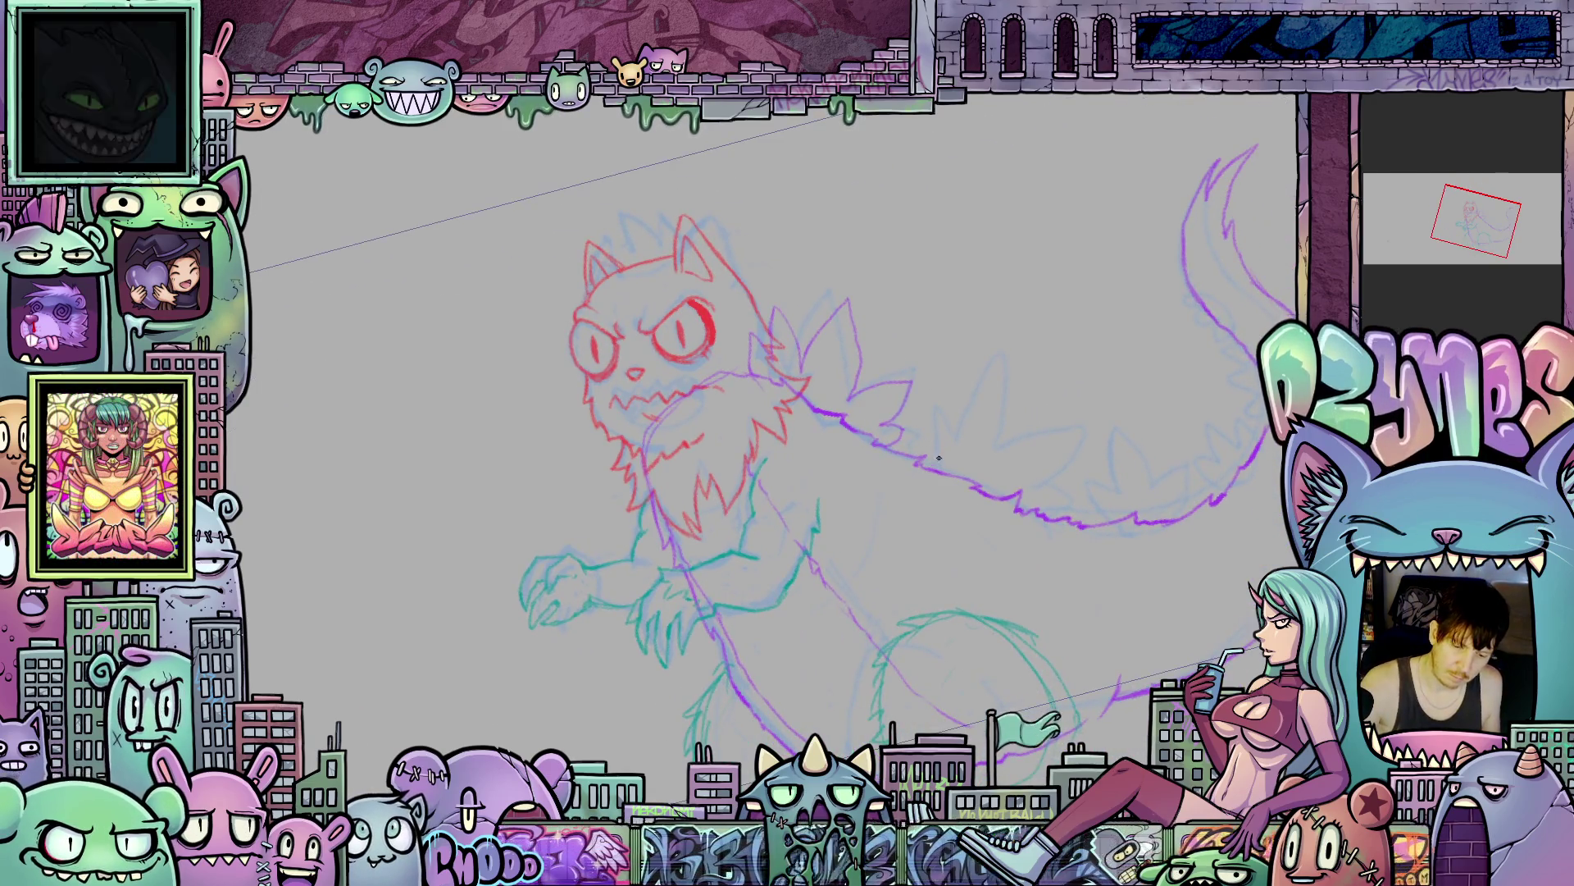
{"action": "mouse_move", "coordinate": [926, 451]}
{"action": "left_mouse_down"}
{"action": "mouse_move", "coordinate": [931, 426]}
{"action": "mouse_move", "coordinate": [952, 451]}
{"action": "mouse_move", "coordinate": [992, 437]}
{"action": "mouse_move", "coordinate": [991, 417]}
{"action": "mouse_move", "coordinate": [1040, 444]}
{"action": "mouse_move", "coordinate": [1030, 464]}
{"action": "left_mouse_up"}
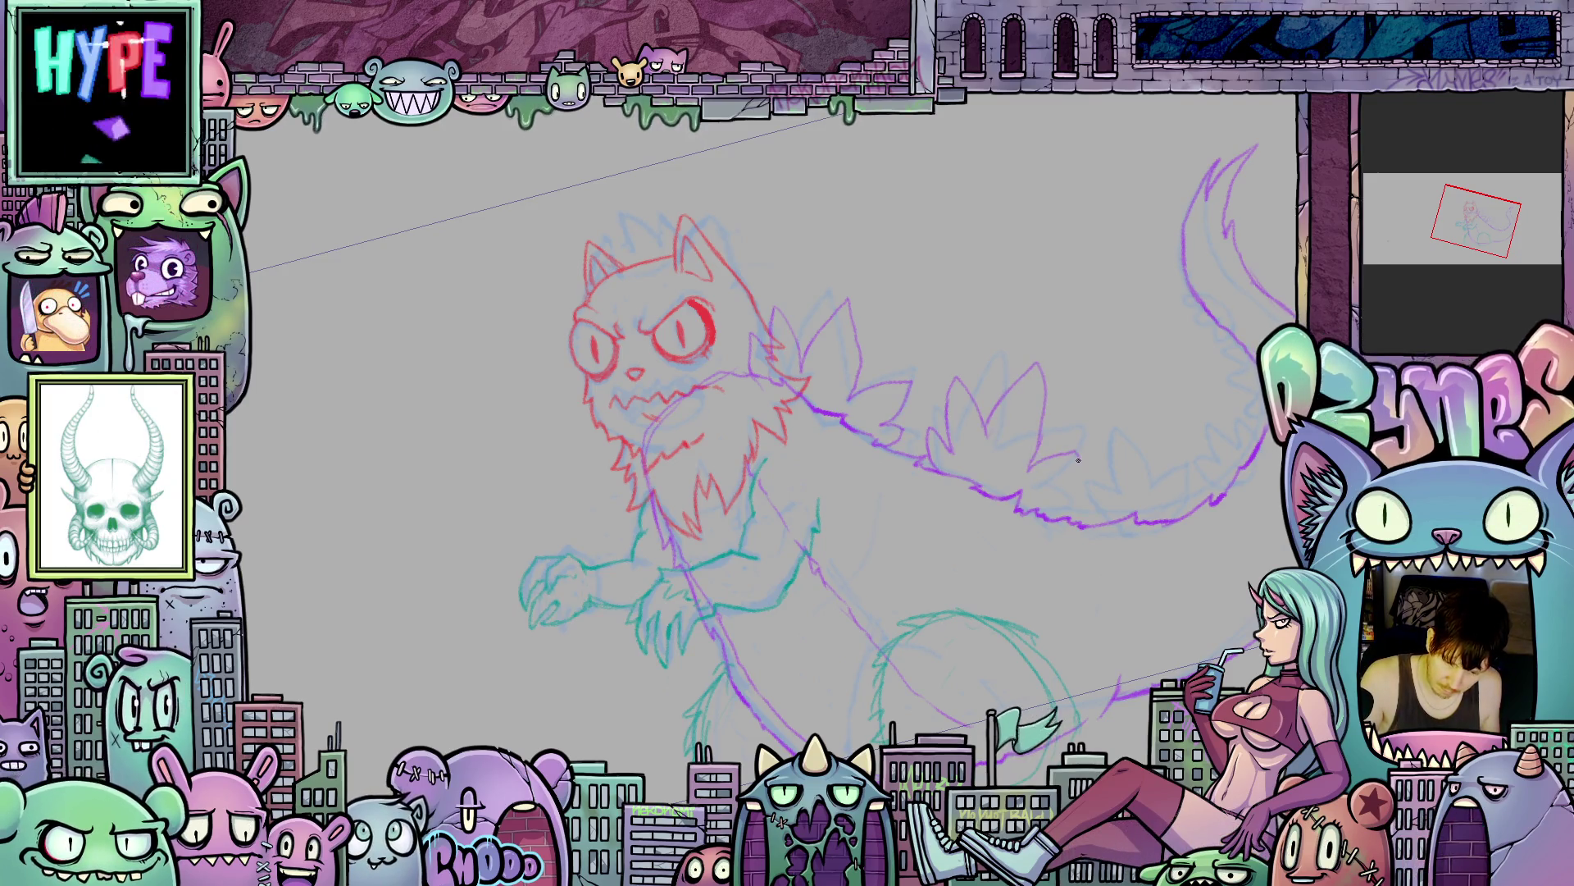
{"action": "mouse_move", "coordinate": [1057, 501]}
{"action": "left_mouse_down"}
{"action": "mouse_move", "coordinate": [1106, 616]}
{"action": "mouse_move", "coordinate": [1084, 596]}
{"action": "mouse_move", "coordinate": [1071, 647]}
{"action": "left_mouse_up"}
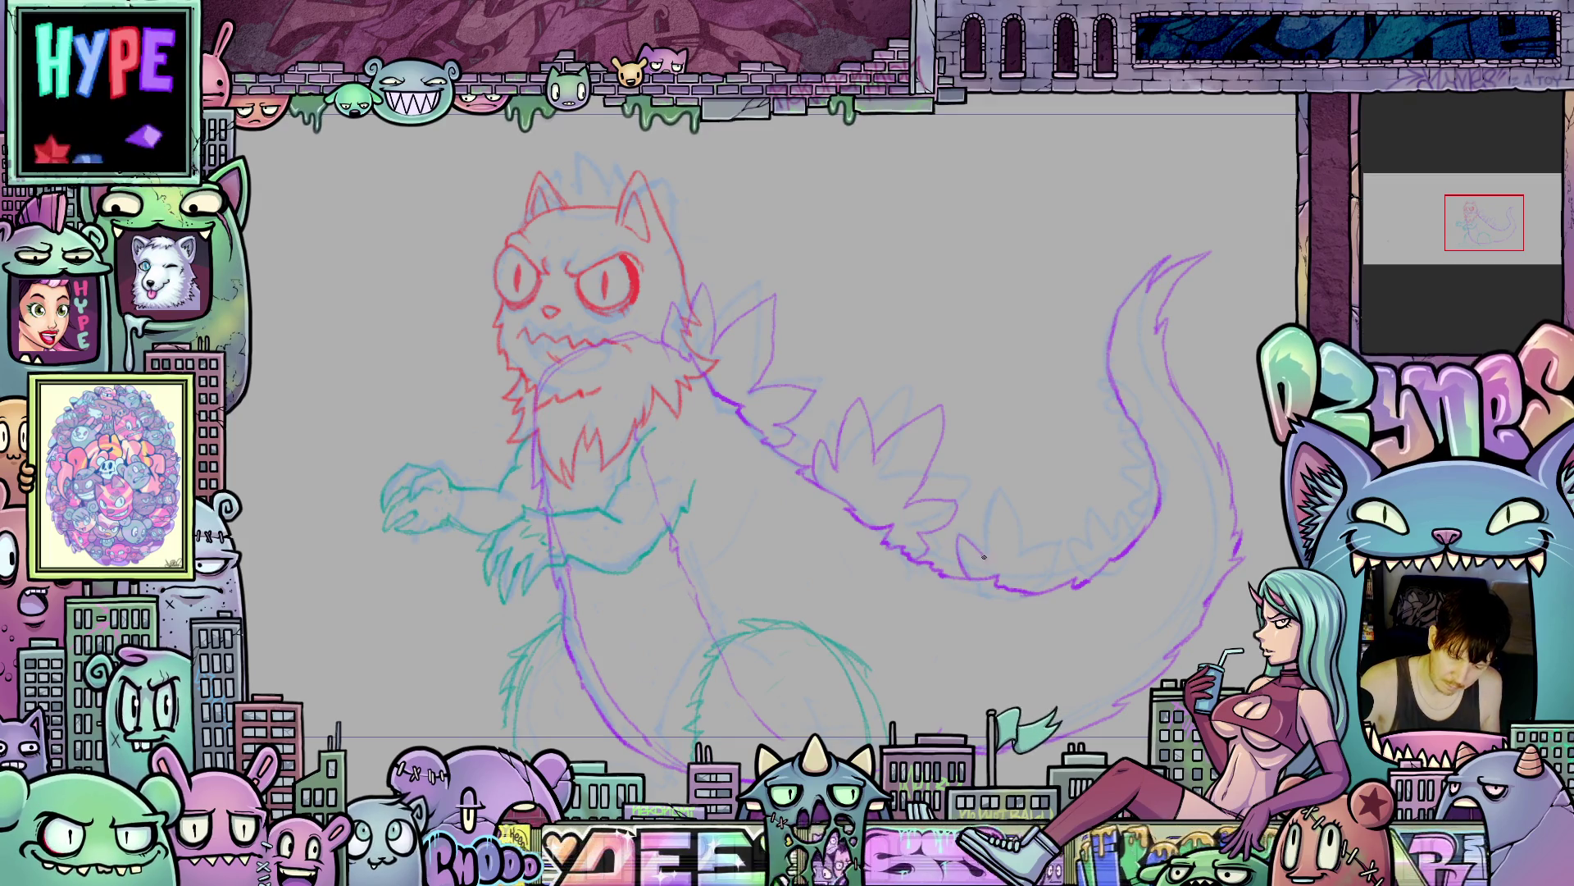
{"action": "mouse_move", "coordinate": [990, 543]}
{"action": "left_mouse_down"}
{"action": "mouse_move", "coordinate": [1020, 494]}
{"action": "mouse_move", "coordinate": [1025, 556]}
{"action": "mouse_move", "coordinate": [1053, 519]}
{"action": "mouse_move", "coordinate": [1064, 569]}
{"action": "left_mouse_up"}
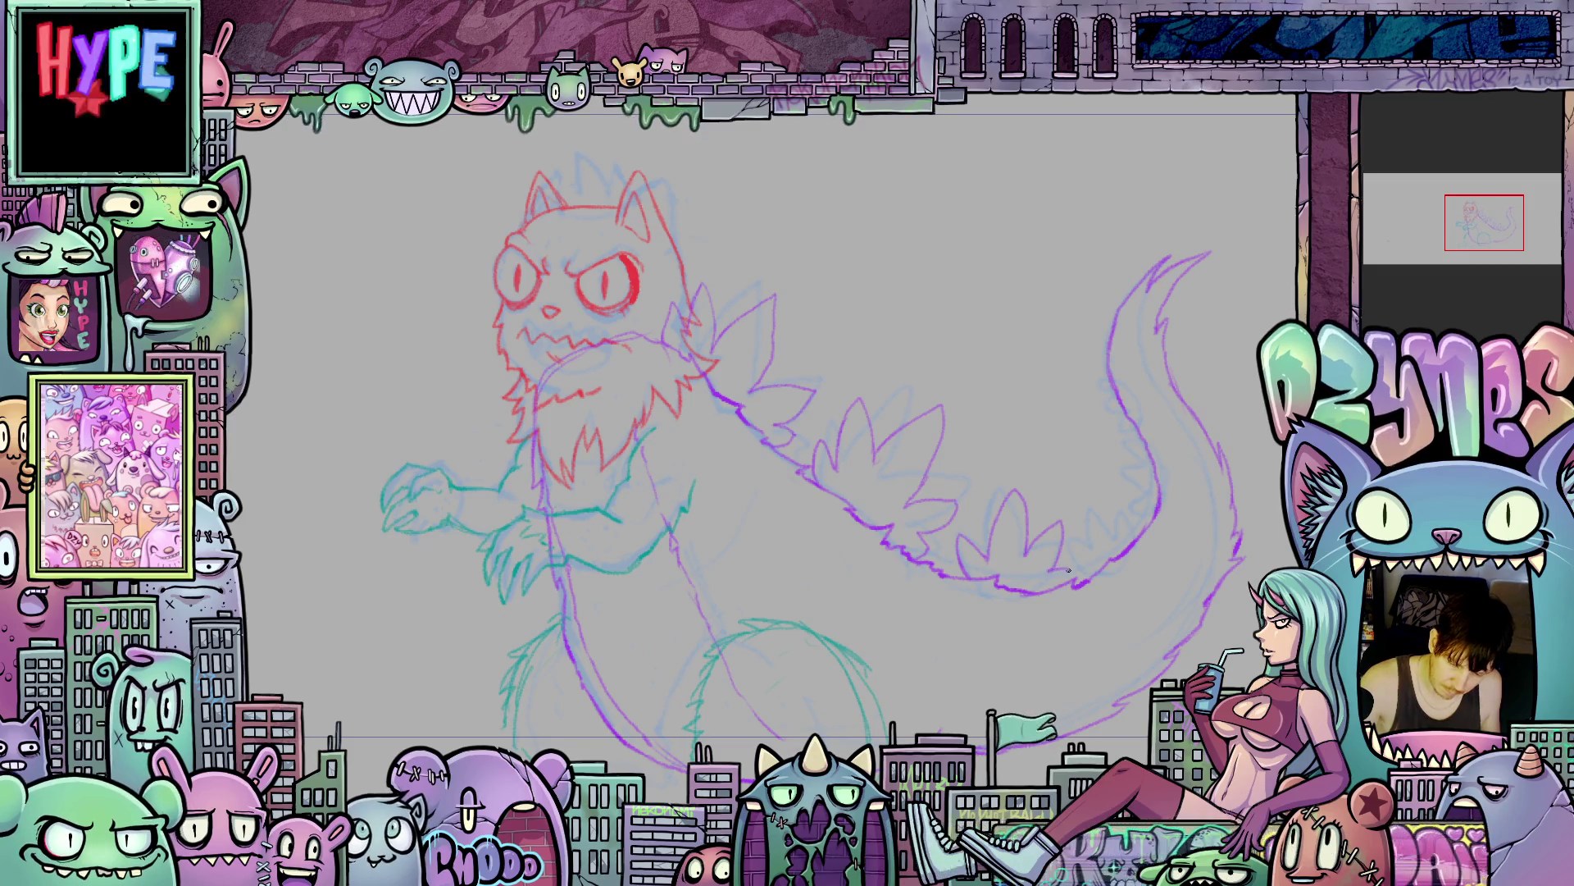
{"action": "scroll", "coordinate": [1070, 608], "scroll_direction": "down", "scroll_amount": 2}
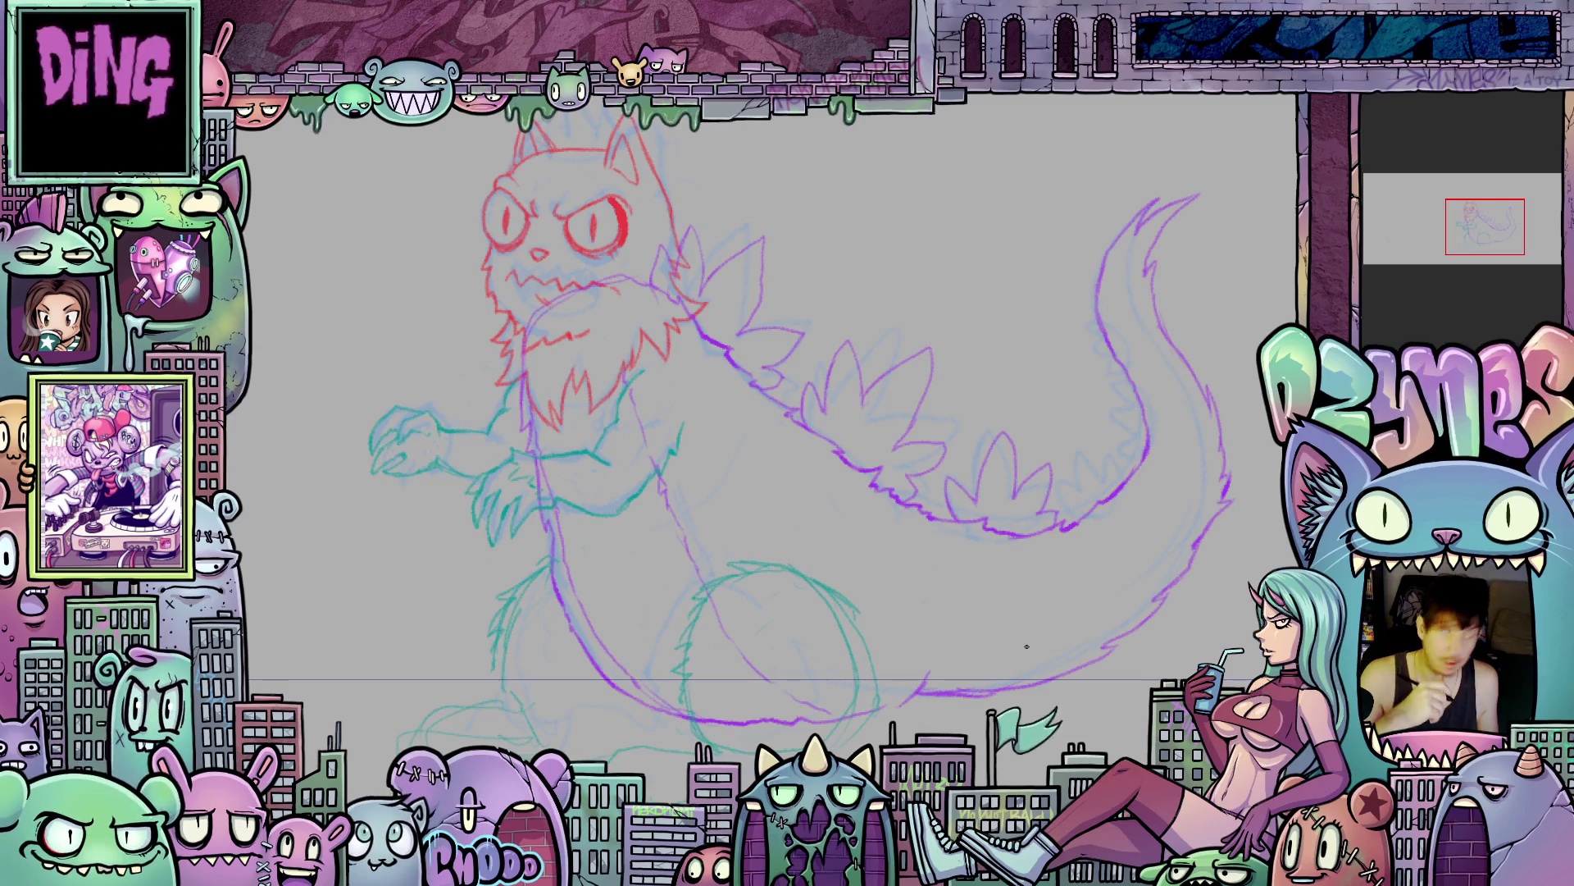
- Draw another purple spike on the tail's fringe, then zoom back out to the whole monster
{"action": "mouse_move", "coordinate": [1095, 615]}
{"action": "left_mouse_down"}
{"action": "mouse_move", "coordinate": [964, 636]}
{"action": "mouse_move", "coordinate": [943, 701]}
{"action": "left_mouse_up"}
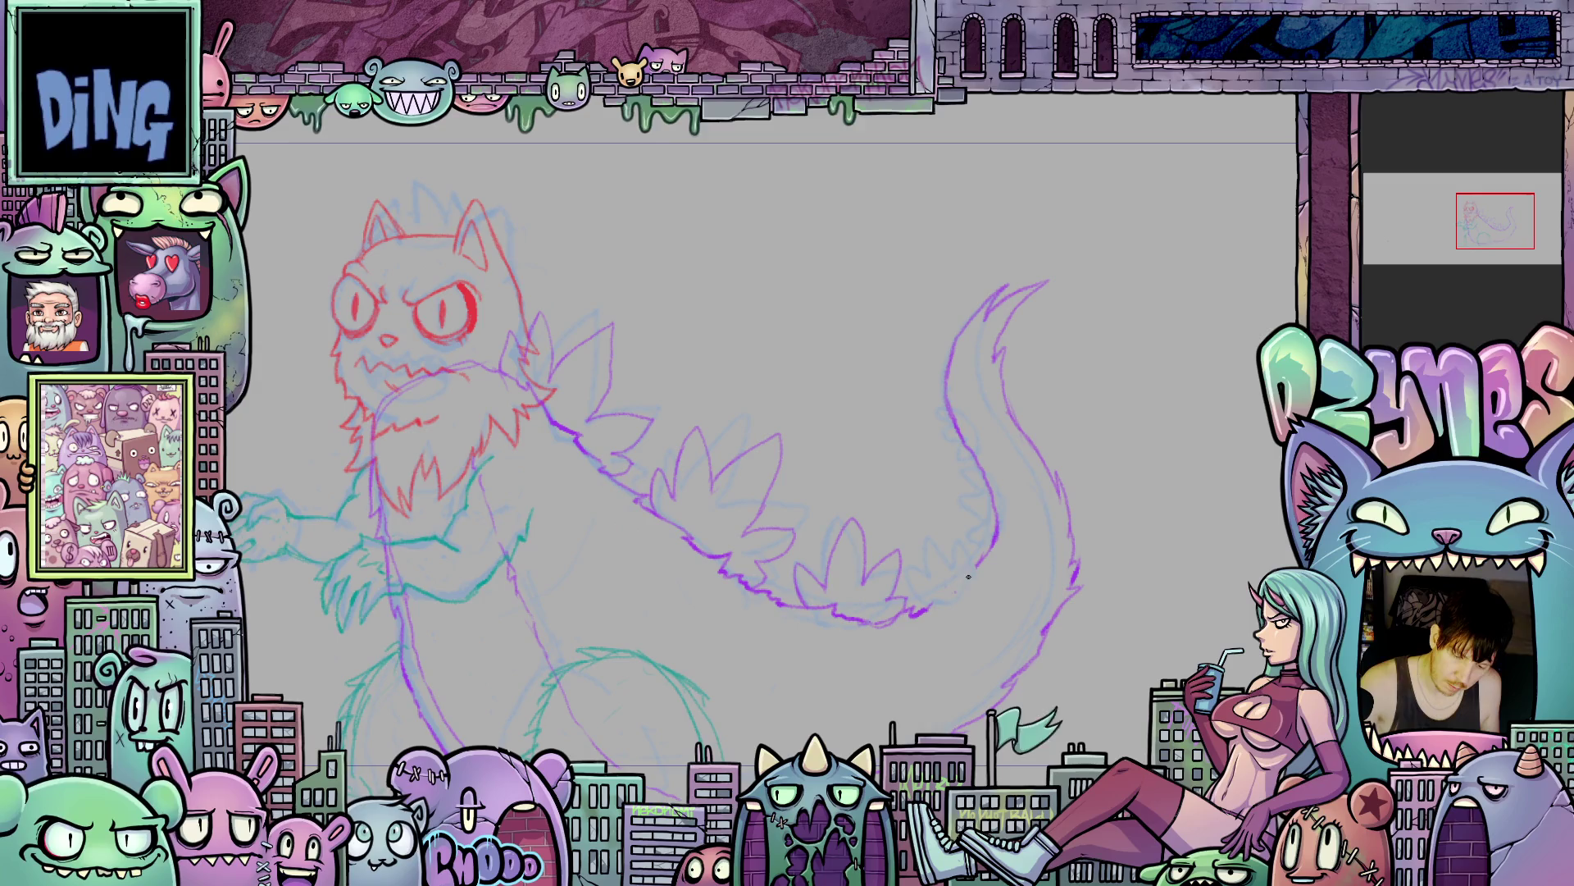
{"action": "mouse_move", "coordinate": [911, 583]}
{"action": "left_mouse_down"}
{"action": "mouse_move", "coordinate": [943, 582]}
{"action": "mouse_move", "coordinate": [941, 537]}
{"action": "left_mouse_up"}
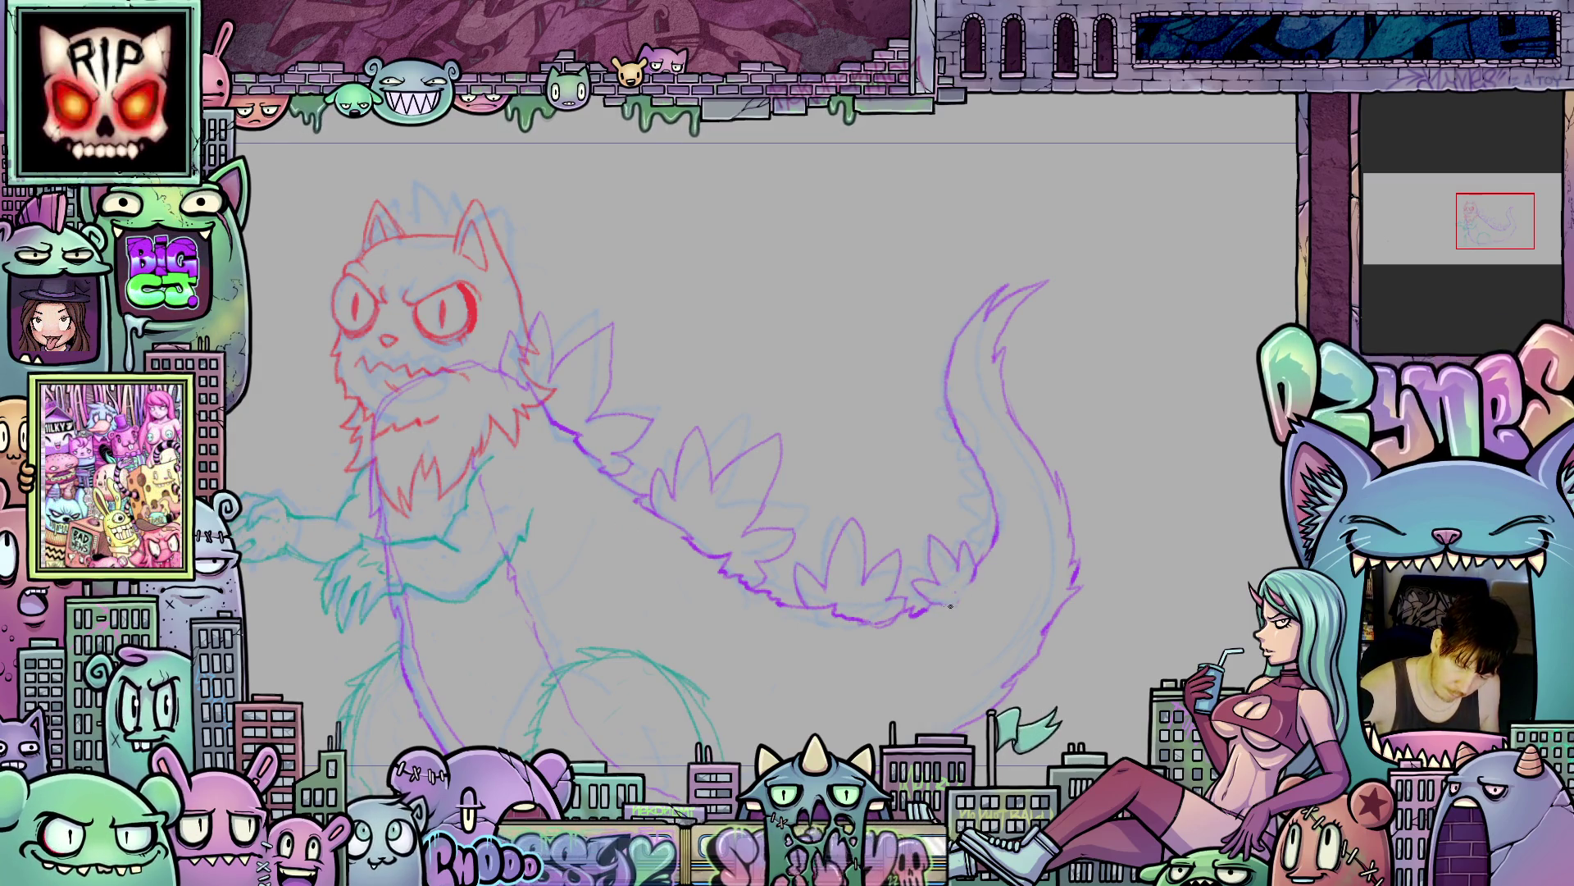
{"action": "mouse_move", "coordinate": [1083, 636]}
{"action": "left_mouse_down"}
{"action": "mouse_move", "coordinate": [1144, 697]}
{"action": "mouse_move", "coordinate": [1124, 736]}
{"action": "left_mouse_up"}
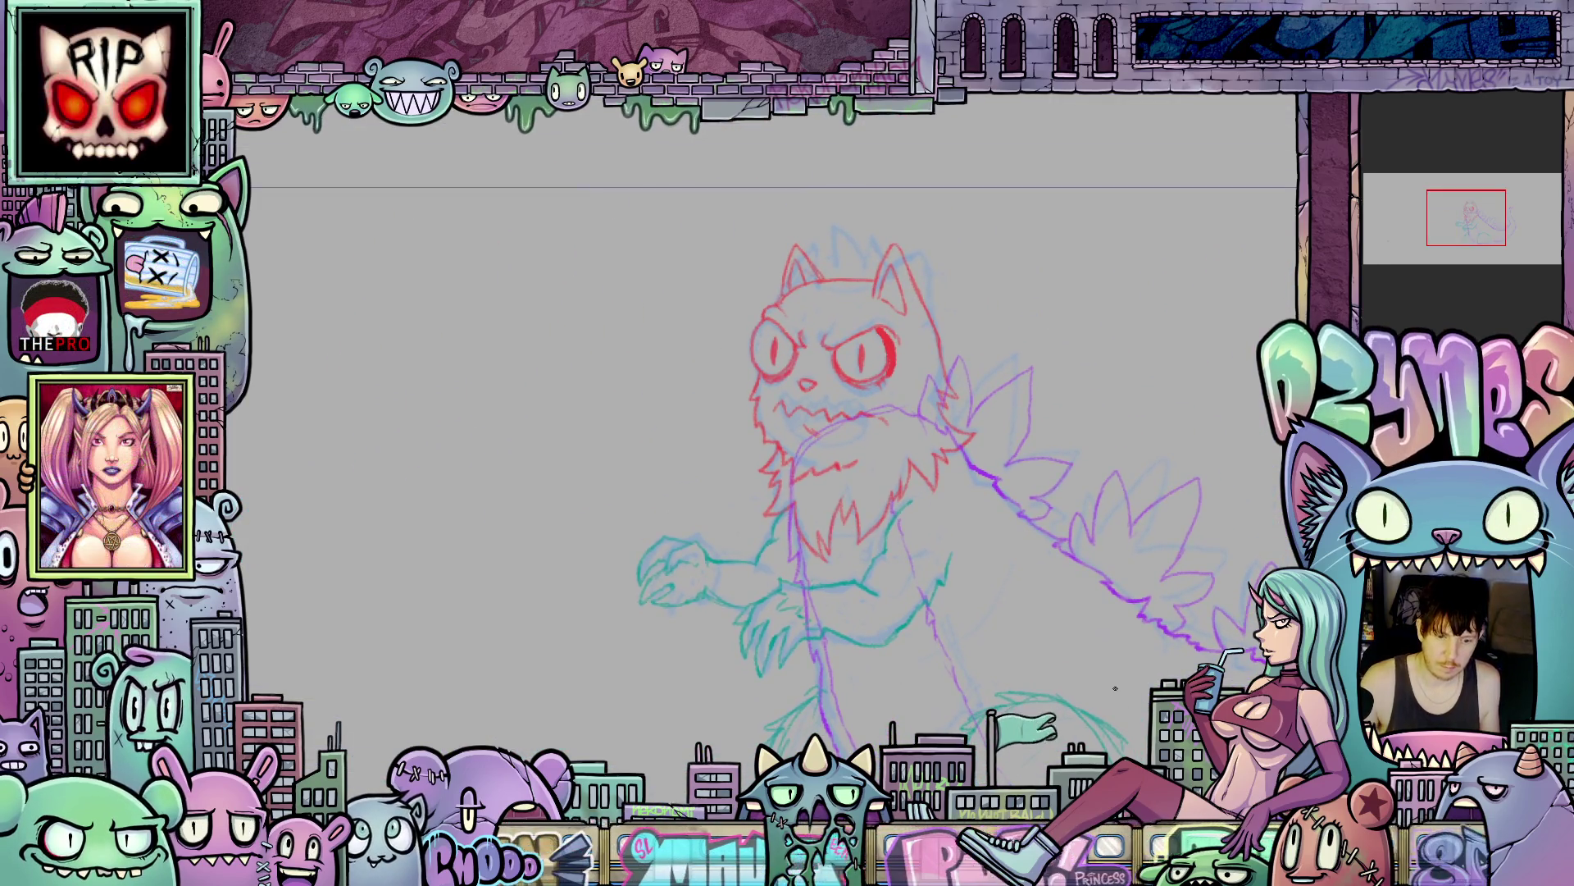
{"action": "scroll", "coordinate": [995, 653], "scroll_direction": "down", "scroll_amount": 5}
{"action": "scroll", "coordinate": [934, 624], "scroll_direction": "up", "scroll_amount": 2}
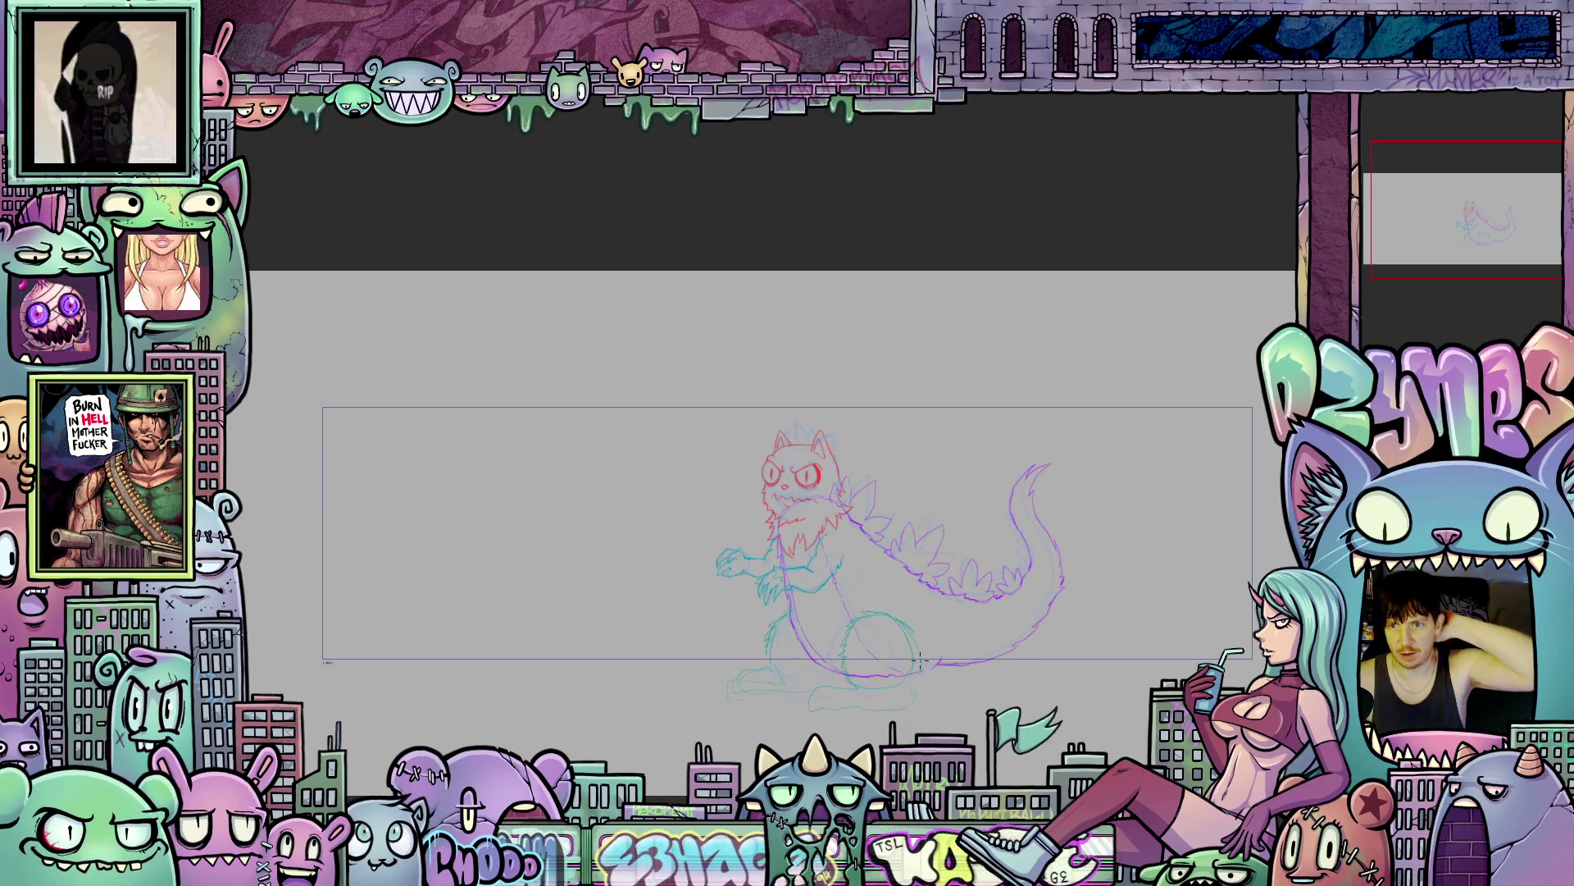
{"action": "scroll", "coordinate": [1001, 634], "scroll_direction": "up", "scroll_amount": 5}
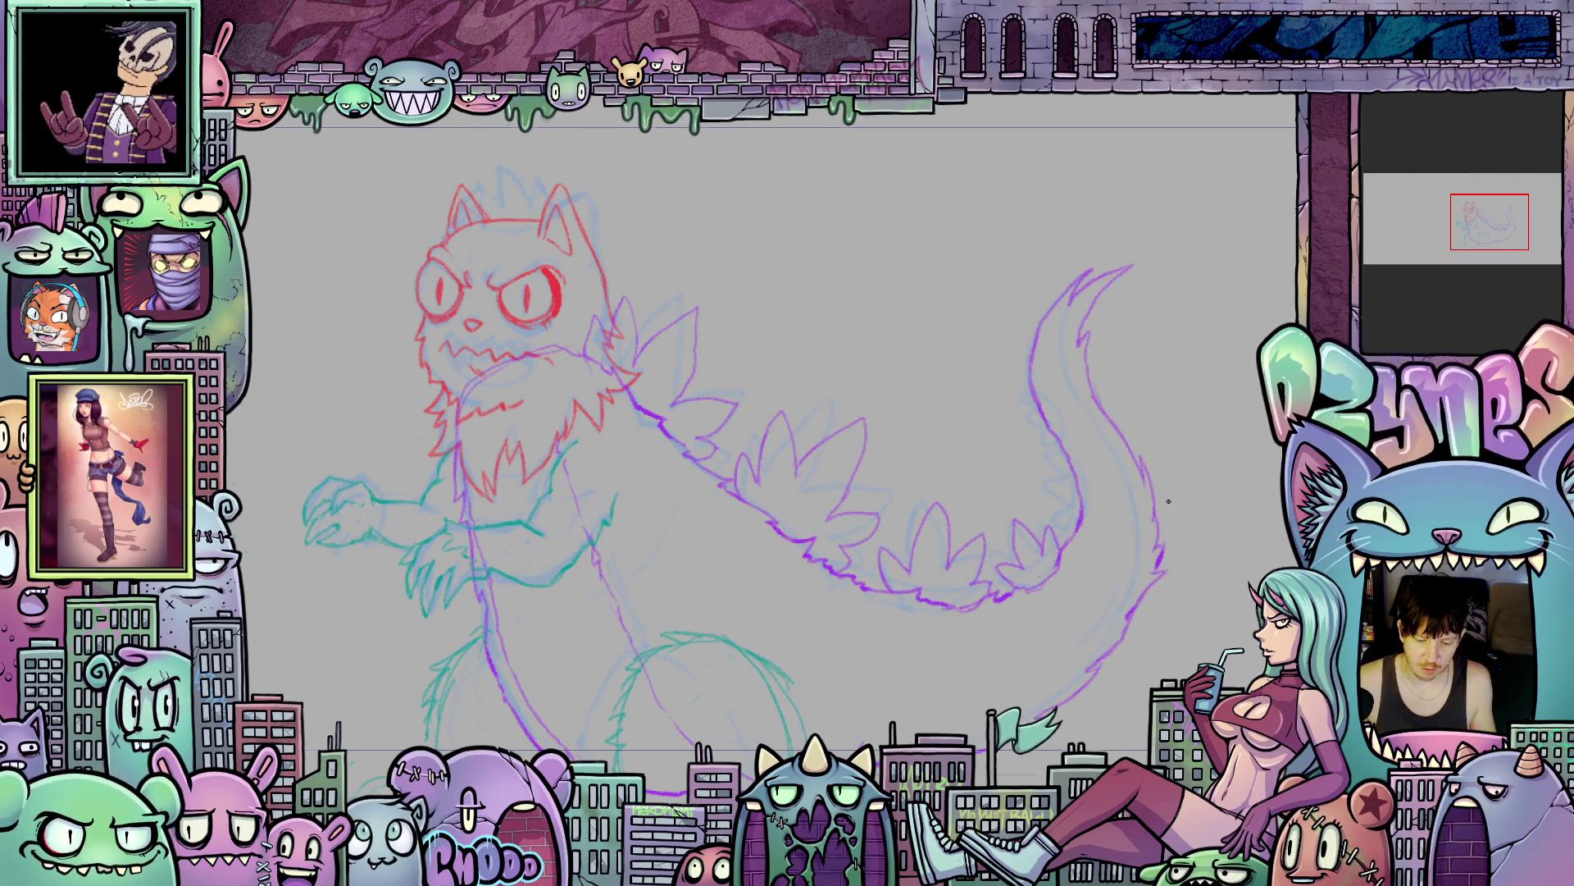
- Draw purple leaf-shaped spikes along the tail's upper edge, then level the rotated view
{"action": "scroll", "coordinate": [1225, 547], "scroll_direction": "up", "scroll_amount": 3}
{"action": "left_click_drag", "start_coordinate": [1225, 546], "coordinate": [941, 567]}
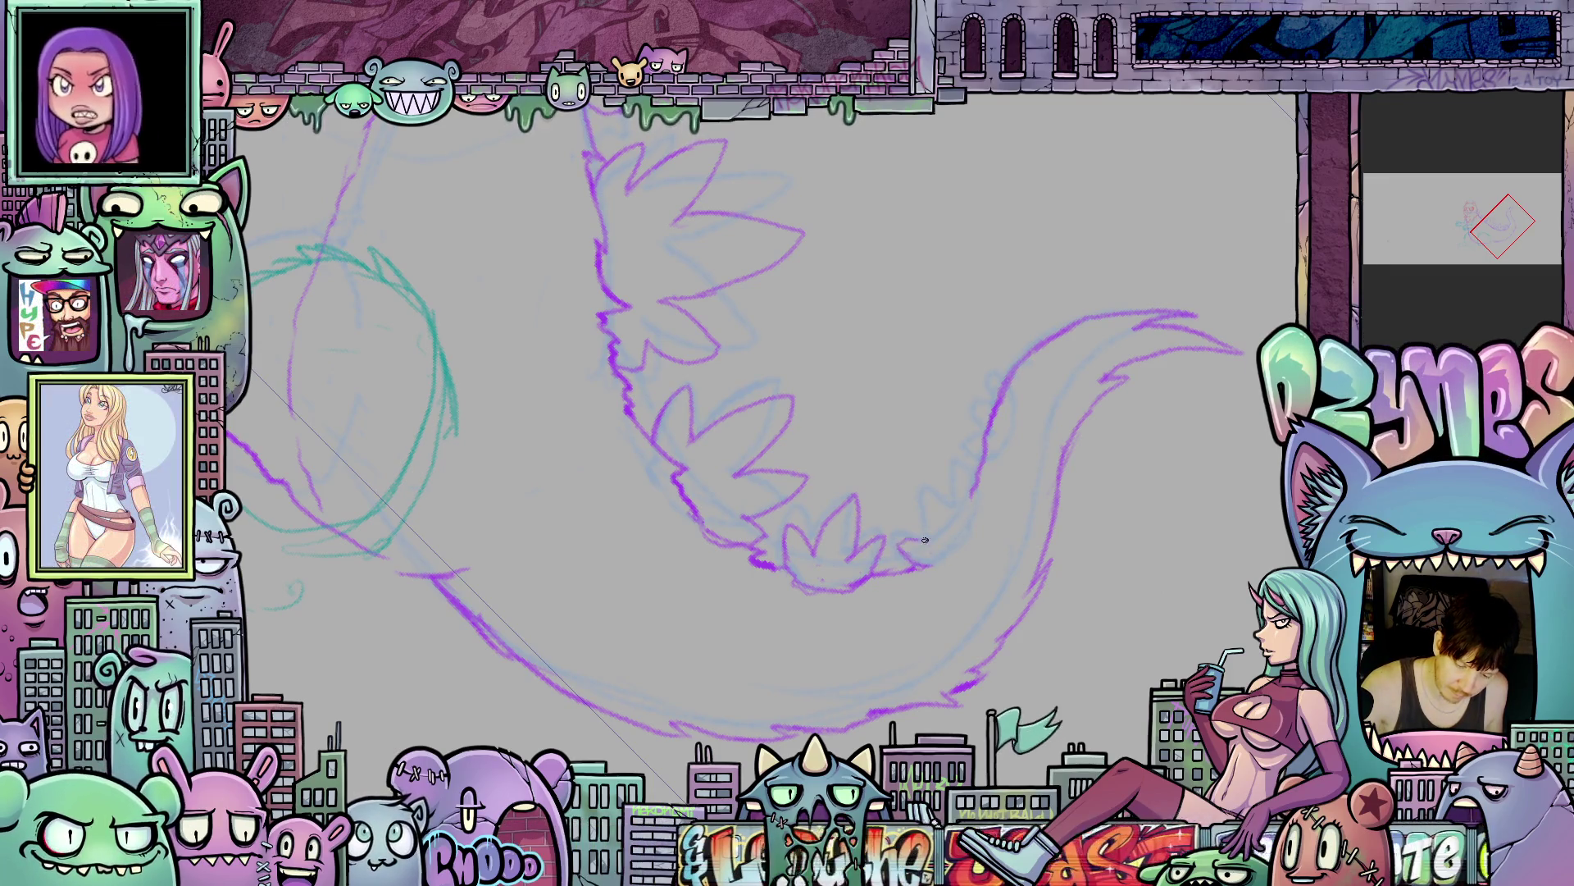
{"action": "mouse_move", "coordinate": [943, 497]}
{"action": "left_mouse_down"}
{"action": "mouse_move", "coordinate": [958, 513]}
{"action": "mouse_move", "coordinate": [980, 480]}
{"action": "mouse_move", "coordinate": [976, 515]}
{"action": "left_mouse_up"}
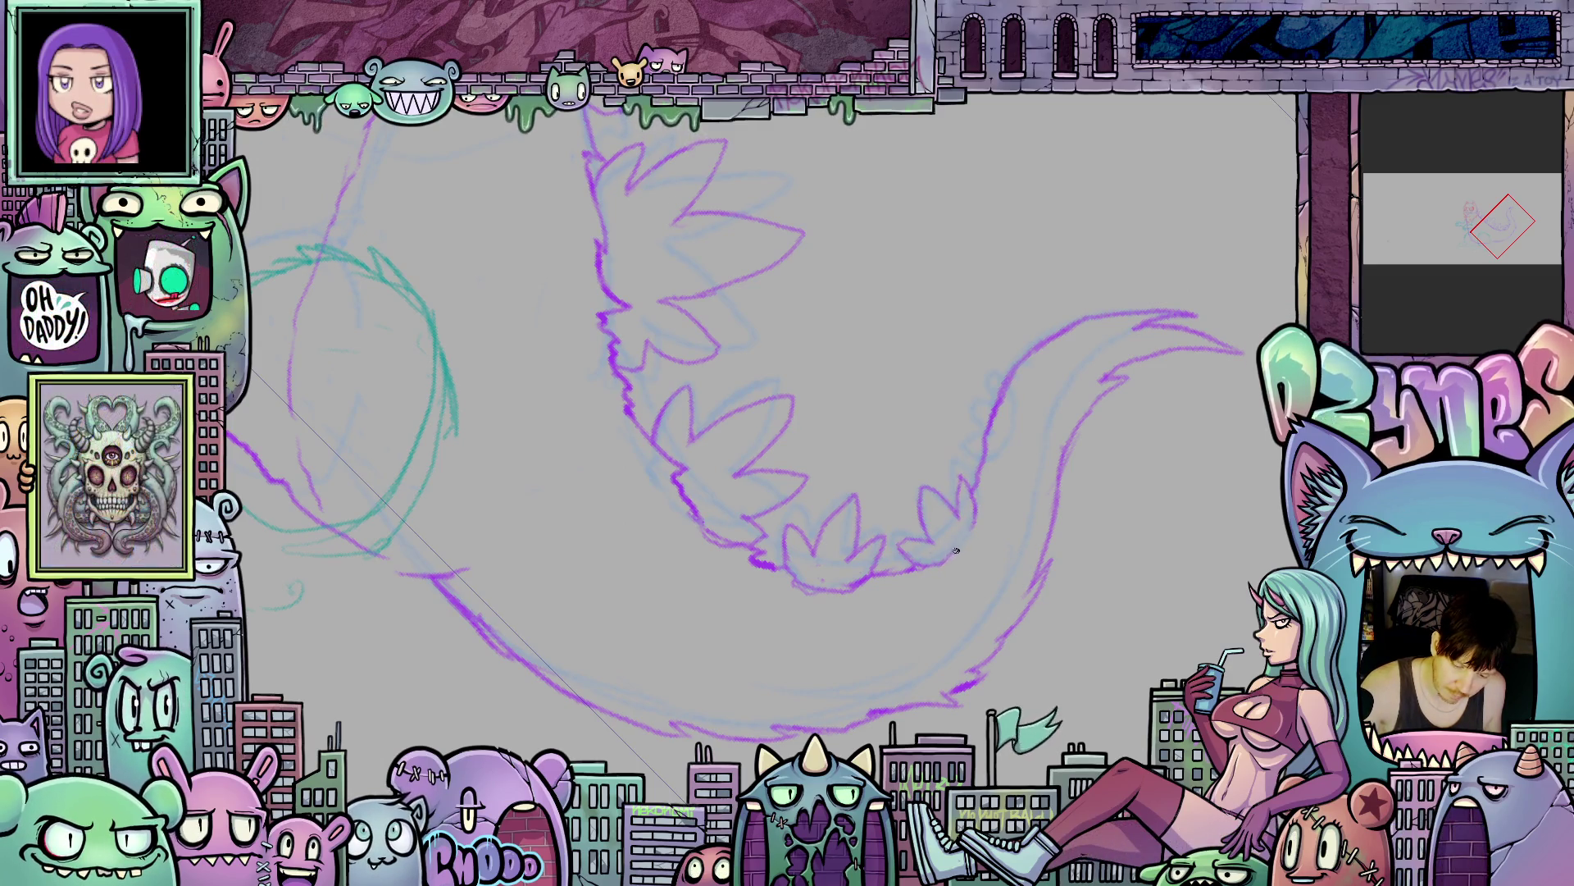
{"action": "mouse_move", "coordinate": [1028, 608]}
{"action": "left_mouse_down"}
{"action": "mouse_move", "coordinate": [989, 654]}
{"action": "mouse_move", "coordinate": [1017, 623]}
{"action": "left_mouse_up"}
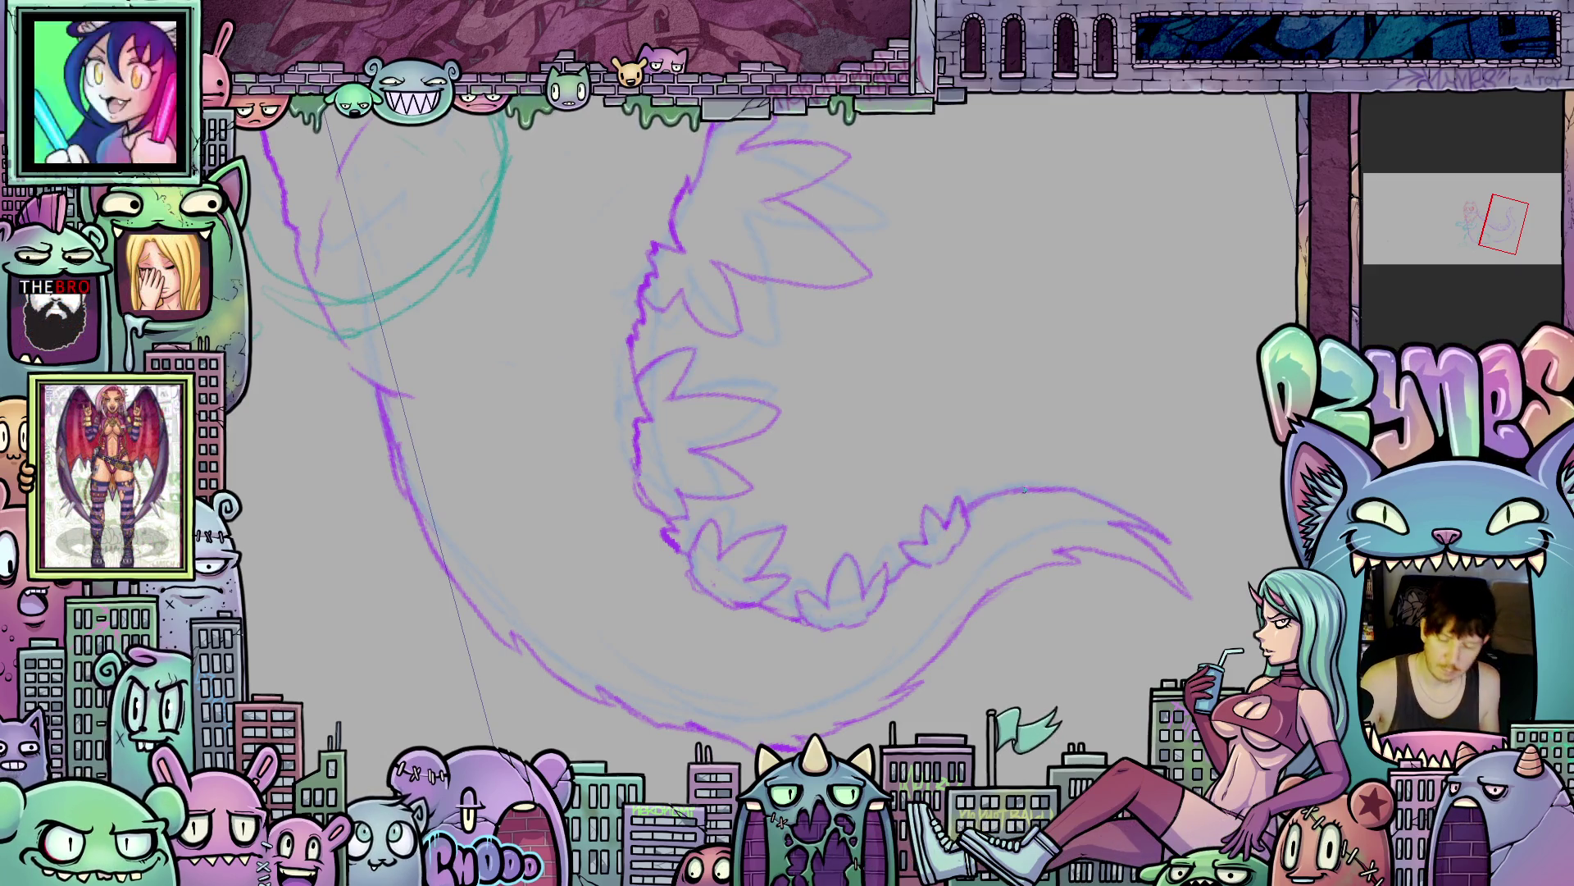
{"action": "mouse_move", "coordinate": [1007, 484]}
{"action": "left_mouse_down"}
{"action": "mouse_move", "coordinate": [1029, 456]}
{"action": "mouse_move", "coordinate": [1024, 496]}
{"action": "mouse_move", "coordinate": [1002, 504]}
{"action": "left_mouse_up"}
{"action": "mouse_move", "coordinate": [1120, 550]}
{"action": "left_mouse_down"}
{"action": "mouse_move", "coordinate": [1074, 426]}
{"action": "mouse_move", "coordinate": [1000, 316]}
{"action": "mouse_move", "coordinate": [926, 302]}
{"action": "left_mouse_up"}
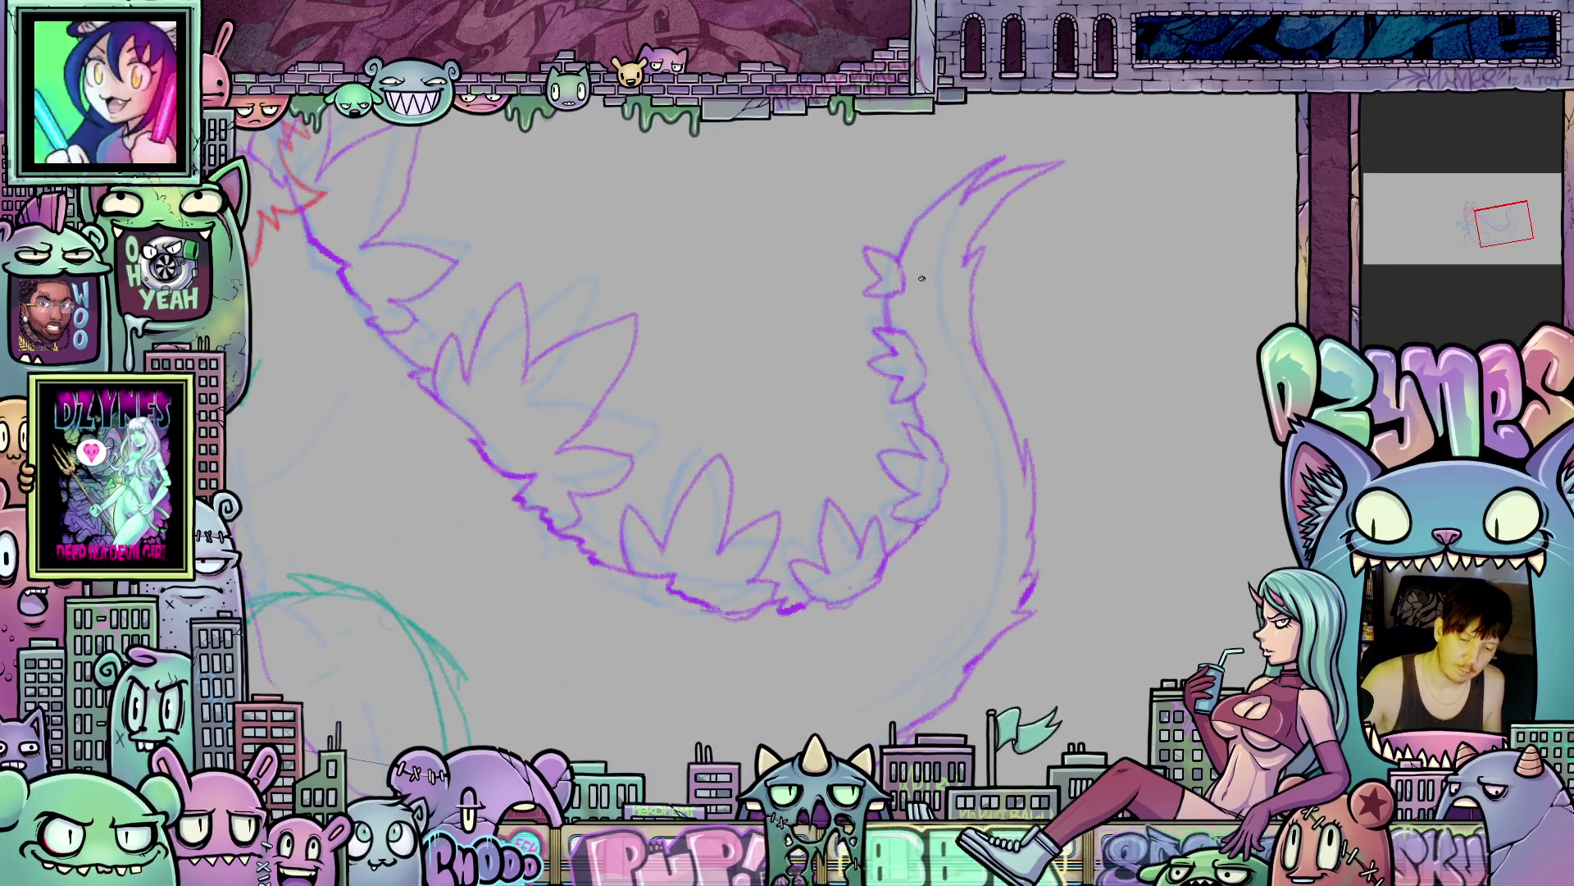
{"action": "scroll", "coordinate": [943, 280], "scroll_direction": "down", "scroll_amount": 3}
{"action": "mouse_move", "coordinate": [943, 281]}
{"action": "left_mouse_down"}
{"action": "mouse_move", "coordinate": [1009, 385]}
{"action": "mouse_move", "coordinate": [1025, 501]}
{"action": "mouse_move", "coordinate": [998, 606]}
{"action": "mouse_move", "coordinate": [900, 487]}
{"action": "left_mouse_up"}
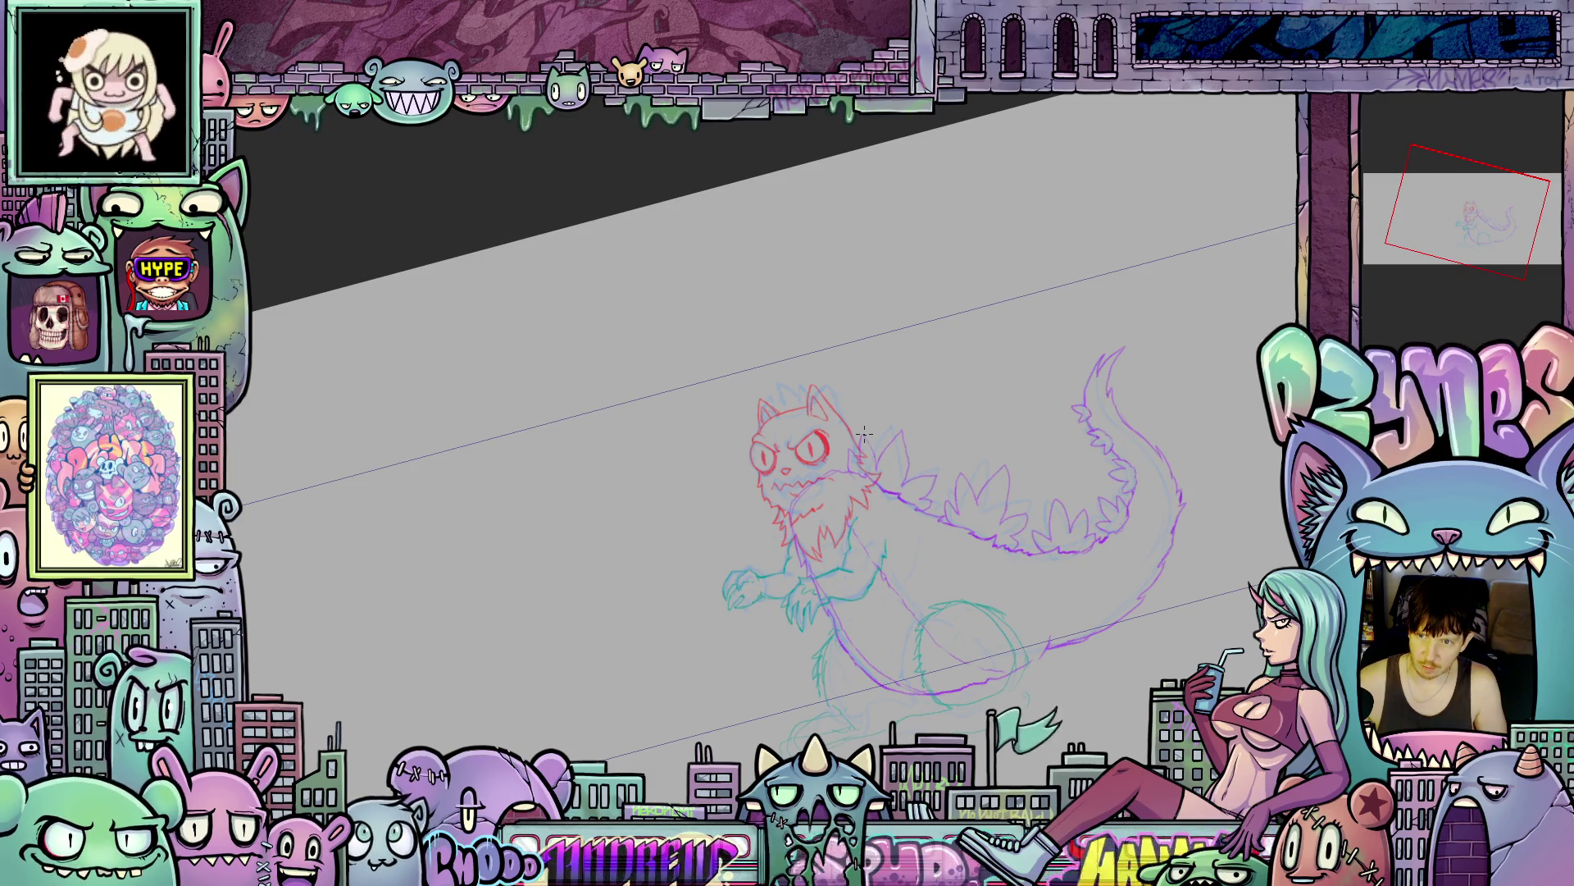
{"action": "scroll", "coordinate": [857, 444], "scroll_direction": "up", "scroll_amount": 5}
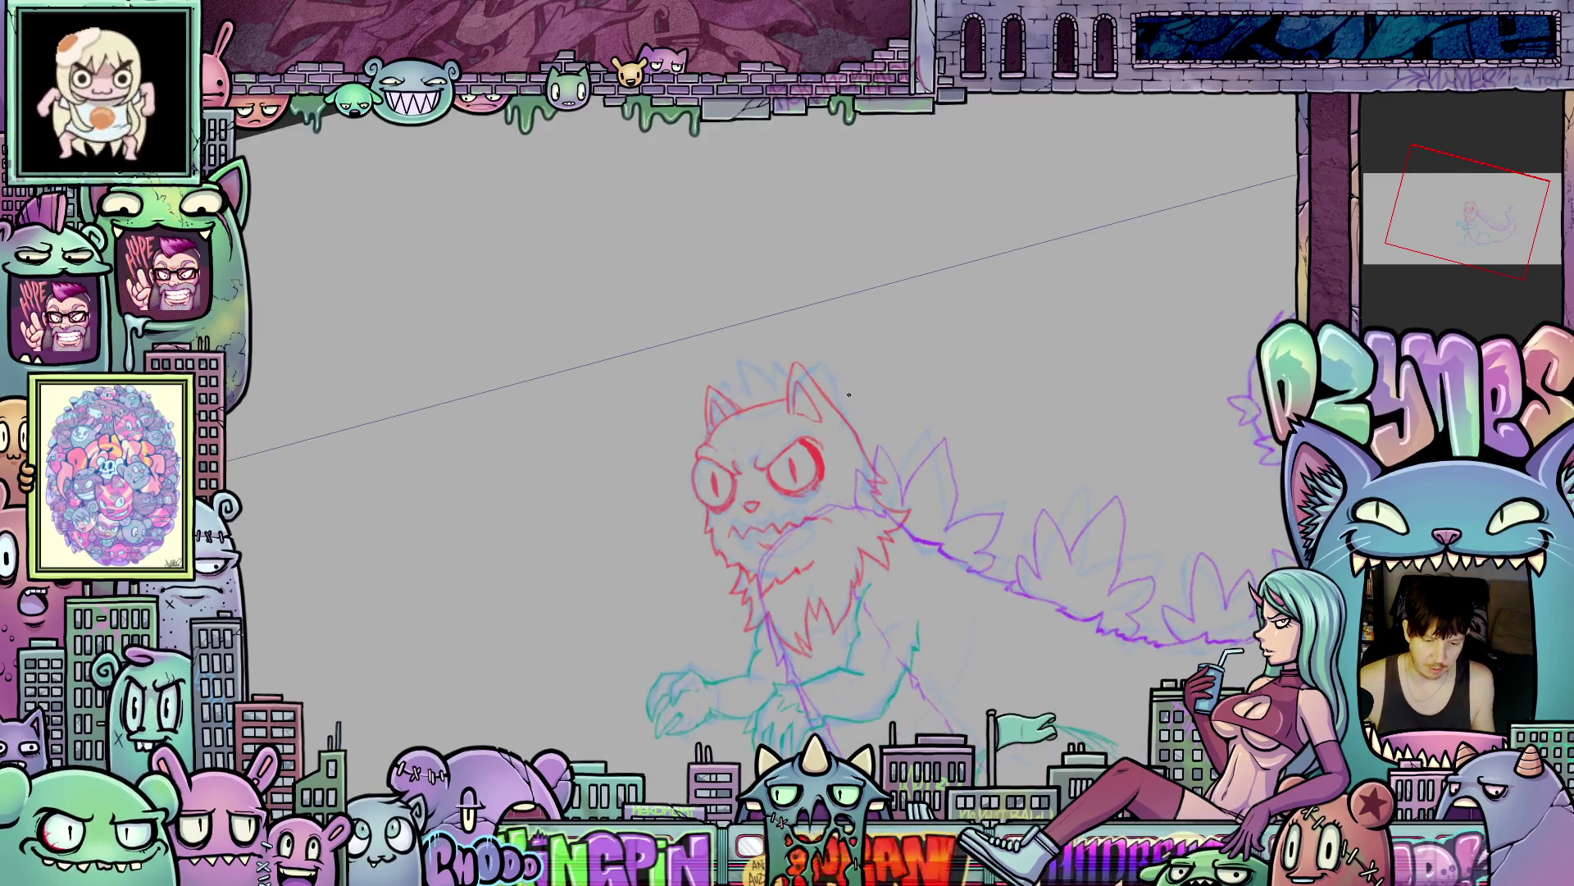
{"action": "mouse_move", "coordinate": [876, 504]}
{"action": "left_mouse_down"}
{"action": "mouse_move", "coordinate": [852, 426]}
{"action": "mouse_move", "coordinate": [787, 369]}
{"action": "mouse_move", "coordinate": [735, 357]}
{"action": "mouse_move", "coordinate": [816, 412]}
{"action": "left_mouse_up"}
{"action": "scroll", "coordinate": [734, 356], "scroll_direction": "up", "scroll_amount": 2}
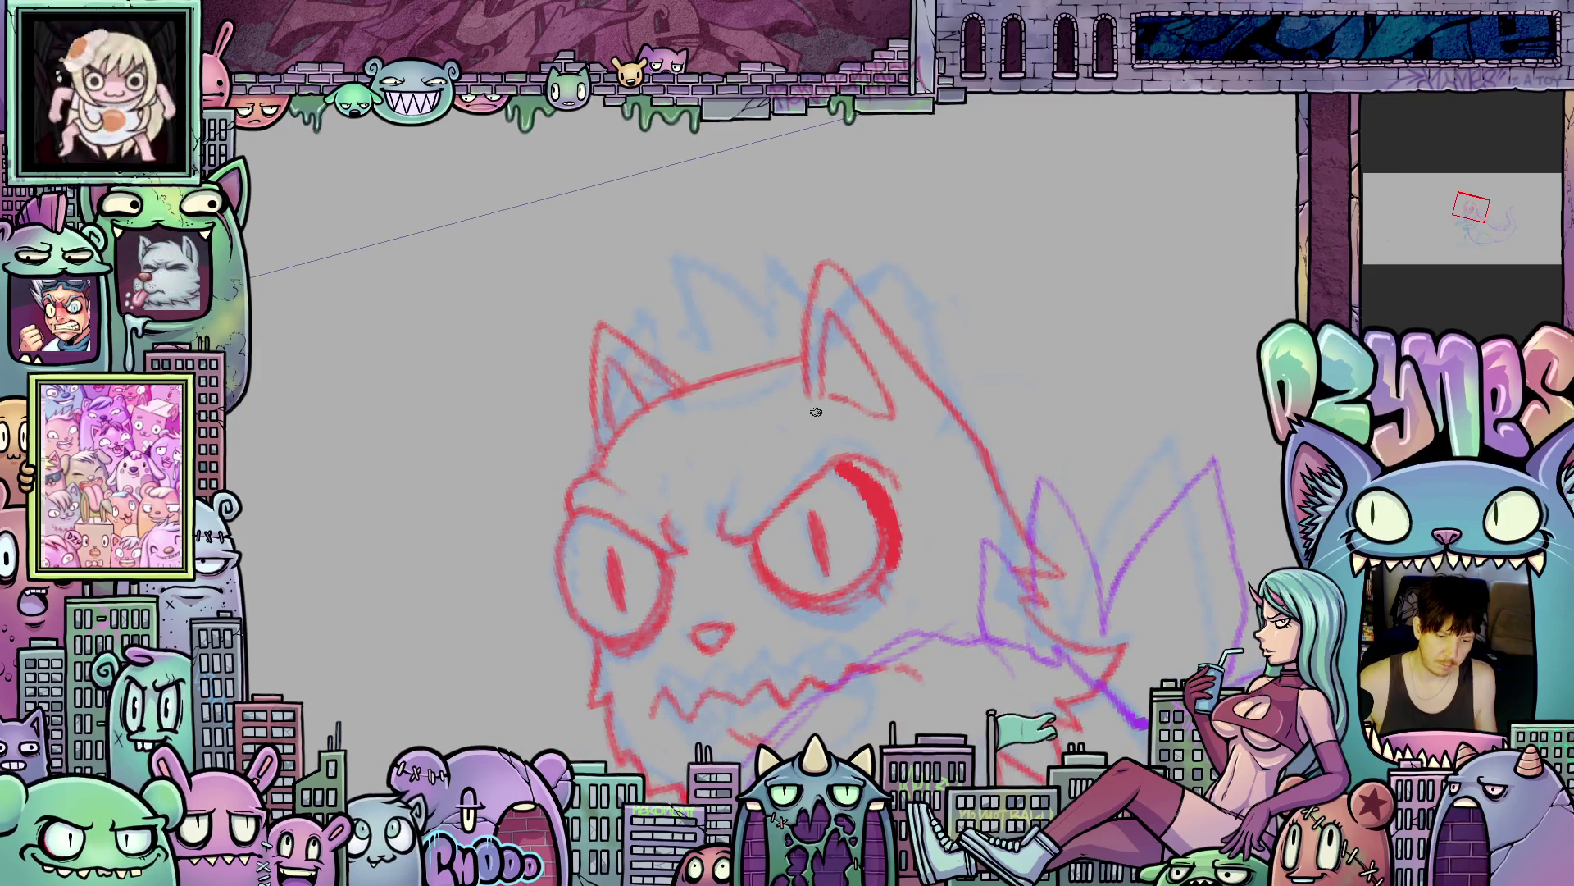
{"action": "key", "text": "6"}
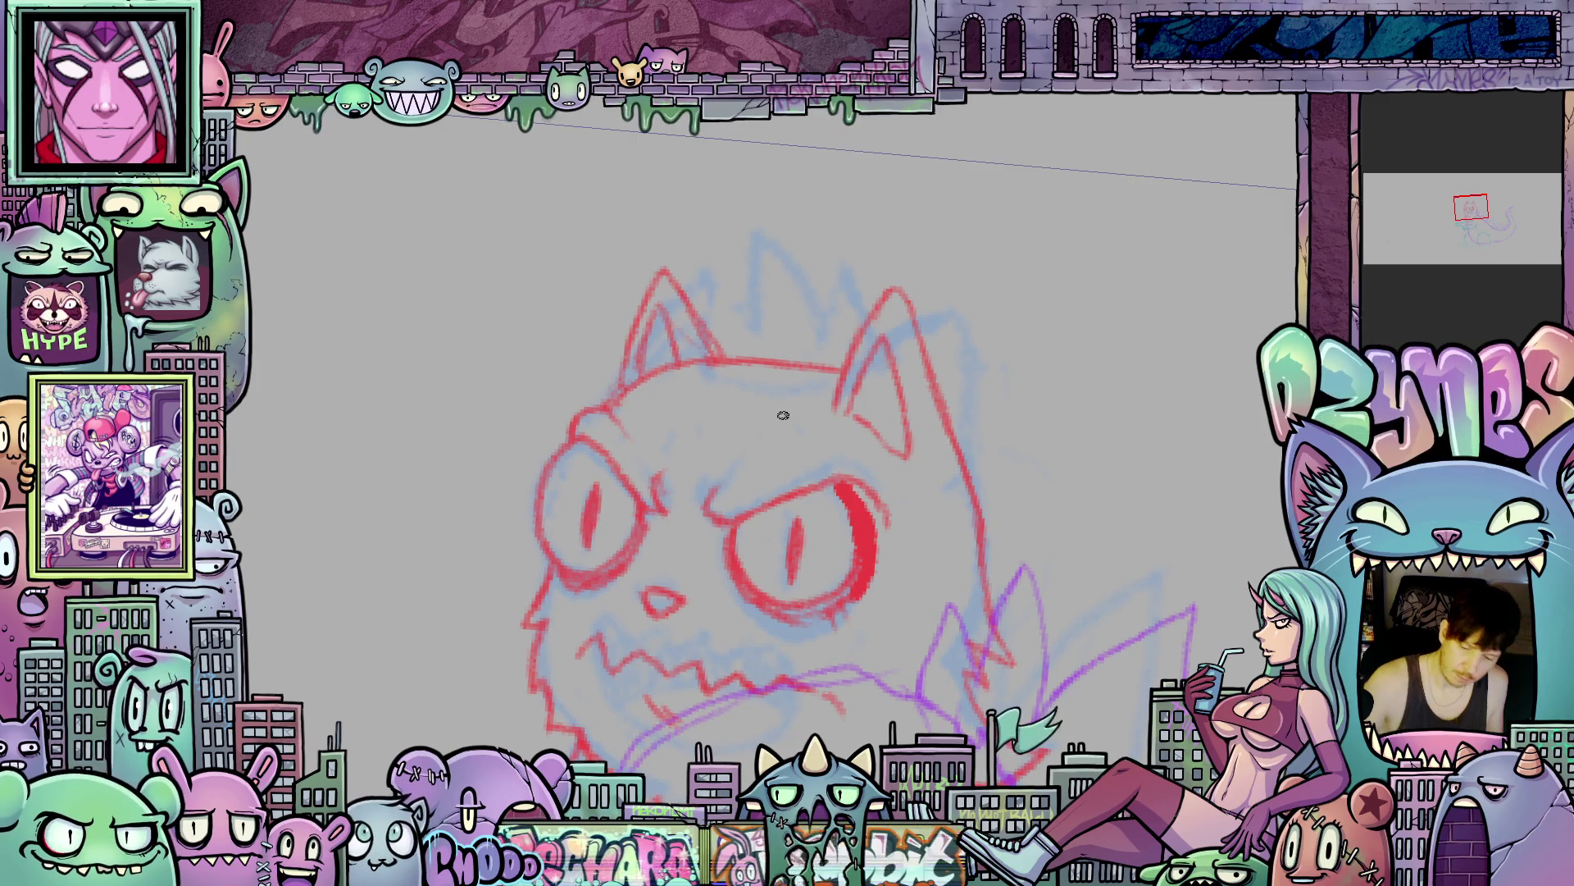
{"action": "left_click_drag", "start_coordinate": [726, 377], "coordinate": [710, 297]}
{"action": "mouse_move", "coordinate": [752, 344]}
{"action": "left_mouse_down"}
{"action": "mouse_move", "coordinate": [761, 304]}
{"action": "mouse_move", "coordinate": [809, 277]}
{"action": "mouse_move", "coordinate": [813, 349]}
{"action": "mouse_move", "coordinate": [853, 317]}
{"action": "mouse_move", "coordinate": [865, 338]}
{"action": "left_mouse_up"}
{"action": "left_click_drag", "start_coordinate": [1054, 489], "coordinate": [1000, 279]}
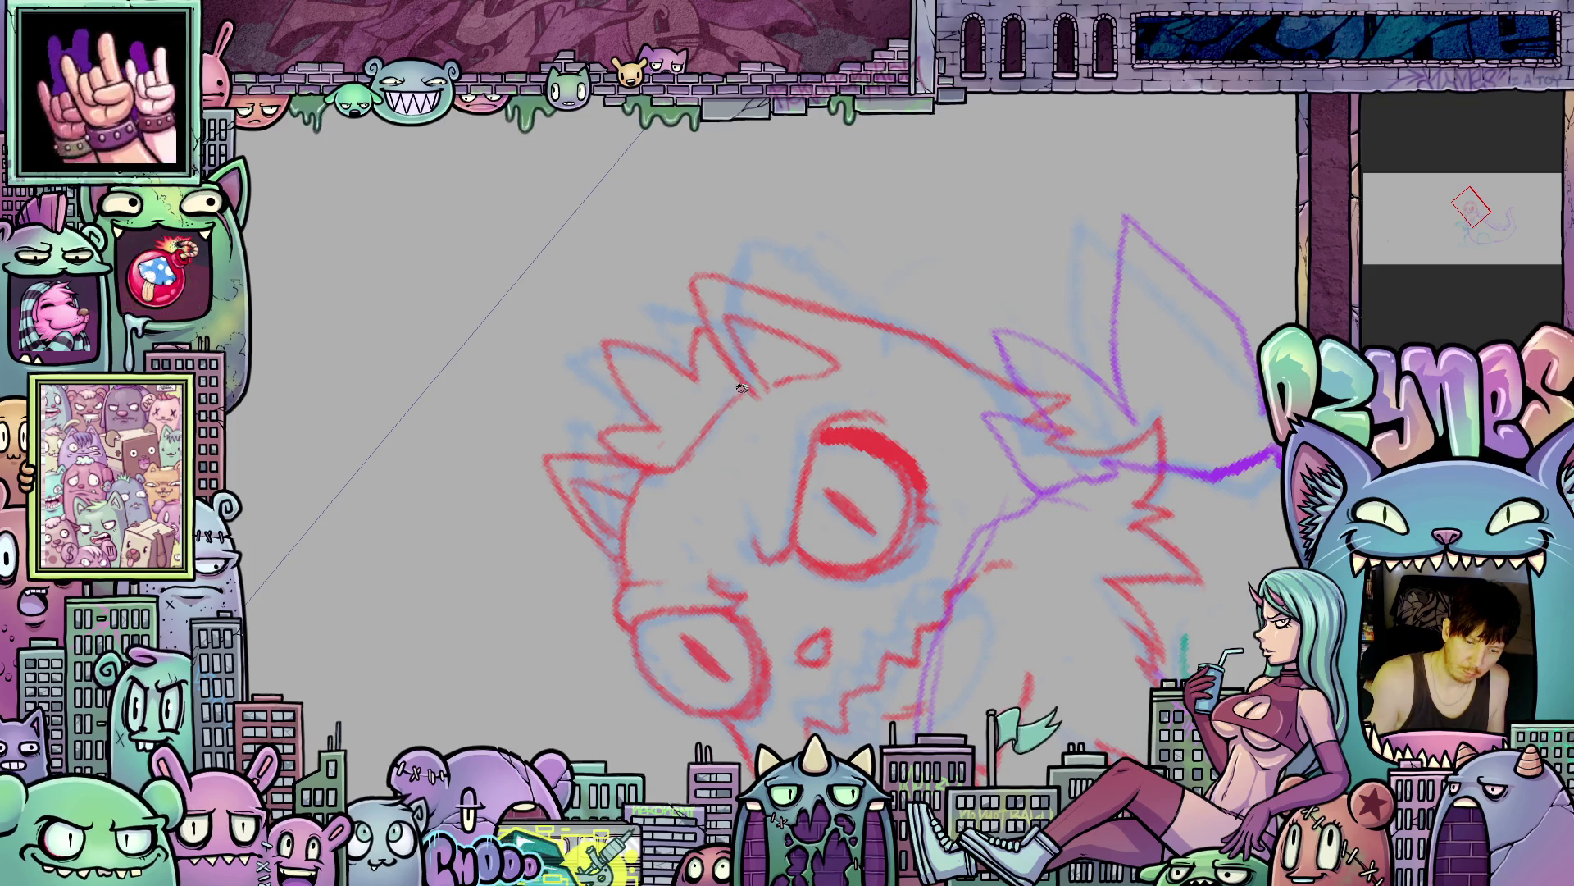
{"action": "mouse_move", "coordinate": [784, 399]}
{"action": "left_mouse_down"}
{"action": "mouse_move", "coordinate": [1048, 665]}
{"action": "mouse_move", "coordinate": [1011, 592]}
{"action": "left_mouse_up"}
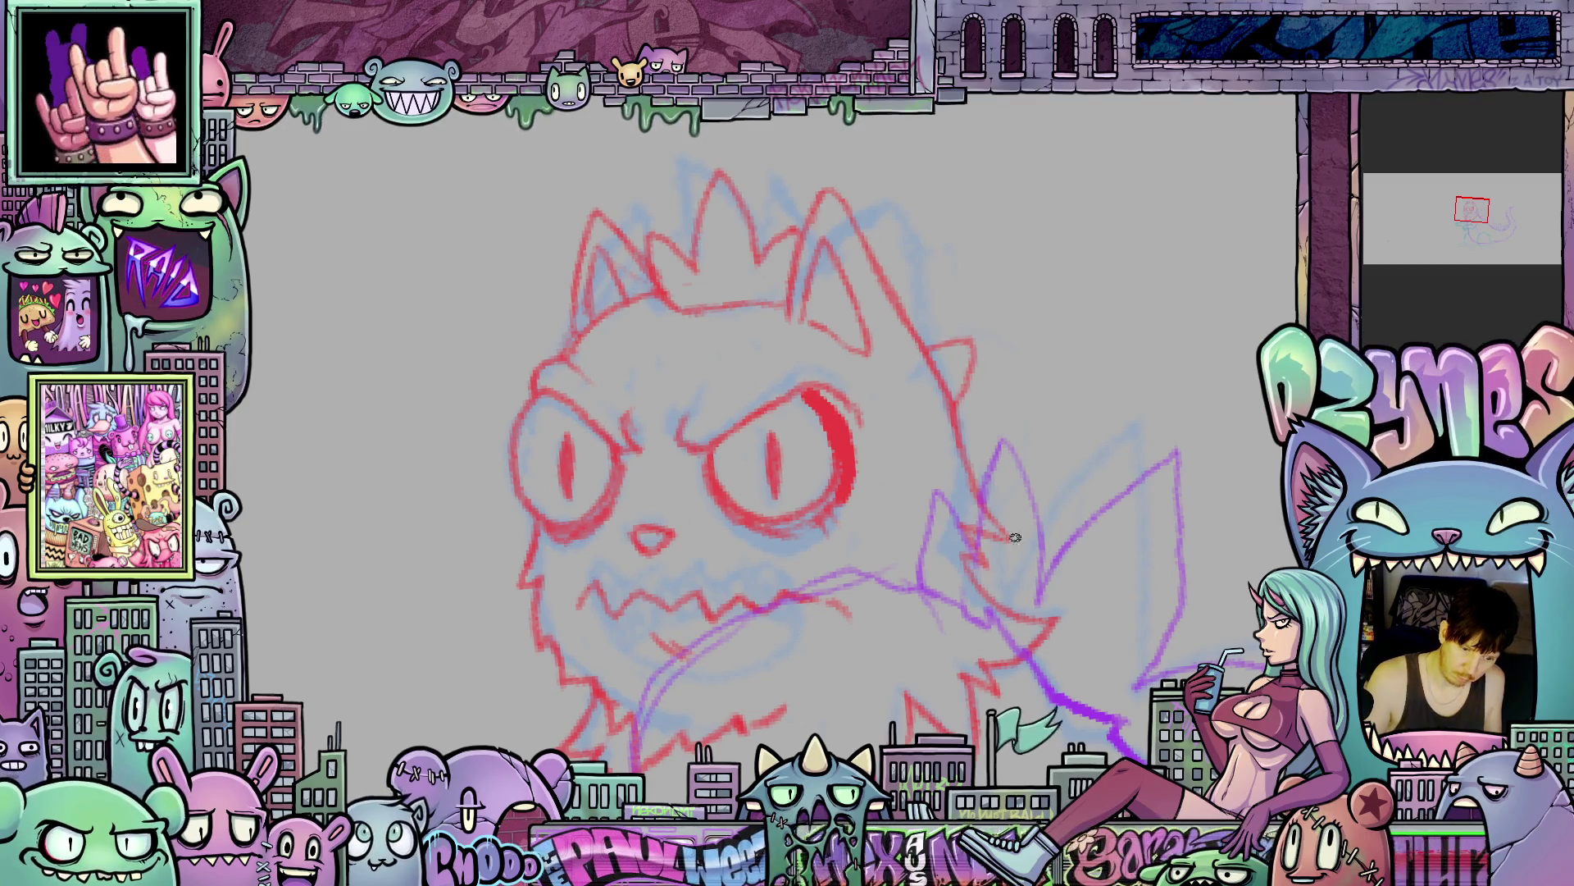
{"action": "scroll", "coordinate": [999, 414], "scroll_direction": "down", "scroll_amount": 5}
{"action": "scroll", "coordinate": [1001, 422], "scroll_direction": "down", "scroll_amount": 5}
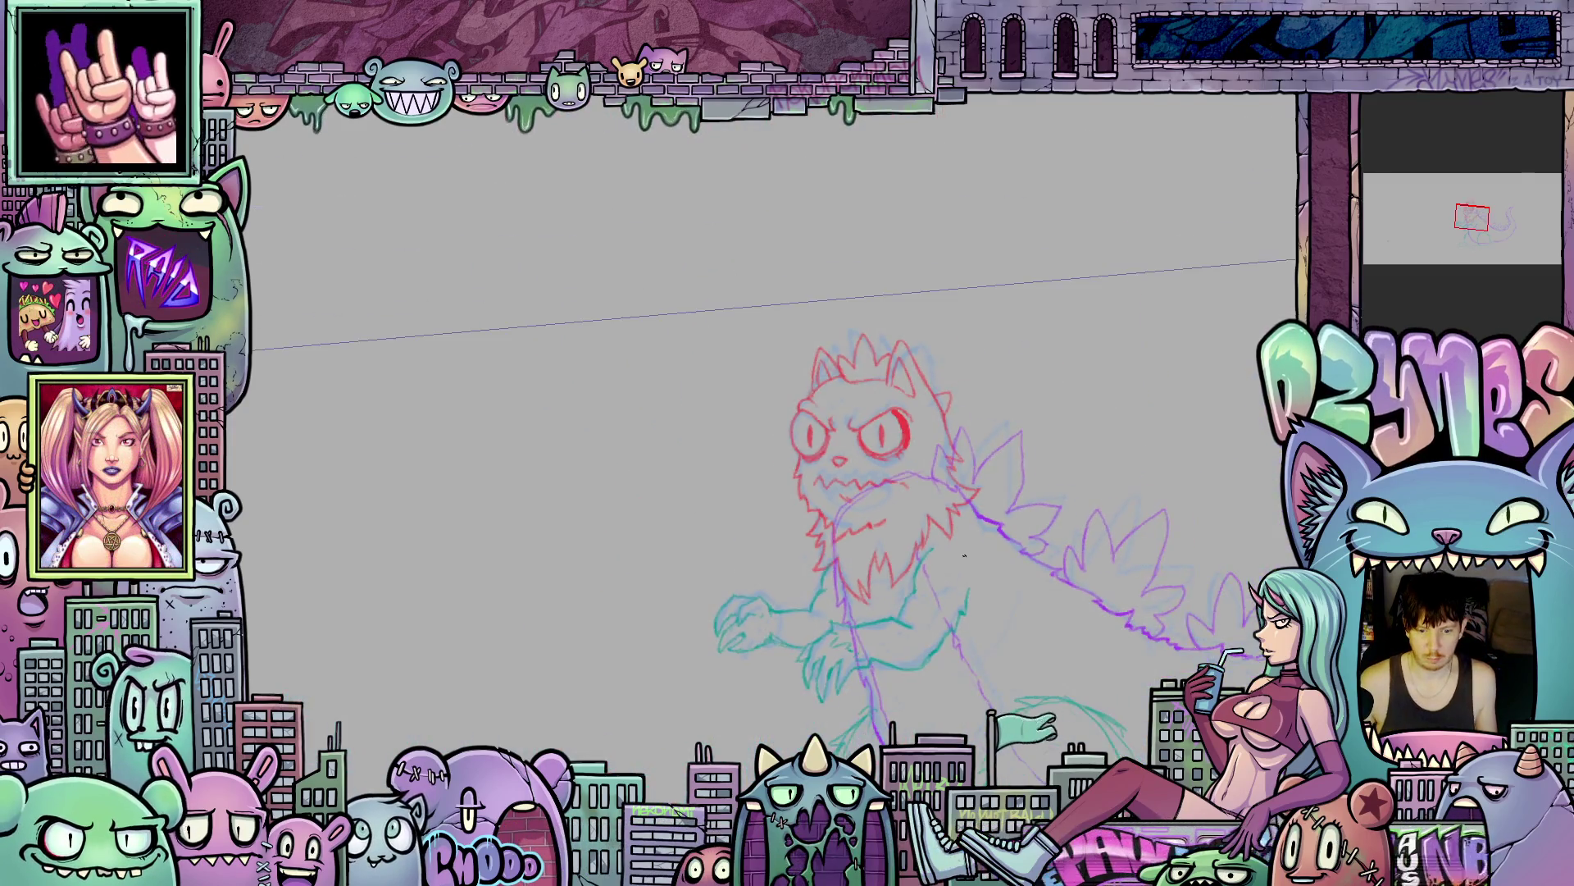
{"action": "scroll", "coordinate": [1021, 483], "scroll_direction": "down", "scroll_amount": 4}
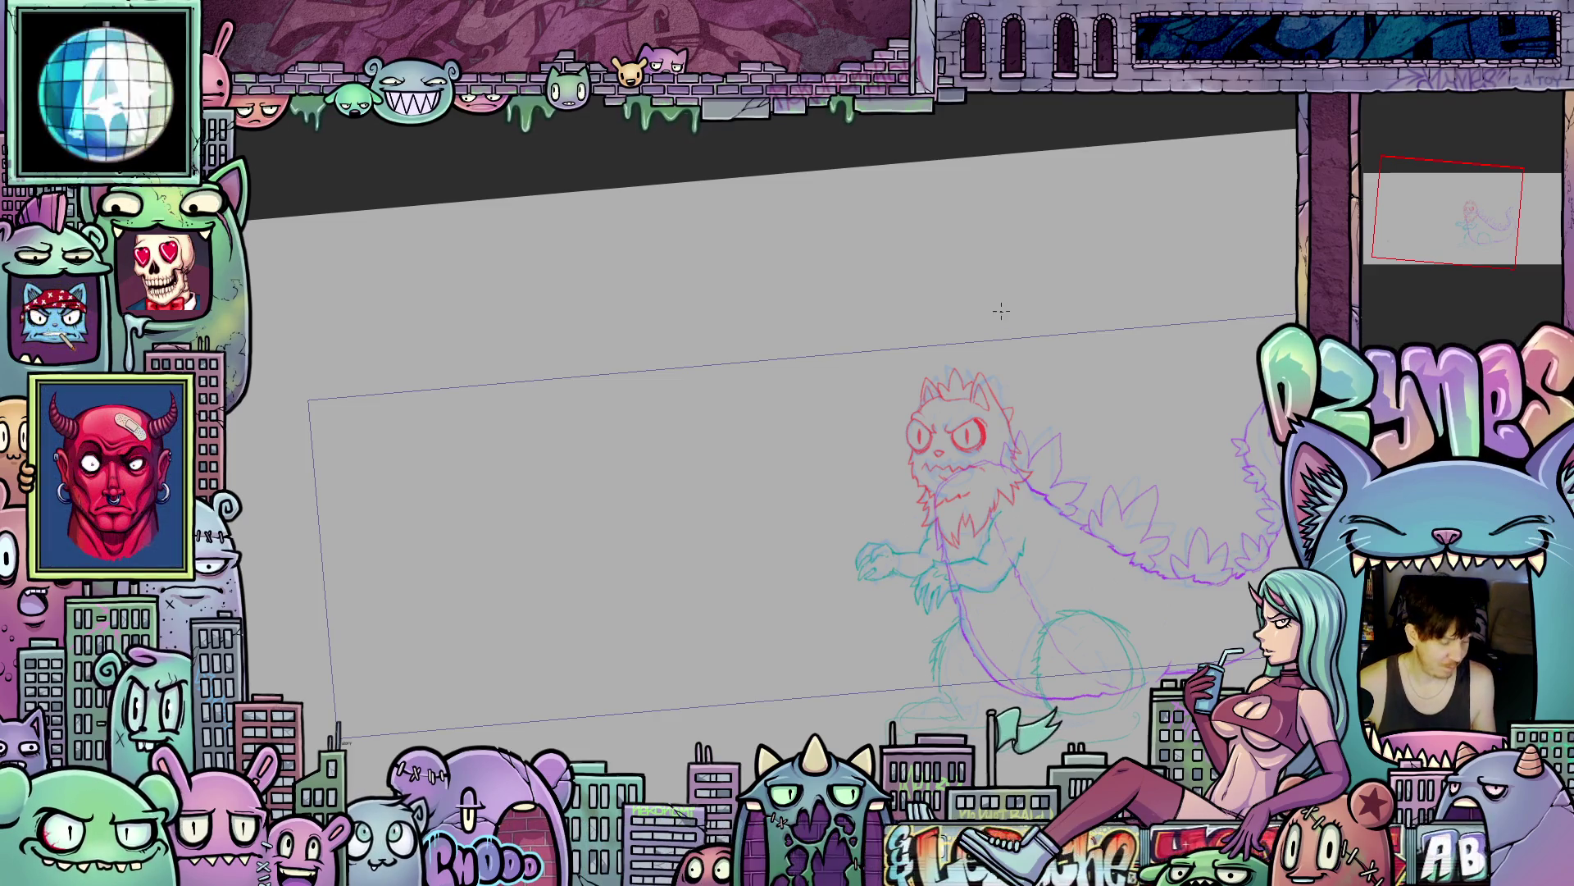
{"action": "scroll", "coordinate": [1033, 320], "scroll_direction": "down", "scroll_amount": 2}
{"action": "left_click_drag", "start_coordinate": [1126, 348], "coordinate": [1066, 427]}
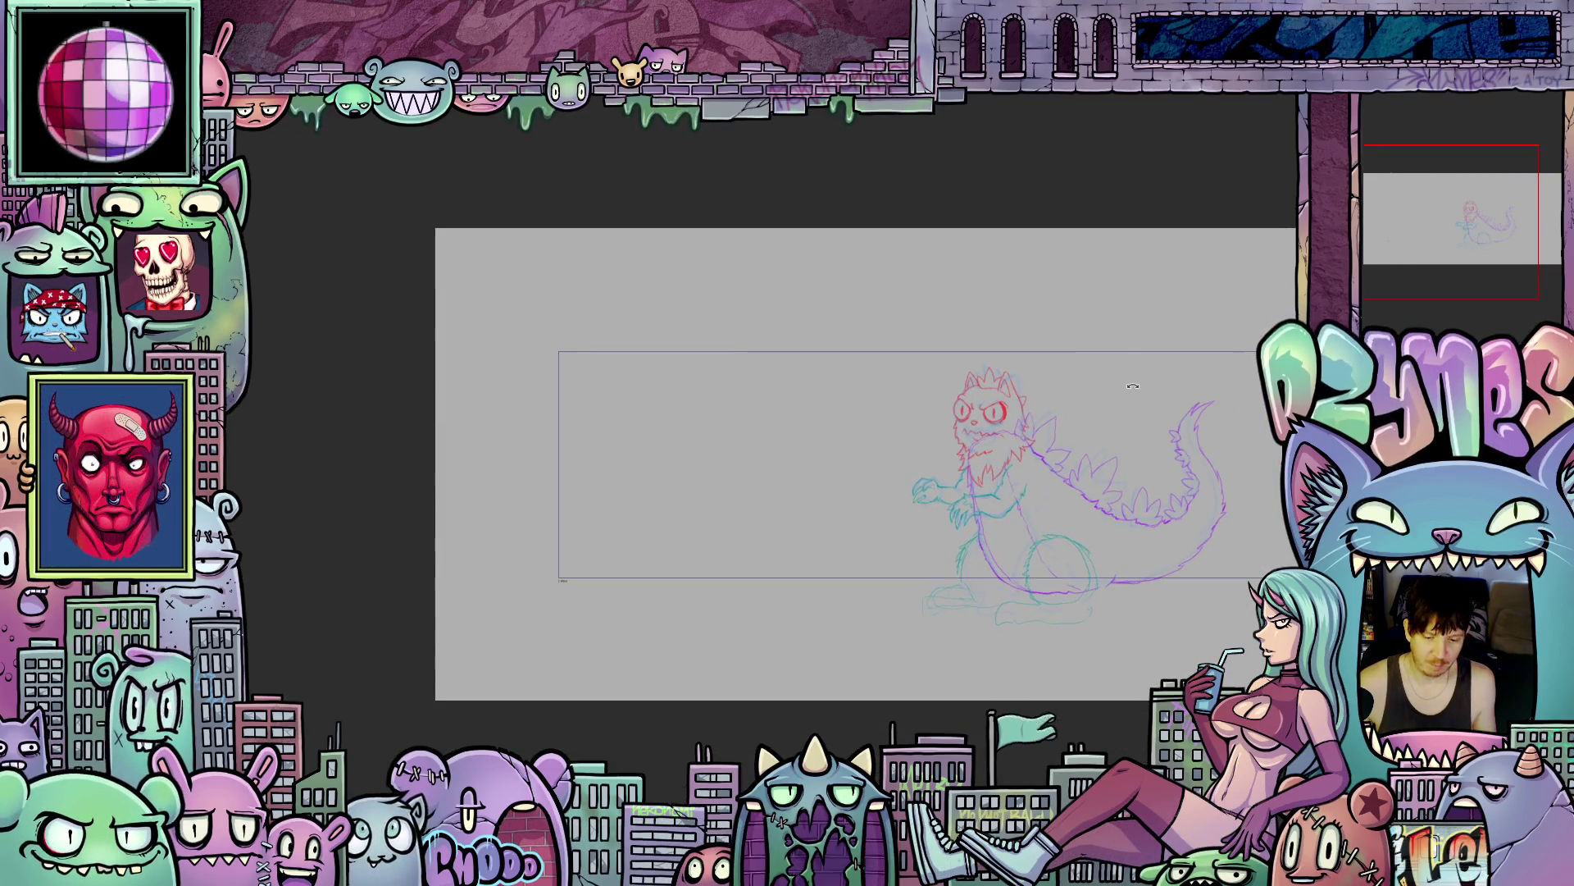
{"action": "scroll", "coordinate": [1026, 487], "scroll_direction": "up", "scroll_amount": 5}
{"action": "scroll", "coordinate": [1026, 487], "scroll_direction": "up", "scroll_amount": 3}
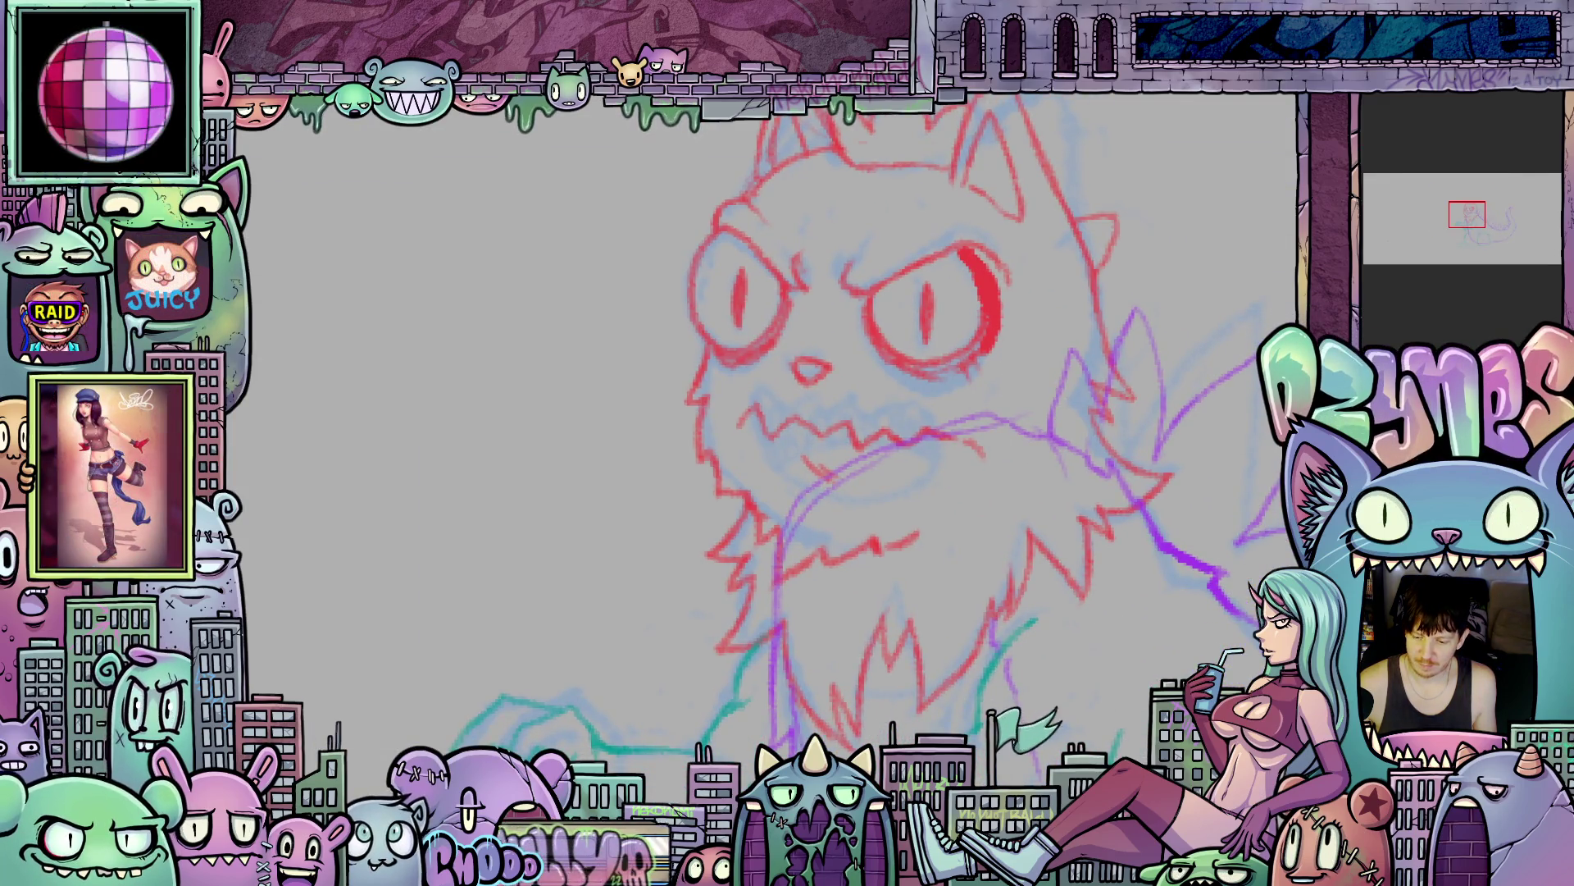
{"action": "scroll", "coordinate": [714, 397], "scroll_direction": "up", "scroll_amount": 1}
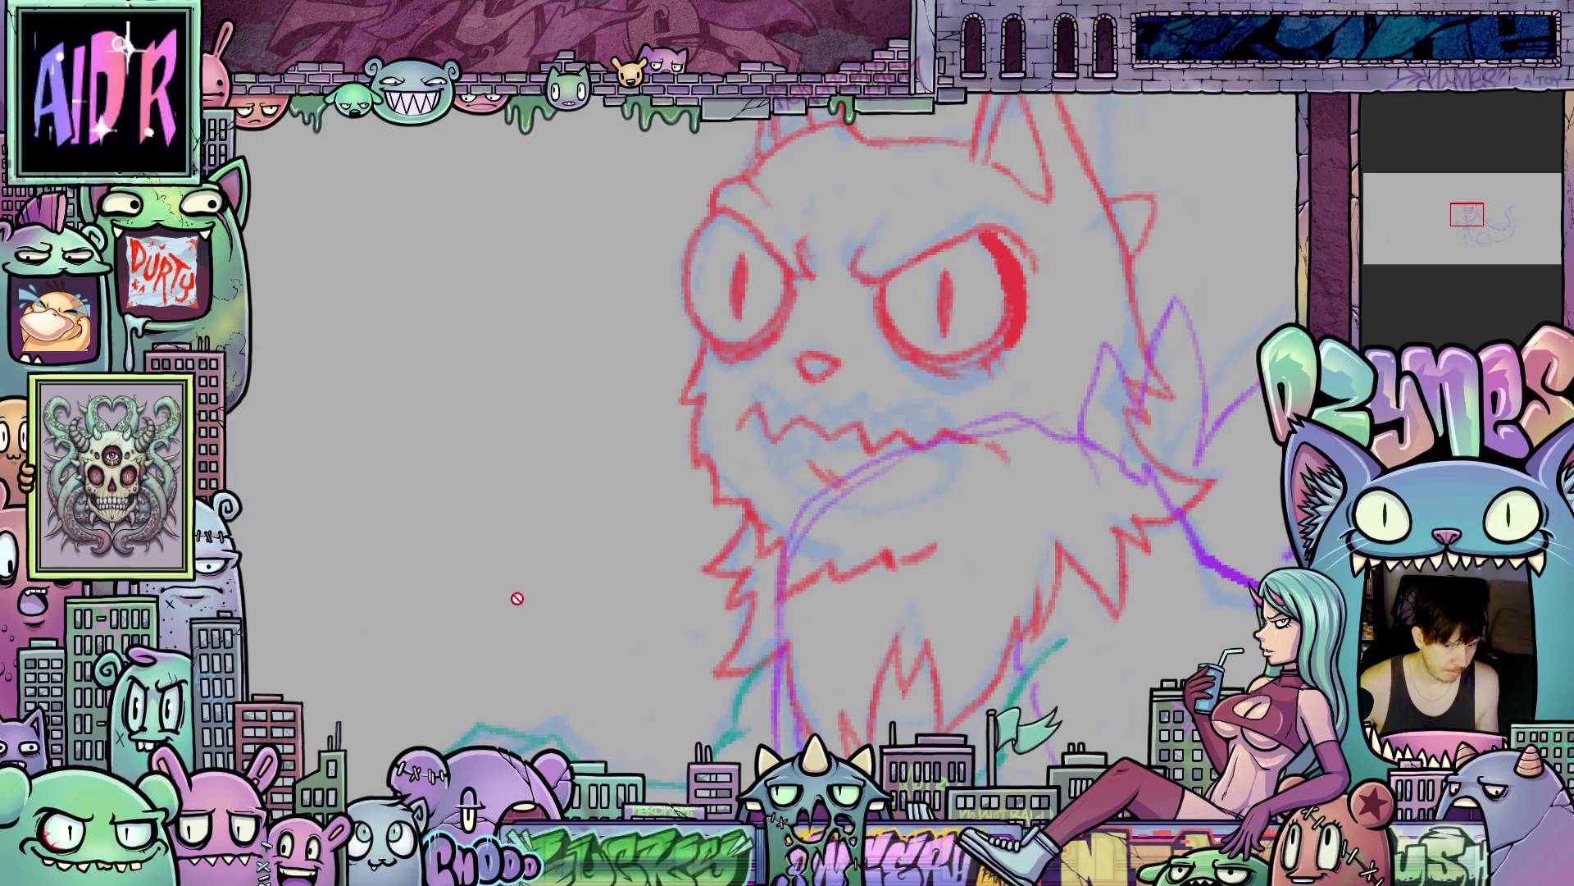
{"action": "left_click_drag", "start_coordinate": [643, 461], "coordinate": [661, 538]}
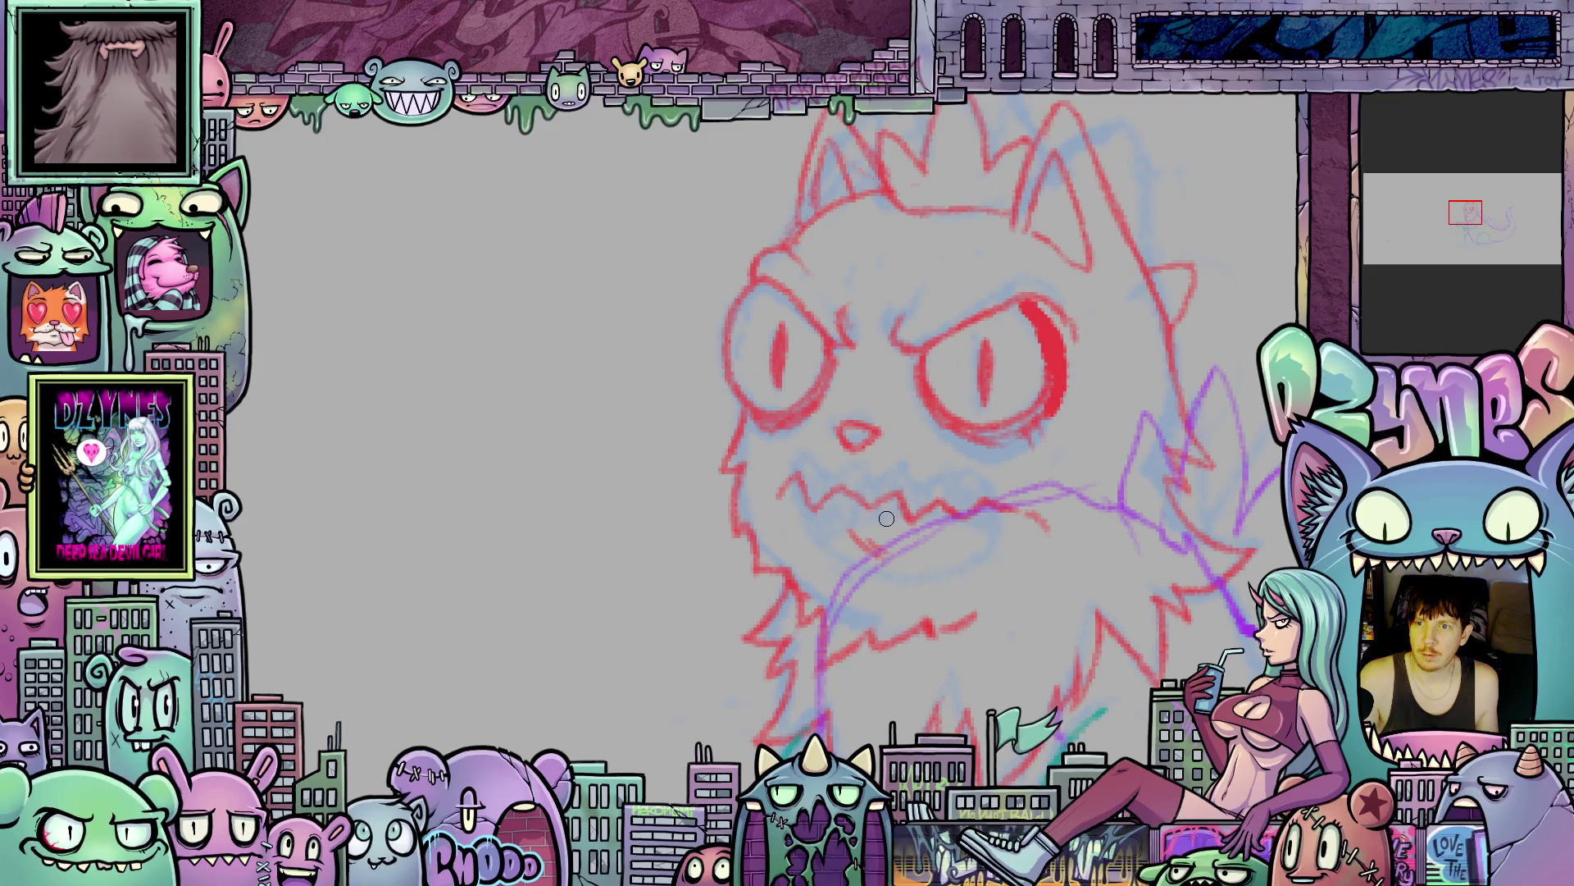
{"action": "left_click_drag", "start_coordinate": [876, 545], "coordinate": [913, 554]}
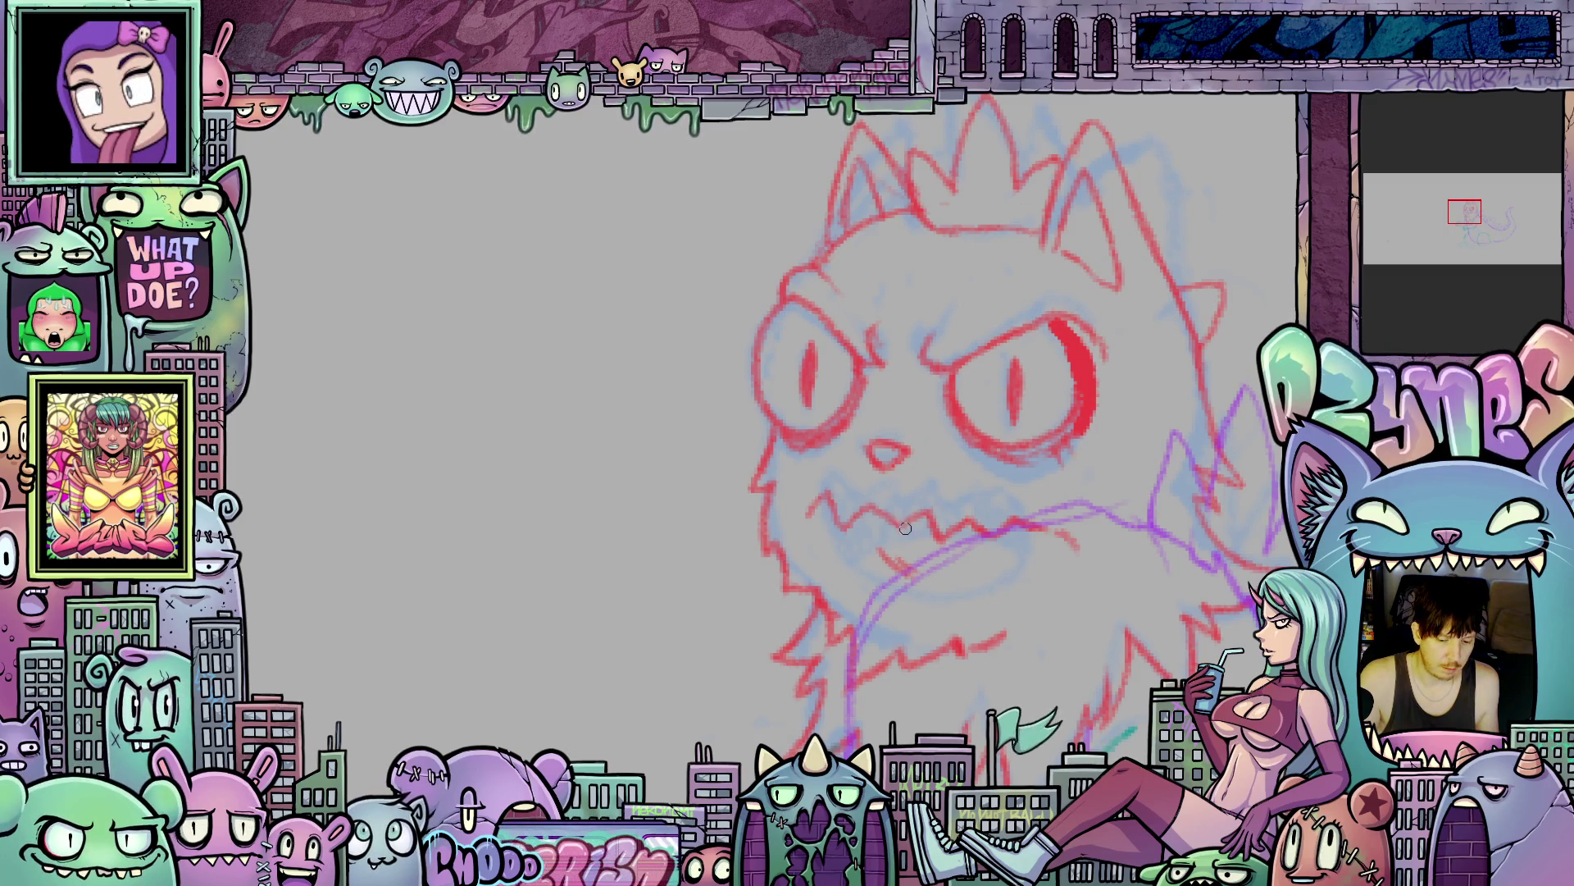
{"action": "mouse_move", "coordinate": [892, 571]}
{"action": "left_mouse_down"}
{"action": "mouse_move", "coordinate": [1087, 592]}
{"action": "mouse_move", "coordinate": [1116, 488]}
{"action": "left_mouse_up"}
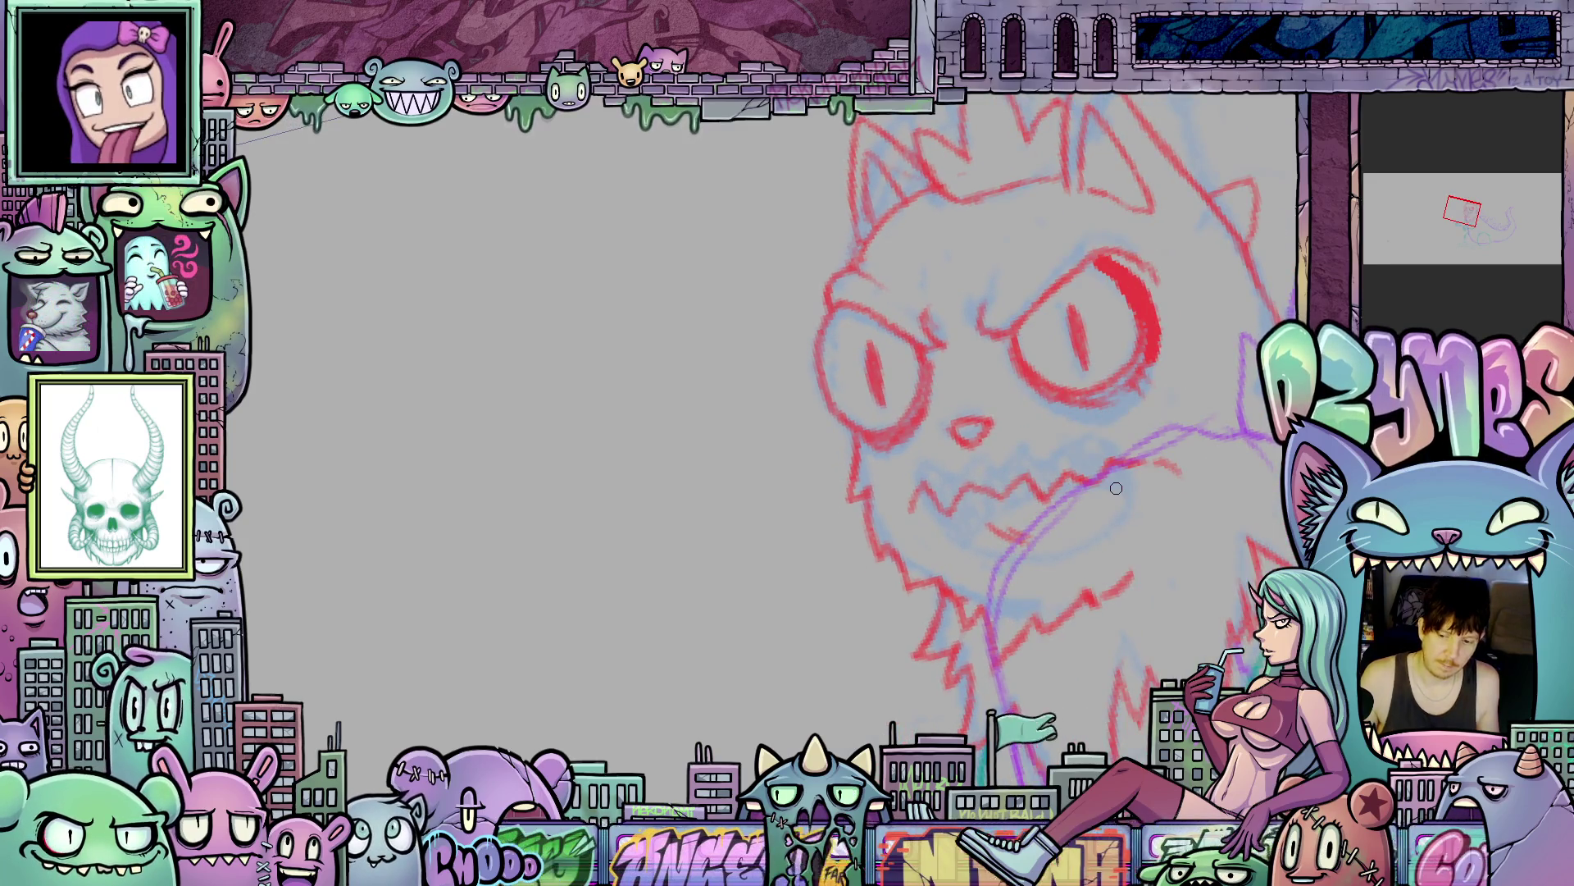
{"action": "scroll", "coordinate": [1028, 455], "scroll_direction": "up", "scroll_amount": 2}
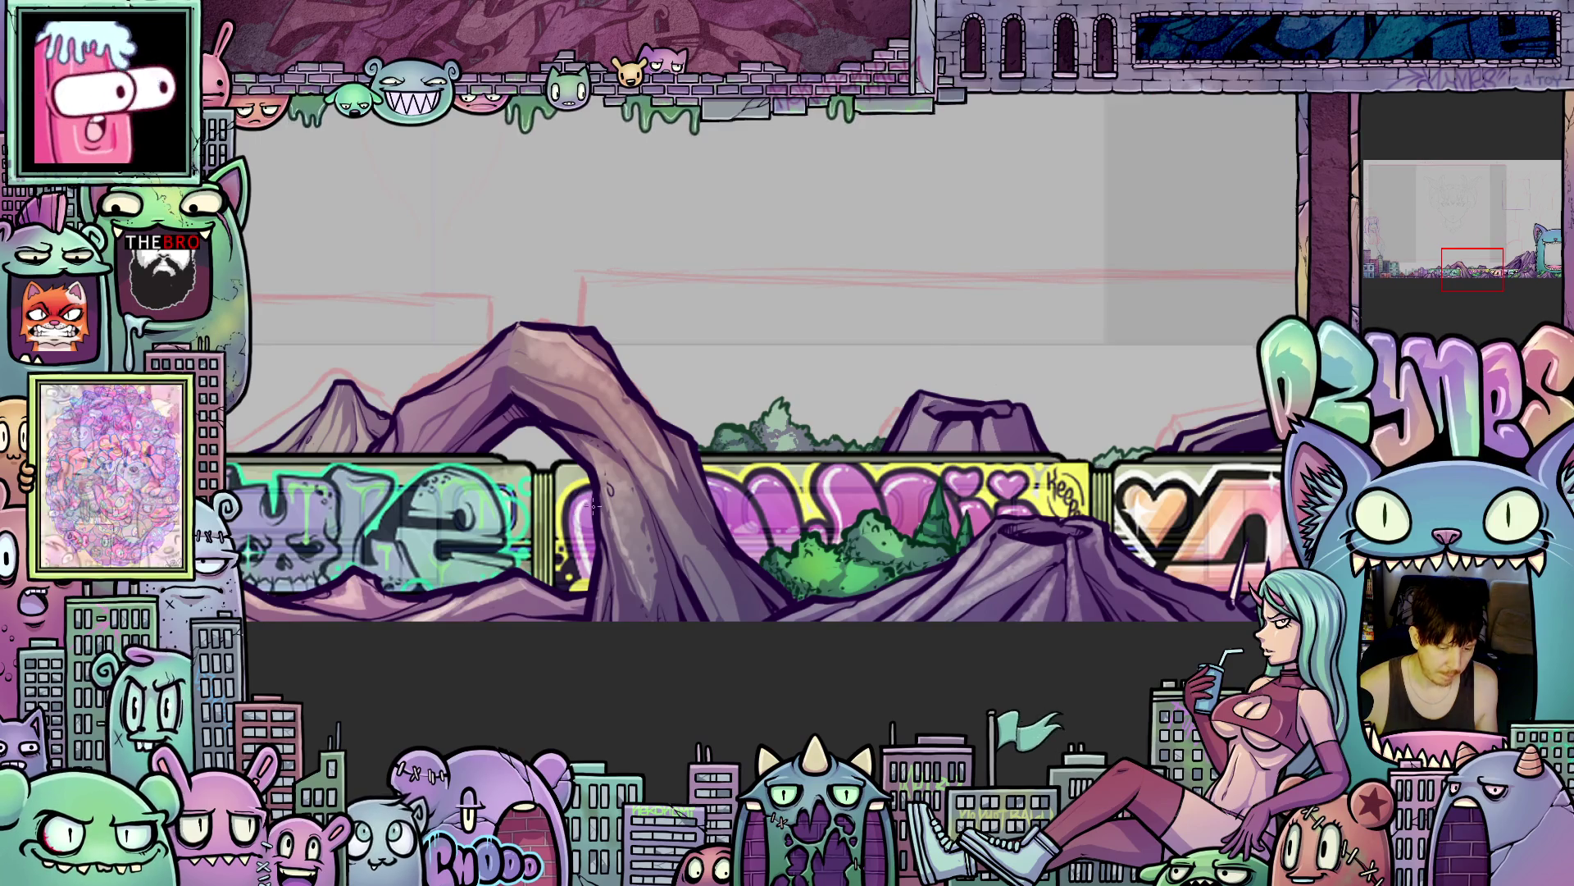
{"action": "scroll", "coordinate": [599, 503], "scroll_direction": "up", "scroll_amount": 8}
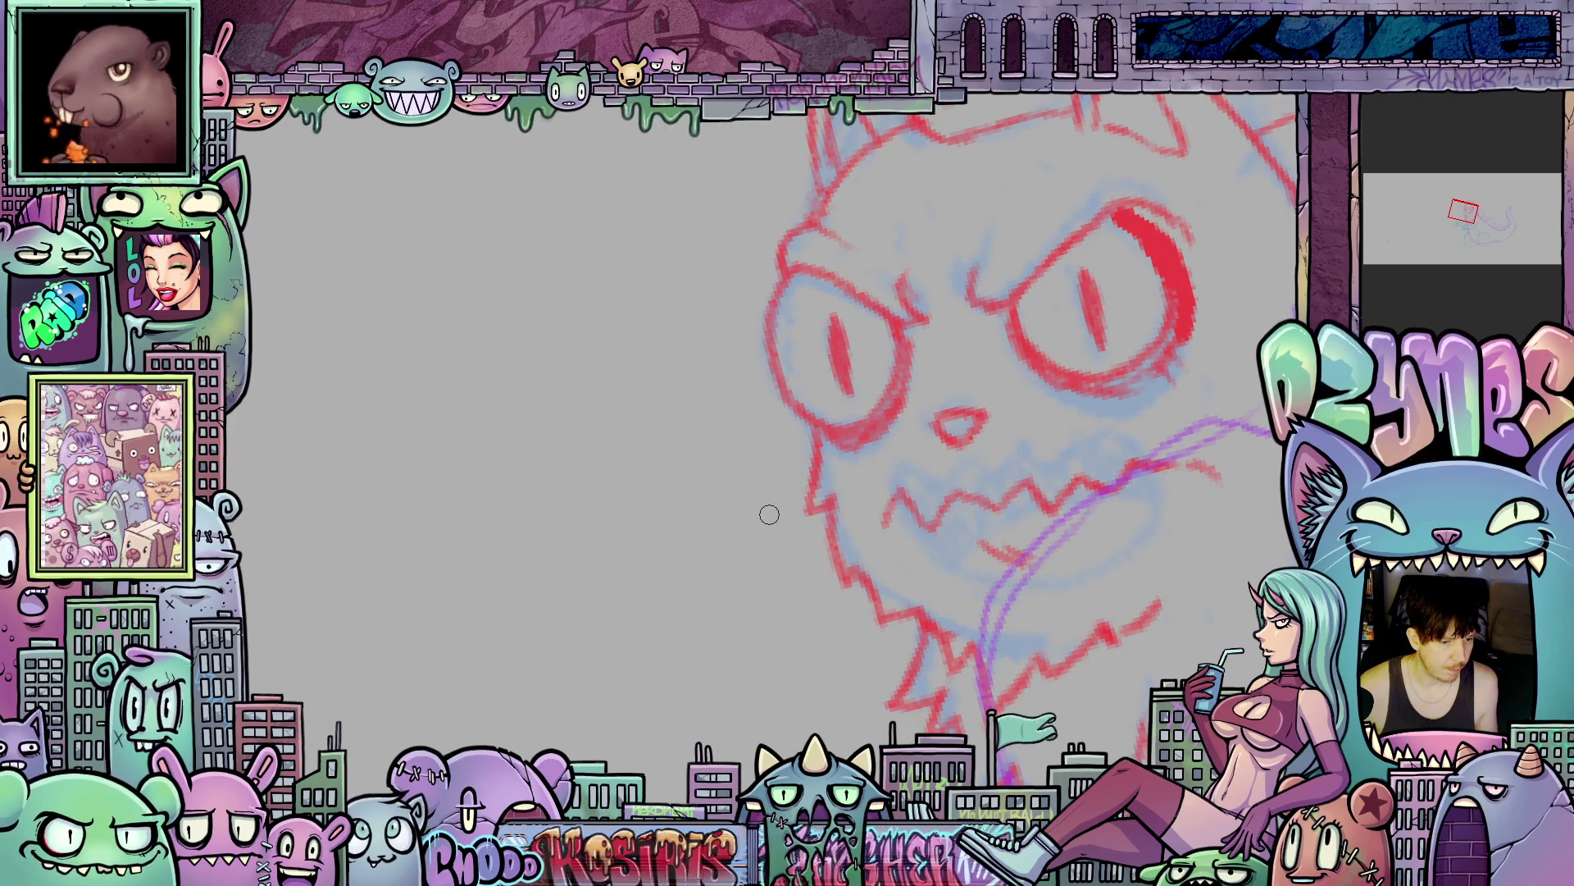
{"action": "left_click_drag", "start_coordinate": [946, 603], "coordinate": [904, 582]}
{"action": "mouse_move", "coordinate": [1087, 556]}
{"action": "left_mouse_down"}
{"action": "mouse_move", "coordinate": [974, 650]}
{"action": "mouse_move", "coordinate": [973, 689]}
{"action": "mouse_move", "coordinate": [991, 581]}
{"action": "left_mouse_up"}
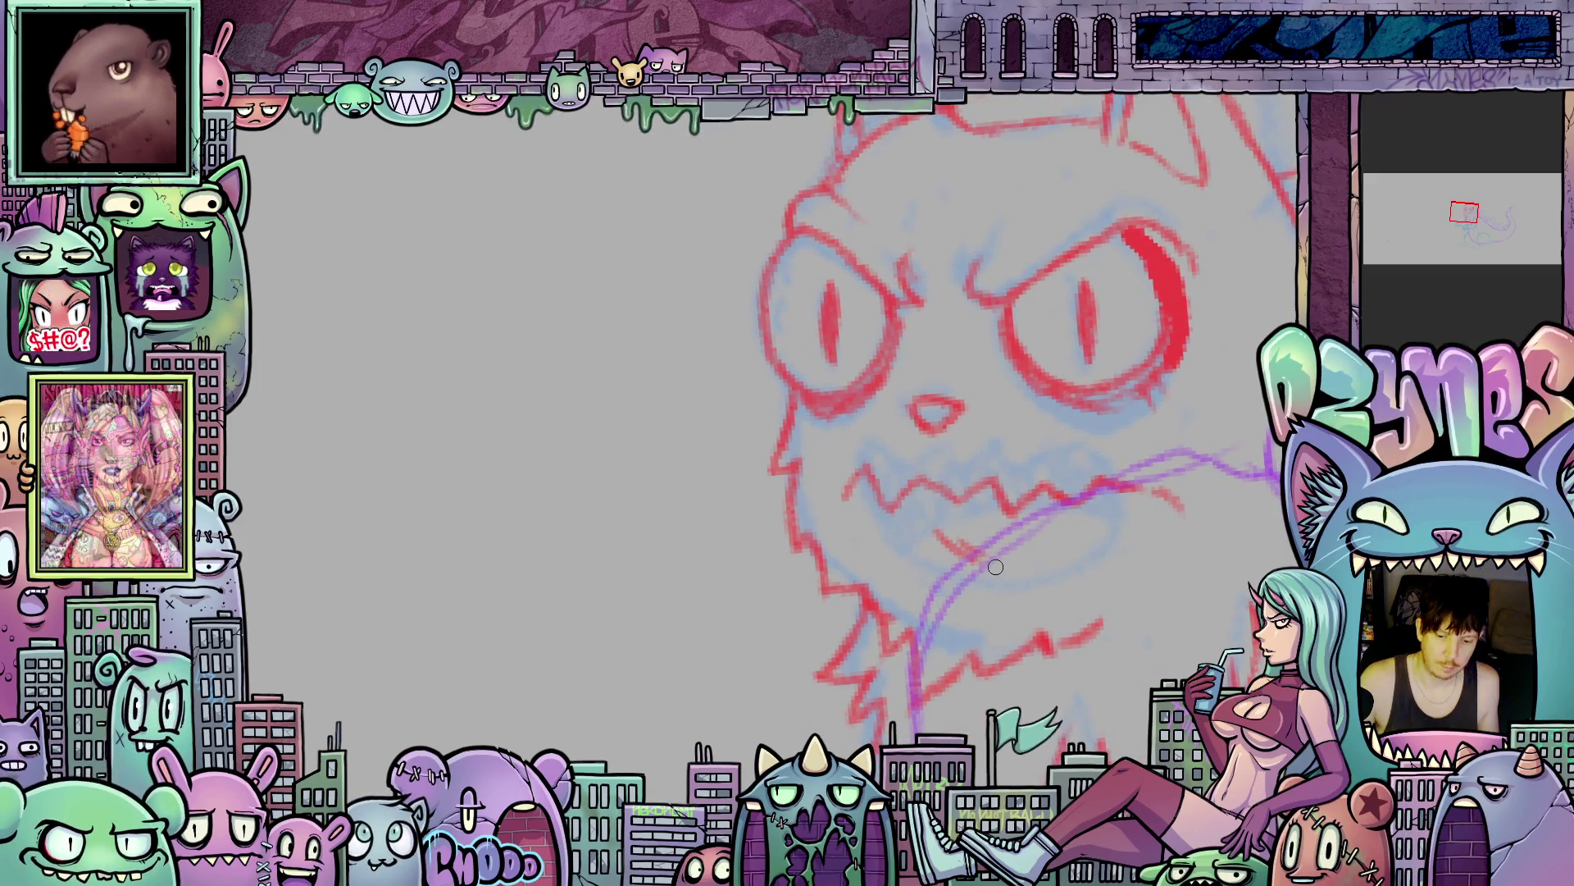
{"action": "scroll", "coordinate": [1076, 482], "scroll_direction": "down", "scroll_amount": 5}
{"action": "scroll", "coordinate": [1076, 481], "scroll_direction": "down", "scroll_amount": 2}
- Ink a dark jagged fur edge below the left eye and down the cheek
{"action": "left_click_drag", "start_coordinate": [1076, 481], "coordinate": [978, 467]}
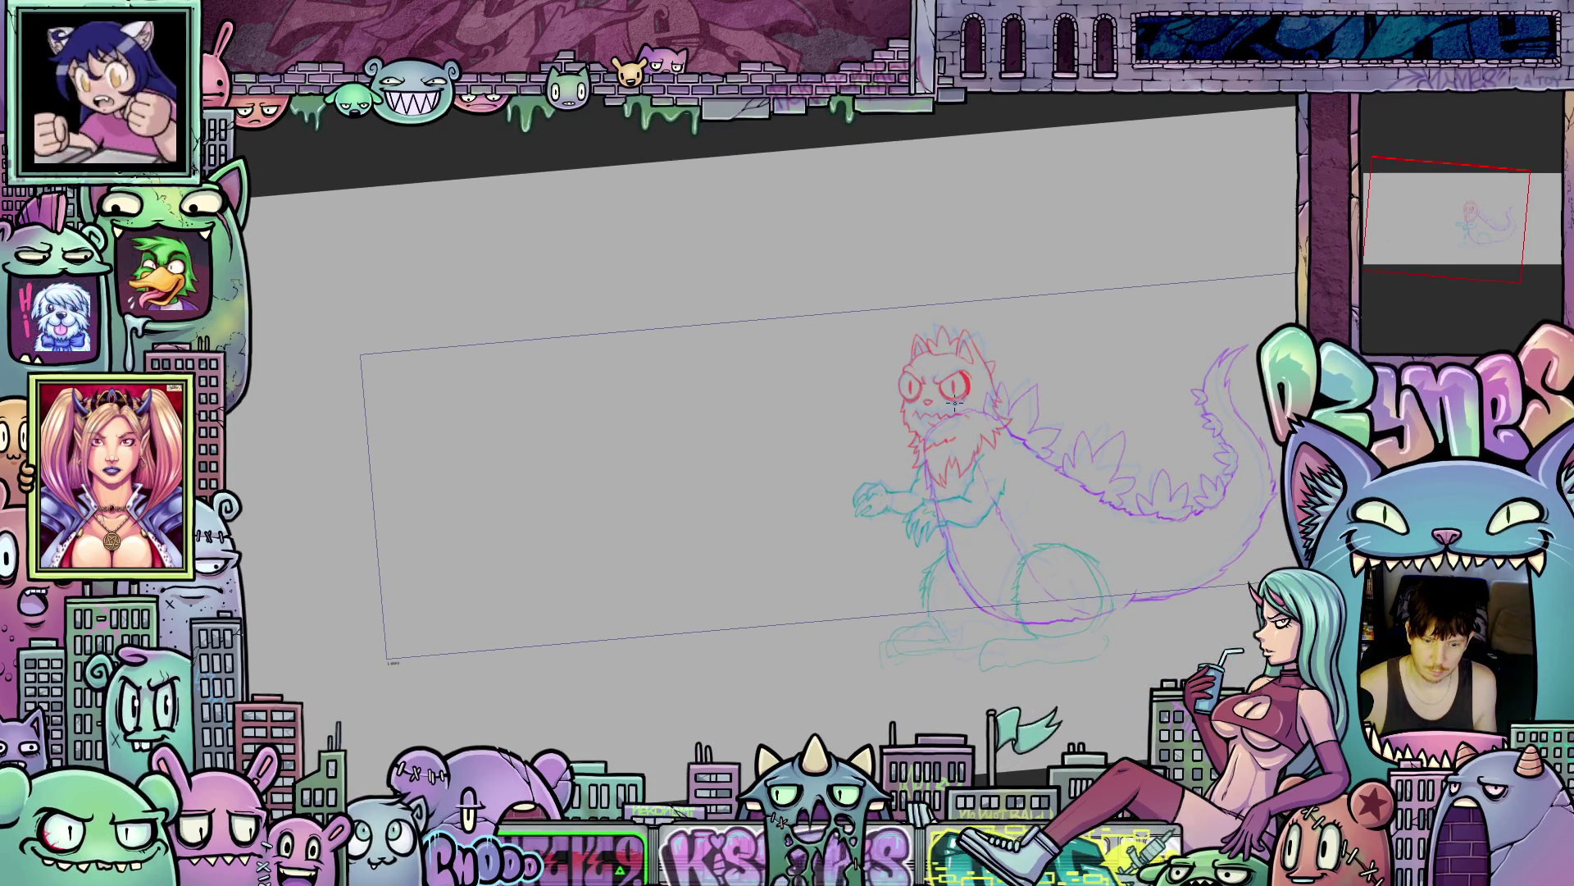
{"action": "scroll", "coordinate": [979, 467], "scroll_direction": "up", "scroll_amount": 8}
{"action": "mouse_move", "coordinate": [897, 398]}
{"action": "left_mouse_down"}
{"action": "mouse_move", "coordinate": [1074, 336]}
{"action": "mouse_move", "coordinate": [990, 428]}
{"action": "left_mouse_up"}
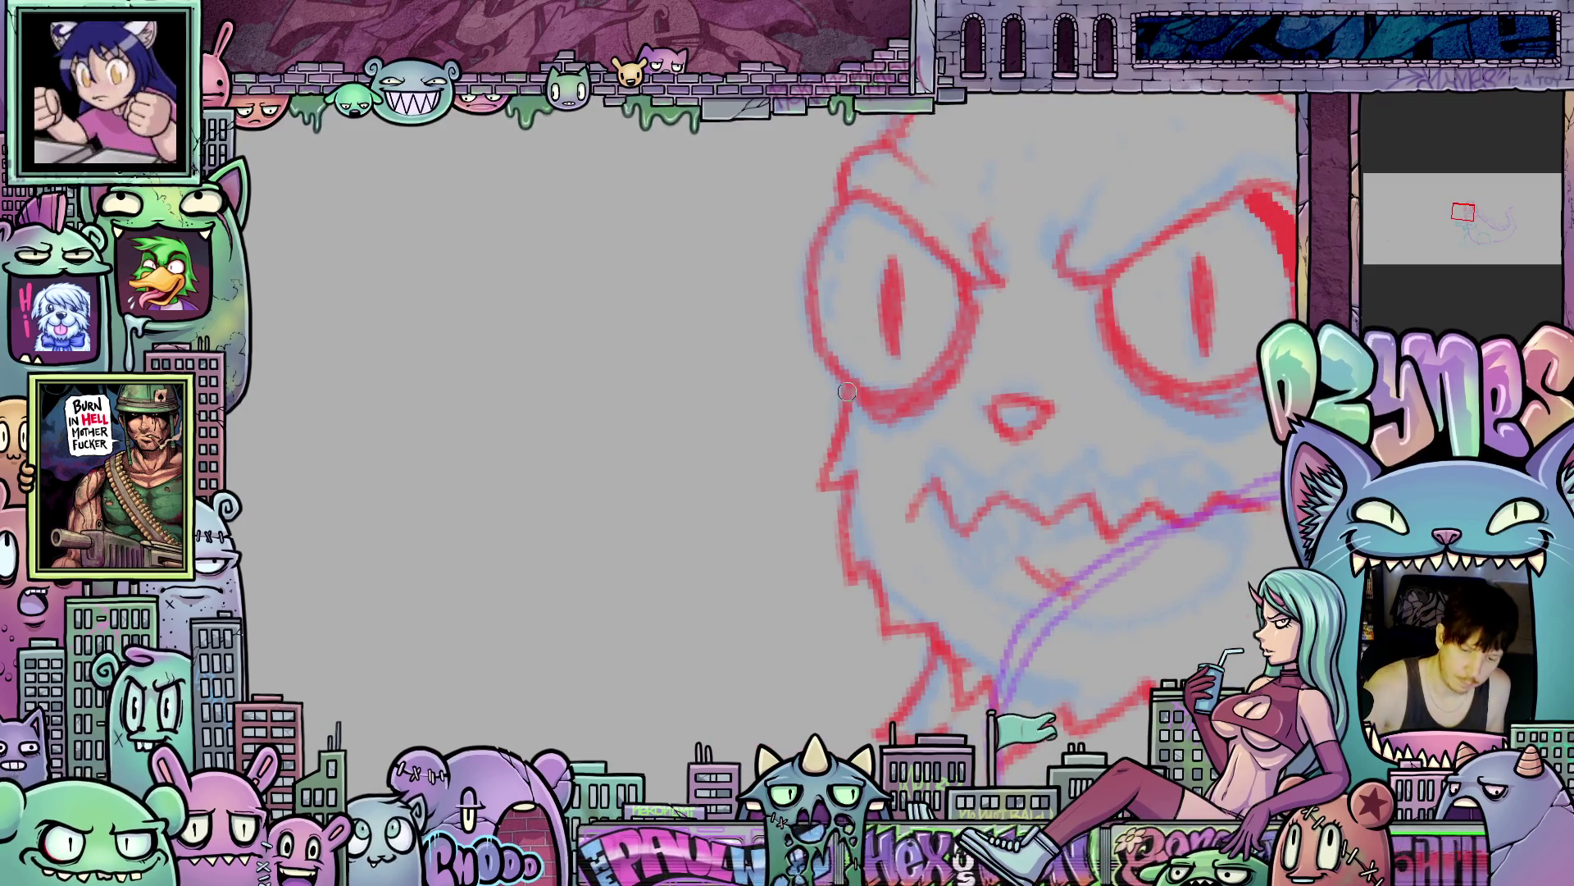
{"action": "mouse_move", "coordinate": [841, 421]}
{"action": "left_mouse_down"}
{"action": "mouse_move", "coordinate": [799, 492]}
{"action": "mouse_move", "coordinate": [852, 467]}
{"action": "mouse_move", "coordinate": [848, 506]}
{"action": "left_mouse_up"}
{"action": "mouse_move", "coordinate": [845, 564]}
{"action": "left_mouse_down"}
{"action": "mouse_move", "coordinate": [853, 605]}
{"action": "mouse_move", "coordinate": [873, 549]}
{"action": "mouse_move", "coordinate": [871, 650]}
{"action": "mouse_move", "coordinate": [927, 632]}
{"action": "left_mouse_up"}
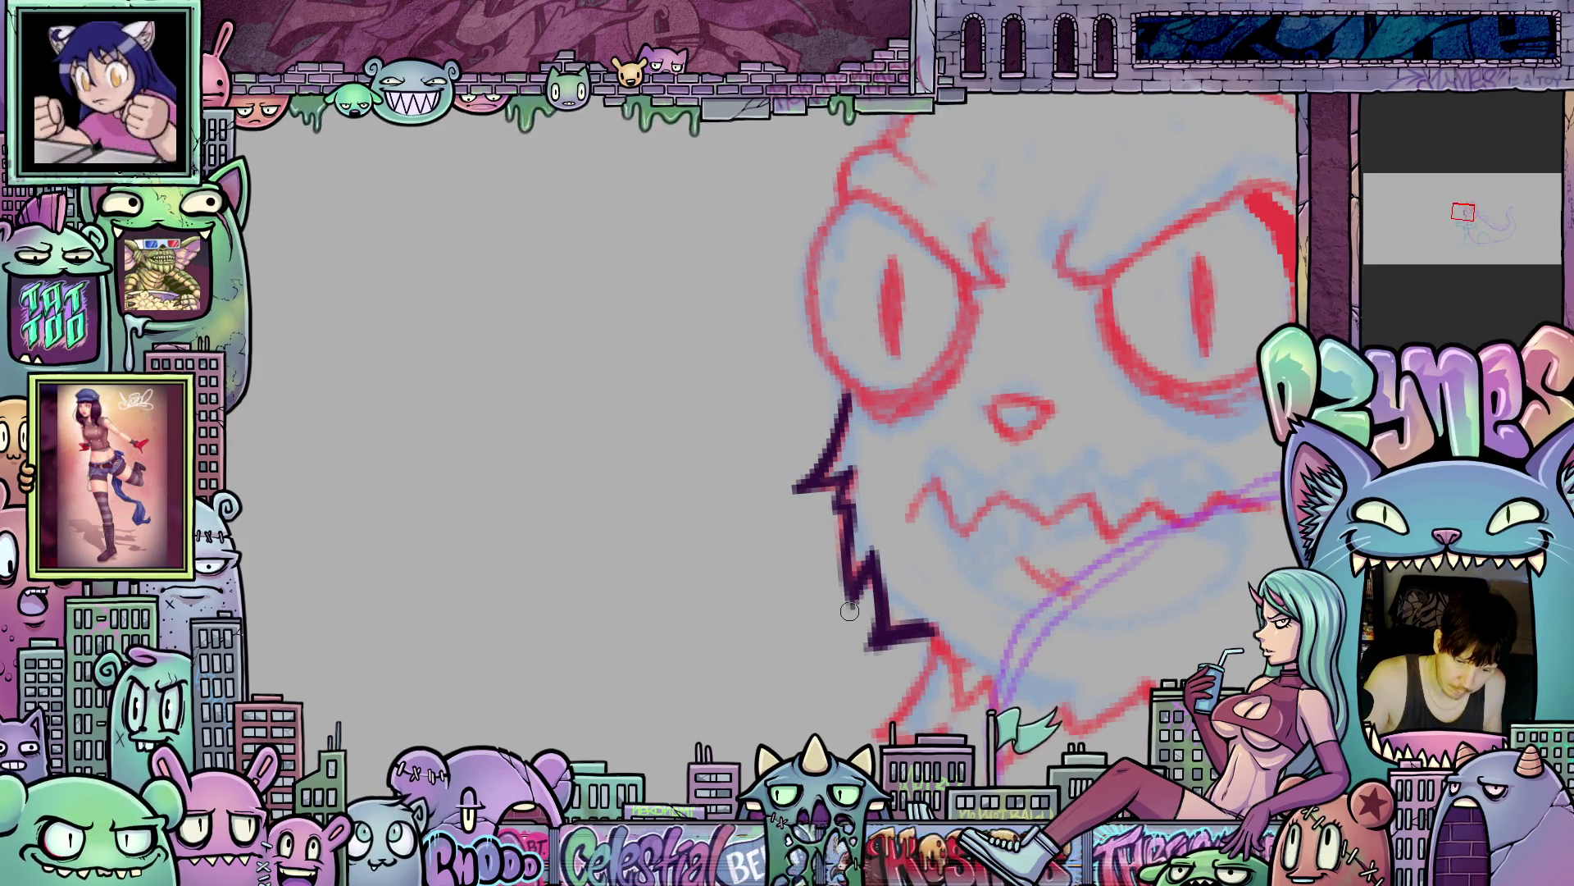
{"action": "mouse_move", "coordinate": [853, 610]}
{"action": "left_mouse_down"}
{"action": "mouse_move", "coordinate": [845, 502]}
{"action": "mouse_move", "coordinate": [793, 490]}
{"action": "left_mouse_up"}
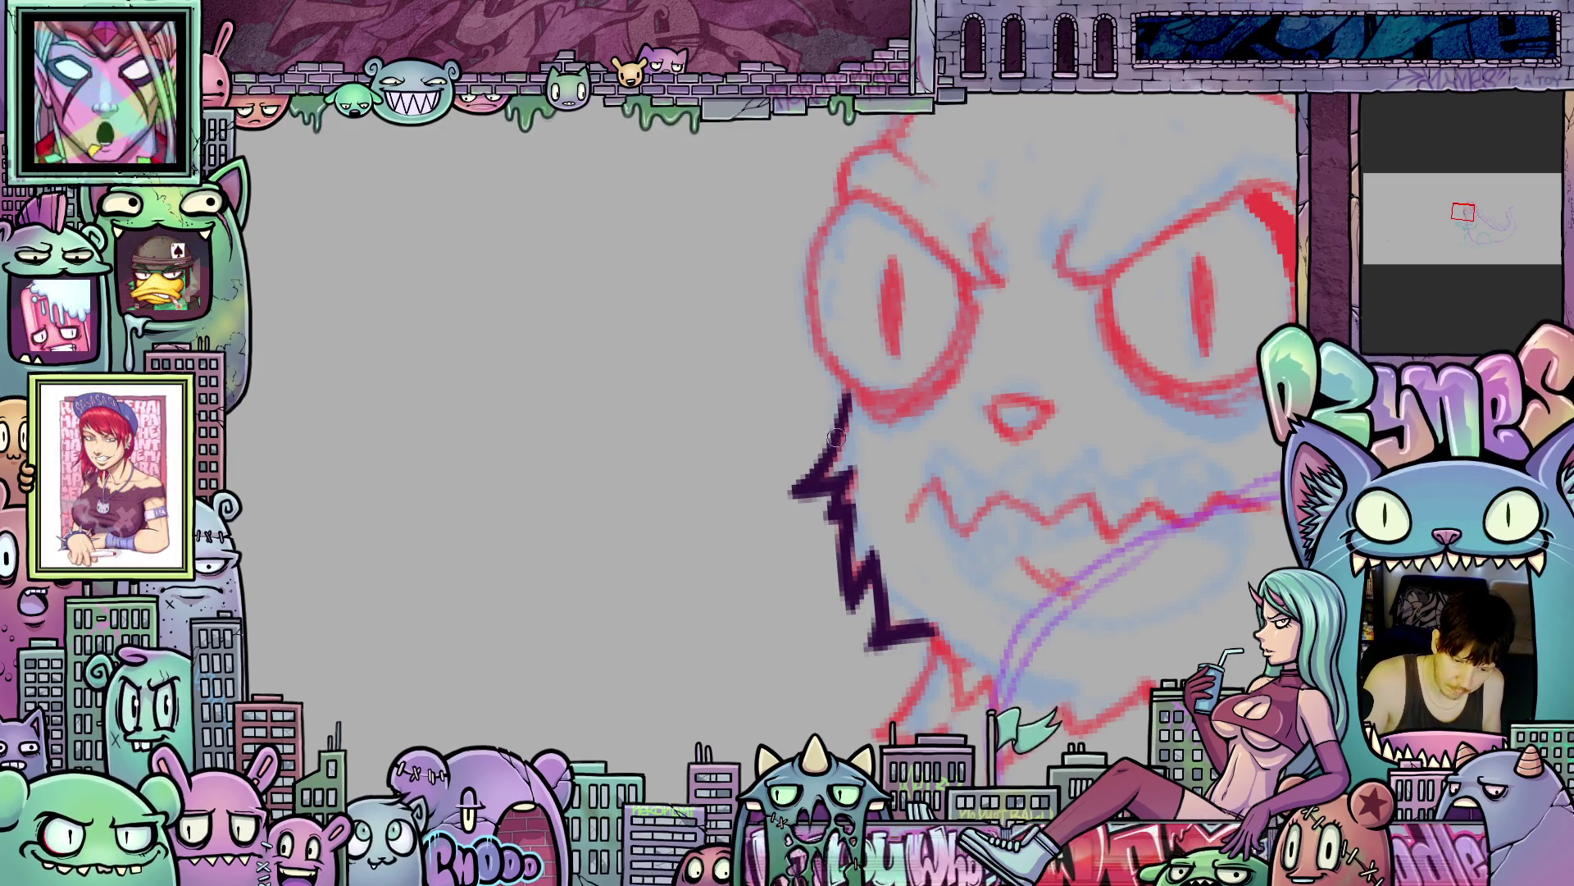
- Continue the jagged mane outline downward and ink the beard's bottom zigzag edge
{"action": "mouse_move", "coordinate": [1003, 614]}
{"action": "left_mouse_down"}
{"action": "mouse_move", "coordinate": [866, 466]}
{"action": "mouse_move", "coordinate": [792, 467]}
{"action": "mouse_move", "coordinate": [820, 548]}
{"action": "mouse_move", "coordinate": [847, 529]}
{"action": "mouse_move", "coordinate": [857, 619]}
{"action": "mouse_move", "coordinate": [926, 534]}
{"action": "mouse_move", "coordinate": [897, 604]}
{"action": "mouse_move", "coordinate": [1124, 529]}
{"action": "left_mouse_up"}
{"action": "mouse_move", "coordinate": [900, 666]}
{"action": "left_mouse_down"}
{"action": "mouse_move", "coordinate": [941, 648]}
{"action": "mouse_move", "coordinate": [1076, 651]}
{"action": "mouse_move", "coordinate": [1122, 613]}
{"action": "left_mouse_up"}
{"action": "mouse_move", "coordinate": [980, 471]}
{"action": "left_mouse_down"}
{"action": "mouse_move", "coordinate": [922, 556]}
{"action": "mouse_move", "coordinate": [943, 572]}
{"action": "mouse_move", "coordinate": [987, 554]}
{"action": "mouse_move", "coordinate": [935, 640]}
{"action": "left_mouse_up"}
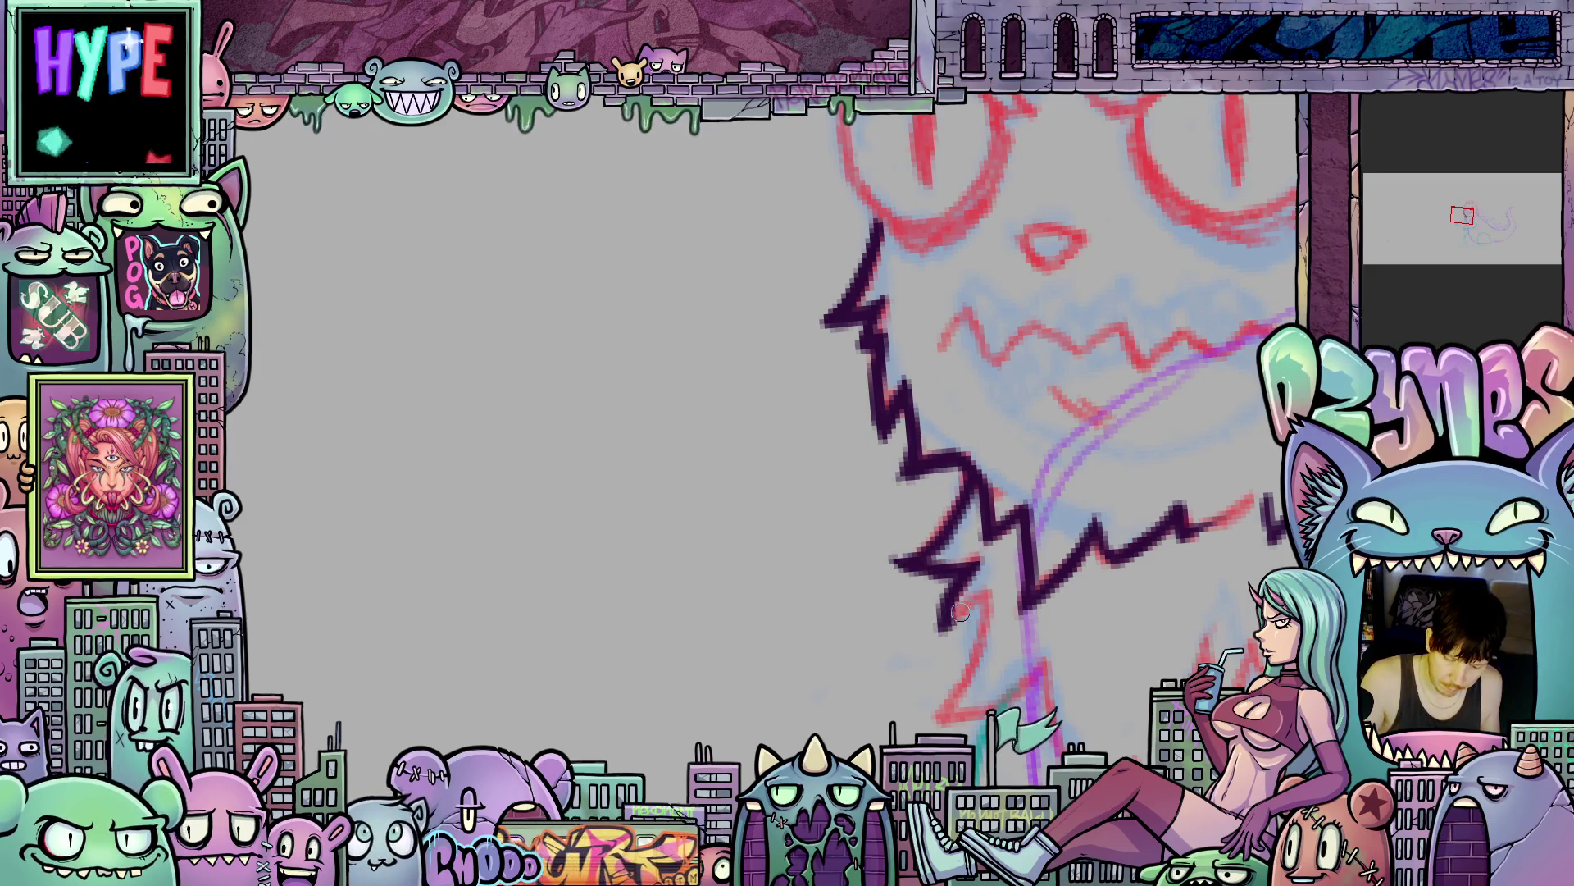
{"action": "left_click_drag", "start_coordinate": [993, 587], "coordinate": [982, 629]}
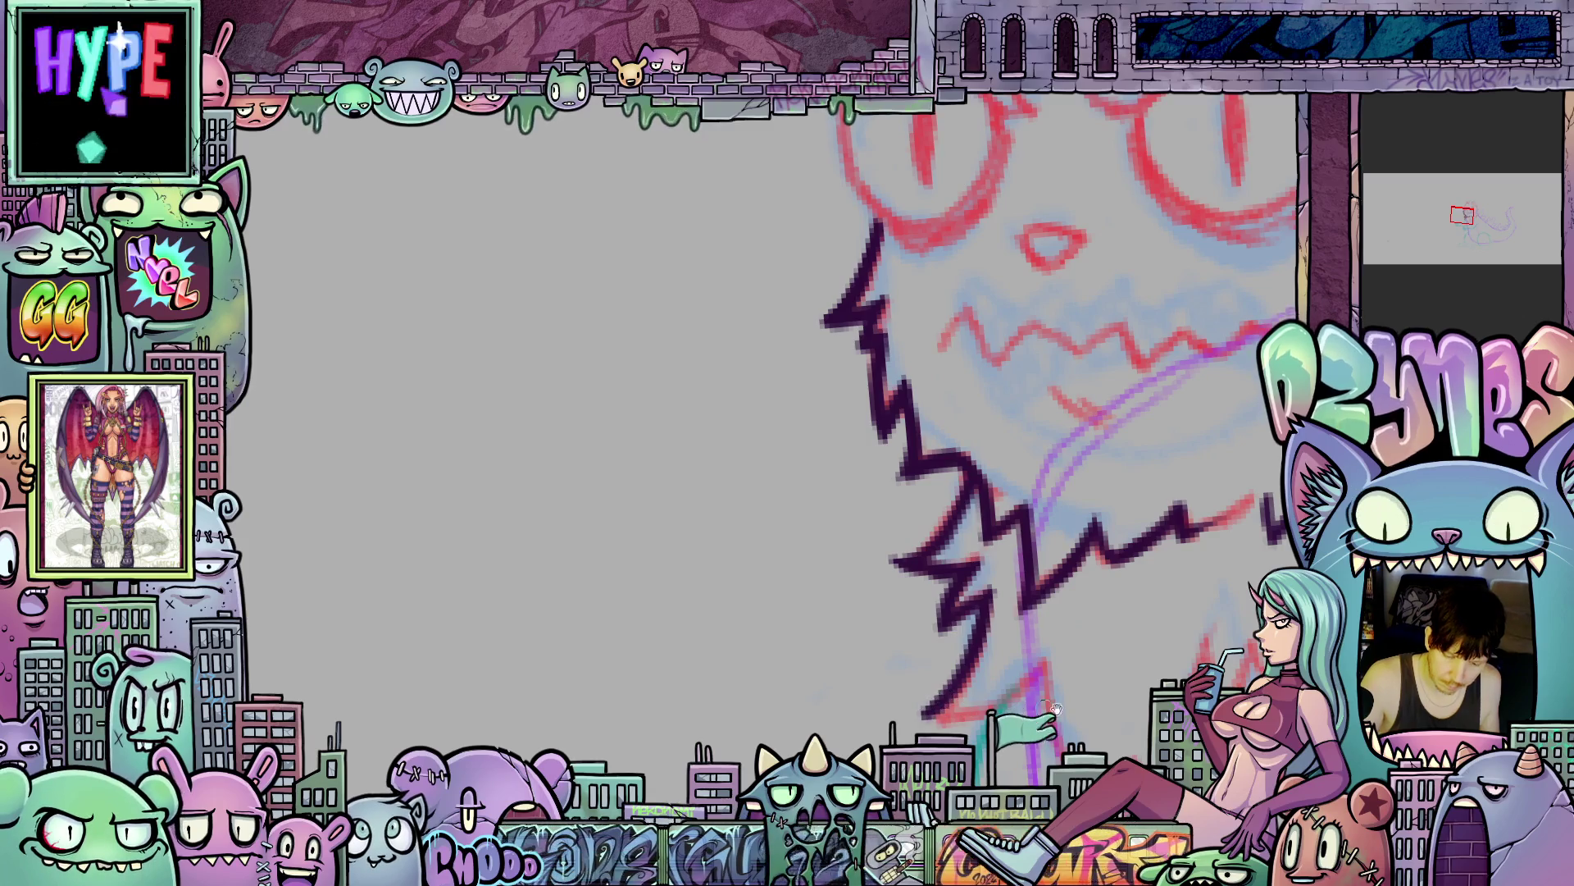
{"action": "left_click_drag", "start_coordinate": [1044, 703], "coordinate": [984, 568]}
{"action": "mouse_move", "coordinate": [817, 598]}
{"action": "left_mouse_down"}
{"action": "mouse_move", "coordinate": [894, 589]}
{"action": "mouse_move", "coordinate": [956, 548]}
{"action": "left_mouse_up"}
- Add jagged fur strokes along the beard's right side and spikes at its bottom
{"action": "mouse_move", "coordinate": [1014, 636]}
{"action": "left_mouse_down"}
{"action": "mouse_move", "coordinate": [785, 601]}
{"action": "mouse_move", "coordinate": [711, 464]}
{"action": "mouse_move", "coordinate": [722, 533]}
{"action": "mouse_move", "coordinate": [771, 606]}
{"action": "mouse_move", "coordinate": [841, 650]}
{"action": "mouse_move", "coordinate": [793, 543]}
{"action": "mouse_move", "coordinate": [841, 638]}
{"action": "mouse_move", "coordinate": [867, 453]}
{"action": "mouse_move", "coordinate": [895, 514]}
{"action": "mouse_move", "coordinate": [925, 433]}
{"action": "mouse_move", "coordinate": [943, 537]}
{"action": "left_mouse_up"}
{"action": "mouse_move", "coordinate": [928, 473]}
{"action": "left_mouse_down"}
{"action": "mouse_move", "coordinate": [944, 574]}
{"action": "mouse_move", "coordinate": [925, 614]}
{"action": "mouse_move", "coordinate": [1002, 523]}
{"action": "mouse_move", "coordinate": [1055, 385]}
{"action": "left_mouse_up"}
{"action": "mouse_move", "coordinate": [1128, 496]}
{"action": "left_mouse_down"}
{"action": "mouse_move", "coordinate": [1038, 627]}
{"action": "mouse_move", "coordinate": [934, 611]}
{"action": "mouse_move", "coordinate": [938, 484]}
{"action": "left_mouse_up"}
{"action": "mouse_move", "coordinate": [920, 603]}
{"action": "left_mouse_down"}
{"action": "mouse_move", "coordinate": [945, 502]}
{"action": "mouse_move", "coordinate": [984, 496]}
{"action": "mouse_move", "coordinate": [971, 525]}
{"action": "mouse_move", "coordinate": [982, 437]}
{"action": "left_mouse_up"}
{"action": "mouse_move", "coordinate": [880, 688]}
{"action": "left_mouse_down"}
{"action": "mouse_move", "coordinate": [1035, 689]}
{"action": "mouse_move", "coordinate": [1143, 591]}
{"action": "left_mouse_up"}
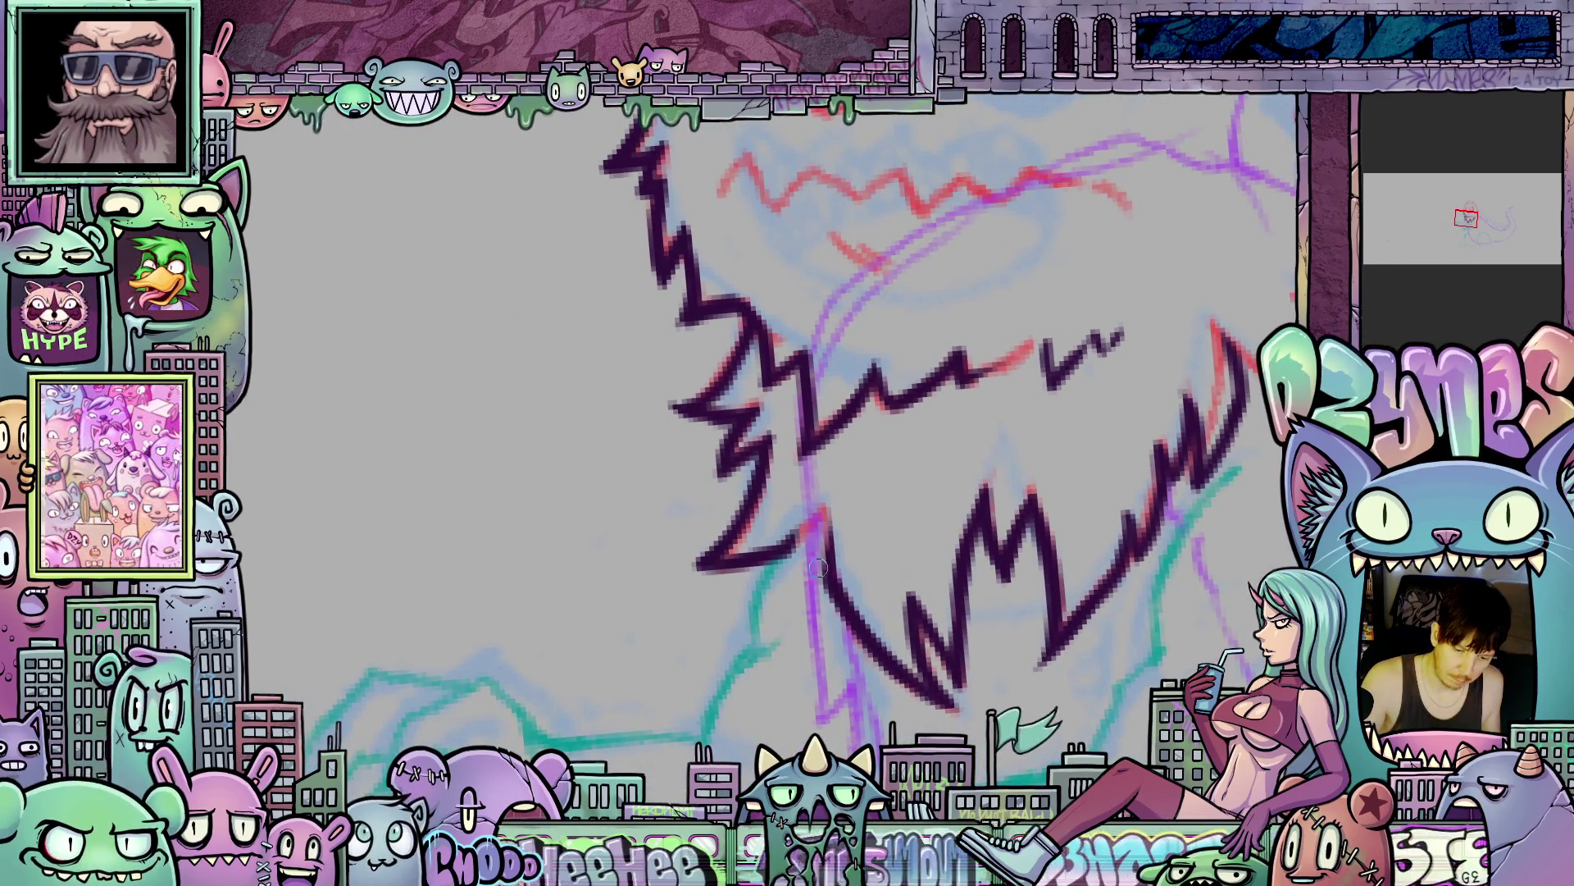
{"action": "mouse_move", "coordinate": [794, 536]}
{"action": "left_mouse_down"}
{"action": "mouse_move", "coordinate": [789, 628]}
{"action": "mouse_move", "coordinate": [804, 644]}
{"action": "mouse_move", "coordinate": [832, 566]}
{"action": "left_mouse_up"}
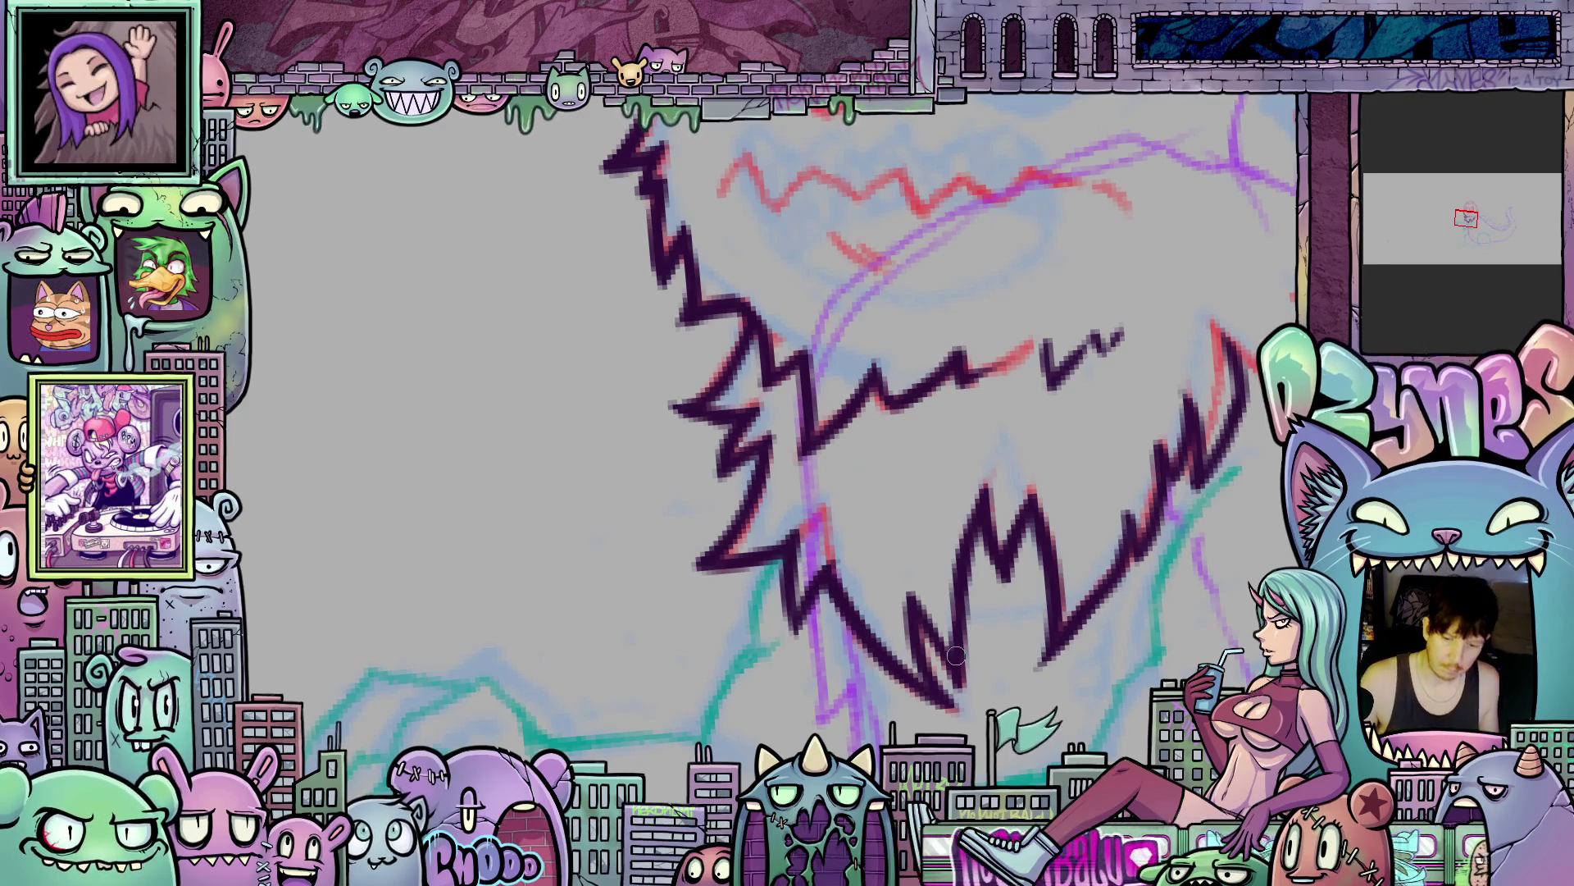
{"action": "scroll", "coordinate": [1173, 622], "scroll_direction": "down", "scroll_amount": 5}
{"action": "mouse_move", "coordinate": [1172, 621]}
{"action": "left_mouse_down"}
{"action": "mouse_move", "coordinate": [877, 599]}
{"action": "mouse_move", "coordinate": [894, 712]}
{"action": "left_mouse_up"}
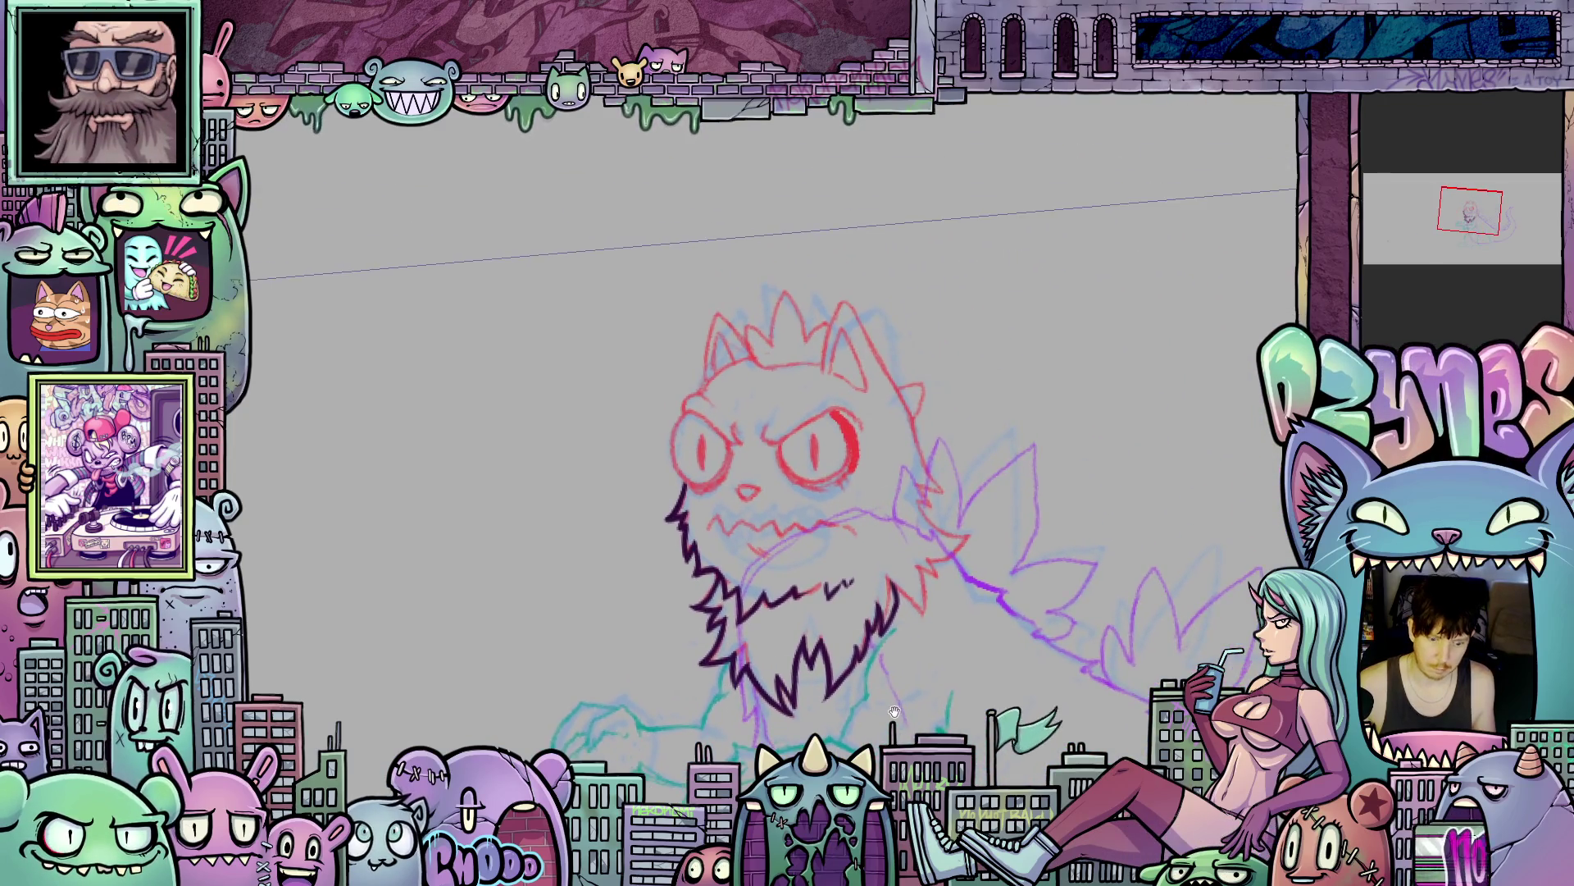
- Erase part of the beard's inner zigzag lineart
{"action": "scroll", "coordinate": [898, 691], "scroll_direction": "up", "scroll_amount": 5}
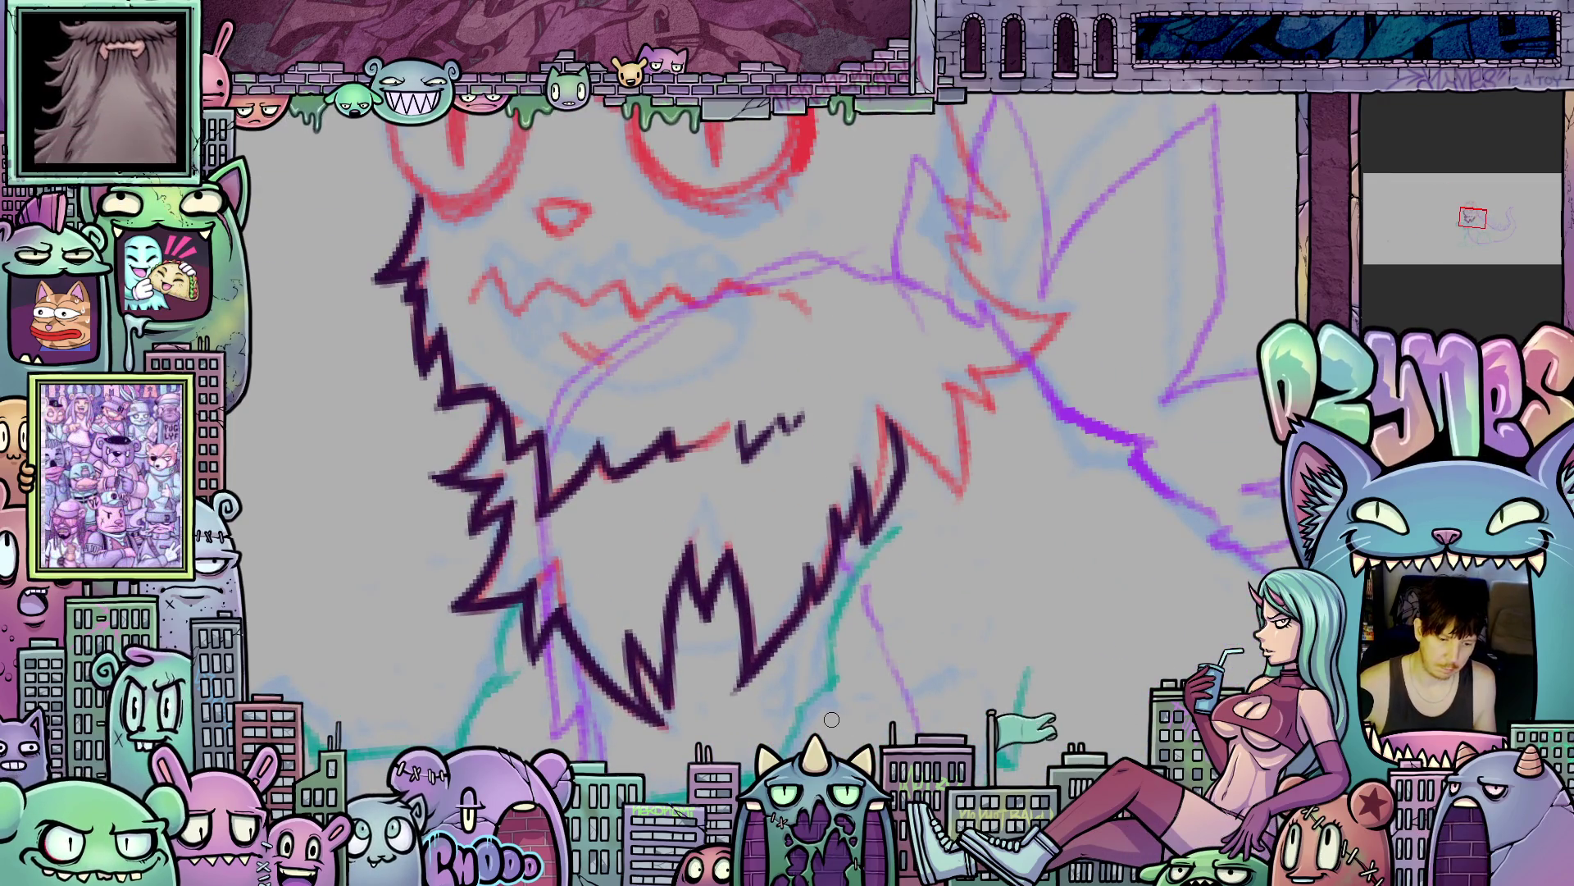
{"action": "mouse_move", "coordinate": [832, 719]}
{"action": "left_mouse_down"}
{"action": "mouse_move", "coordinate": [918, 632]}
{"action": "mouse_move", "coordinate": [1012, 621]}
{"action": "left_mouse_up"}
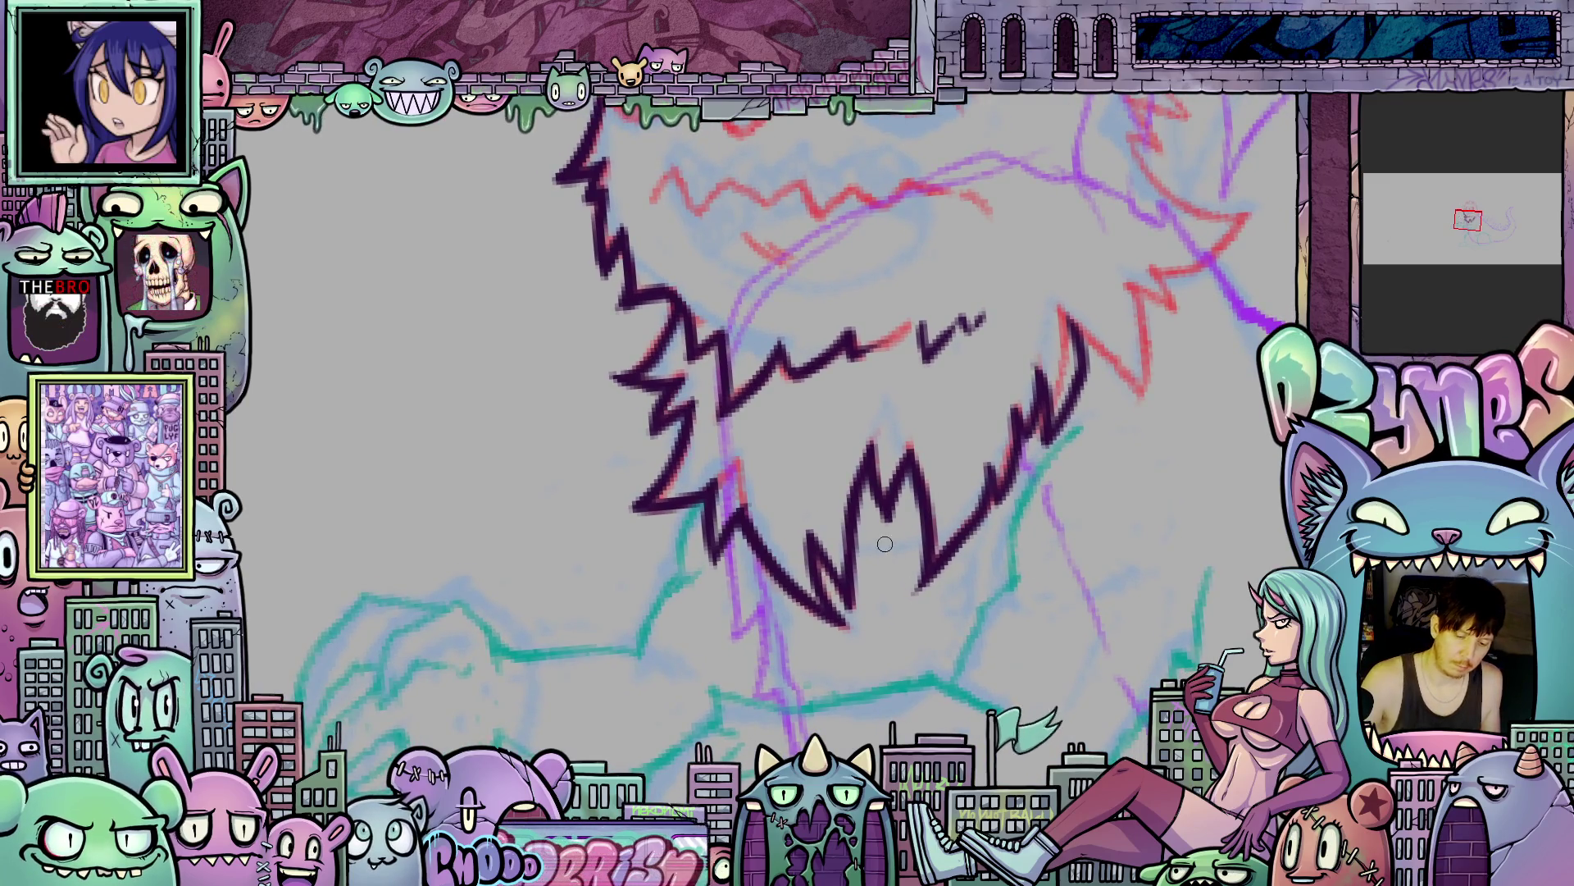
{"action": "mouse_move", "coordinate": [848, 539]}
{"action": "left_mouse_down"}
{"action": "mouse_move", "coordinate": [869, 459]}
{"action": "mouse_move", "coordinate": [848, 508]}
{"action": "mouse_move", "coordinate": [918, 450]}
{"action": "mouse_move", "coordinate": [900, 539]}
{"action": "mouse_move", "coordinate": [871, 492]}
{"action": "mouse_move", "coordinate": [891, 573]}
{"action": "mouse_move", "coordinate": [932, 485]}
{"action": "left_mouse_up"}
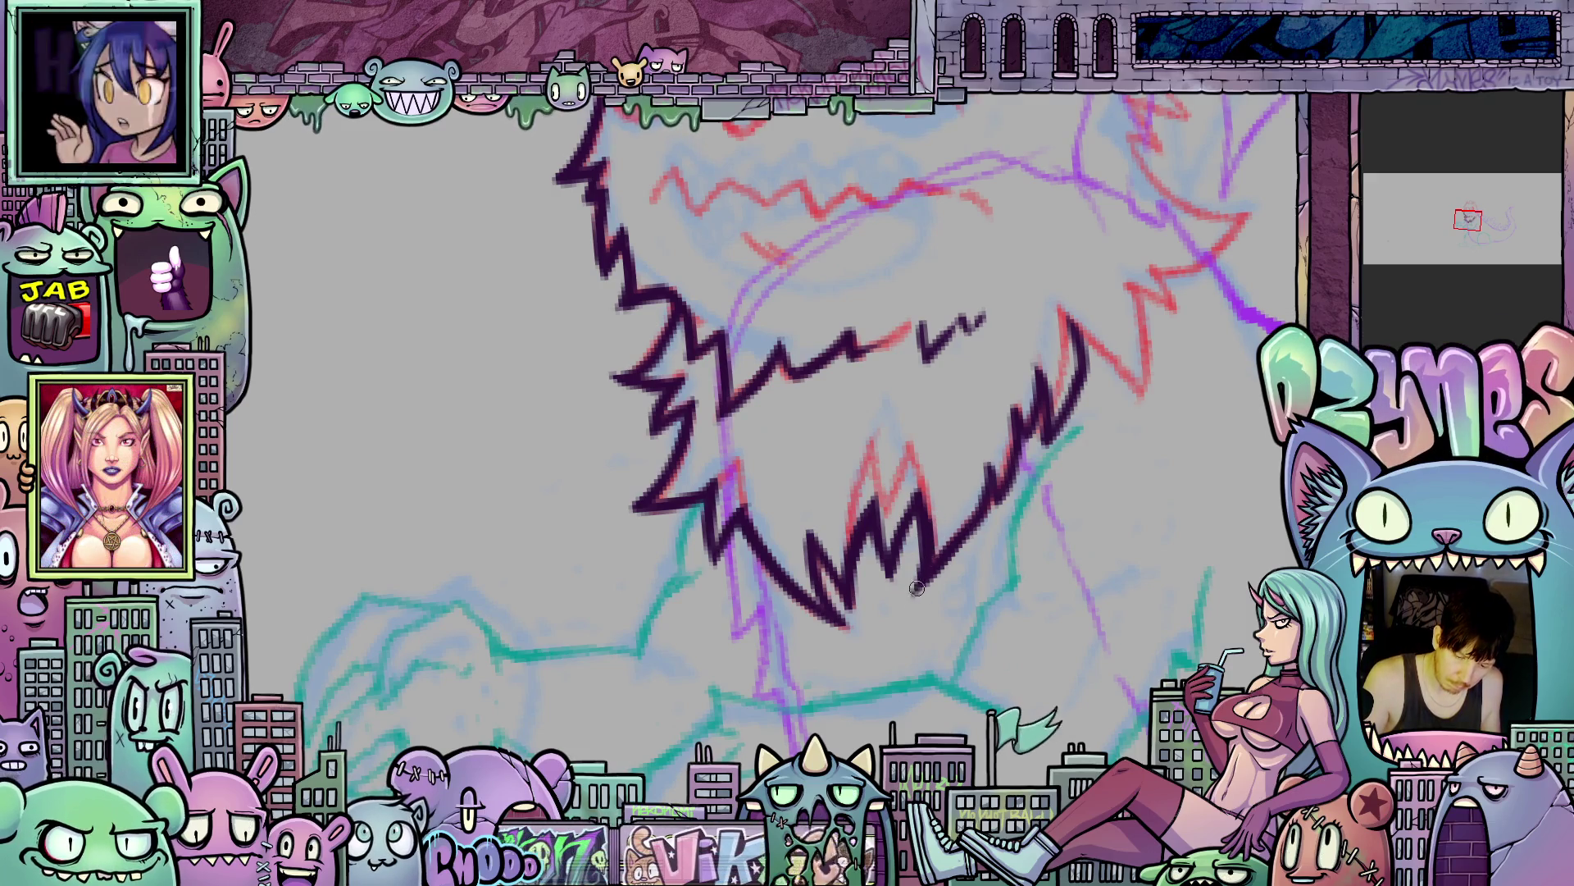
{"action": "scroll", "coordinate": [967, 604], "scroll_direction": "down", "scroll_amount": 5}
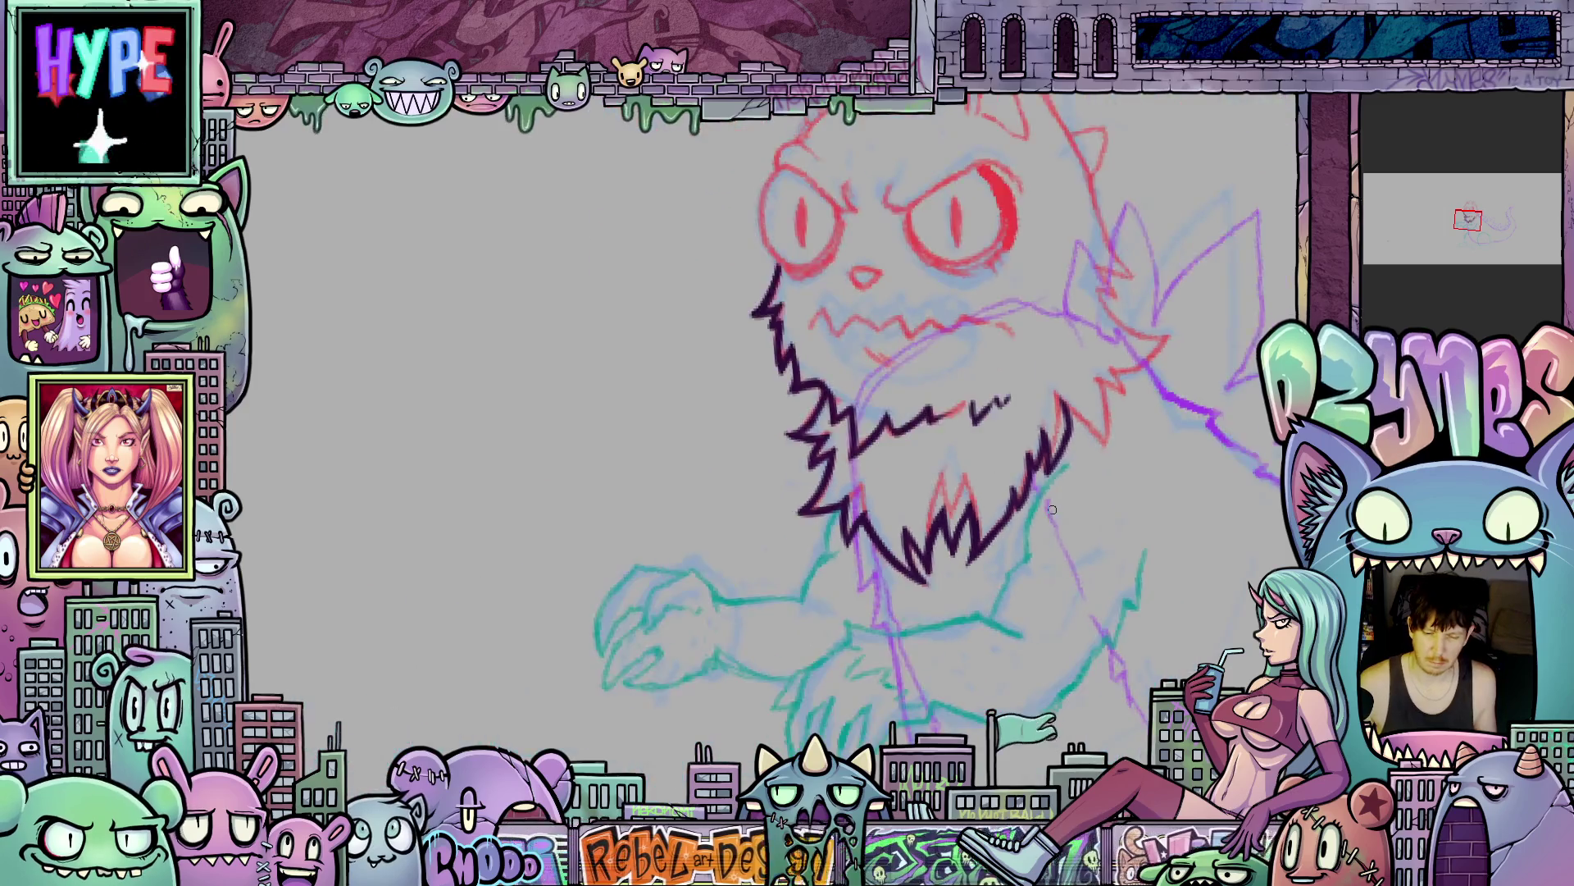
{"action": "scroll", "coordinate": [995, 627], "scroll_direction": "up", "scroll_amount": 5}
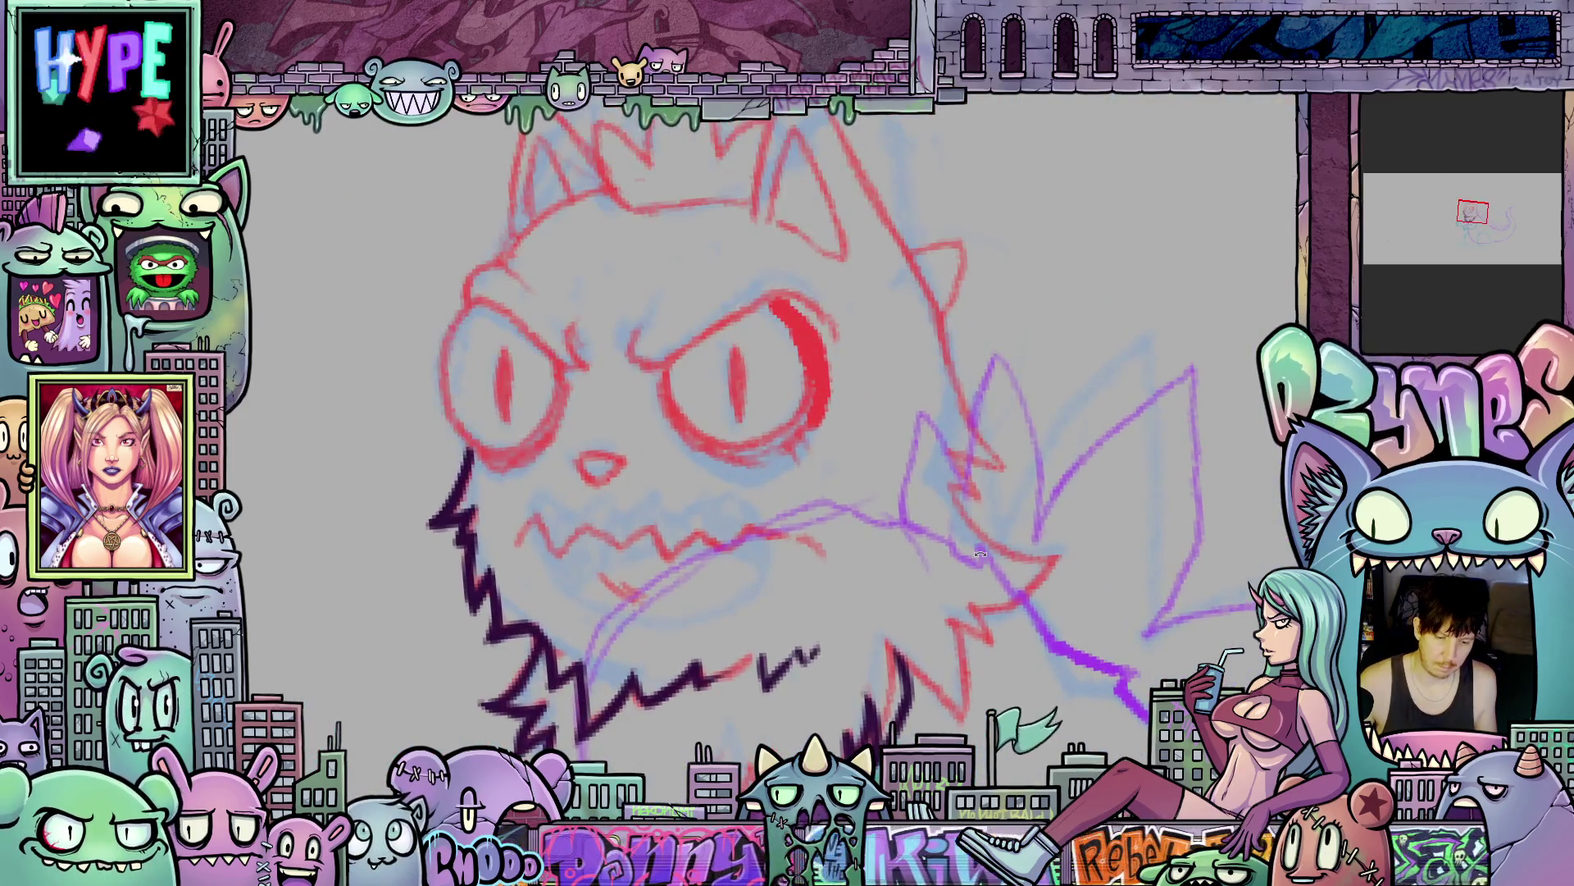
- Extend the mane's dark zigzag strokes and ink an angry brow above the right eye
{"action": "mouse_move", "coordinate": [747, 706]}
{"action": "left_mouse_down"}
{"action": "mouse_move", "coordinate": [821, 543]}
{"action": "mouse_move", "coordinate": [816, 578]}
{"action": "mouse_move", "coordinate": [851, 608]}
{"action": "mouse_move", "coordinate": [844, 560]}
{"action": "left_mouse_up"}
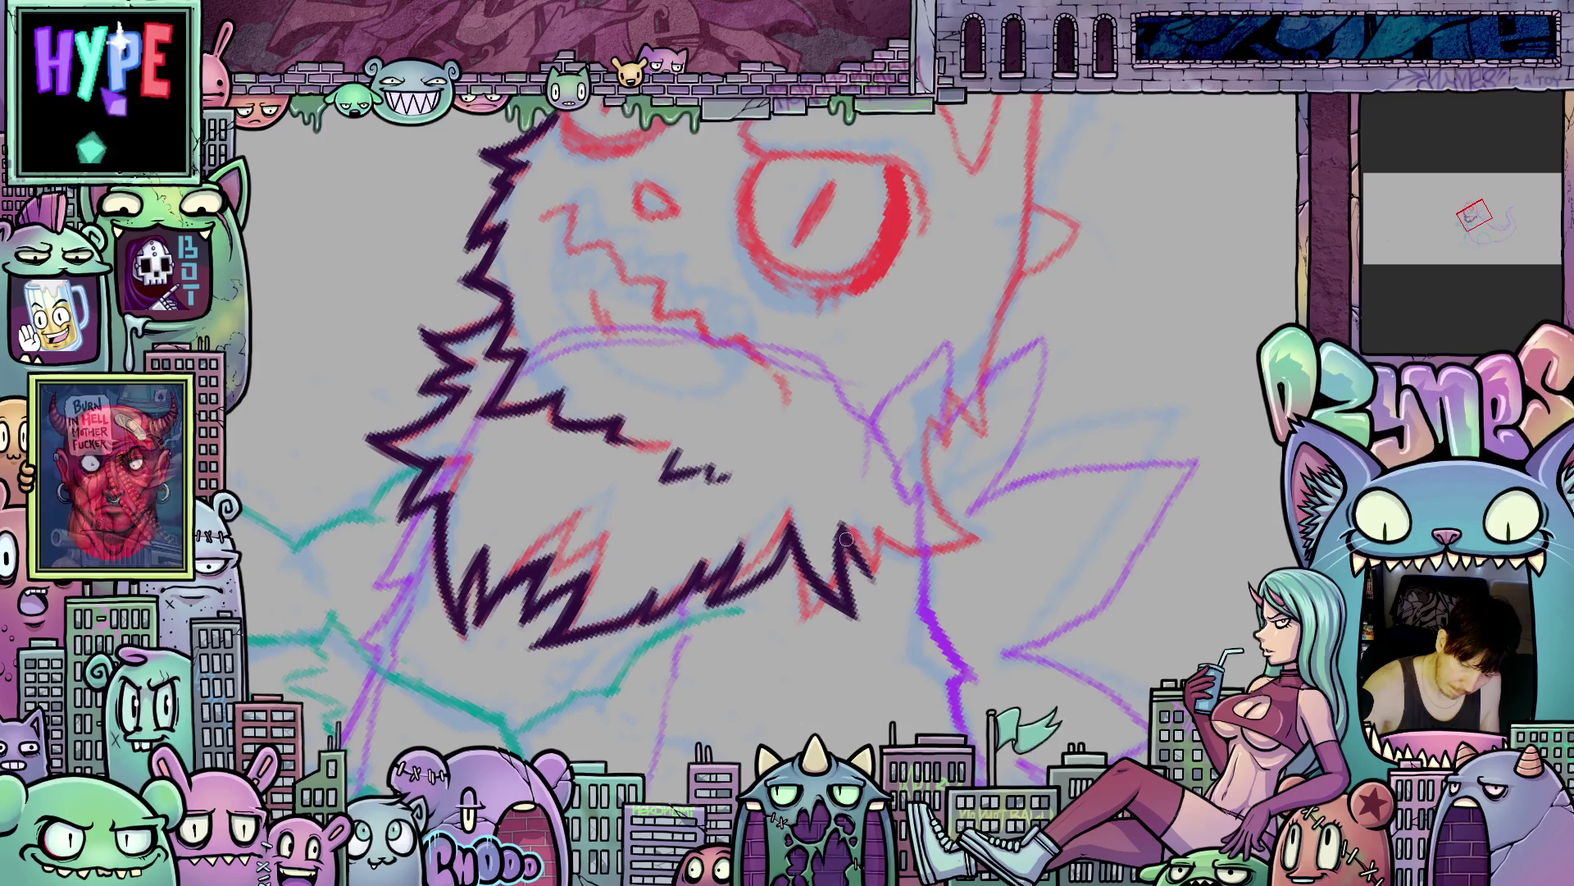
{"action": "mouse_move", "coordinate": [875, 547]}
{"action": "left_mouse_down"}
{"action": "mouse_move", "coordinate": [921, 566]}
{"action": "mouse_move", "coordinate": [1061, 373]}
{"action": "left_mouse_up"}
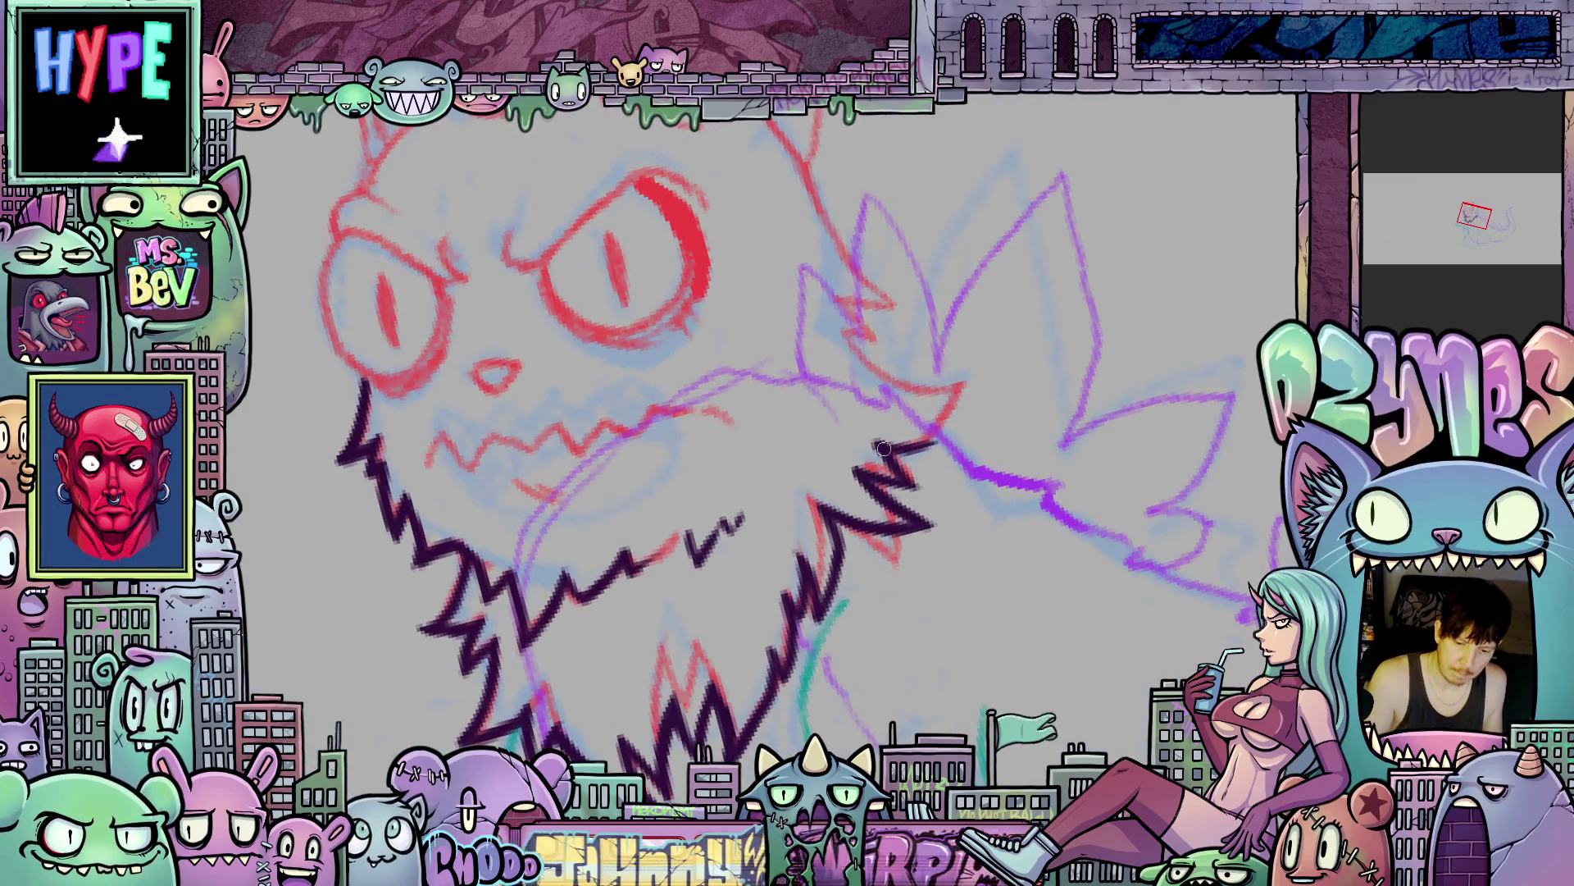
{"action": "mouse_move", "coordinate": [935, 440]}
{"action": "left_mouse_down"}
{"action": "mouse_move", "coordinate": [957, 415]}
{"action": "mouse_move", "coordinate": [967, 525]}
{"action": "mouse_move", "coordinate": [939, 611]}
{"action": "left_mouse_up"}
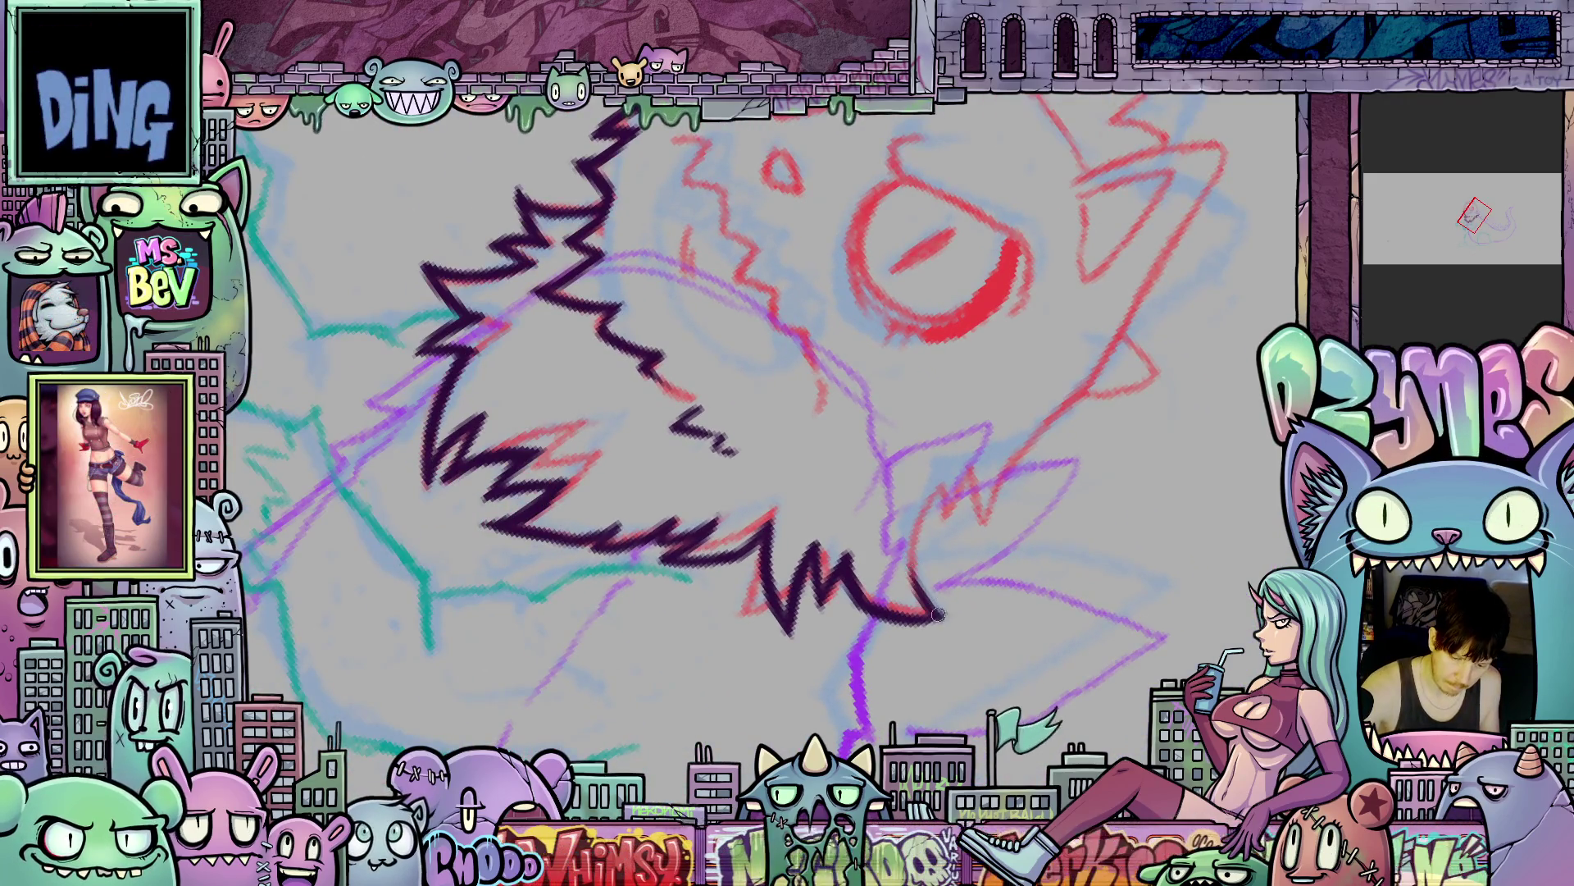
{"action": "mouse_move", "coordinate": [921, 545]}
{"action": "left_mouse_down"}
{"action": "mouse_move", "coordinate": [931, 497]}
{"action": "mouse_move", "coordinate": [943, 562]}
{"action": "mouse_move", "coordinate": [964, 488]}
{"action": "mouse_move", "coordinate": [960, 525]}
{"action": "mouse_move", "coordinate": [1062, 405]}
{"action": "left_mouse_up"}
{"action": "mouse_move", "coordinate": [1008, 477]}
{"action": "left_mouse_down"}
{"action": "mouse_move", "coordinate": [1035, 440]}
{"action": "mouse_move", "coordinate": [788, 596]}
{"action": "mouse_move", "coordinate": [1053, 614]}
{"action": "mouse_move", "coordinate": [1042, 571]}
{"action": "mouse_move", "coordinate": [976, 678]}
{"action": "mouse_move", "coordinate": [942, 686]}
{"action": "left_mouse_up"}
{"action": "mouse_move", "coordinate": [865, 422]}
{"action": "left_mouse_down"}
{"action": "mouse_move", "coordinate": [867, 464]}
{"action": "mouse_move", "coordinate": [1006, 400]}
{"action": "left_mouse_up"}
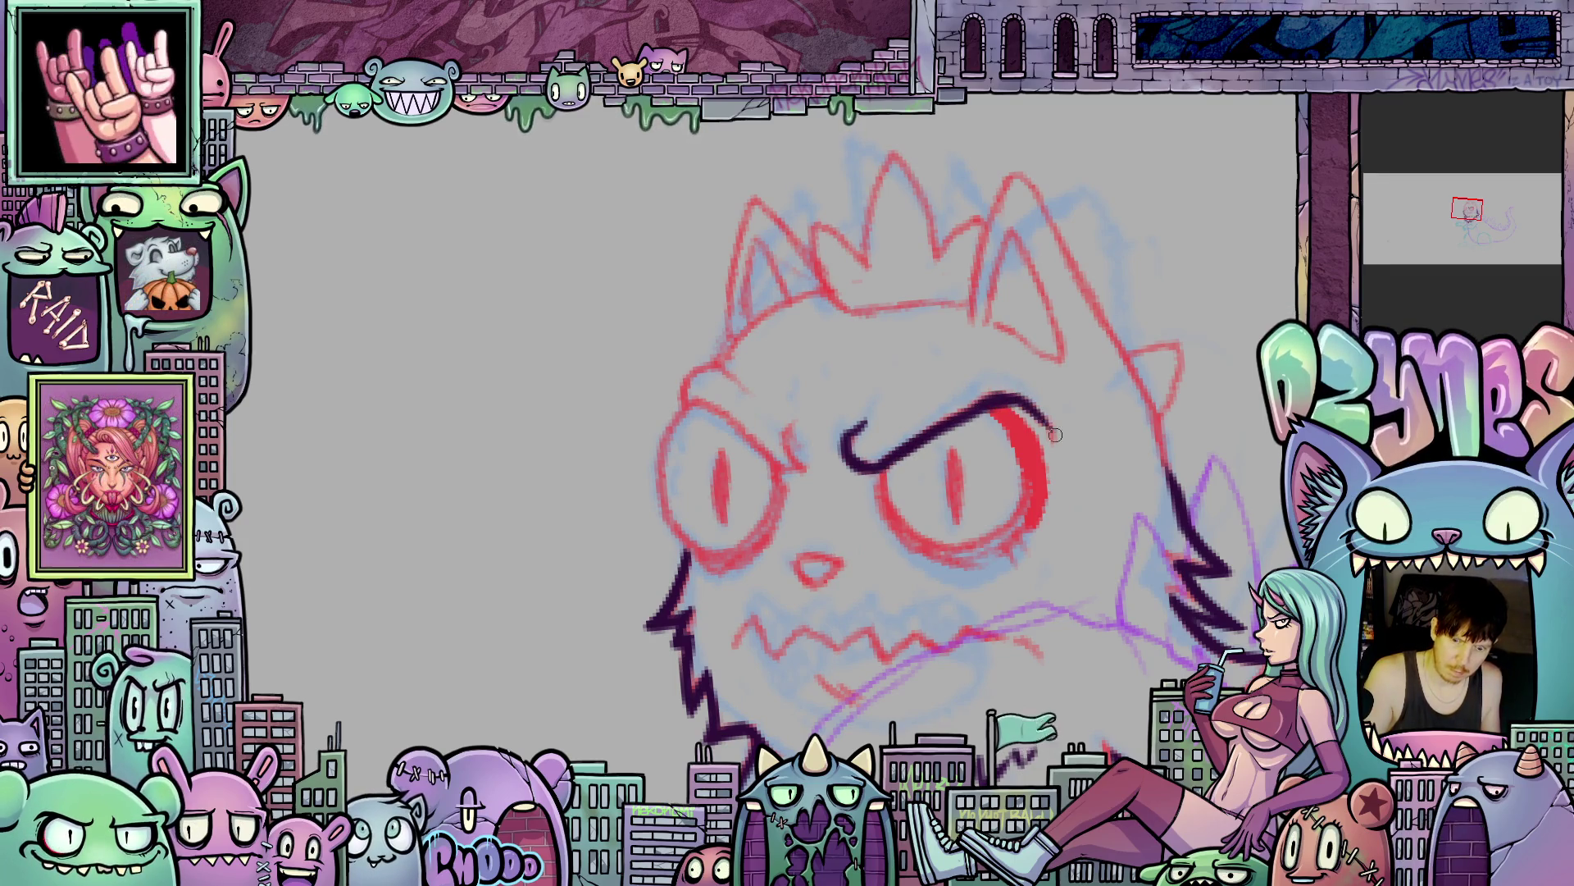
- Ink the right eye's inner, lower and outer edges plus its pupil line in dark purple
{"action": "left_click_drag", "start_coordinate": [881, 471], "coordinate": [895, 523]}
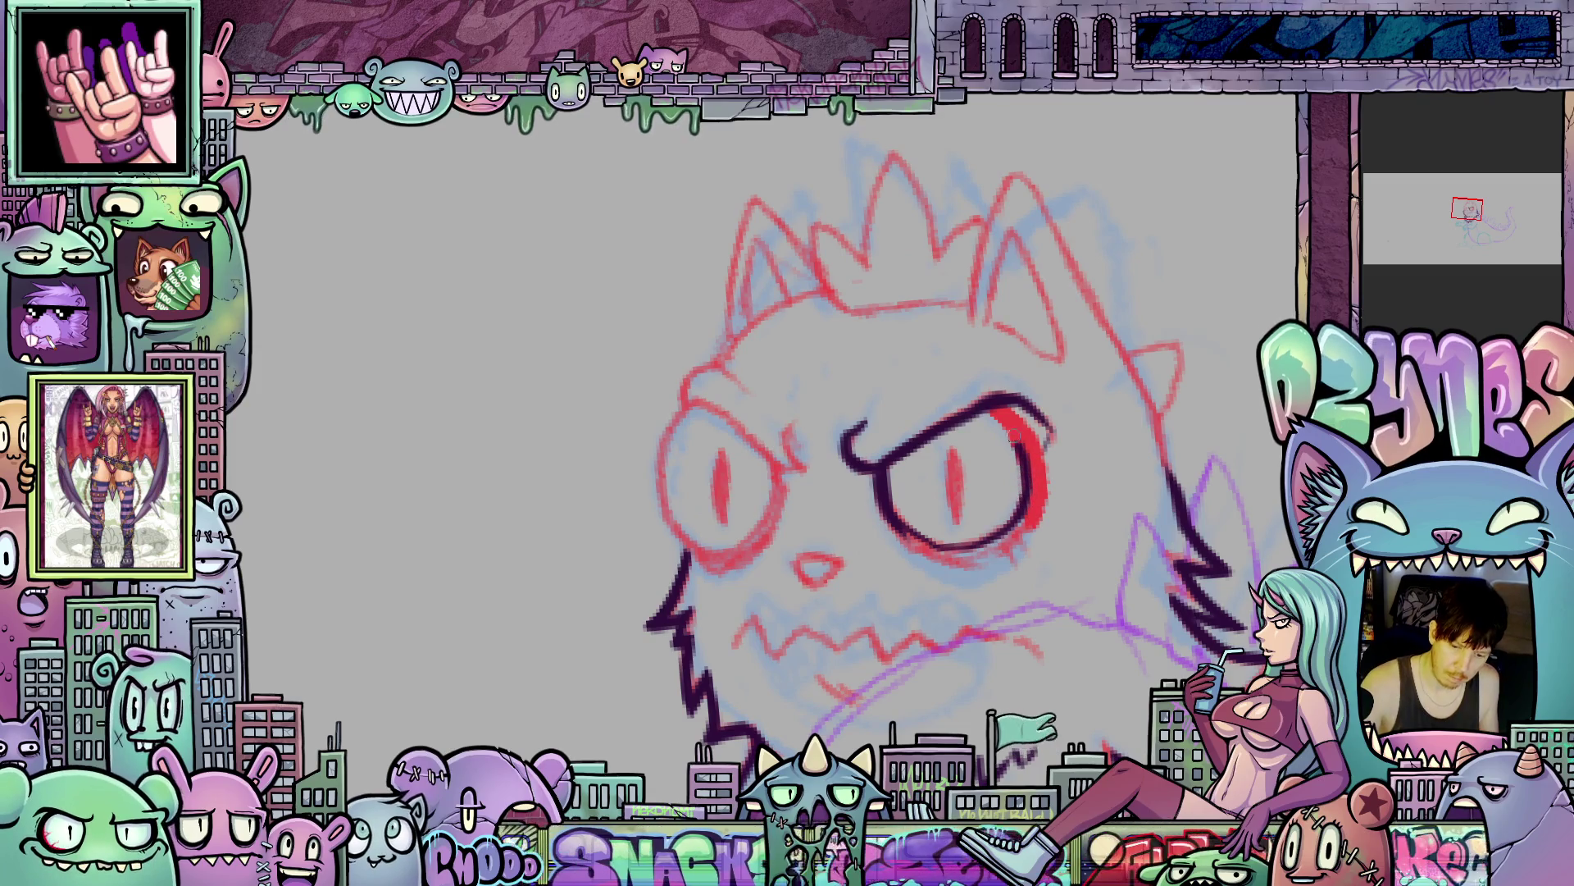
{"action": "left_click_drag", "start_coordinate": [995, 409], "coordinate": [1042, 496]}
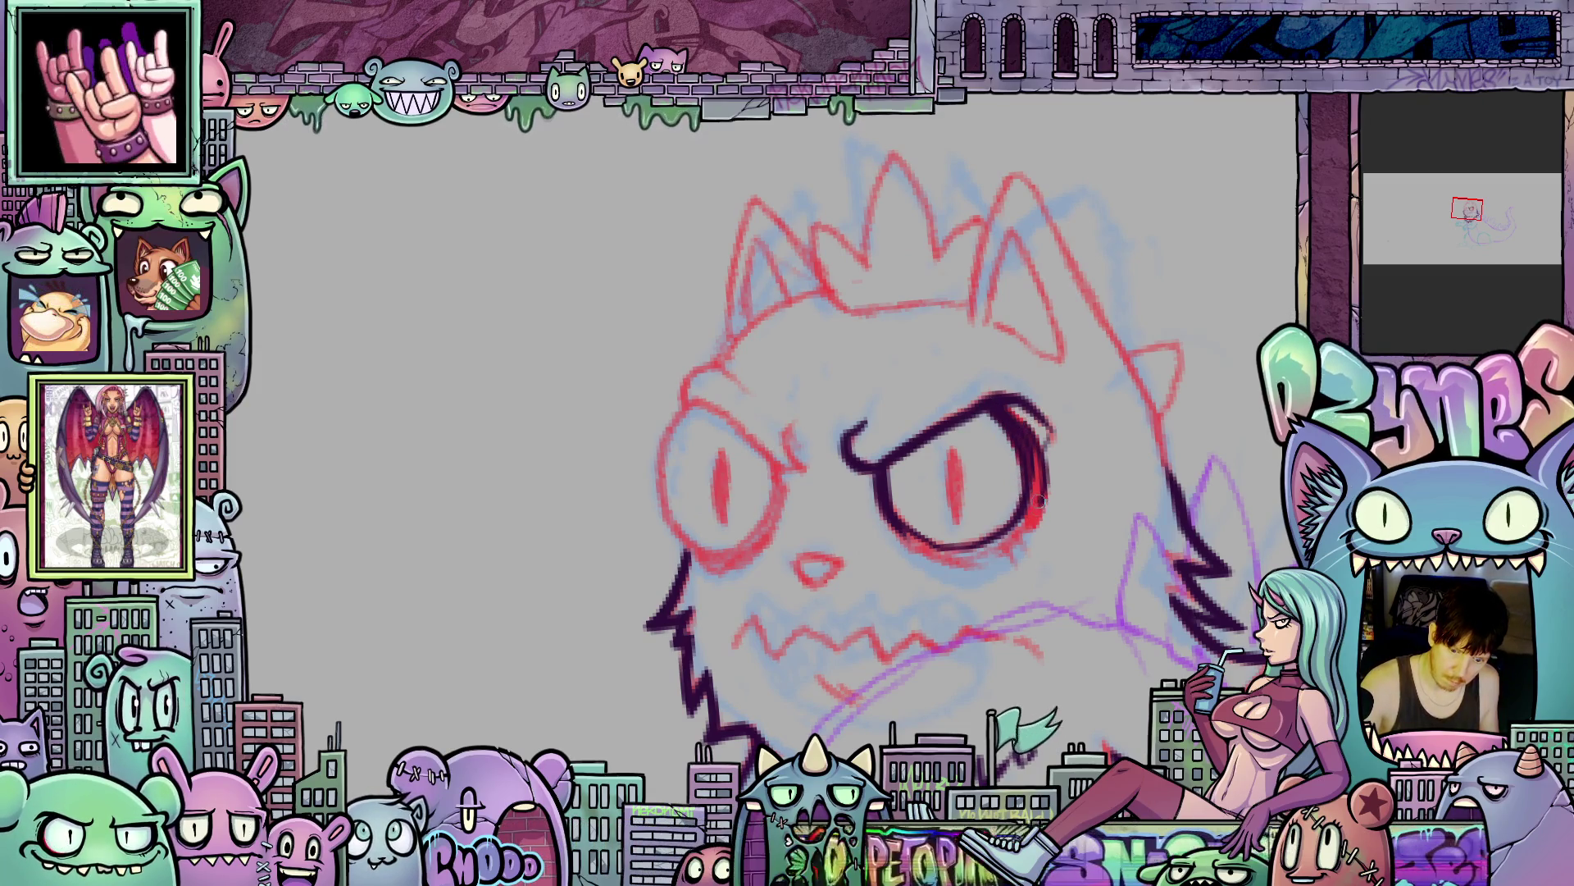
{"action": "mouse_move", "coordinate": [914, 542]}
{"action": "left_mouse_down"}
{"action": "mouse_move", "coordinate": [953, 561]}
{"action": "mouse_move", "coordinate": [1021, 541]}
{"action": "mouse_move", "coordinate": [980, 559]}
{"action": "mouse_move", "coordinate": [924, 547]}
{"action": "mouse_move", "coordinate": [994, 524]}
{"action": "left_mouse_up"}
{"action": "mouse_move", "coordinate": [1089, 500]}
{"action": "left_mouse_down"}
{"action": "mouse_move", "coordinate": [1100, 444]}
{"action": "mouse_move", "coordinate": [1062, 384]}
{"action": "left_mouse_up"}
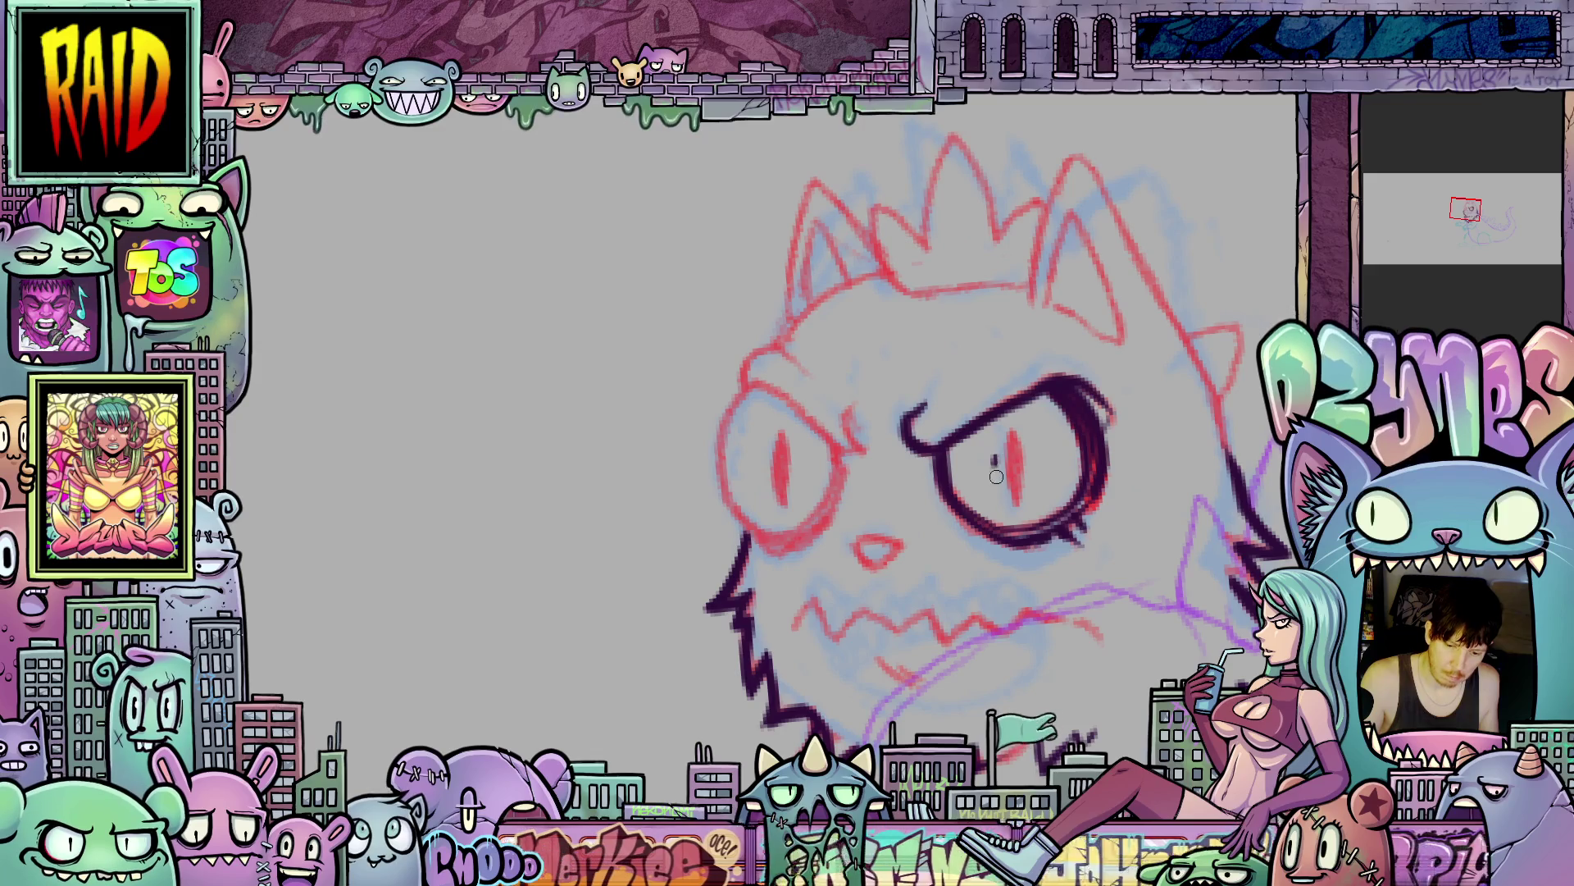
{"action": "left_click_drag", "start_coordinate": [995, 459], "coordinate": [999, 487]}
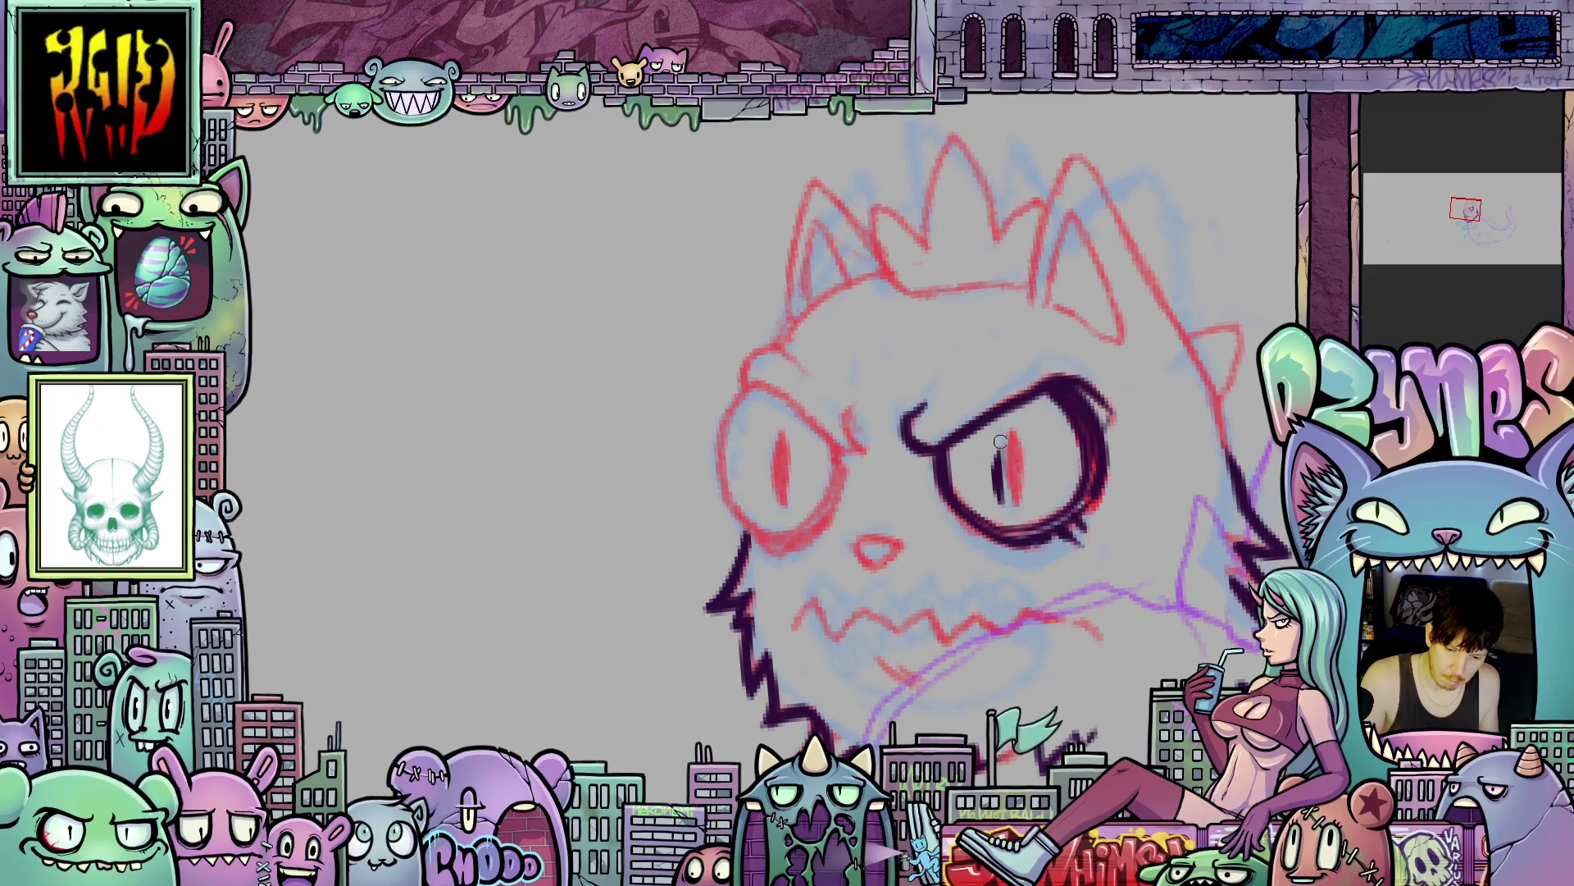
{"action": "mouse_move", "coordinate": [995, 604]}
{"action": "left_mouse_down"}
{"action": "mouse_move", "coordinate": [1165, 418]}
{"action": "mouse_move", "coordinate": [1044, 536]}
{"action": "left_mouse_up"}
{"action": "scroll", "coordinate": [1043, 535], "scroll_direction": "down", "scroll_amount": 3}
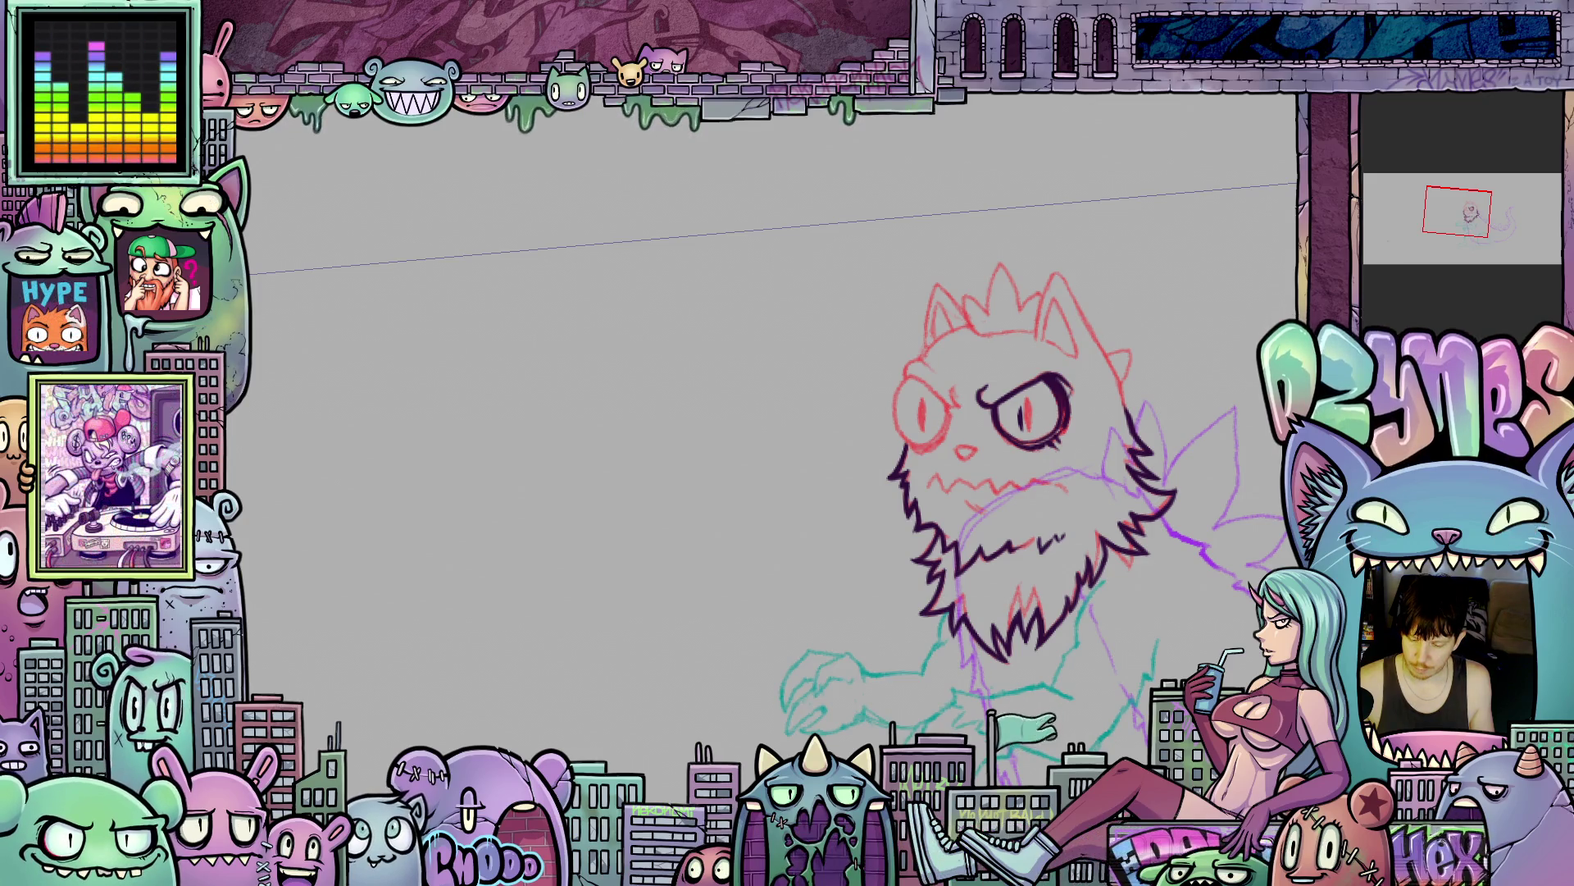
- Fade the red, purple and teal sketch lines, then zoom in on the cat's face
{"action": "key", "text": "5"}
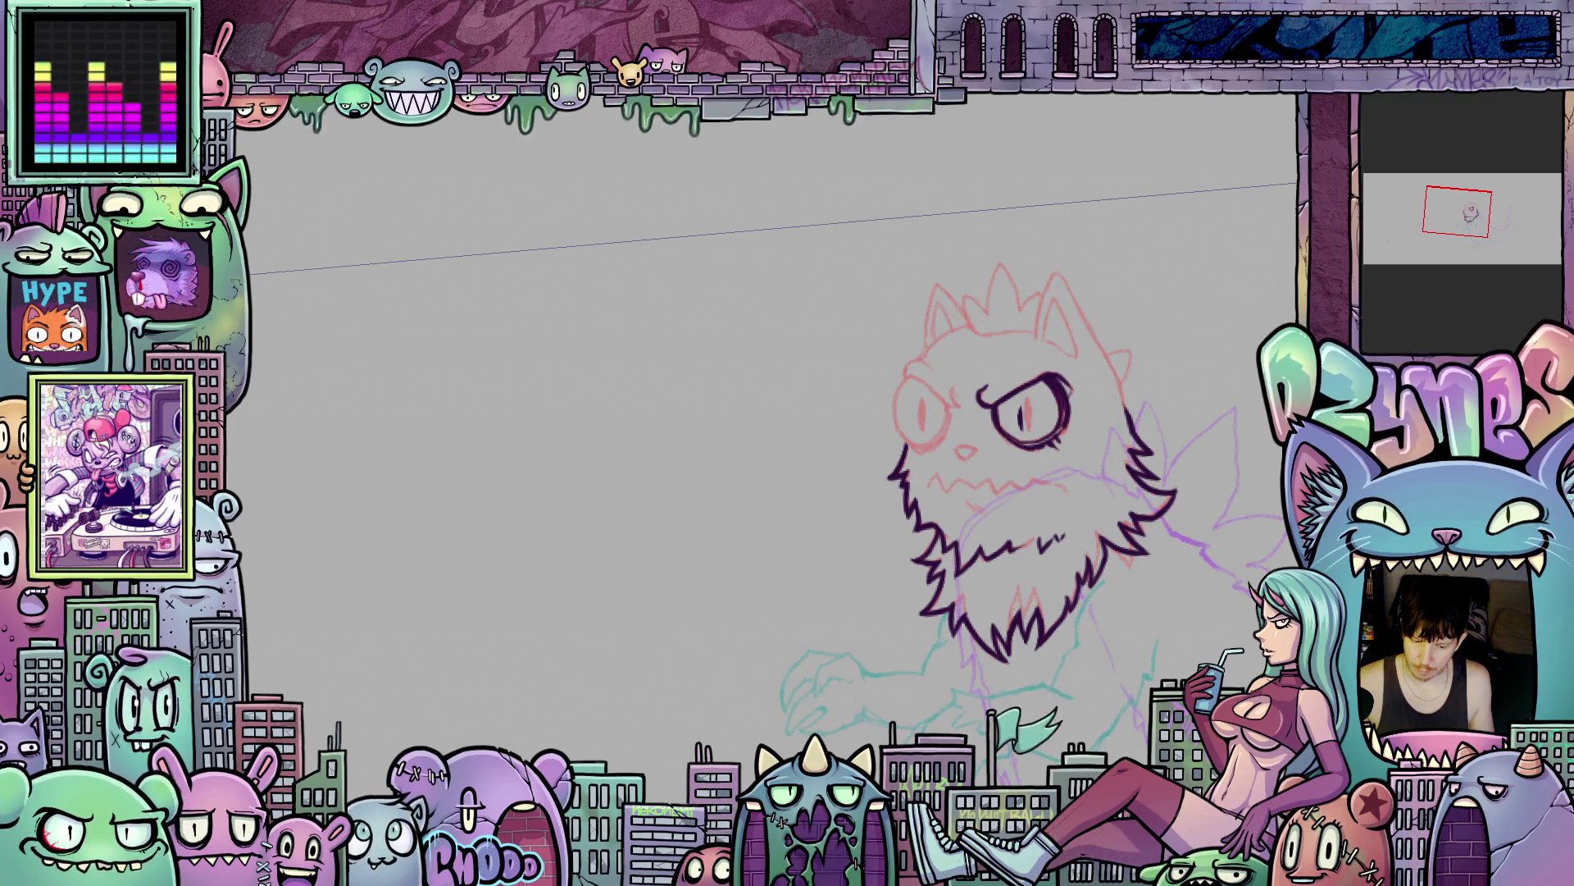
{"action": "scroll", "coordinate": [1004, 462], "scroll_direction": "up", "scroll_amount": 4}
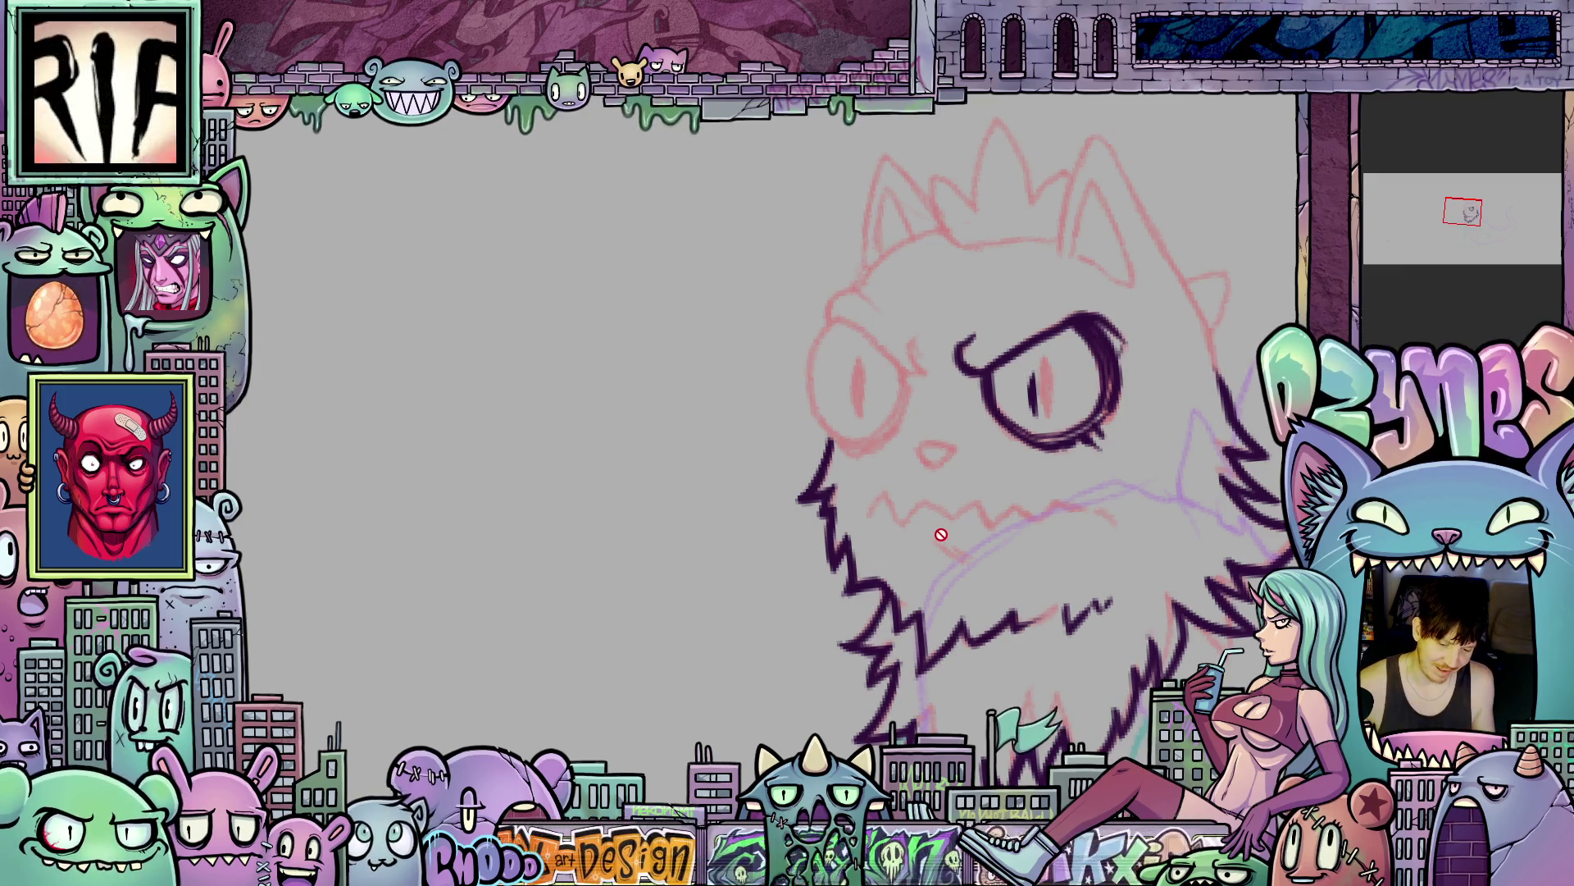
{"action": "scroll", "coordinate": [928, 533], "scroll_direction": "up", "scroll_amount": 1}
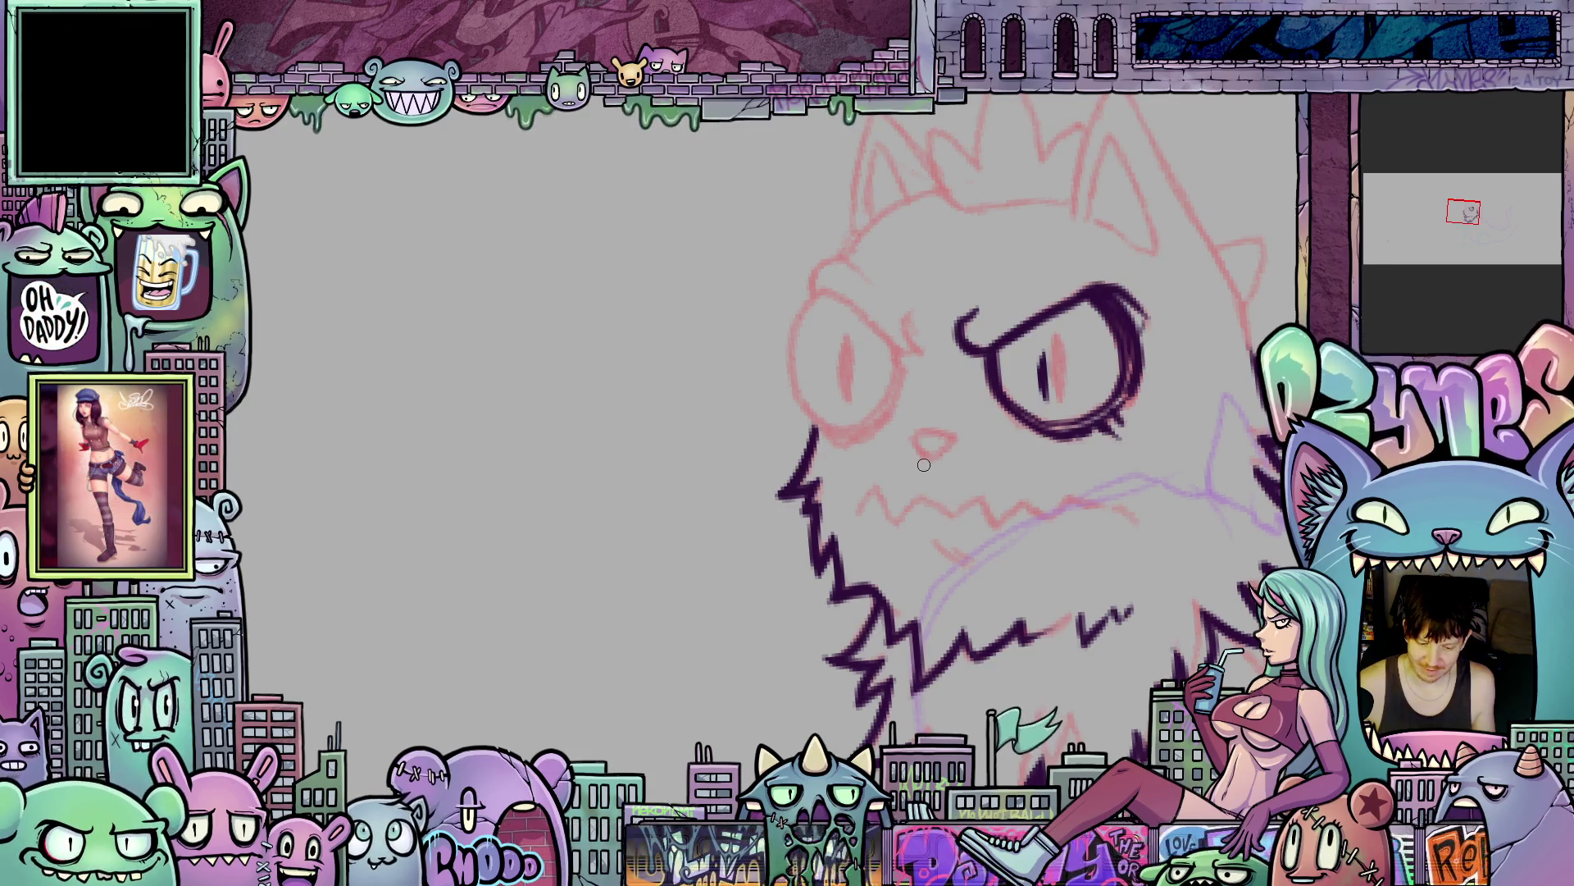
{"action": "scroll", "coordinate": [854, 456], "scroll_direction": "up", "scroll_amount": 1}
{"action": "left_click_drag", "start_coordinate": [853, 457], "coordinate": [942, 631]}
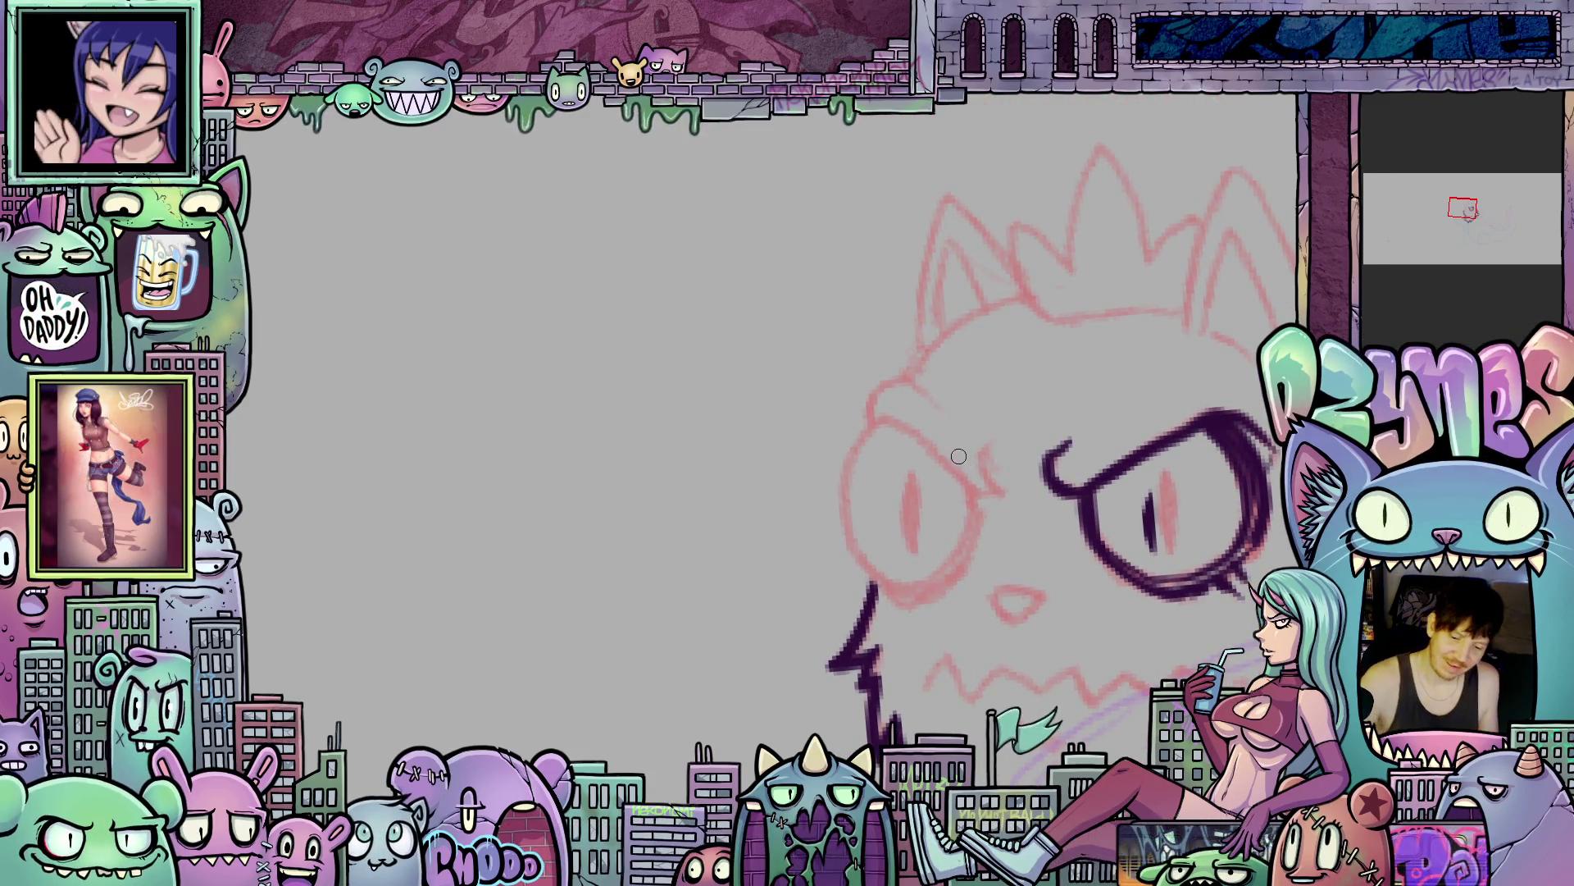
- Ink the brow, the left eye's lower outline and its pupil line
{"action": "left_click_drag", "start_coordinate": [995, 489], "coordinate": [871, 565]}
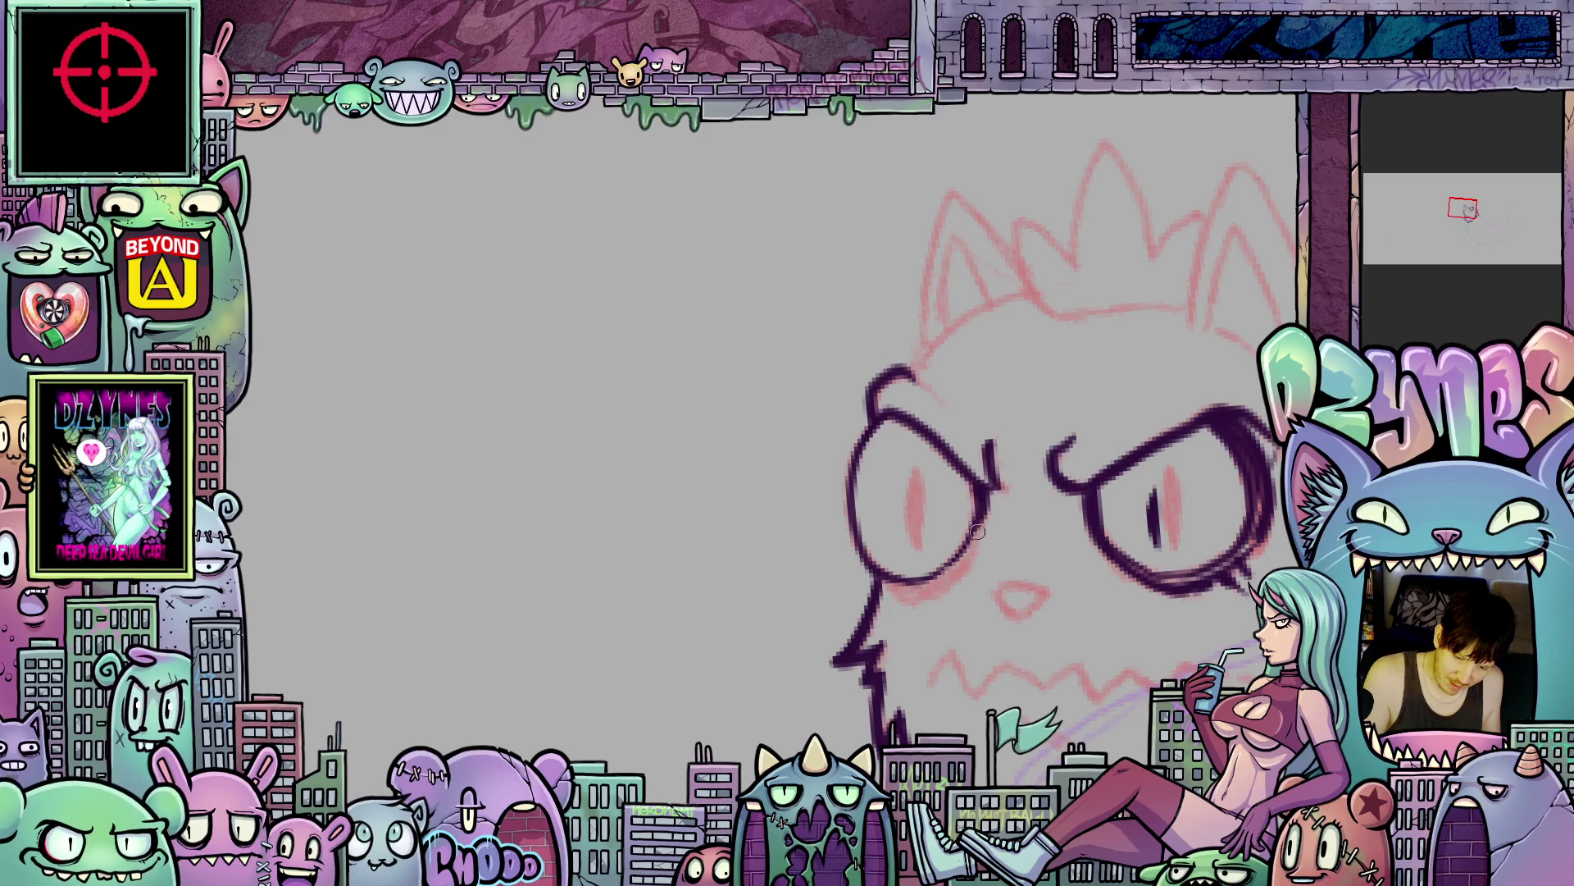
{"action": "left_click_drag", "start_coordinate": [980, 517], "coordinate": [944, 576]}
{"action": "left_click_drag", "start_coordinate": [904, 497], "coordinate": [902, 535]}
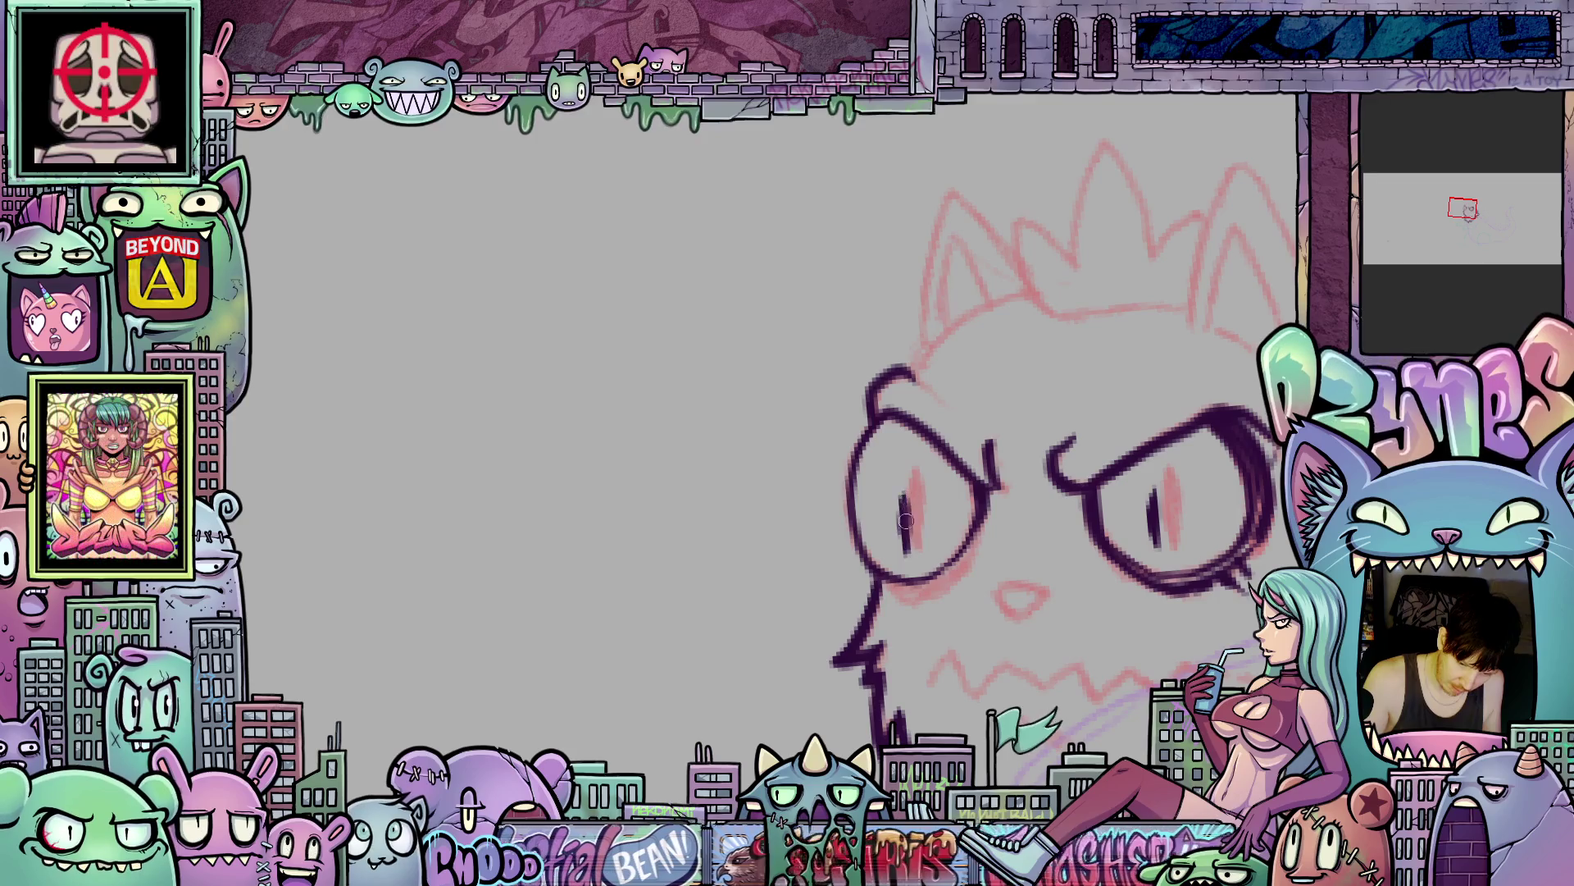
{"action": "mouse_move", "coordinate": [915, 563]}
{"action": "left_mouse_down"}
{"action": "mouse_move", "coordinate": [919, 440]}
{"action": "mouse_move", "coordinate": [952, 531]}
{"action": "mouse_move", "coordinate": [903, 561]}
{"action": "left_mouse_up"}
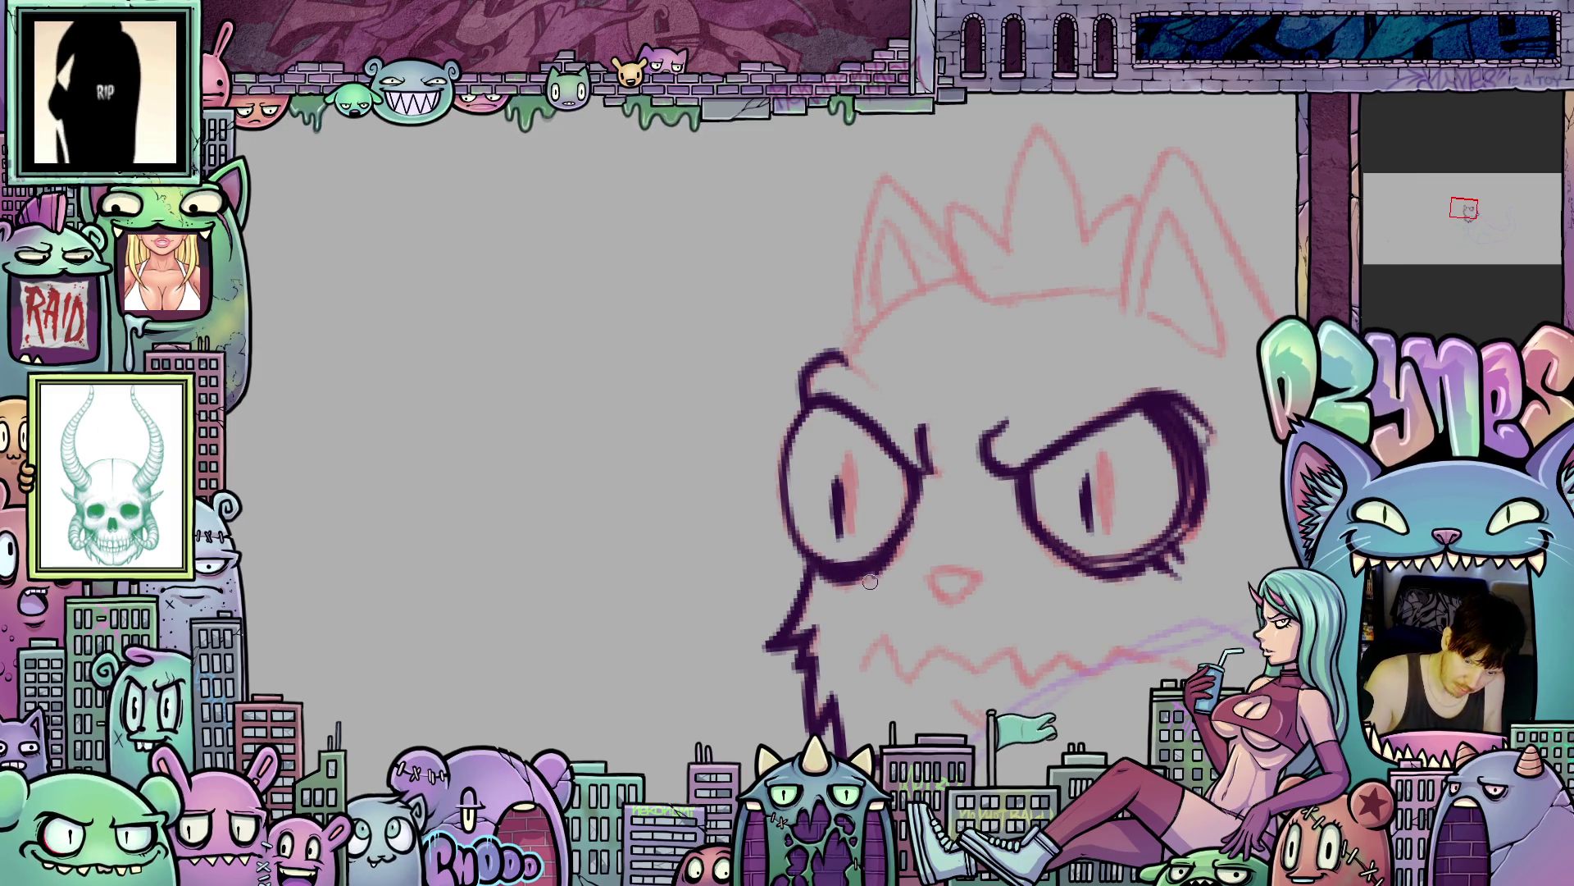
{"action": "mouse_move", "coordinate": [1002, 691]}
{"action": "left_mouse_down"}
{"action": "mouse_move", "coordinate": [1003, 566]}
{"action": "mouse_move", "coordinate": [1039, 646]}
{"action": "left_mouse_up"}
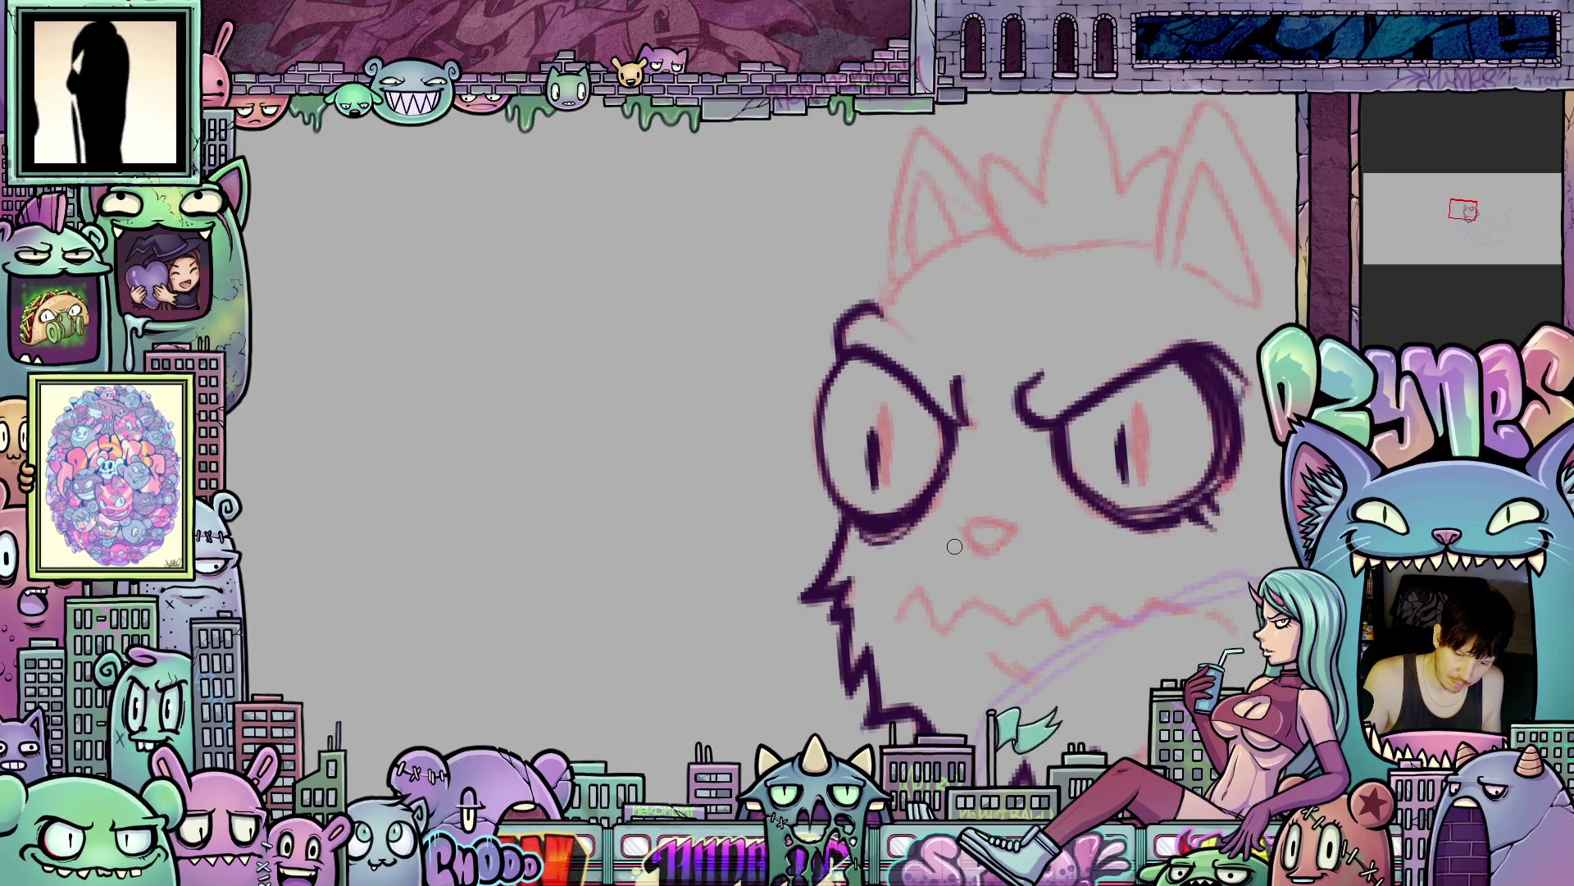
- Ink the nose outline and a zigzag mouth curving down at its right end
{"action": "mouse_move", "coordinate": [951, 522]}
{"action": "left_mouse_down"}
{"action": "mouse_move", "coordinate": [997, 525]}
{"action": "mouse_move", "coordinate": [1015, 551]}
{"action": "mouse_move", "coordinate": [971, 564]}
{"action": "left_mouse_up"}
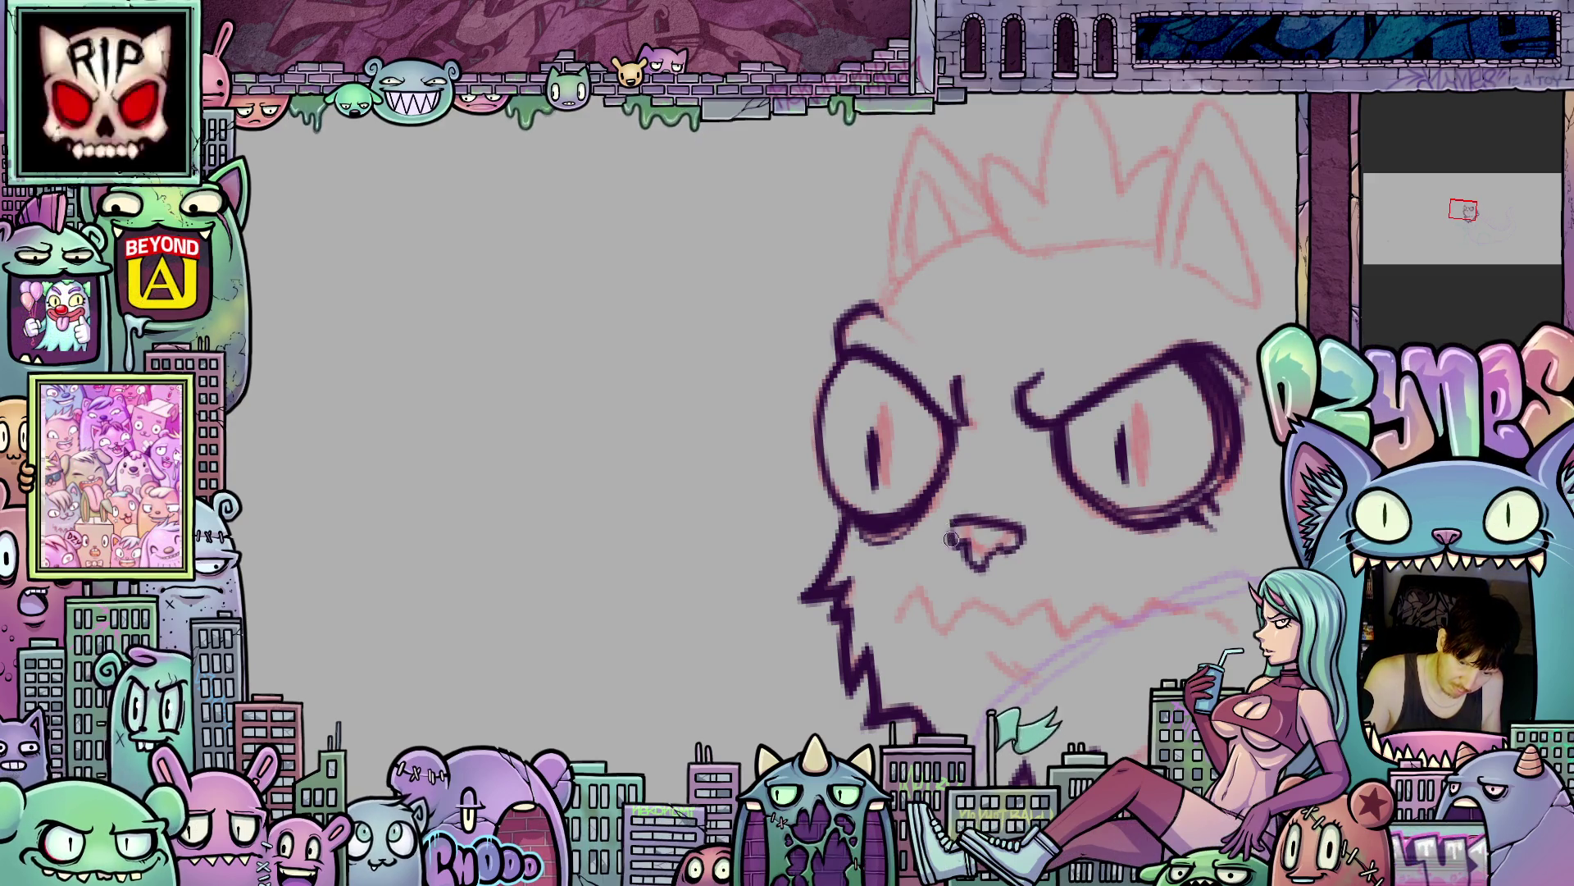
{"action": "mouse_move", "coordinate": [1045, 604]}
{"action": "left_mouse_down"}
{"action": "mouse_move", "coordinate": [1000, 492]}
{"action": "mouse_move", "coordinate": [975, 489]}
{"action": "left_mouse_up"}
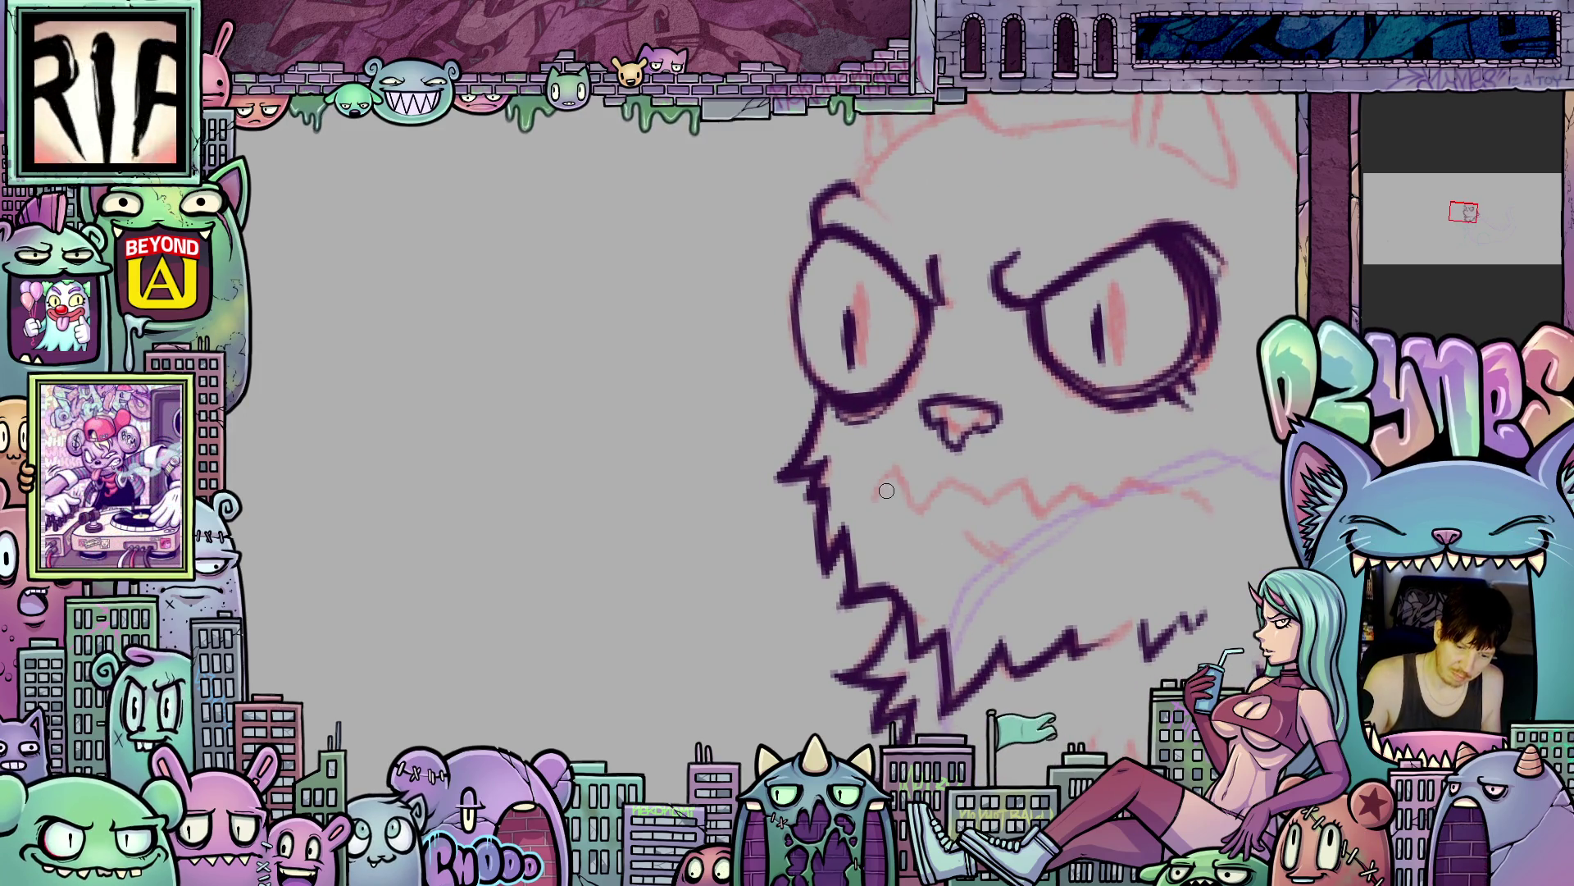
{"action": "mouse_move", "coordinate": [870, 496]}
{"action": "left_mouse_down"}
{"action": "mouse_move", "coordinate": [892, 464]}
{"action": "mouse_move", "coordinate": [909, 485]}
{"action": "left_mouse_up"}
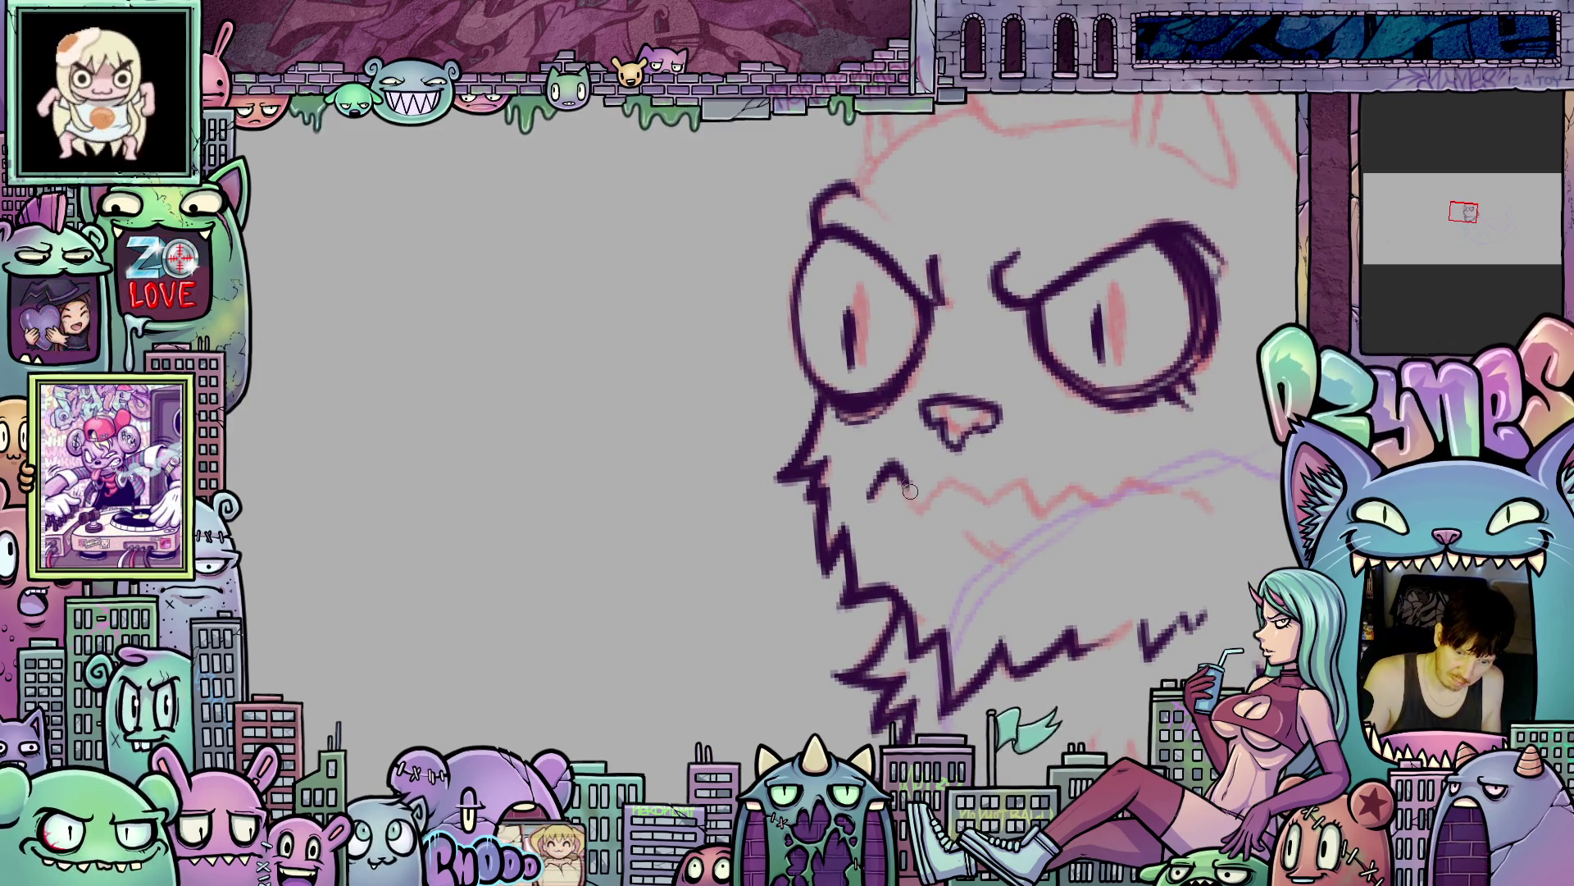
{"action": "mouse_move", "coordinate": [1022, 481]}
{"action": "left_mouse_down"}
{"action": "mouse_move", "coordinate": [1103, 504]}
{"action": "mouse_move", "coordinate": [1140, 487]}
{"action": "left_mouse_up"}
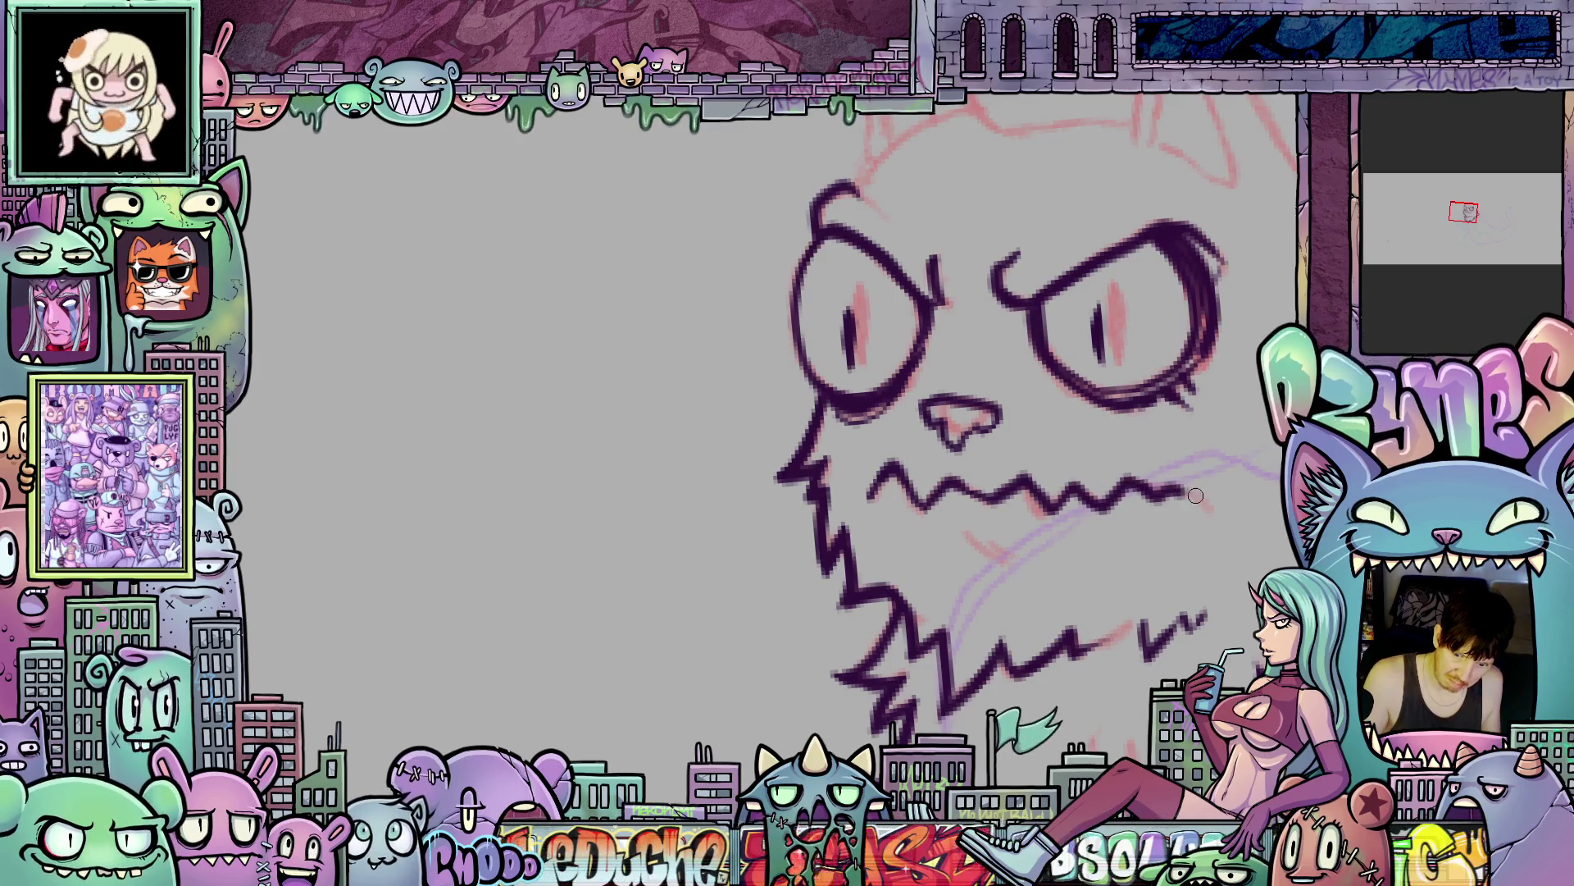
{"action": "left_click_drag", "start_coordinate": [1232, 508], "coordinate": [1230, 525]}
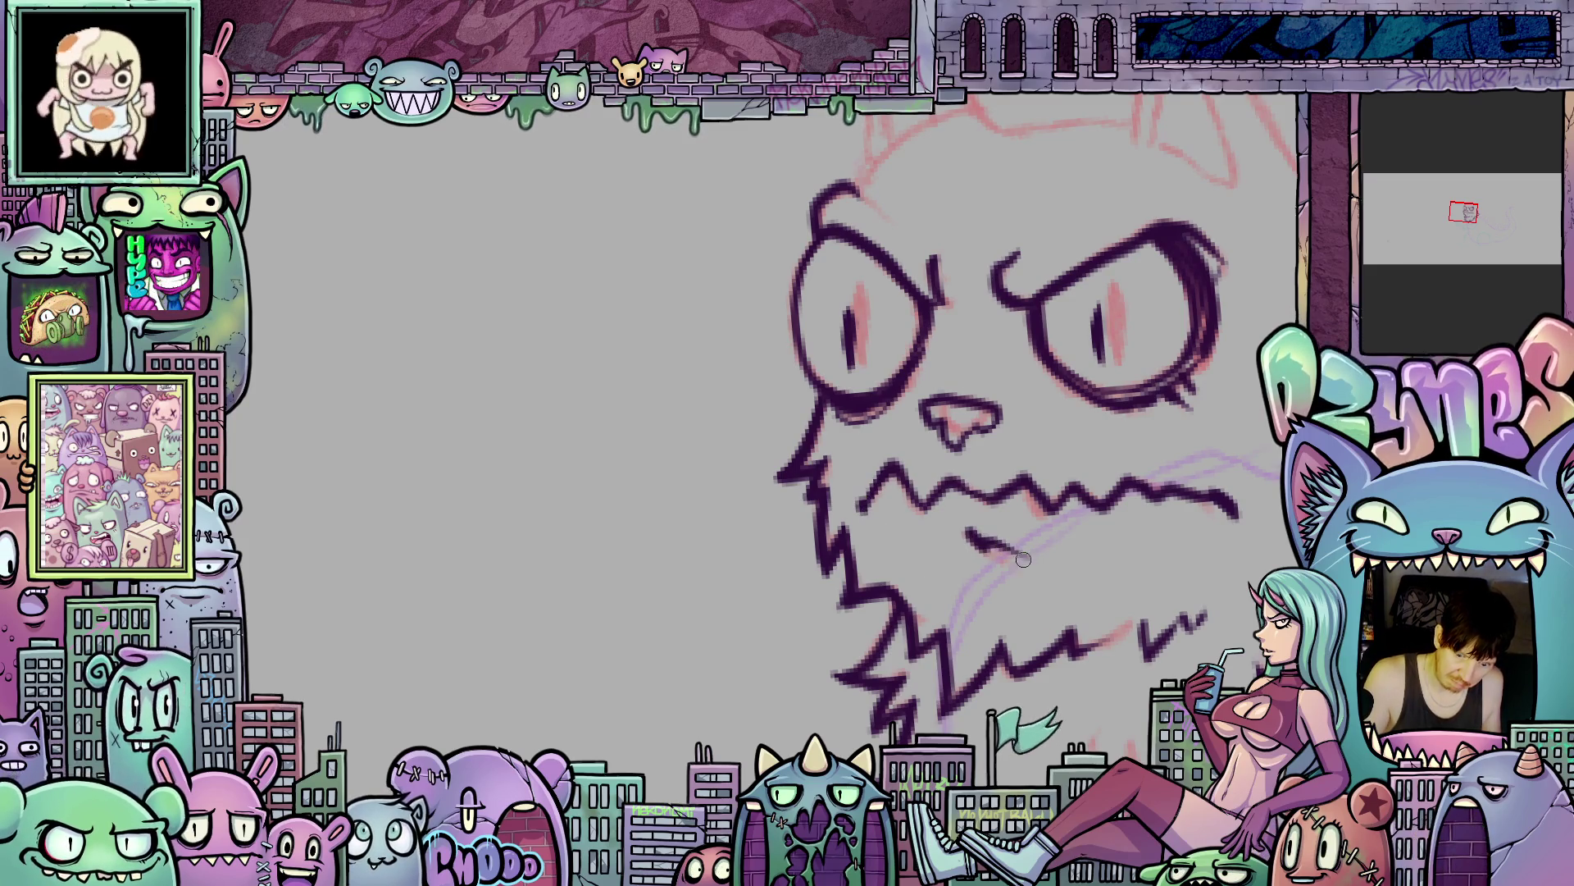
- With the canvas tilted, extend the left head outline up toward the ear
{"action": "scroll", "coordinate": [1066, 582], "scroll_direction": "down", "scroll_amount": 3}
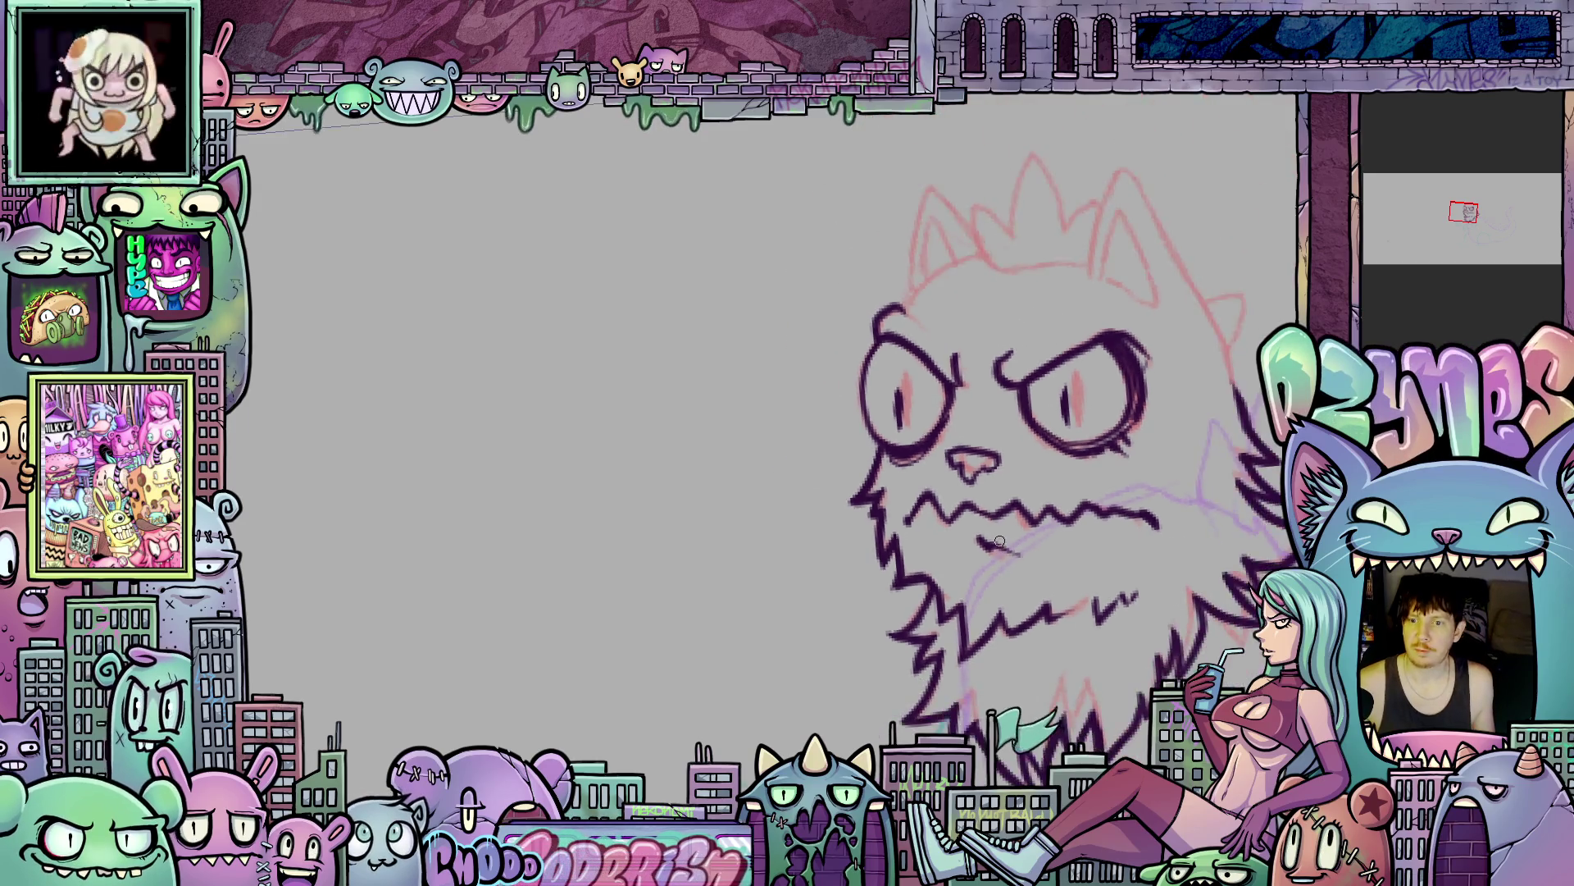
{"action": "left_click_drag", "start_coordinate": [1030, 580], "coordinate": [1023, 556]}
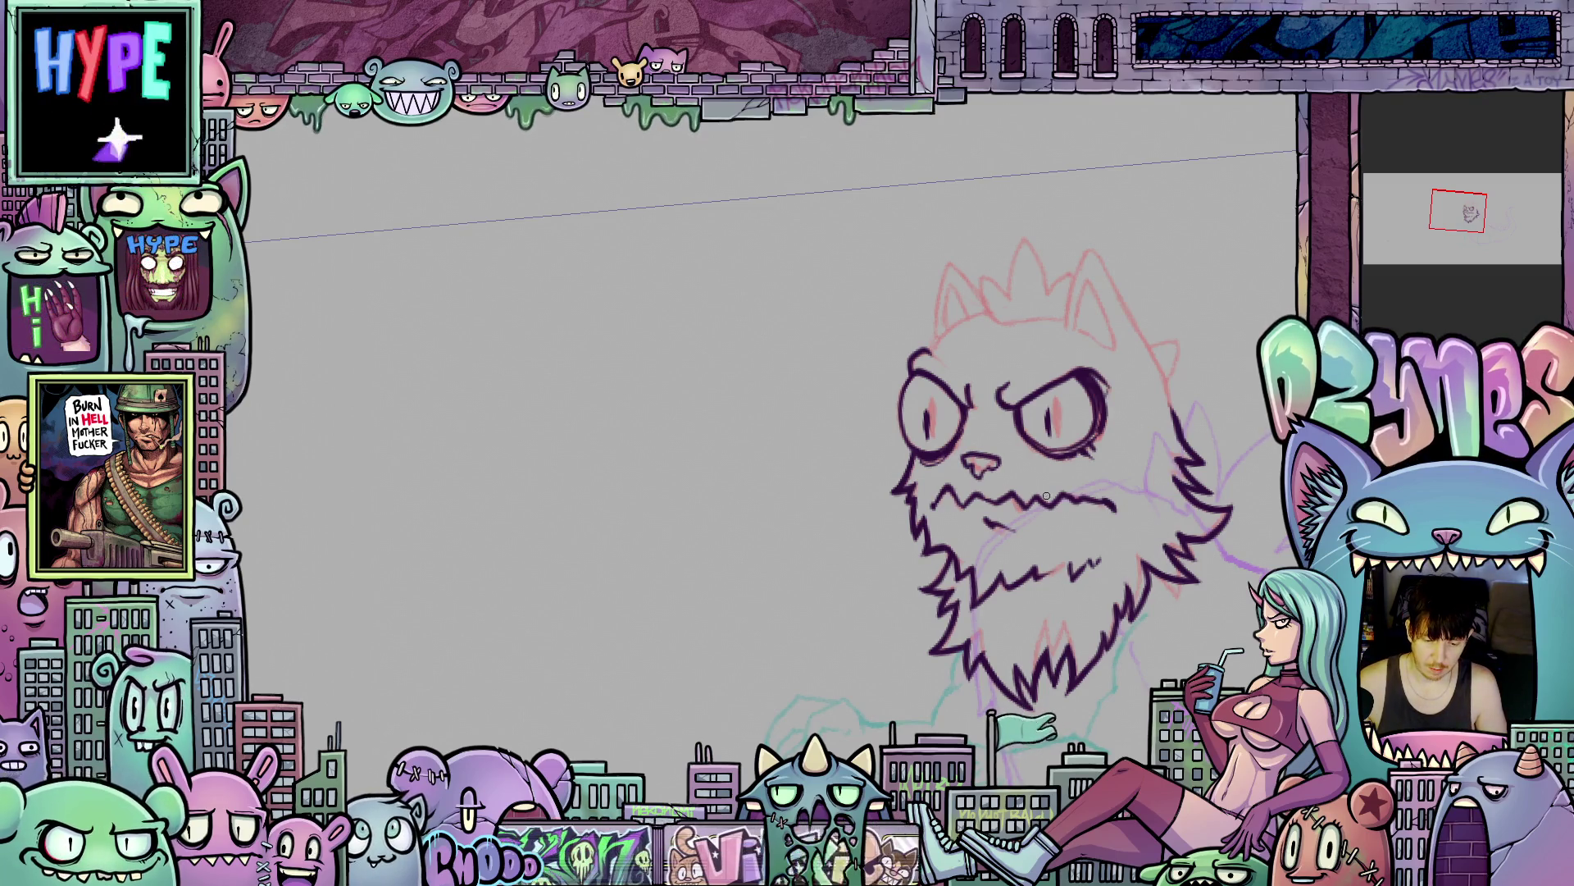
{"action": "scroll", "coordinate": [942, 505], "scroll_direction": "up", "scroll_amount": 2}
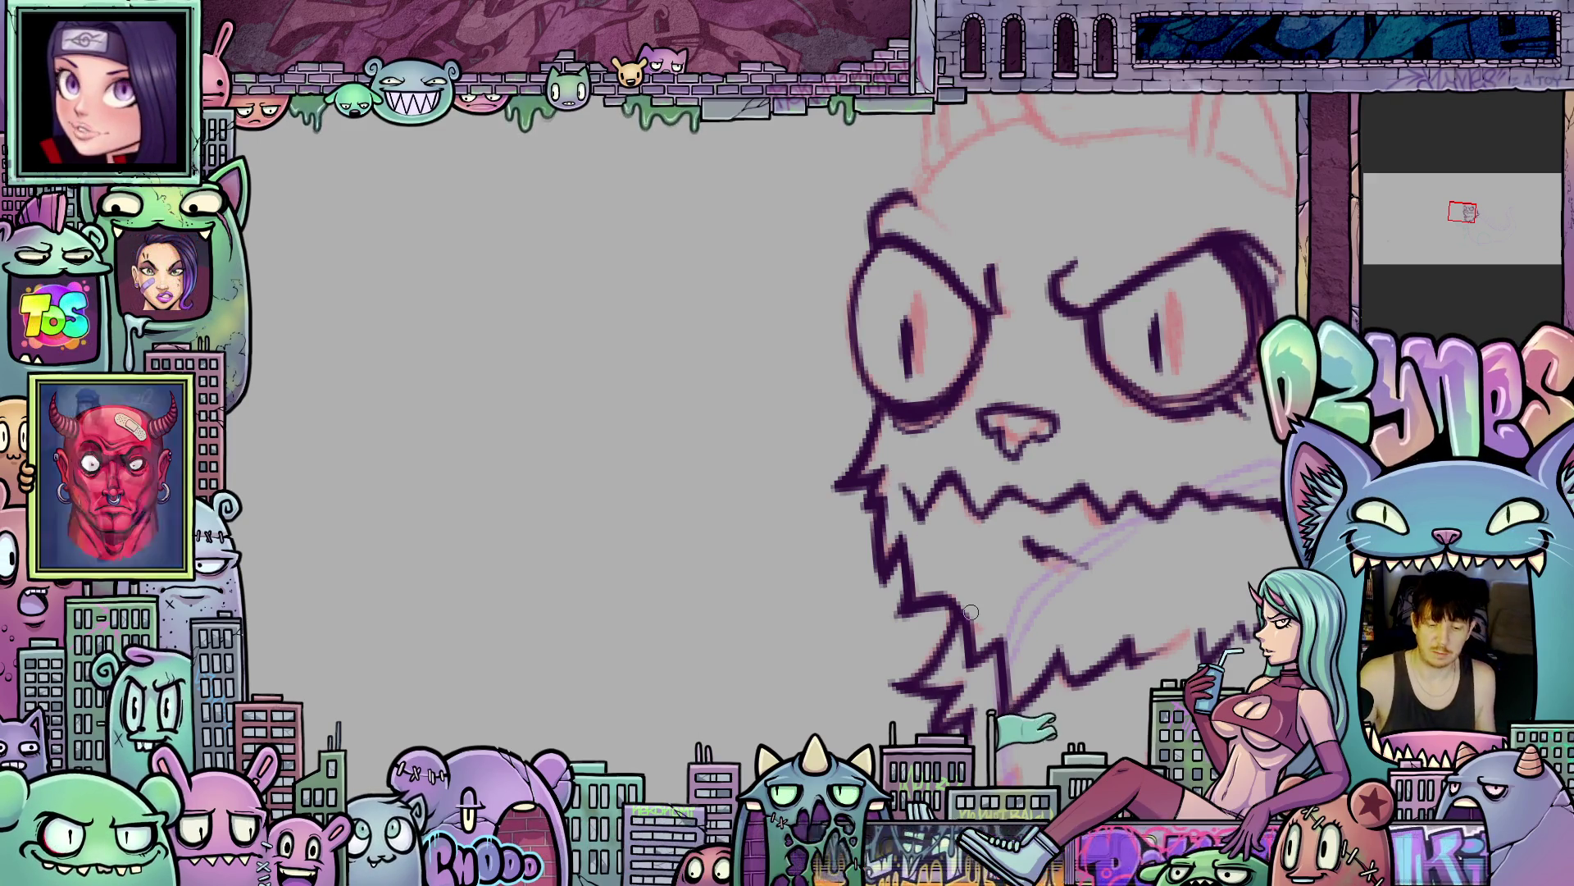
{"action": "mouse_move", "coordinate": [1163, 550]}
{"action": "left_mouse_down"}
{"action": "mouse_move", "coordinate": [1056, 598]}
{"action": "mouse_move", "coordinate": [1085, 693]}
{"action": "left_mouse_up"}
{"action": "scroll", "coordinate": [1015, 523], "scroll_direction": "up", "scroll_amount": 2}
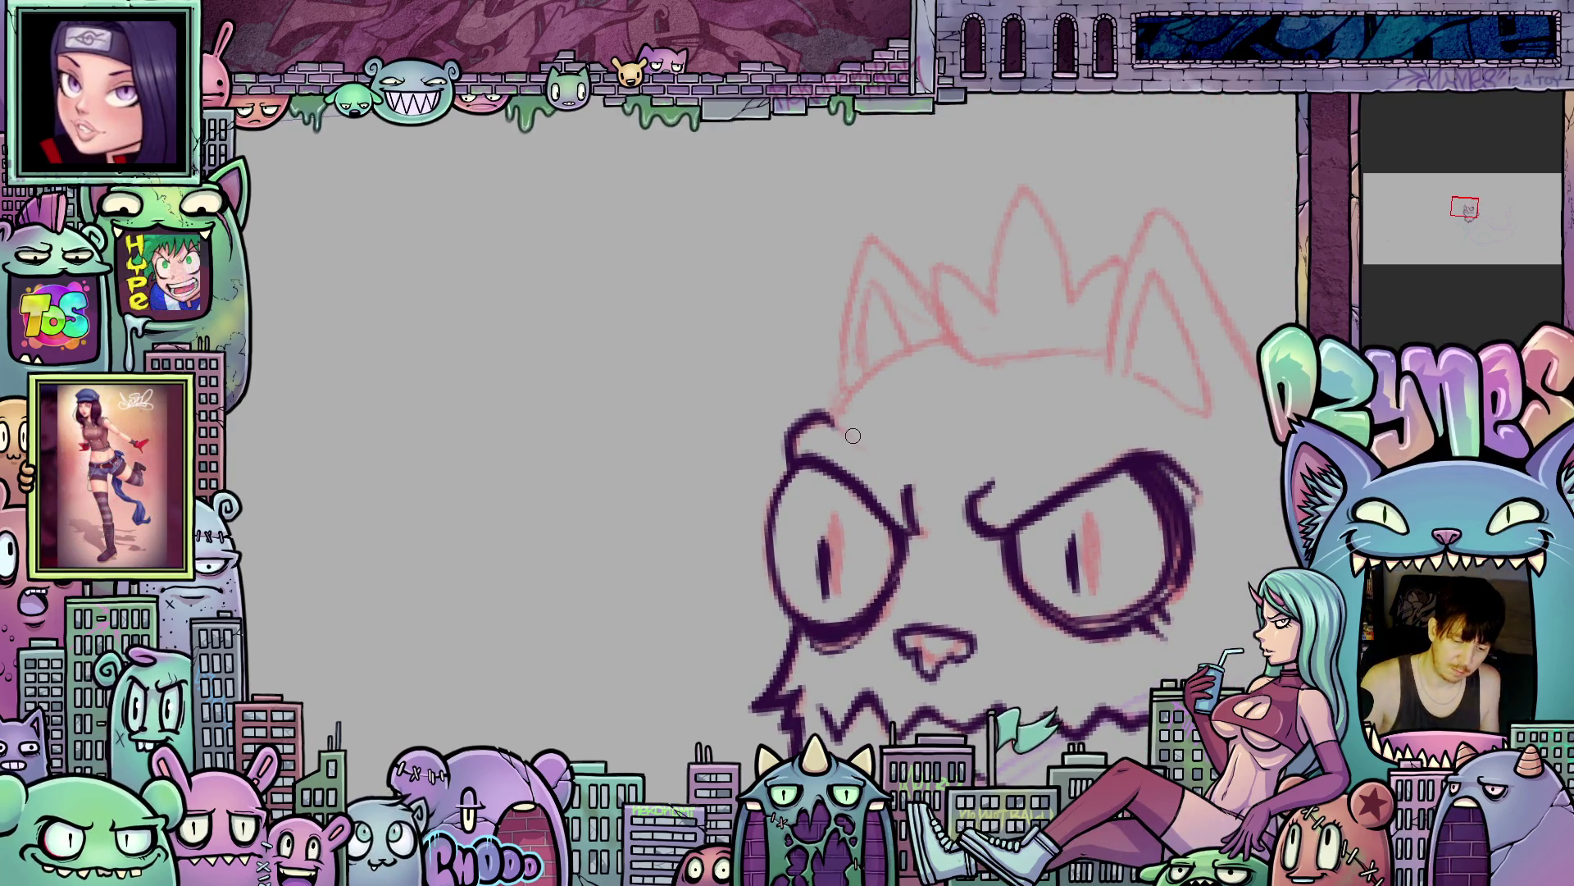
{"action": "left_click_drag", "start_coordinate": [923, 546], "coordinate": [870, 478]}
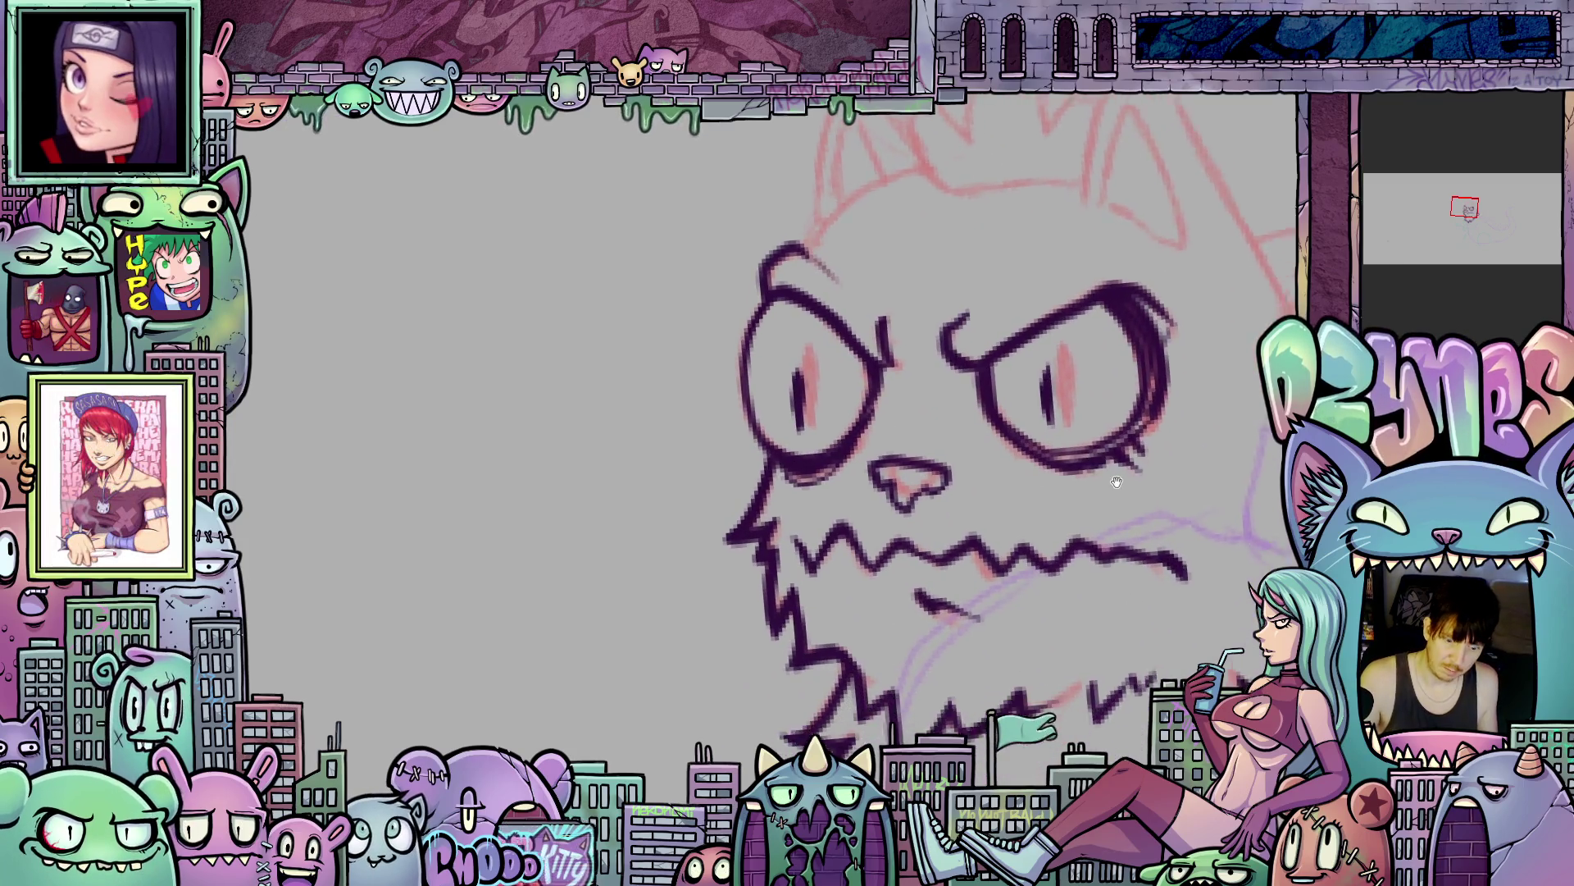
{"action": "mouse_move", "coordinate": [1083, 547]}
{"action": "left_mouse_down"}
{"action": "mouse_move", "coordinate": [1027, 641]}
{"action": "mouse_move", "coordinate": [1066, 574]}
{"action": "mouse_move", "coordinate": [1060, 628]}
{"action": "mouse_move", "coordinate": [1070, 496]}
{"action": "mouse_move", "coordinate": [1066, 525]}
{"action": "mouse_move", "coordinate": [1090, 517]}
{"action": "mouse_move", "coordinate": [1058, 528]}
{"action": "left_mouse_up"}
{"action": "scroll", "coordinate": [1070, 496], "scroll_direction": "down", "scroll_amount": 5}
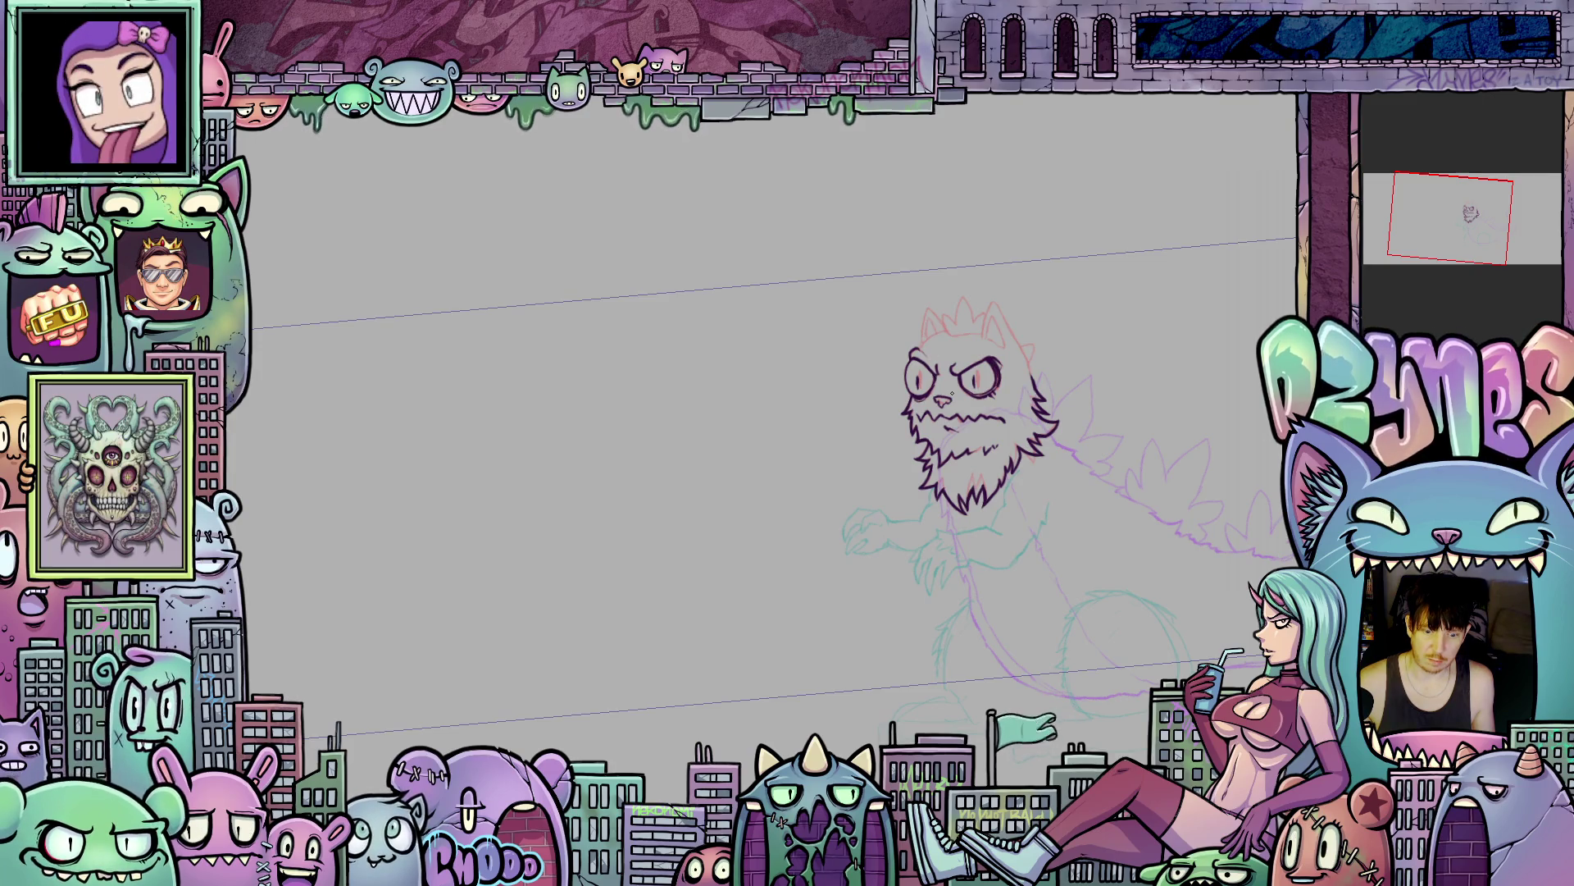
{"action": "scroll", "coordinate": [958, 300], "scroll_direction": "up", "scroll_amount": 5}
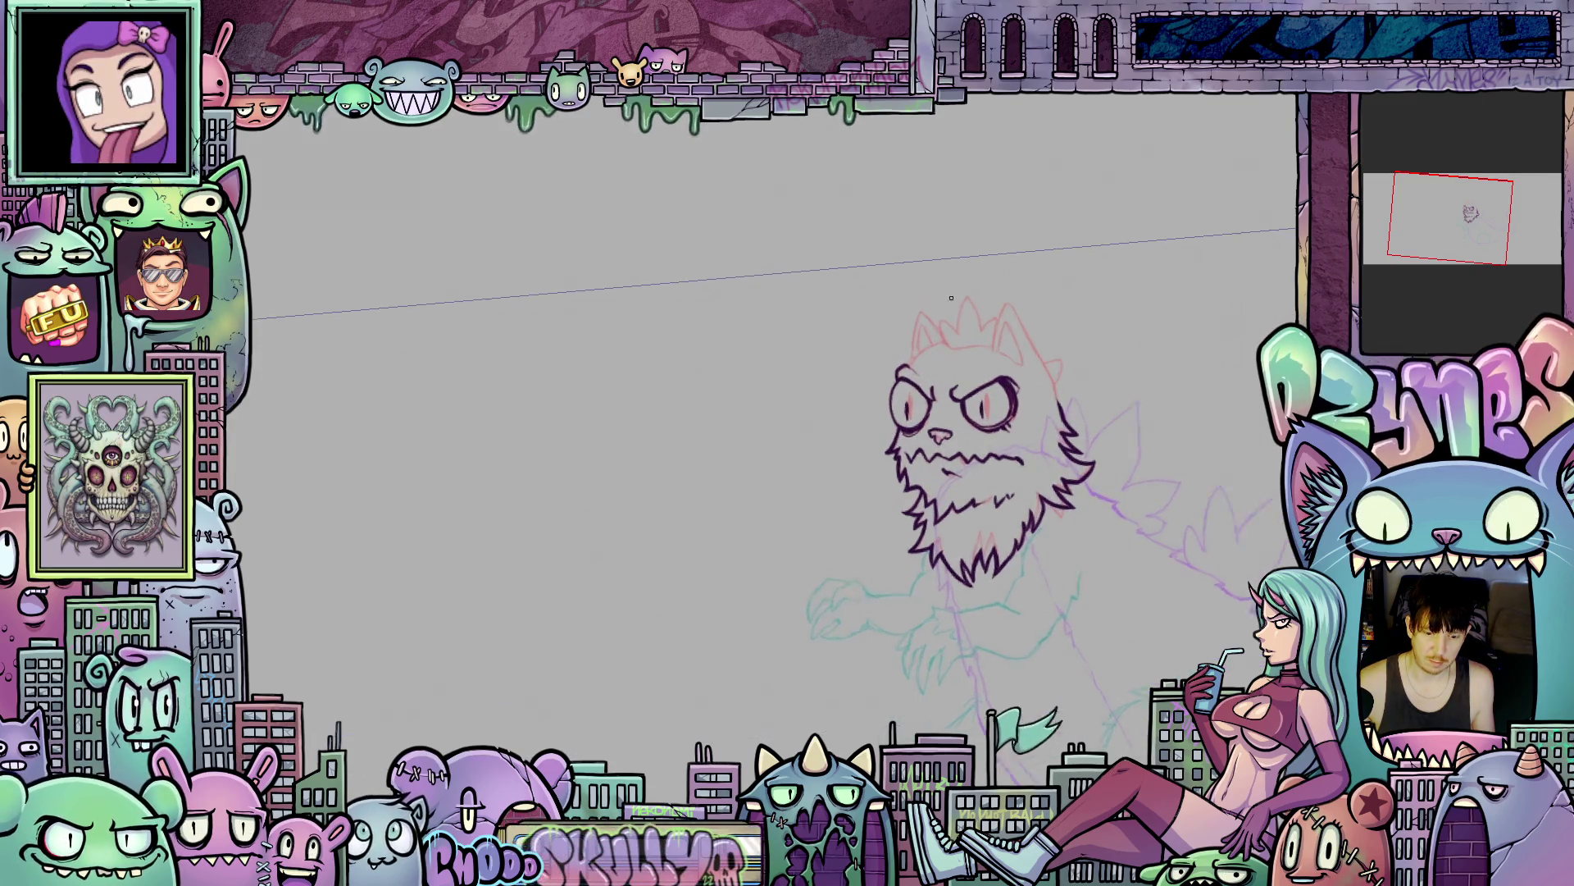
{"action": "scroll", "coordinate": [938, 366], "scroll_direction": "up", "scroll_amount": 2}
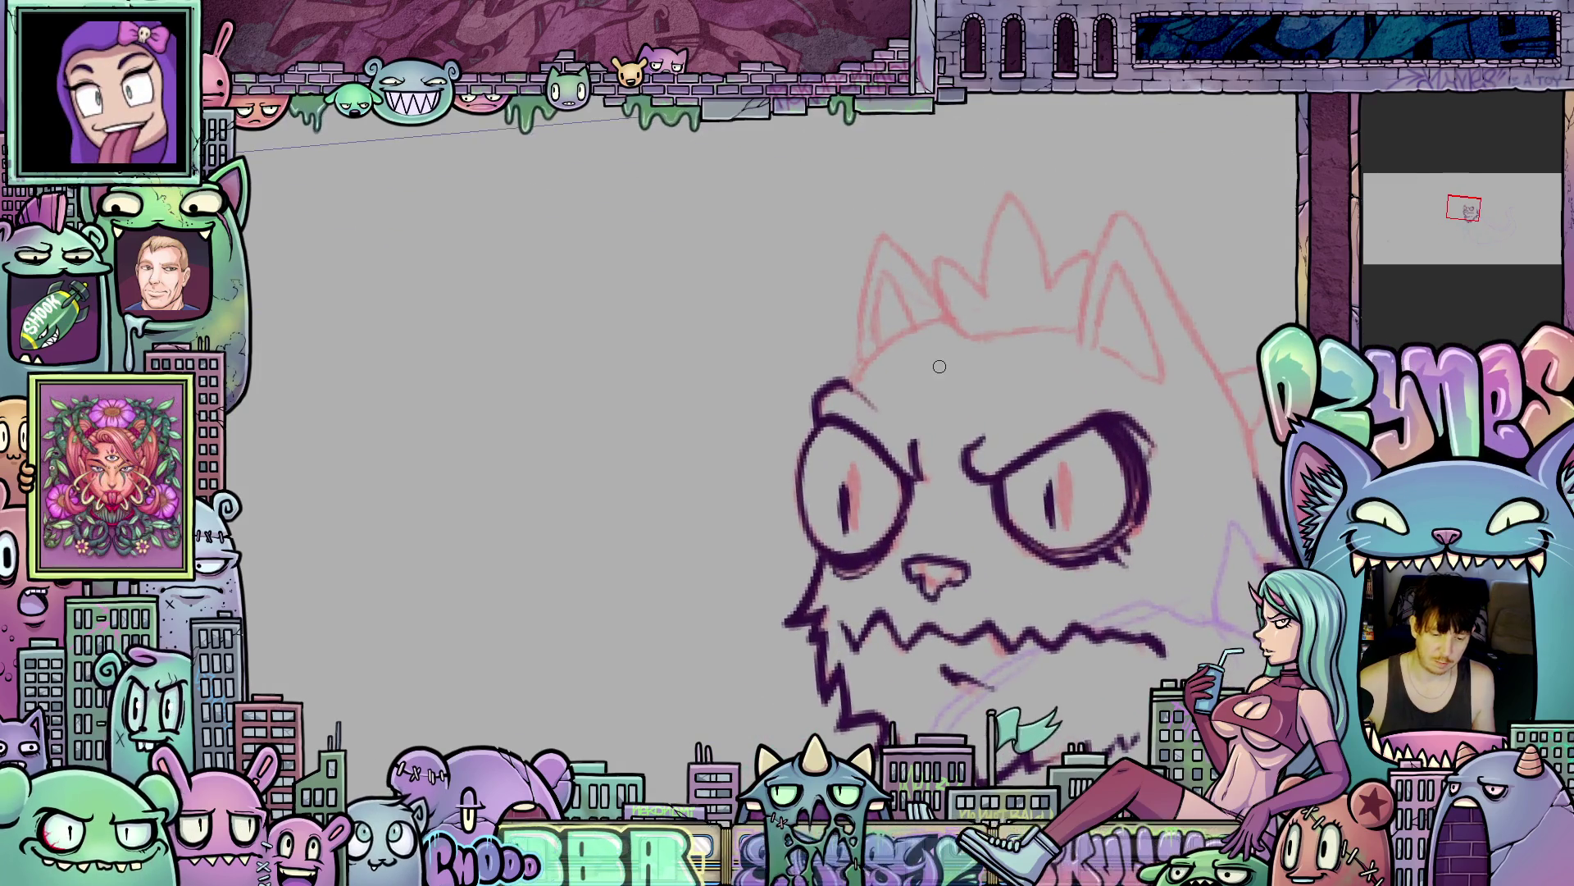
{"action": "key", "text": "4"}
{"action": "key", "text": "4"}
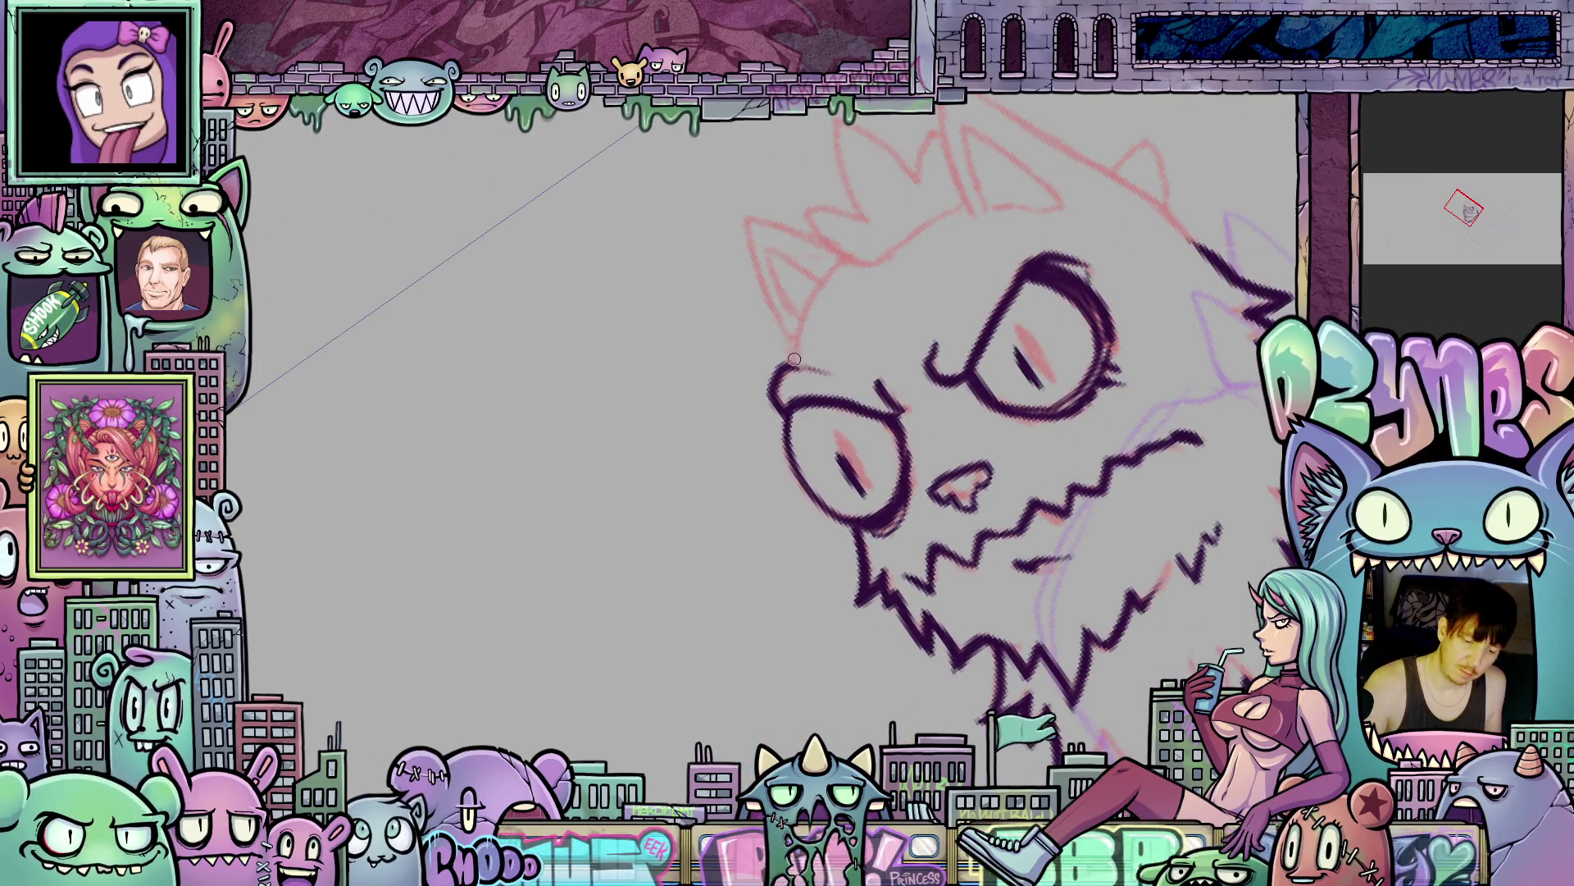
{"action": "left_click_drag", "start_coordinate": [800, 345], "coordinate": [845, 261]}
{"action": "key", "text": "5"}
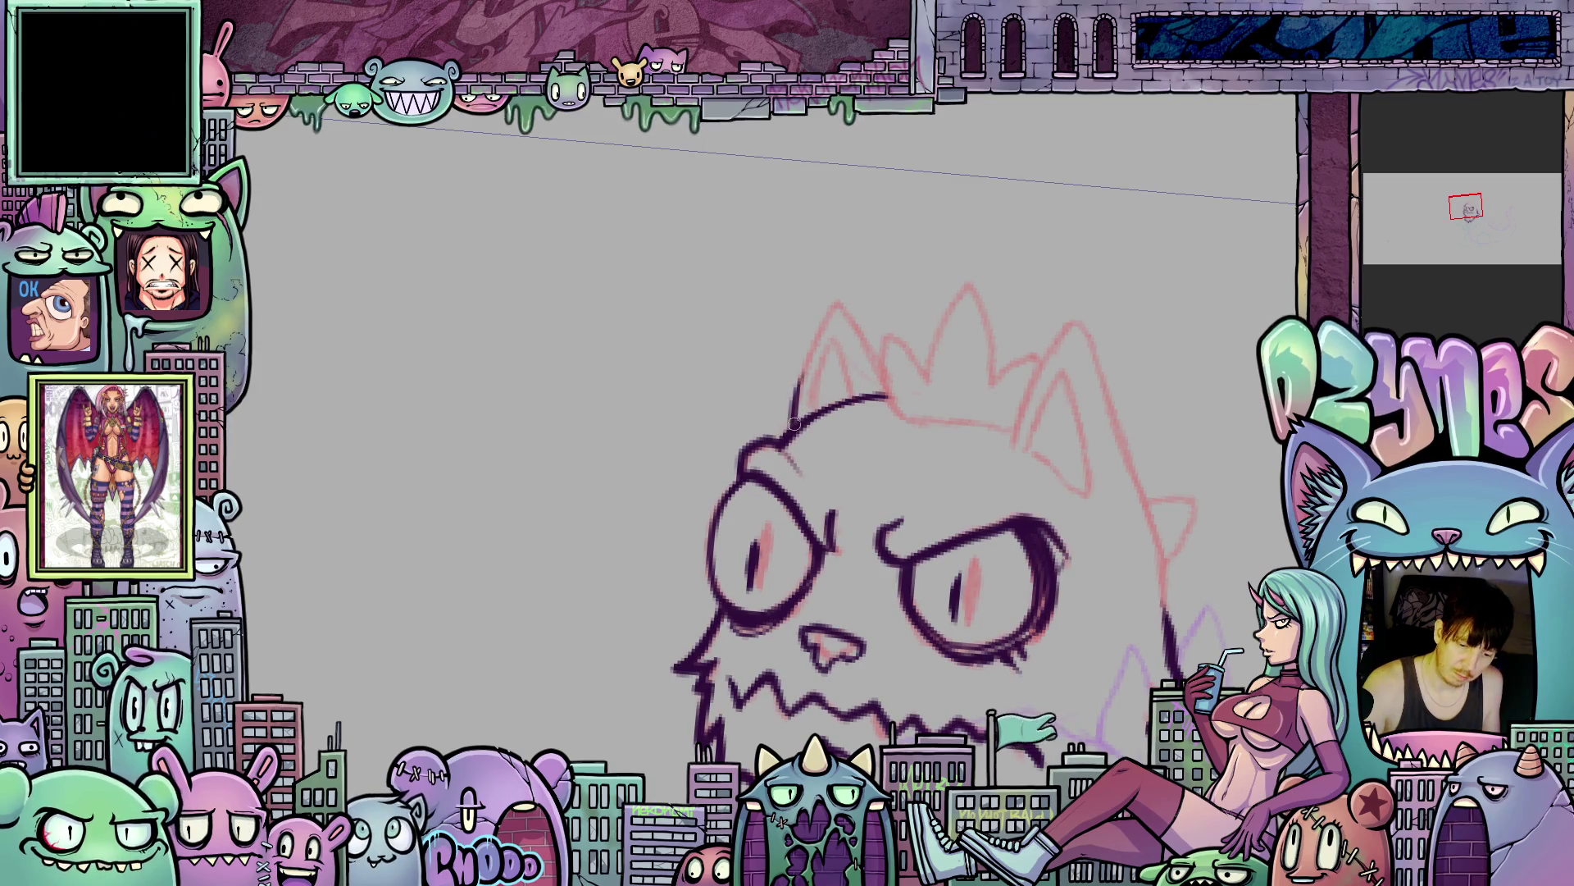
- Ink the left and right ear edges down from their tips
{"action": "mouse_move", "coordinate": [835, 304]}
{"action": "left_mouse_down"}
{"action": "mouse_move", "coordinate": [881, 369]}
{"action": "mouse_move", "coordinate": [903, 318]}
{"action": "left_mouse_up"}
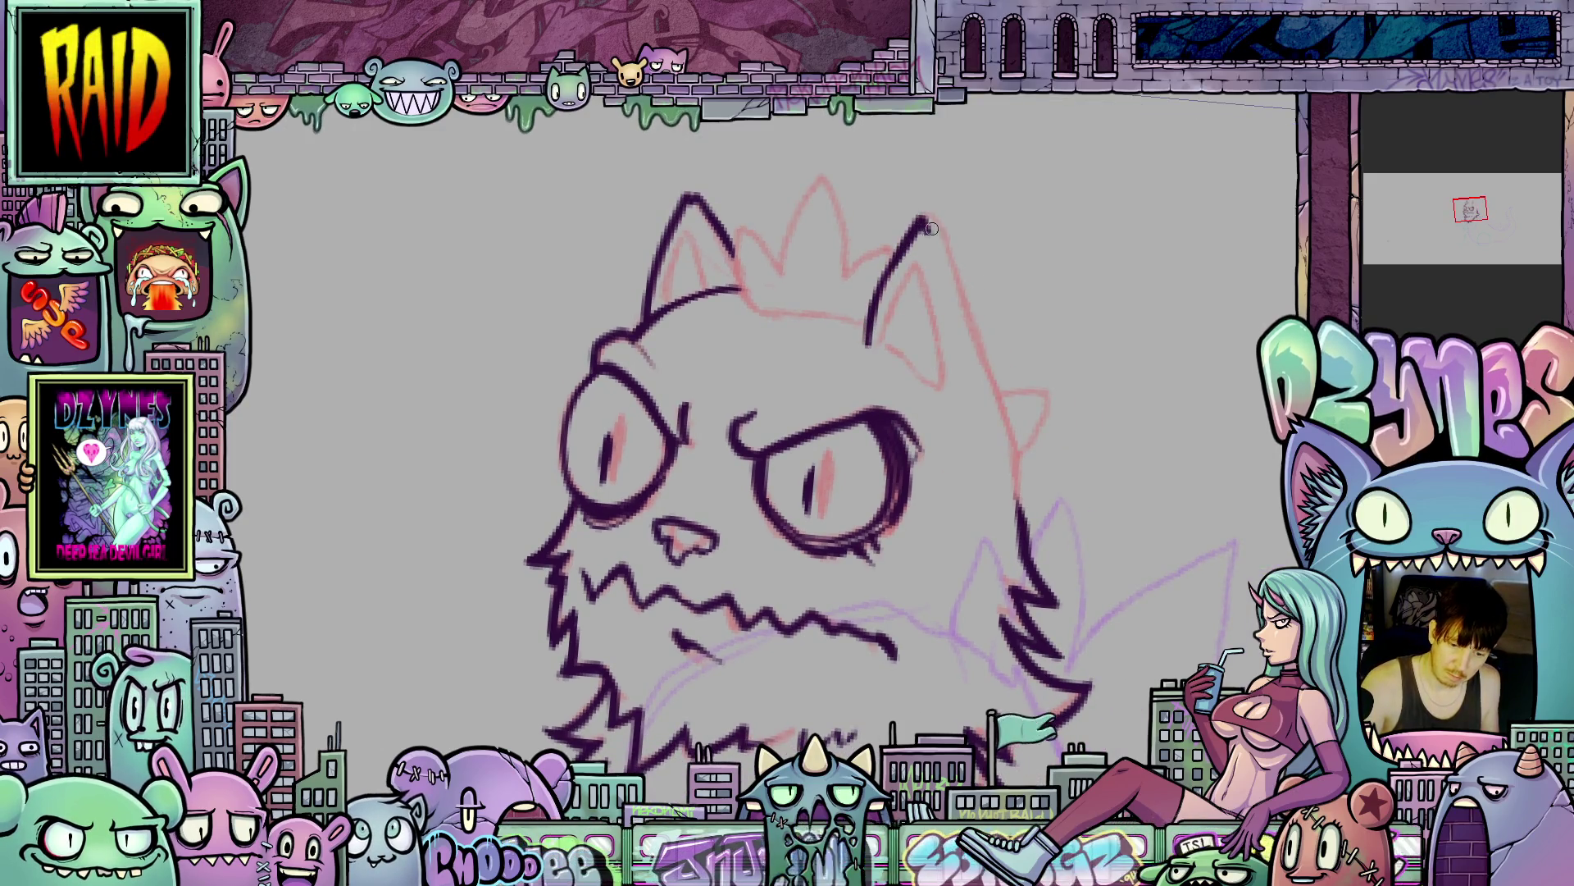
{"action": "left_click_drag", "start_coordinate": [943, 240], "coordinate": [1007, 422]}
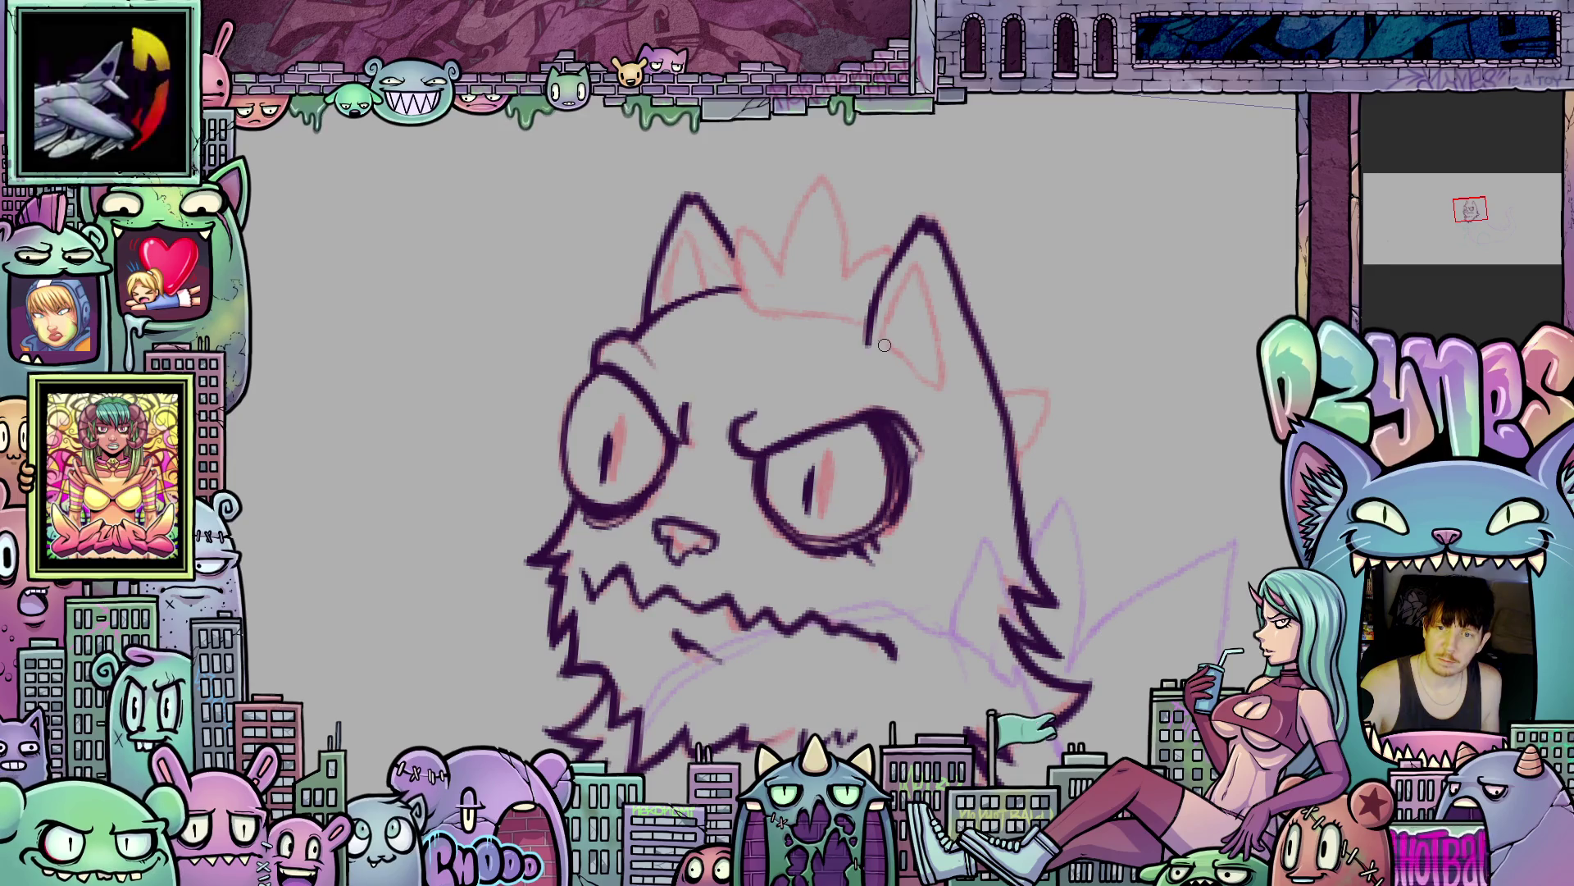
{"action": "mouse_move", "coordinate": [988, 367]}
{"action": "left_mouse_down"}
{"action": "mouse_move", "coordinate": [1010, 419]}
{"action": "mouse_move", "coordinate": [1029, 377]}
{"action": "left_mouse_up"}
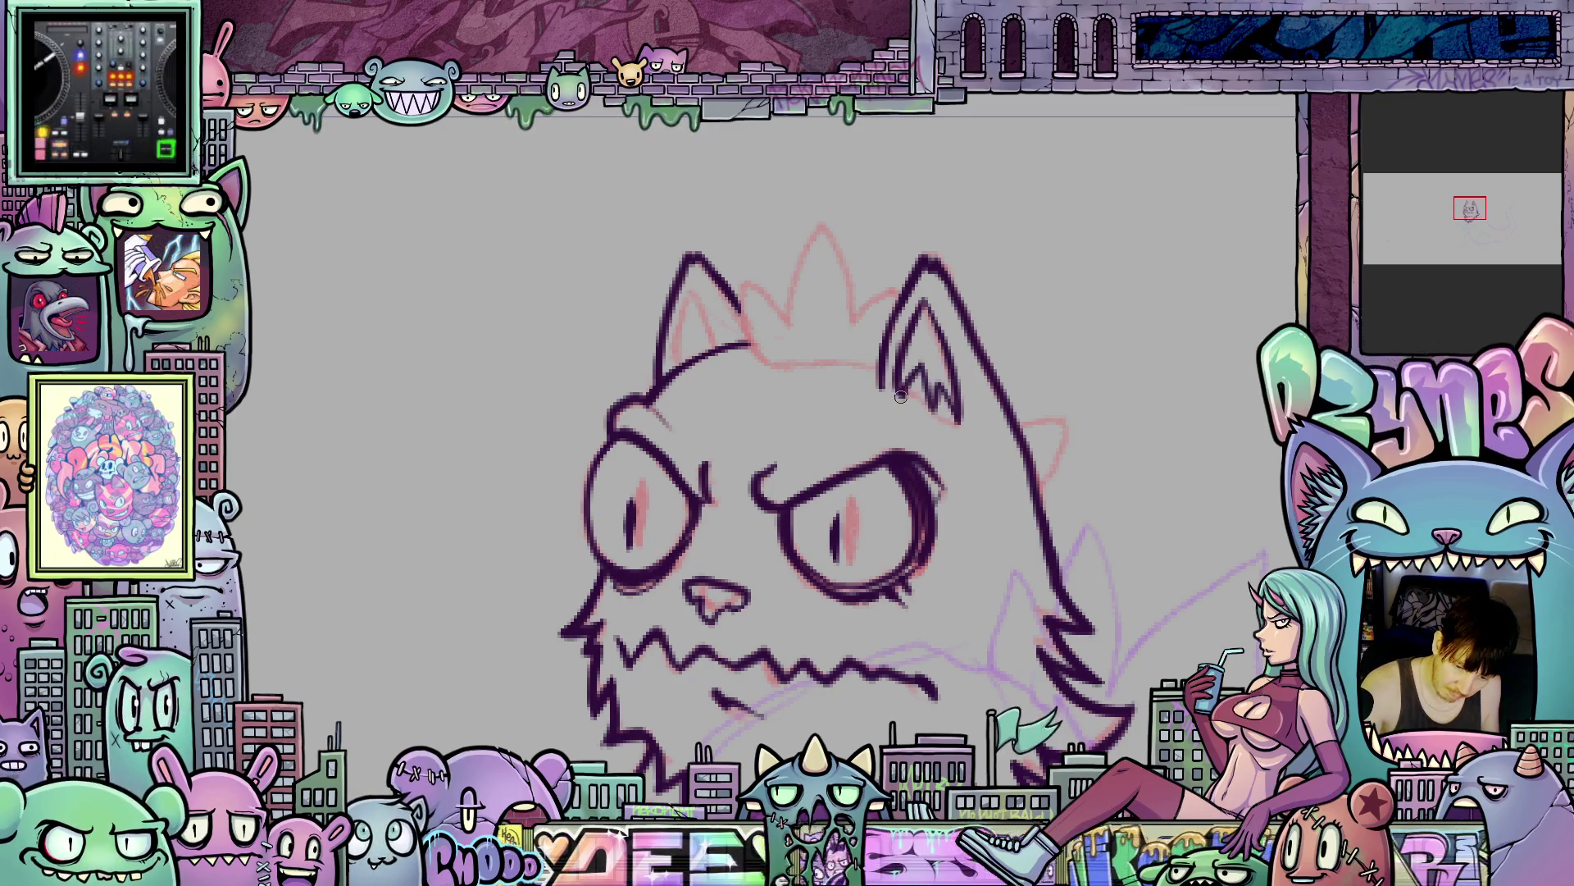
{"action": "mouse_move", "coordinate": [908, 510]}
{"action": "left_mouse_down"}
{"action": "mouse_move", "coordinate": [1056, 411]}
{"action": "mouse_move", "coordinate": [920, 353]}
{"action": "left_mouse_up"}
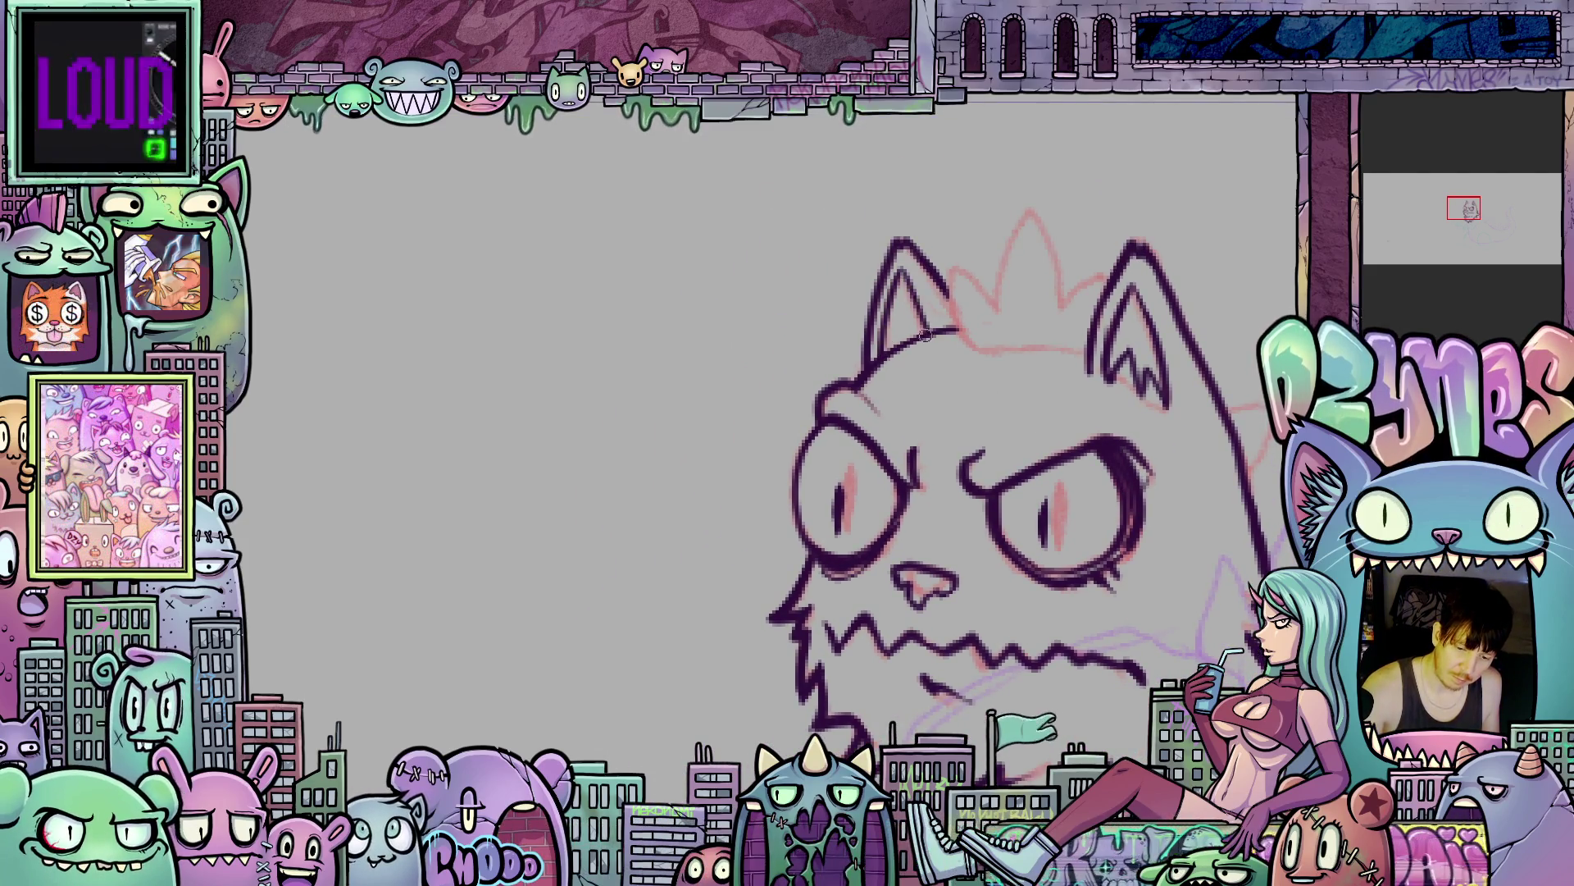
{"action": "mouse_move", "coordinate": [939, 369]}
{"action": "left_mouse_down"}
{"action": "mouse_move", "coordinate": [927, 385]}
{"action": "mouse_move", "coordinate": [951, 345]}
{"action": "mouse_move", "coordinate": [1066, 574]}
{"action": "mouse_move", "coordinate": [1113, 718]}
{"action": "mouse_move", "coordinate": [1091, 701]}
{"action": "left_mouse_up"}
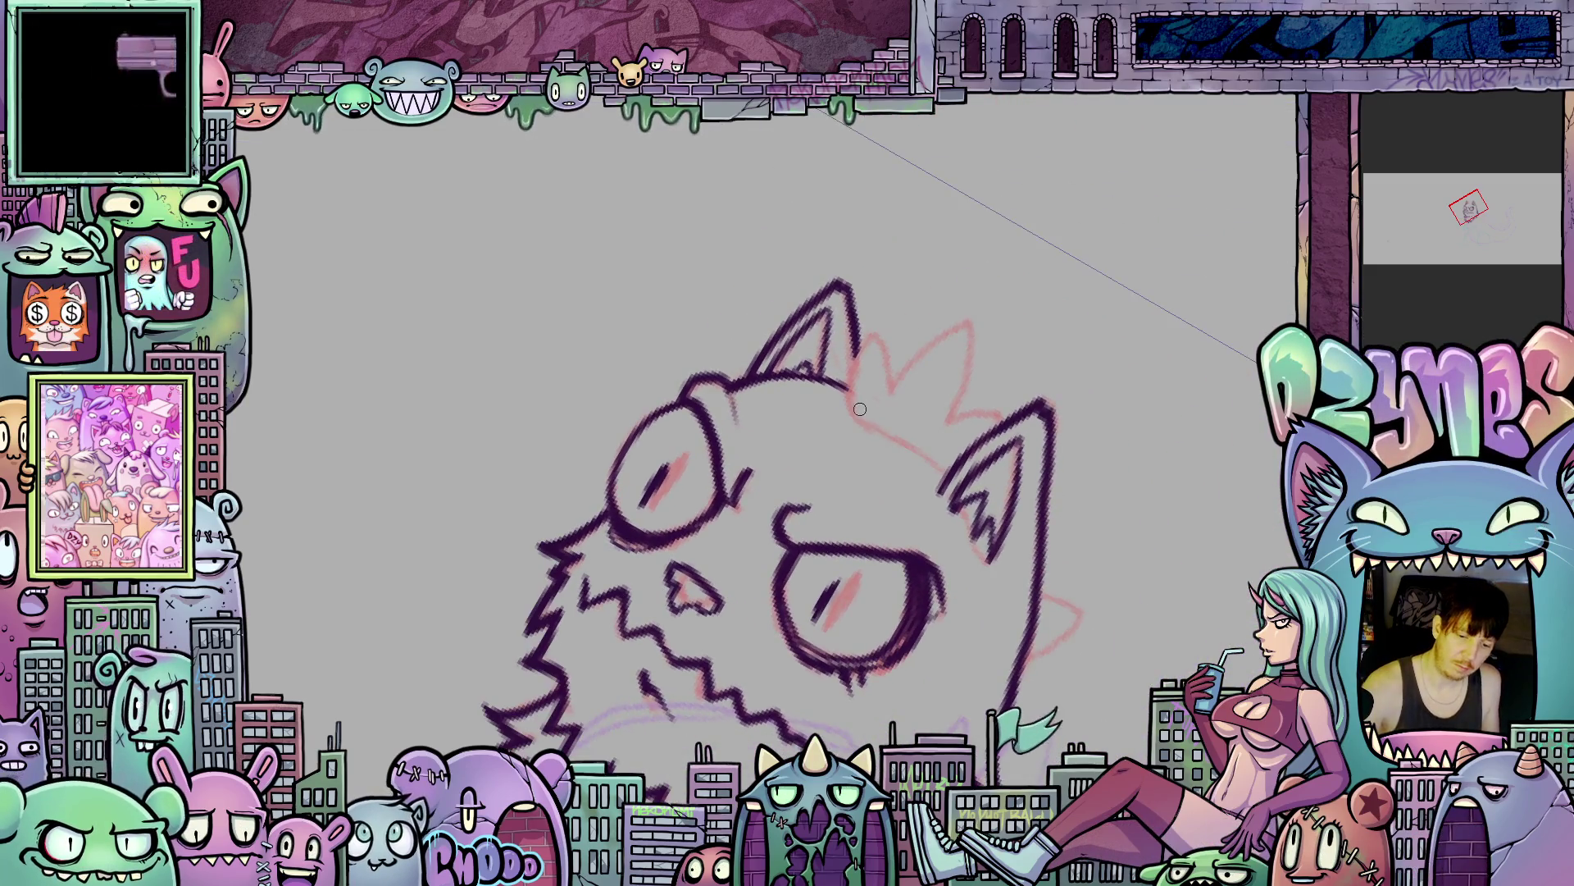
{"action": "left_click_drag", "start_coordinate": [868, 324], "coordinate": [890, 387]}
{"action": "left_click_drag", "start_coordinate": [1100, 466], "coordinate": [818, 337]}
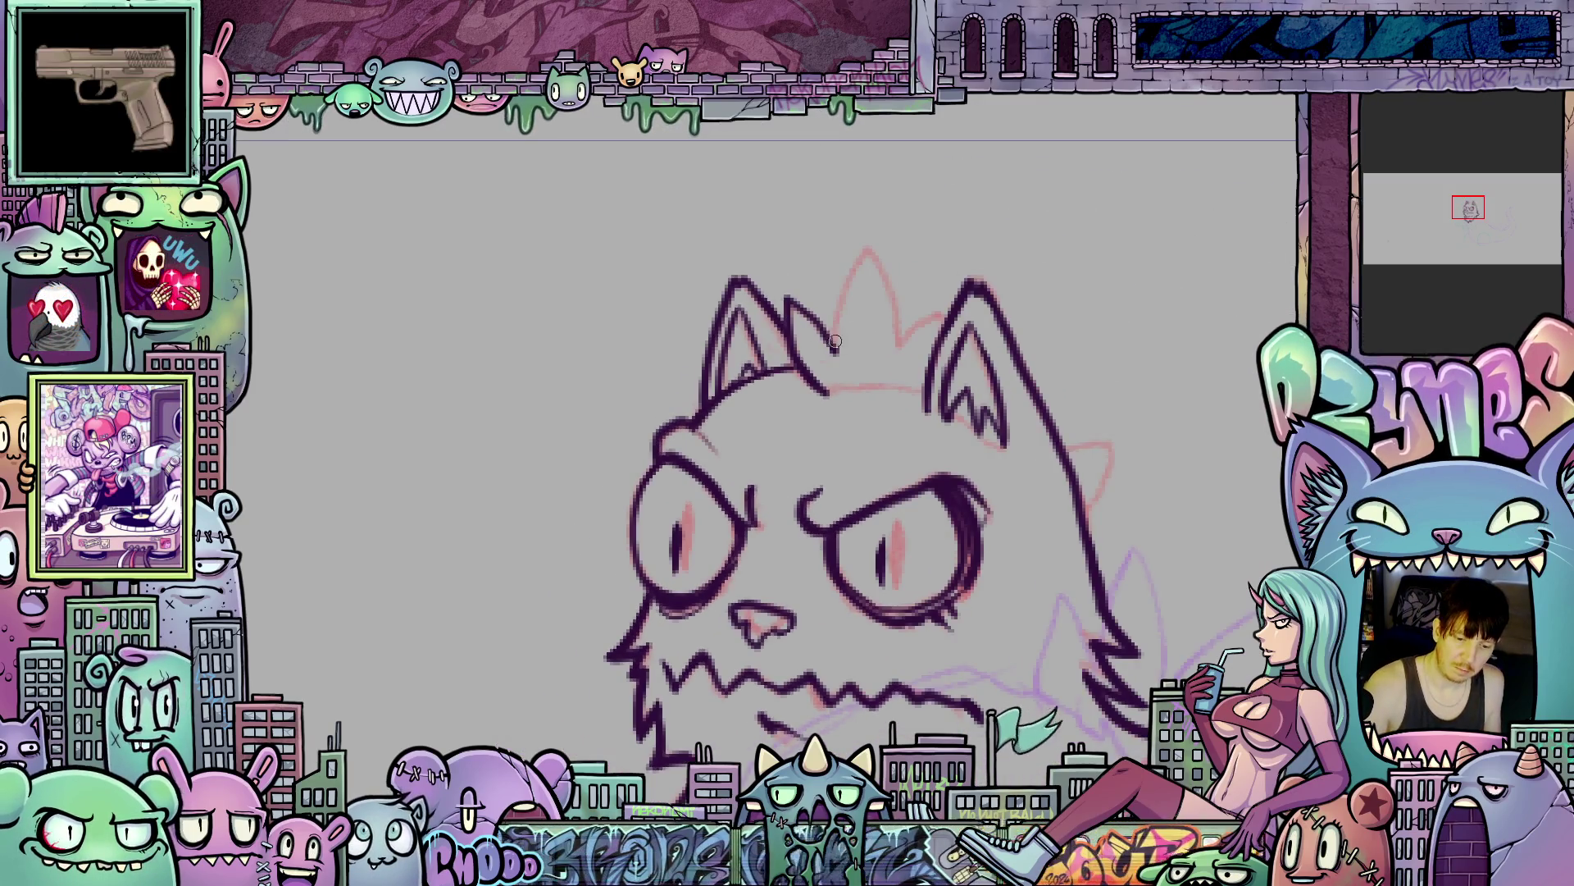
- Add strokes along the crown spike and the top of the head
{"action": "mouse_move", "coordinate": [881, 260]}
{"action": "left_mouse_down"}
{"action": "mouse_move", "coordinate": [902, 352]}
{"action": "mouse_move", "coordinate": [925, 322]}
{"action": "mouse_move", "coordinate": [947, 338]}
{"action": "mouse_move", "coordinate": [1046, 166]}
{"action": "left_mouse_up"}
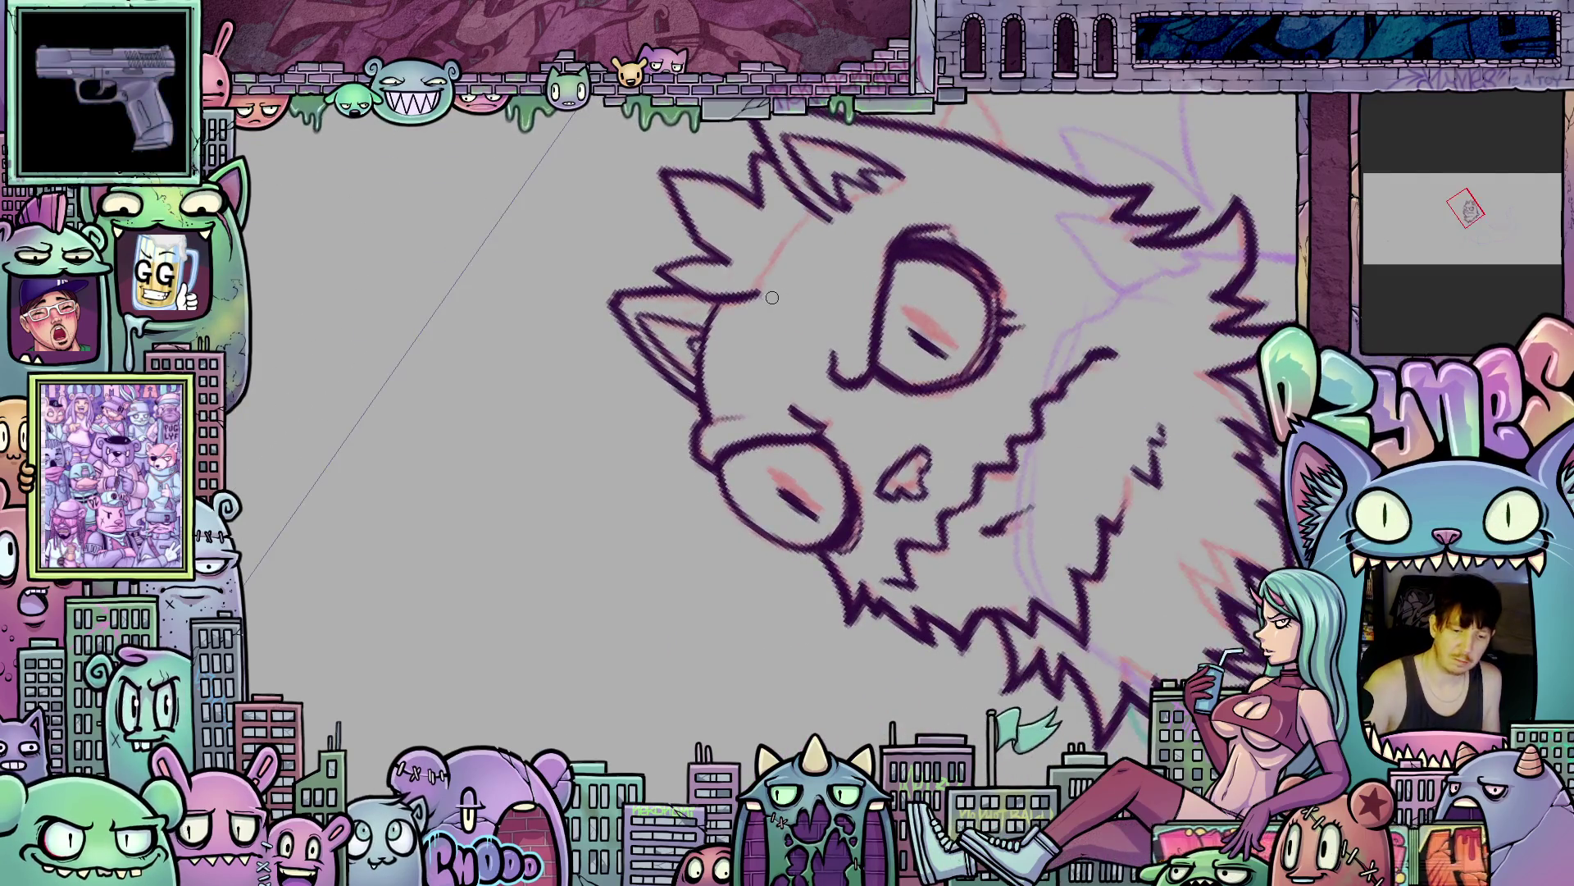
{"action": "mouse_move", "coordinate": [769, 286]}
{"action": "left_mouse_down"}
{"action": "mouse_move", "coordinate": [820, 209]}
{"action": "mouse_move", "coordinate": [1134, 660]}
{"action": "mouse_move", "coordinate": [1071, 432]}
{"action": "left_mouse_up"}
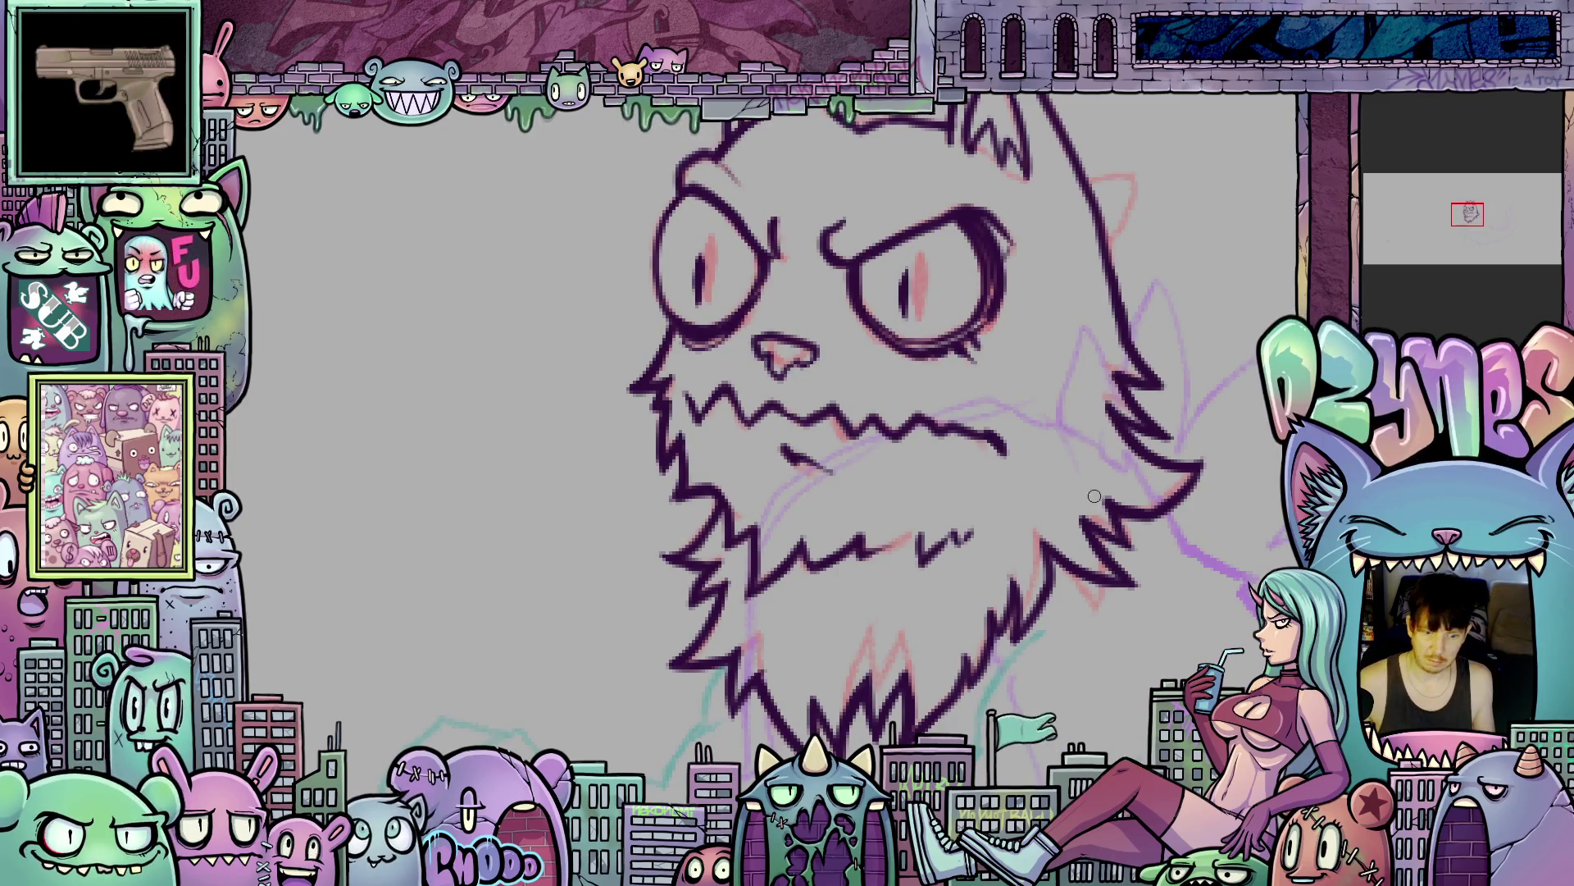
{"action": "scroll", "coordinate": [1096, 494], "scroll_direction": "down", "scroll_amount": 6}
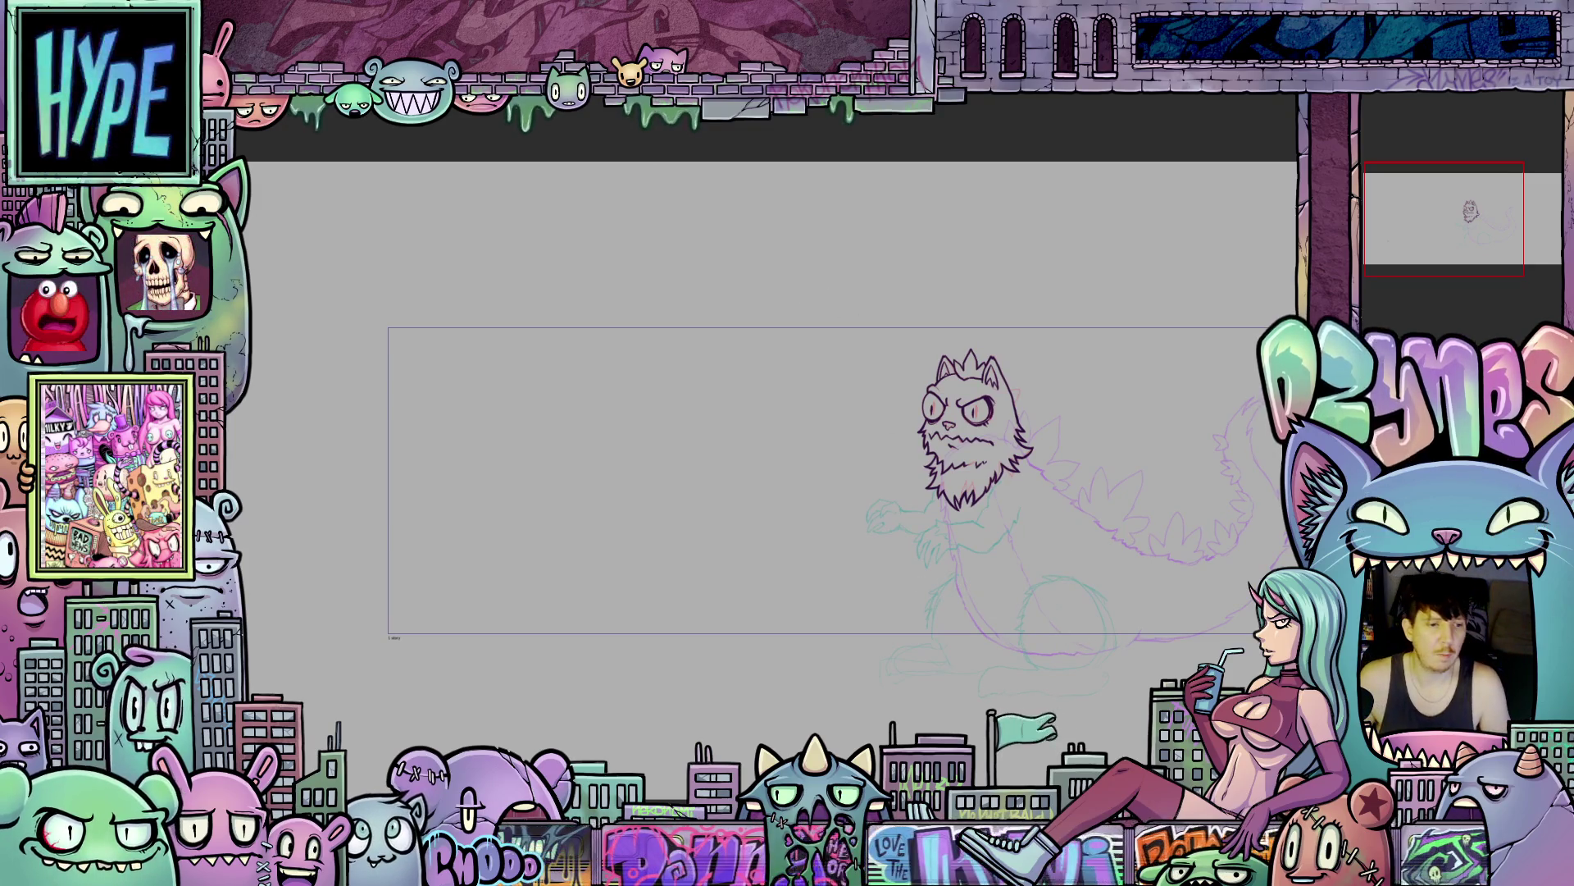
{"action": "scroll", "coordinate": [1108, 596], "scroll_direction": "up", "scroll_amount": 1}
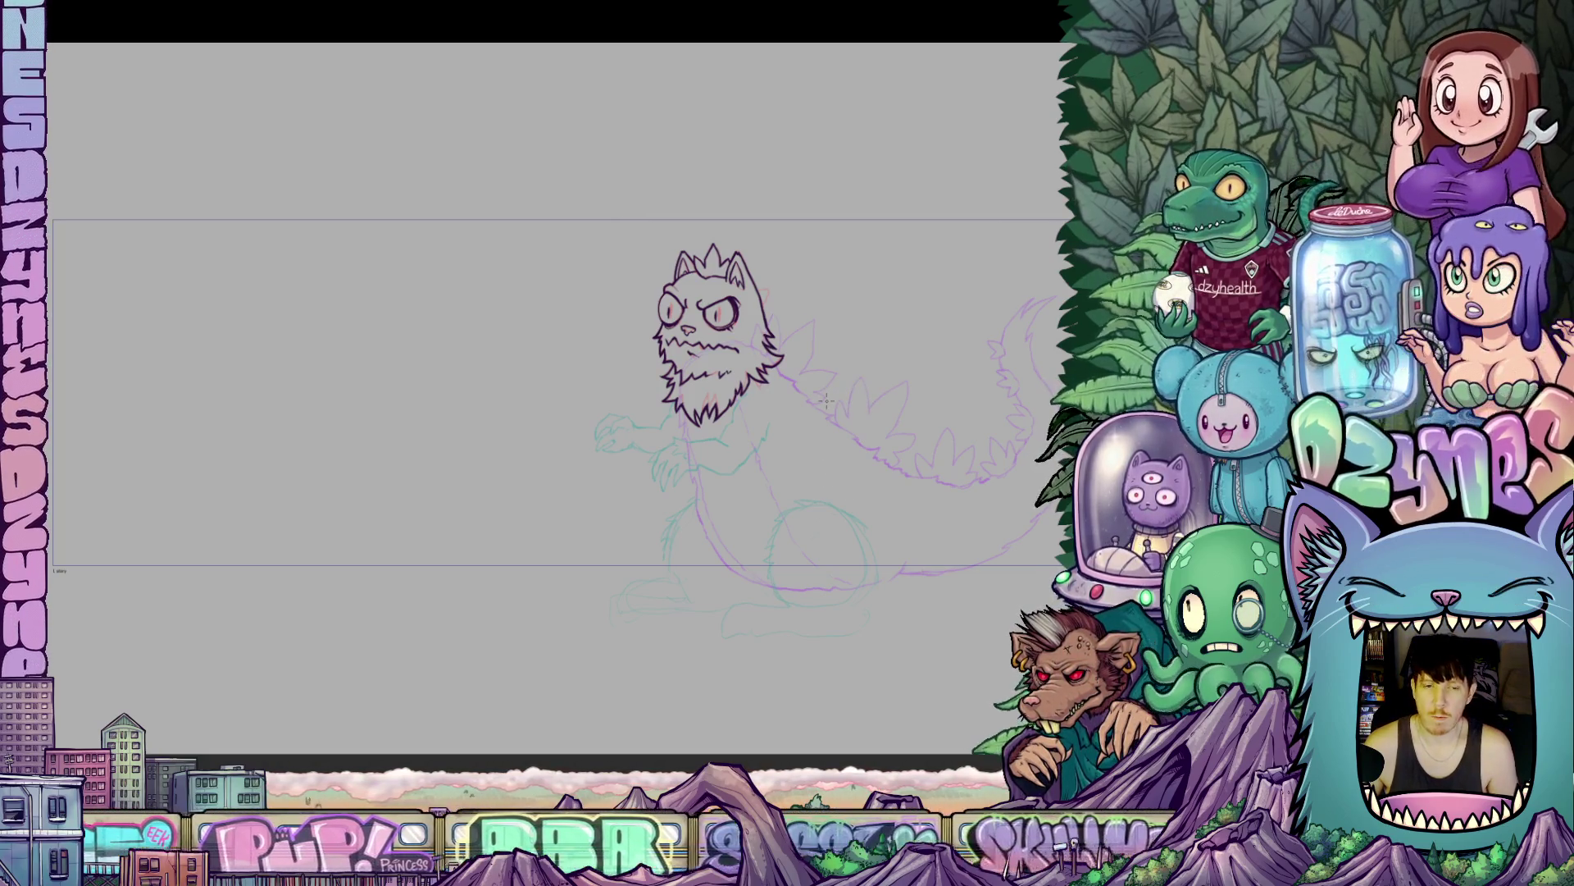
{"action": "scroll", "coordinate": [784, 454], "scroll_direction": "up", "scroll_amount": 2}
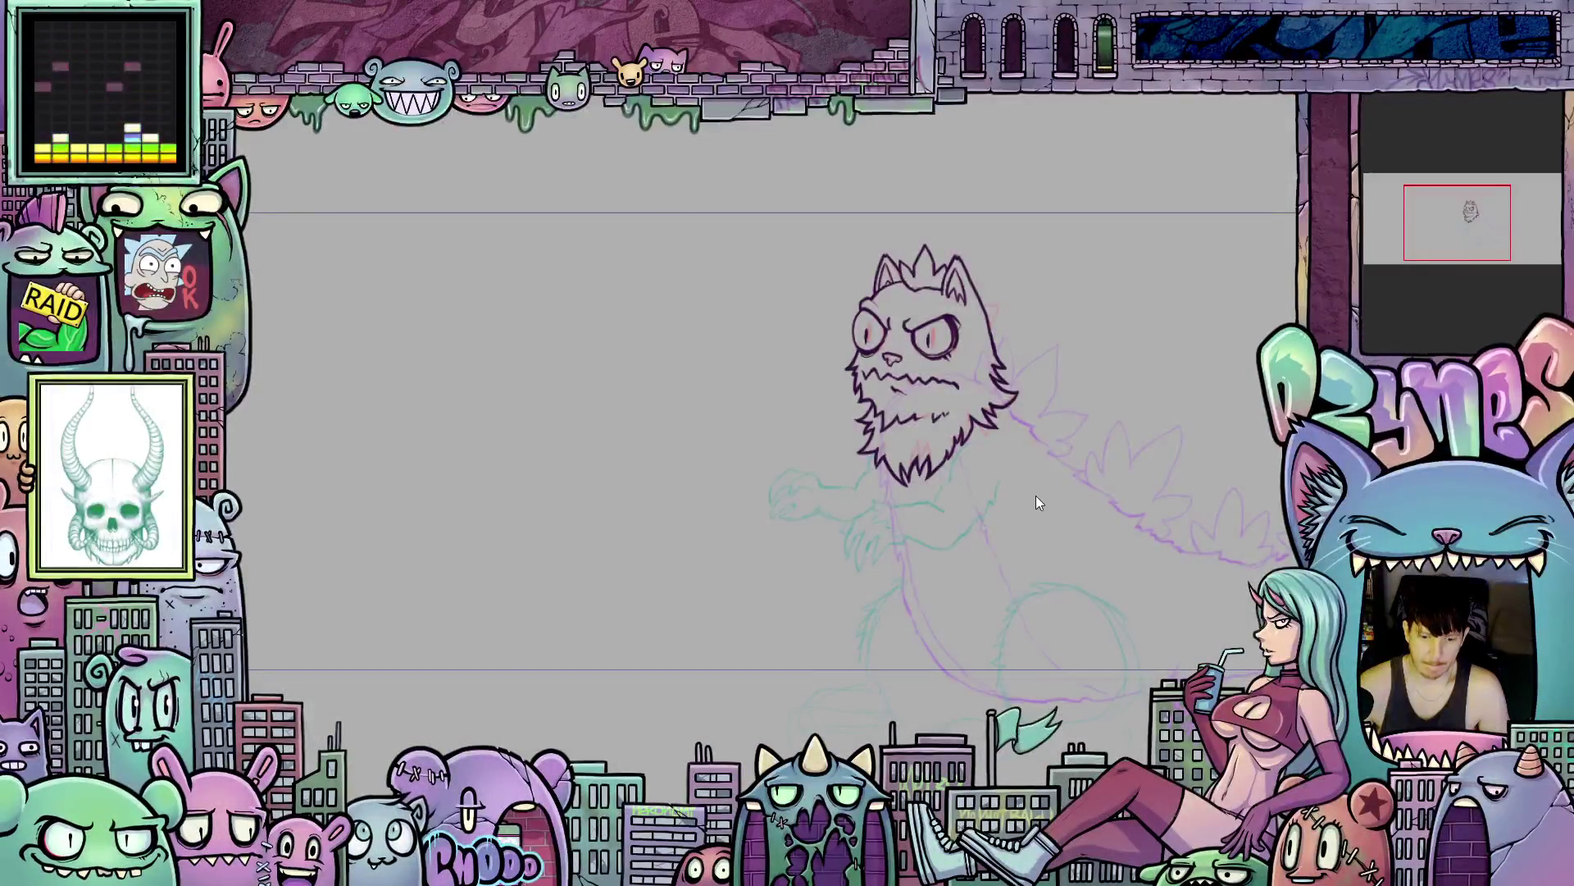
{"action": "scroll", "coordinate": [1036, 495], "scroll_direction": "down", "scroll_amount": 4}
{"action": "scroll", "coordinate": [1034, 462], "scroll_direction": "up", "scroll_amount": 5}
{"action": "left_click_drag", "start_coordinate": [933, 484], "coordinate": [935, 399]}
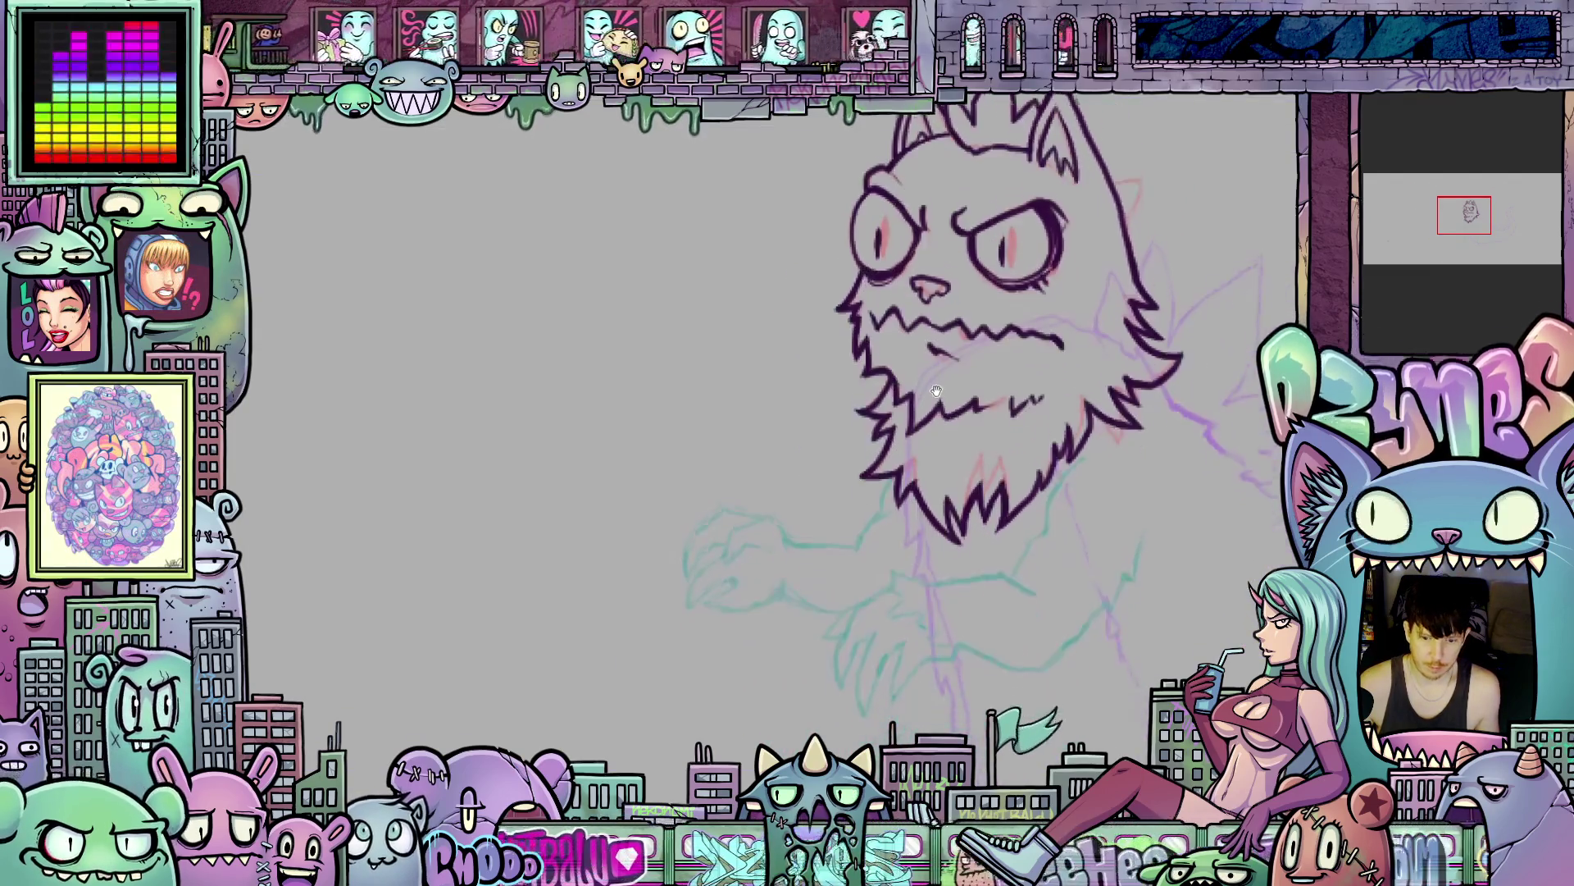
{"action": "scroll", "coordinate": [1040, 531], "scroll_direction": "down", "scroll_amount": 2}
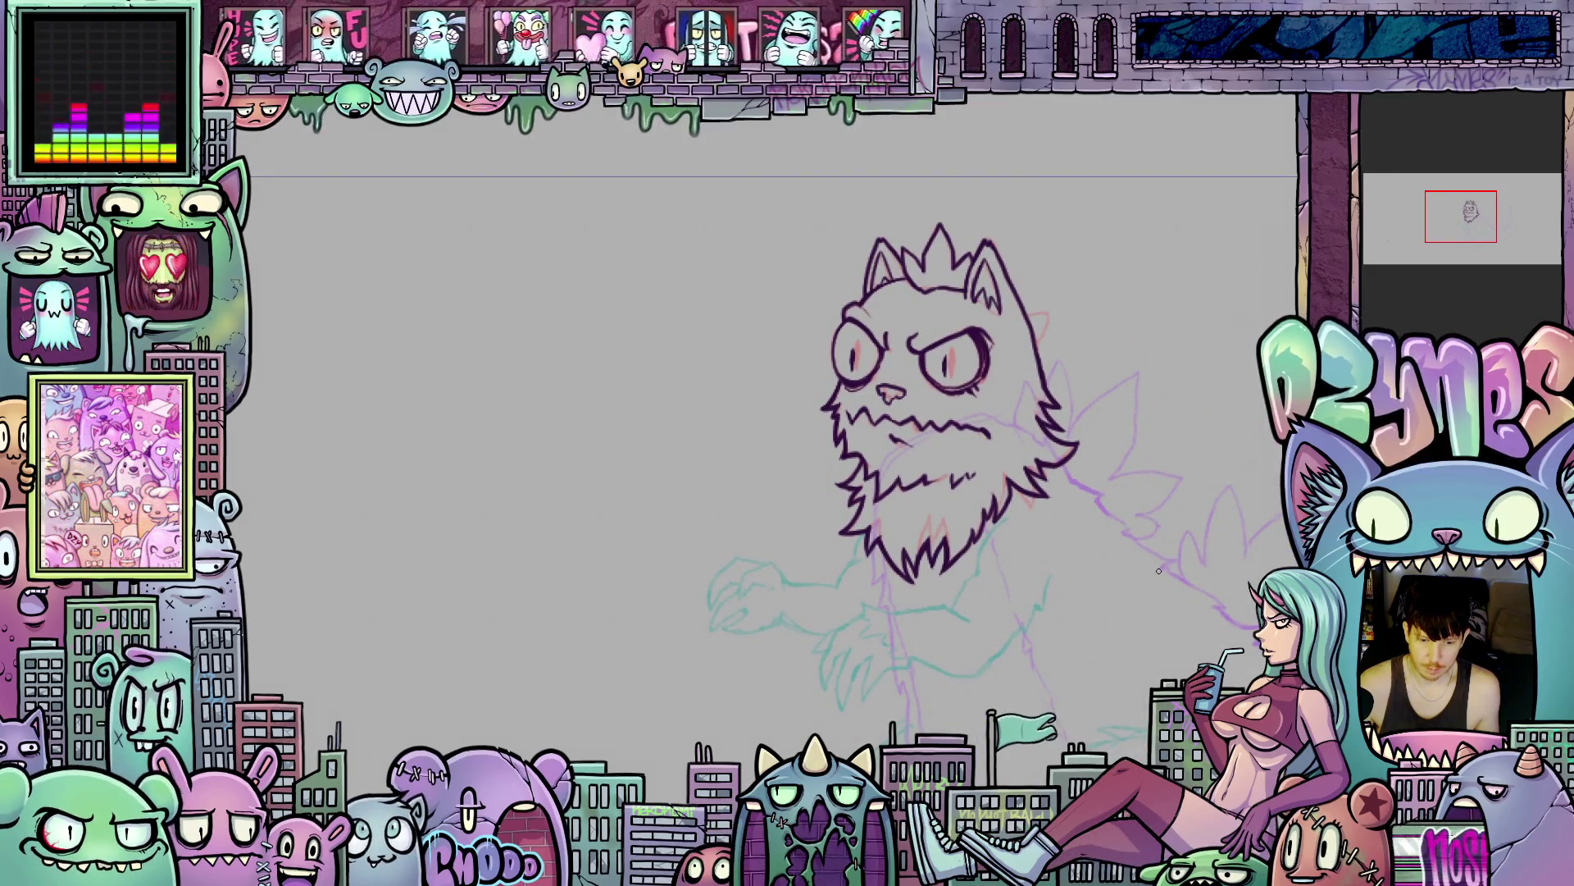
{"action": "key", "text": "ctrl+t"}
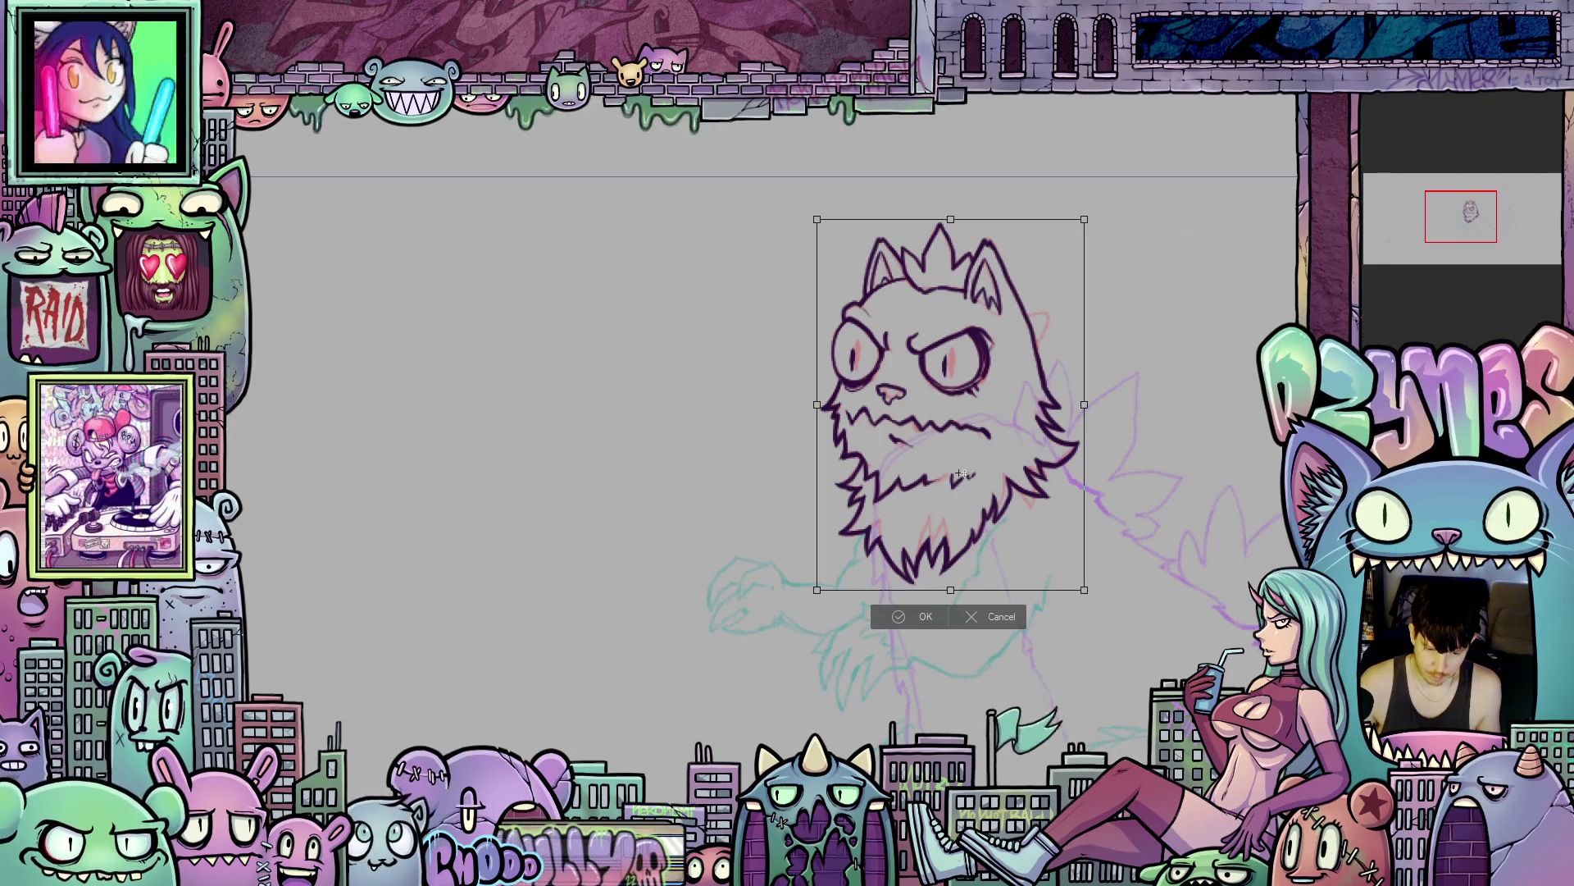
{"action": "mouse_move", "coordinate": [793, 418]}
{"action": "left_mouse_down"}
{"action": "mouse_move", "coordinate": [789, 461]}
{"action": "mouse_move", "coordinate": [821, 412]}
{"action": "mouse_move", "coordinate": [828, 453]}
{"action": "left_mouse_up"}
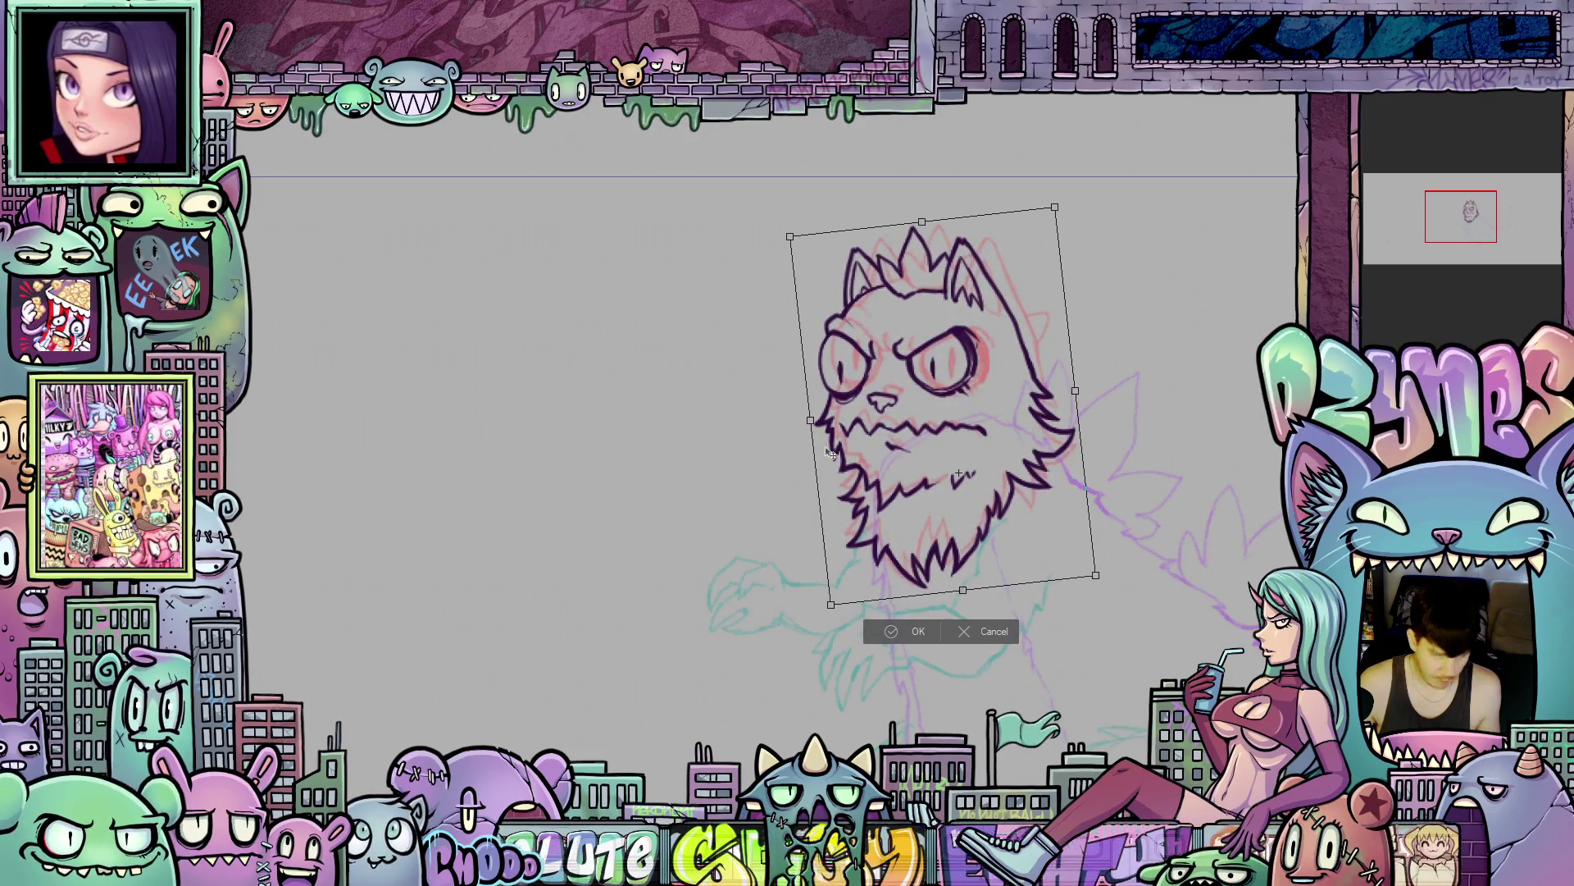
{"action": "left_click", "coordinate": [984, 636]}
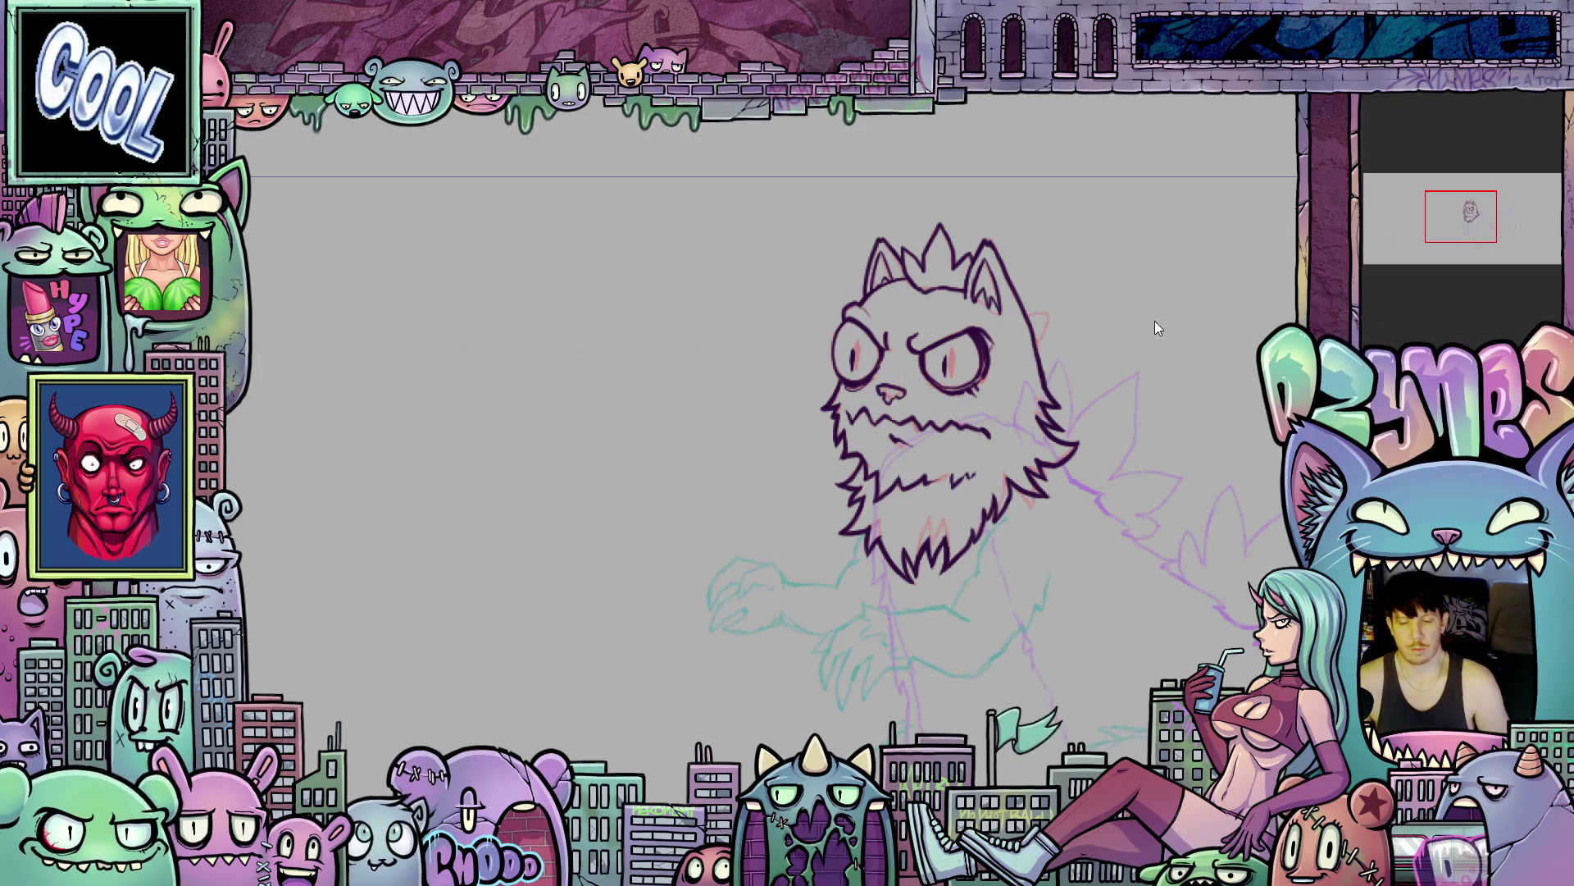
{"action": "scroll", "coordinate": [1066, 557], "scroll_direction": "up", "scroll_amount": 2}
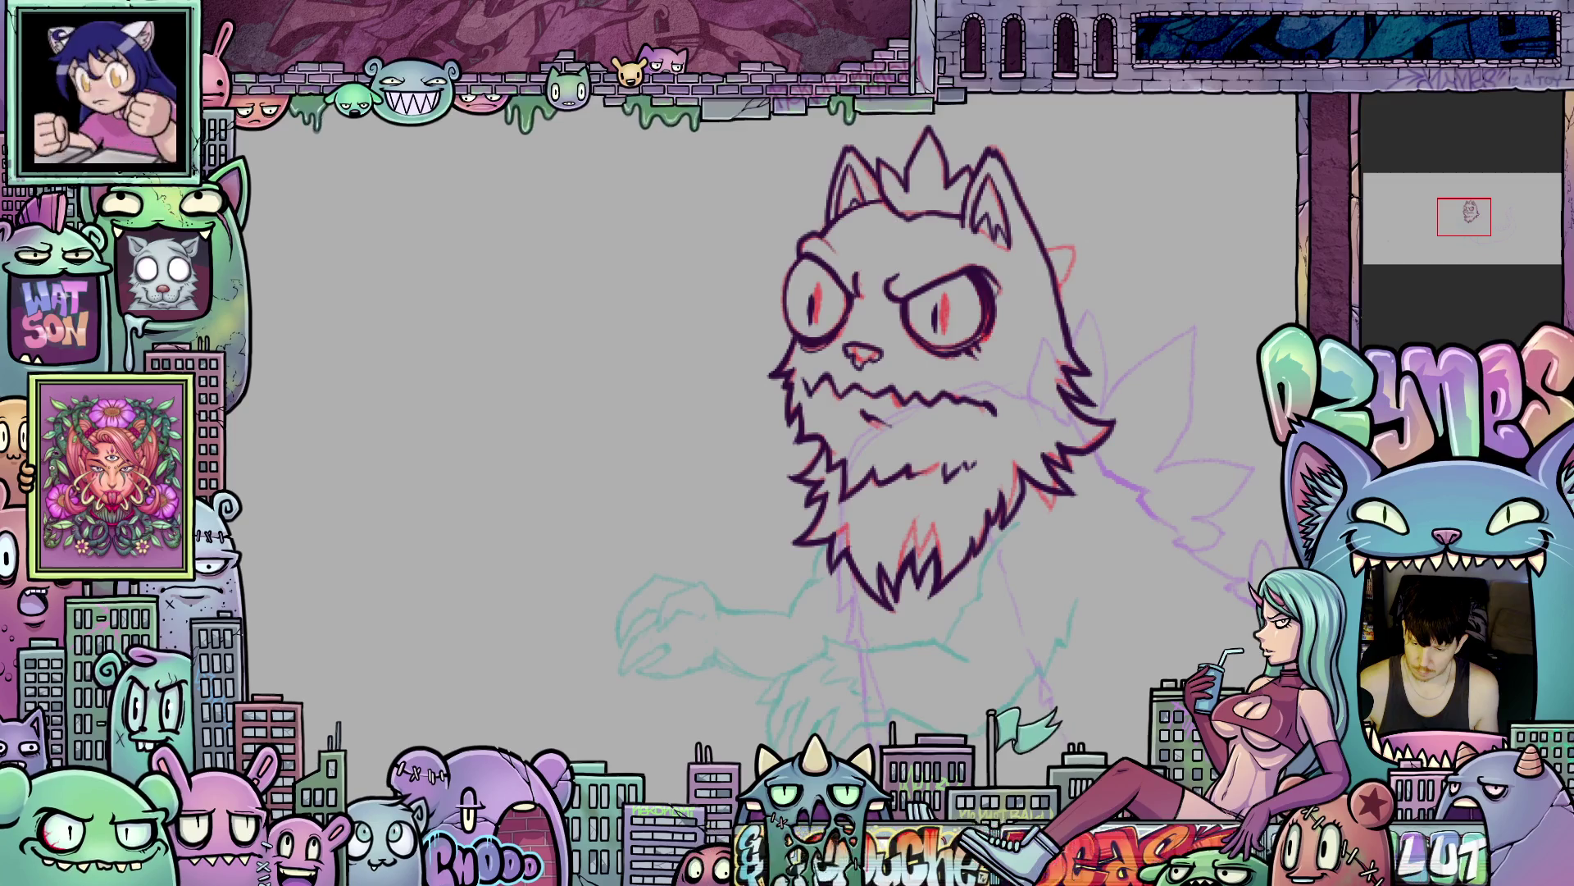
{"action": "scroll", "coordinate": [1124, 310], "scroll_direction": "up", "scroll_amount": 3}
{"action": "mouse_move", "coordinate": [820, 492]}
{"action": "left_mouse_down"}
{"action": "mouse_move", "coordinate": [861, 556]}
{"action": "mouse_move", "coordinate": [962, 407]}
{"action": "left_mouse_up"}
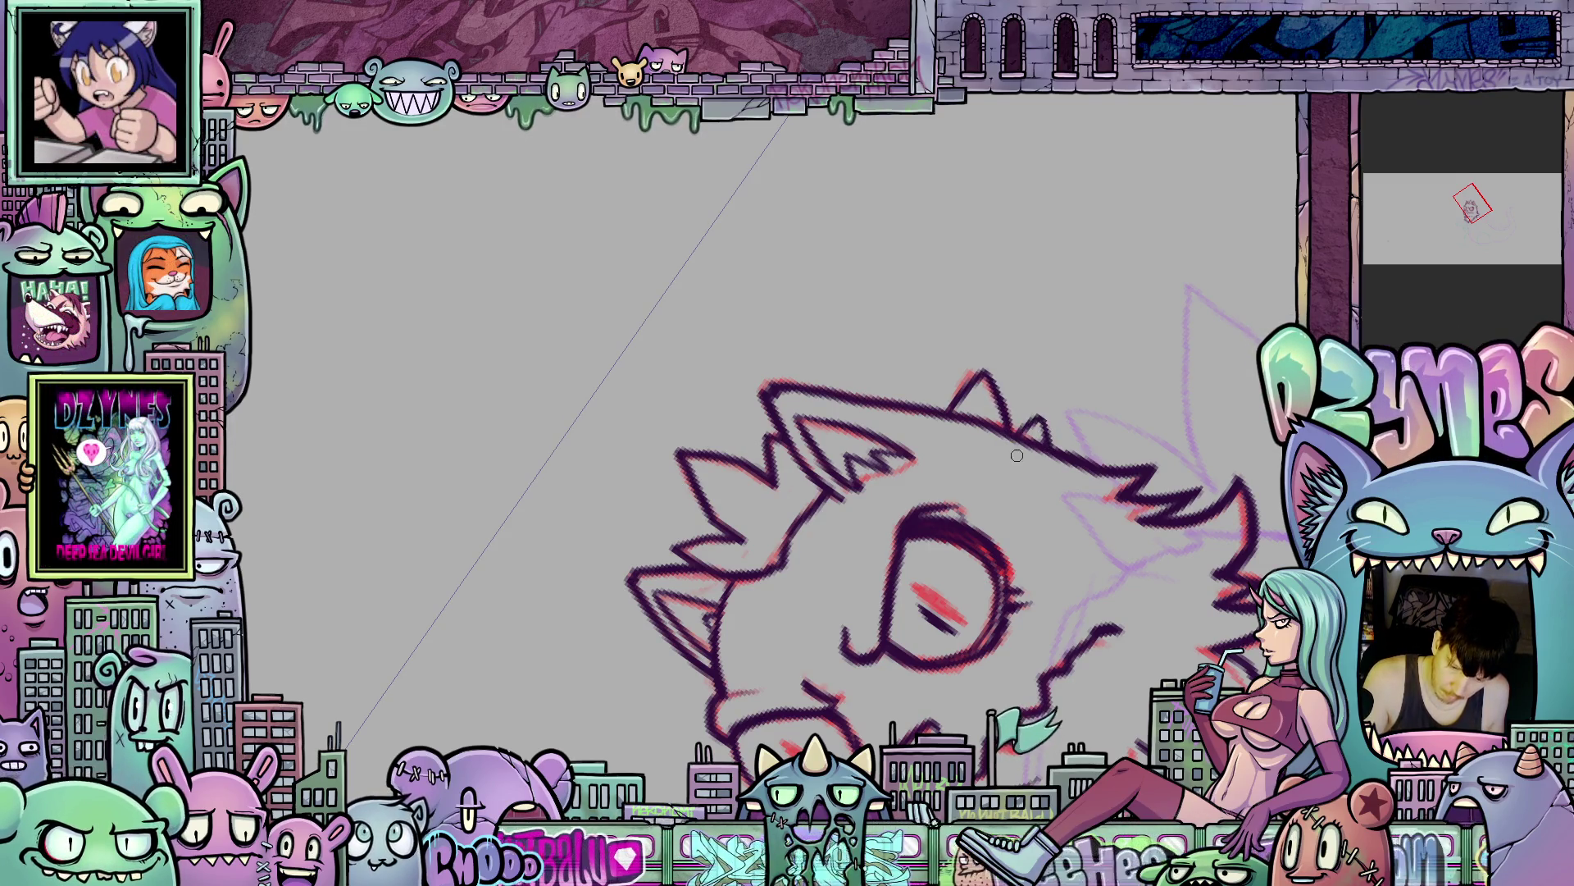
{"action": "left_click_drag", "start_coordinate": [1203, 503], "coordinate": [939, 525]}
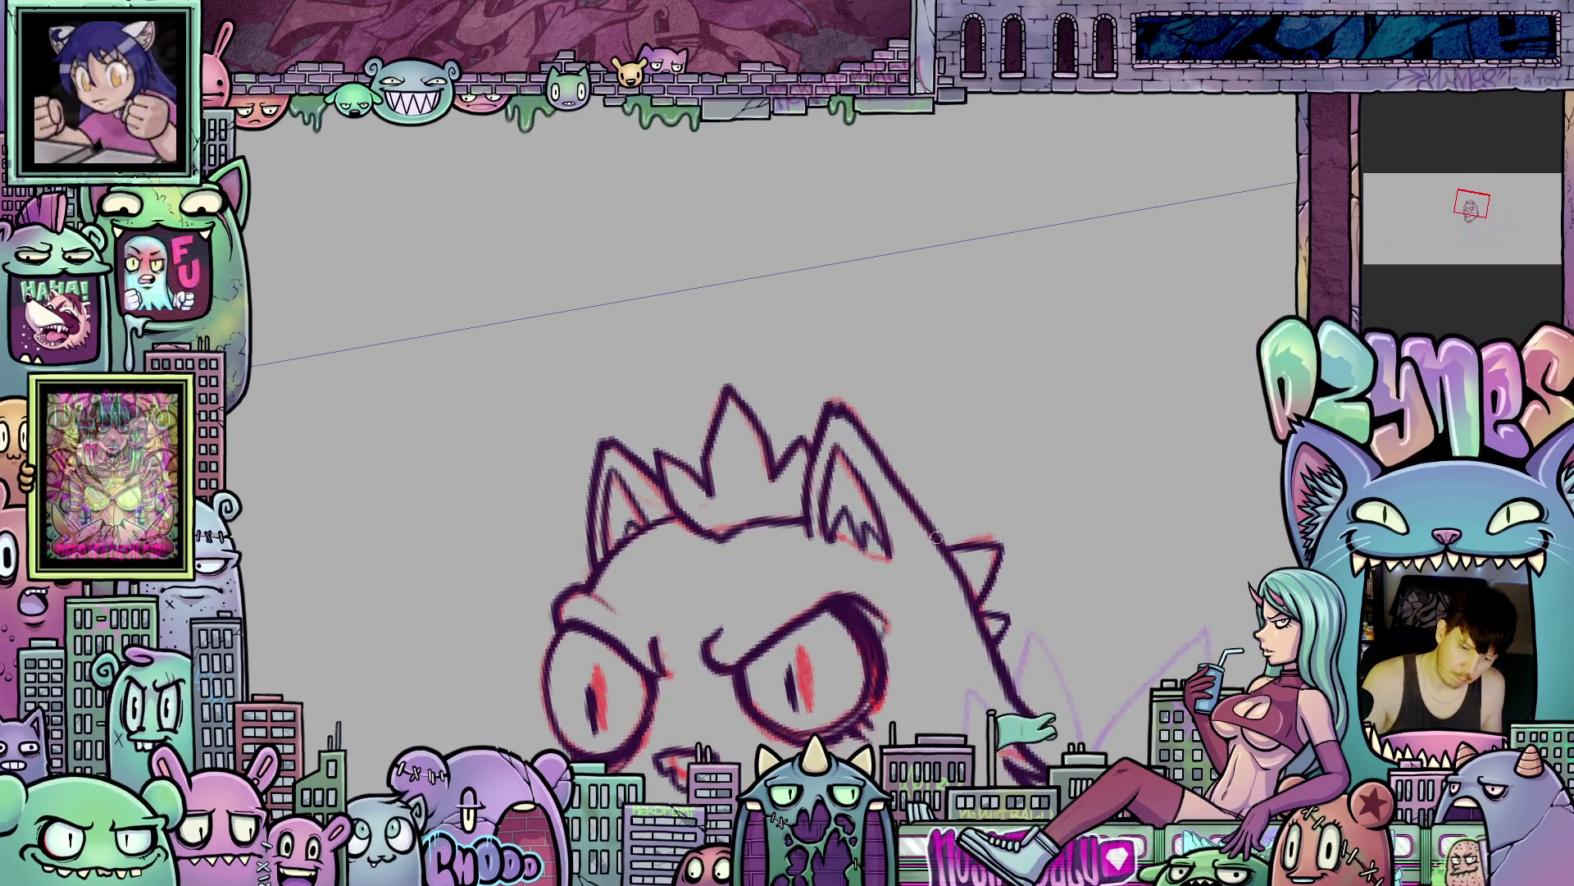
{"action": "left_click_drag", "start_coordinate": [1050, 663], "coordinate": [1091, 577]}
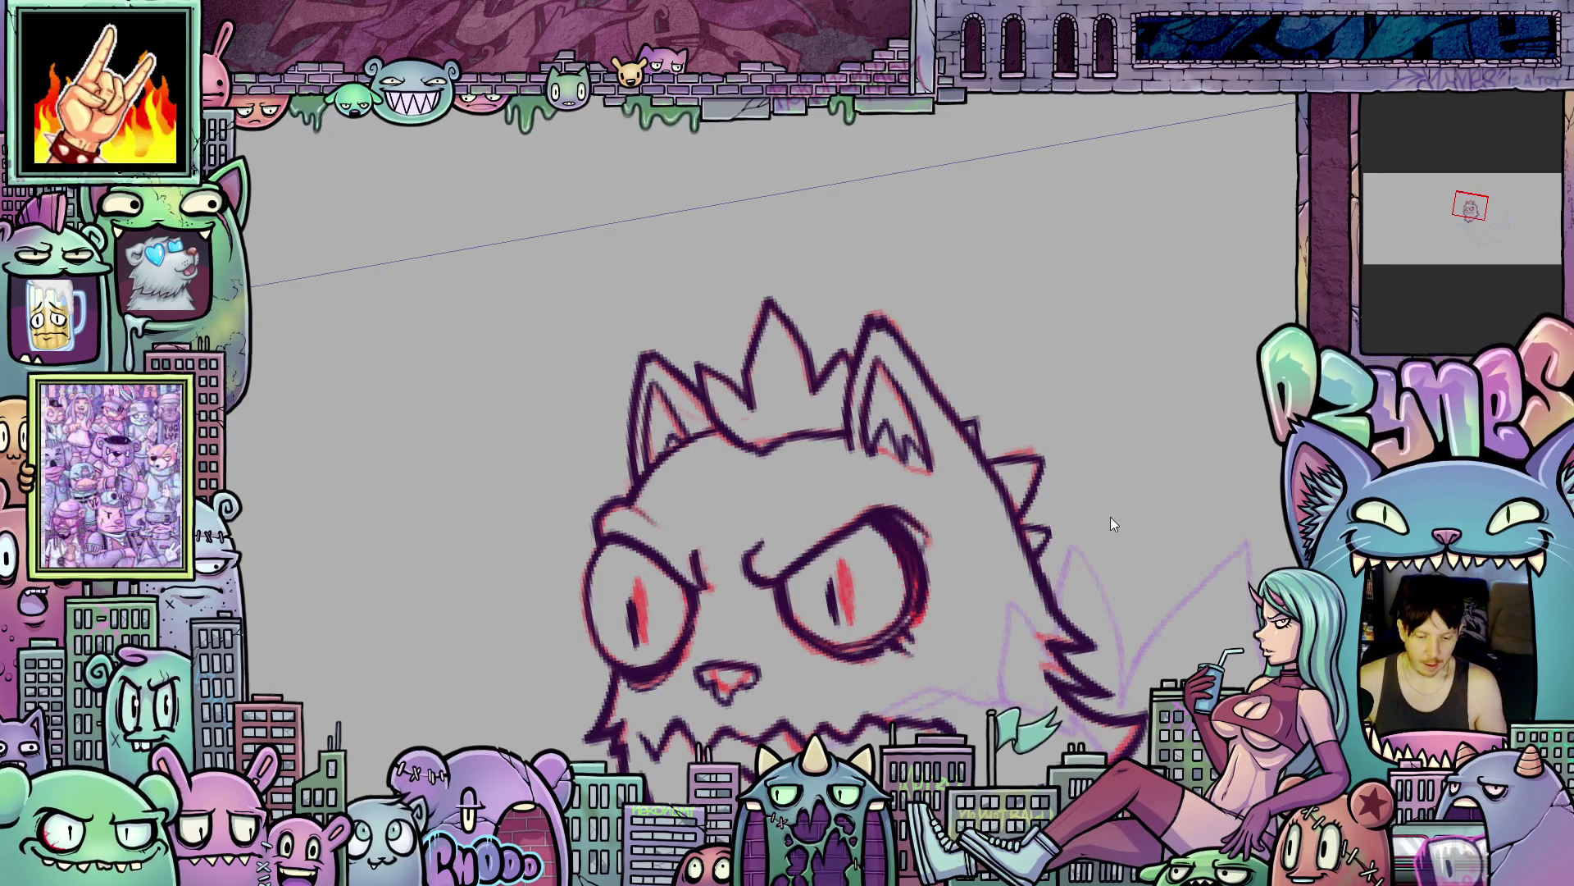
{"action": "scroll", "coordinate": [1127, 530], "scroll_direction": "down", "scroll_amount": 3}
{"action": "scroll", "coordinate": [1127, 530], "scroll_direction": "up", "scroll_amount": 4}
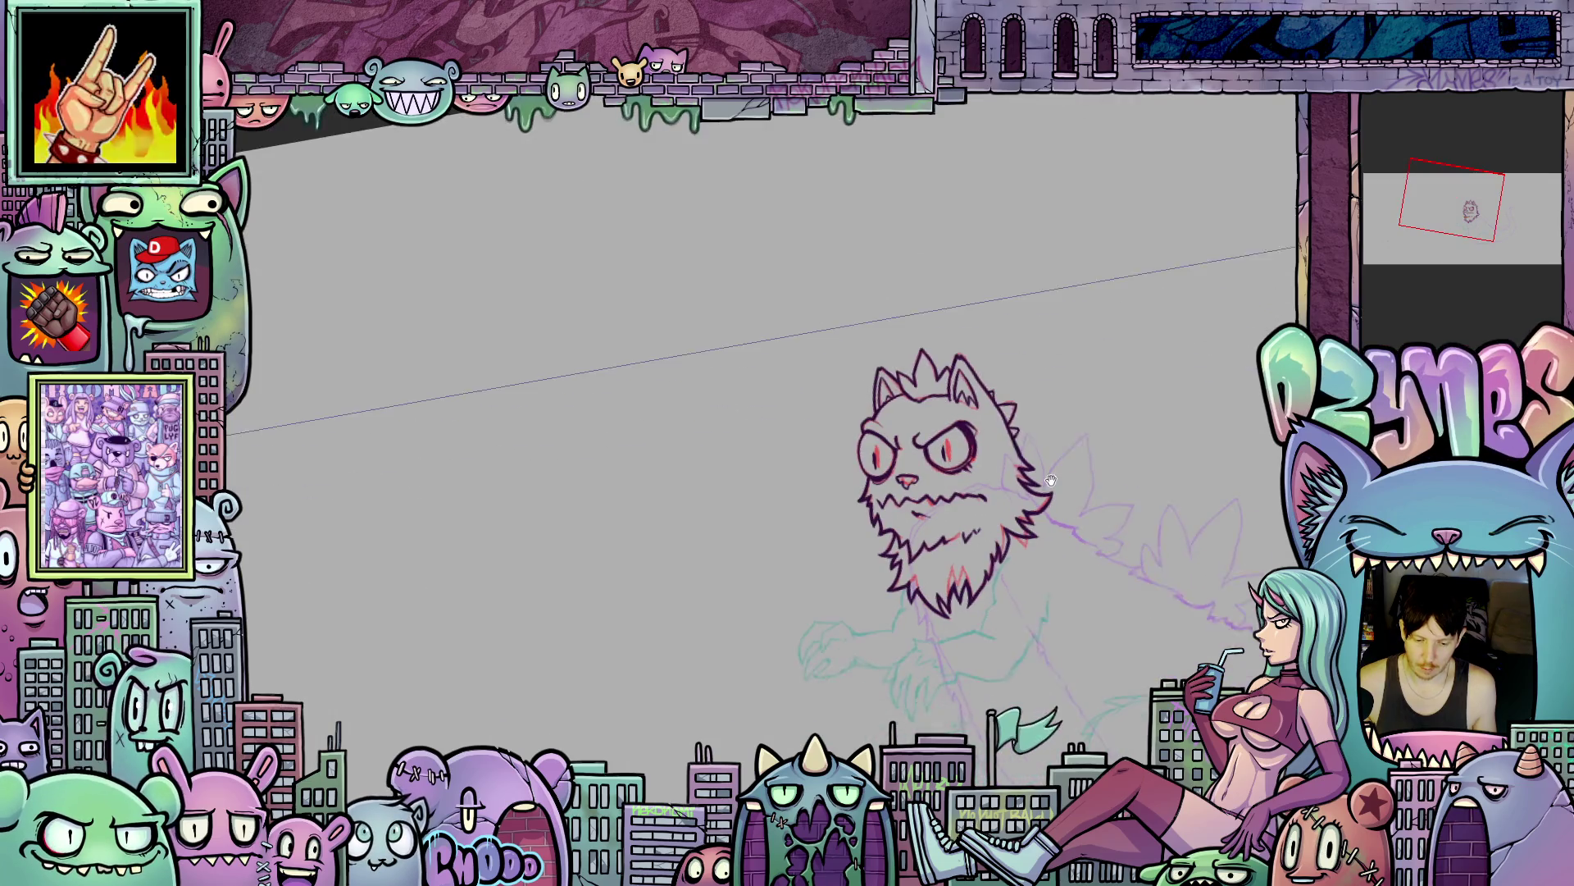
{"action": "mouse_move", "coordinate": [1120, 502]}
{"action": "left_mouse_down"}
{"action": "mouse_move", "coordinate": [1025, 567]}
{"action": "mouse_move", "coordinate": [1107, 482]}
{"action": "left_mouse_up"}
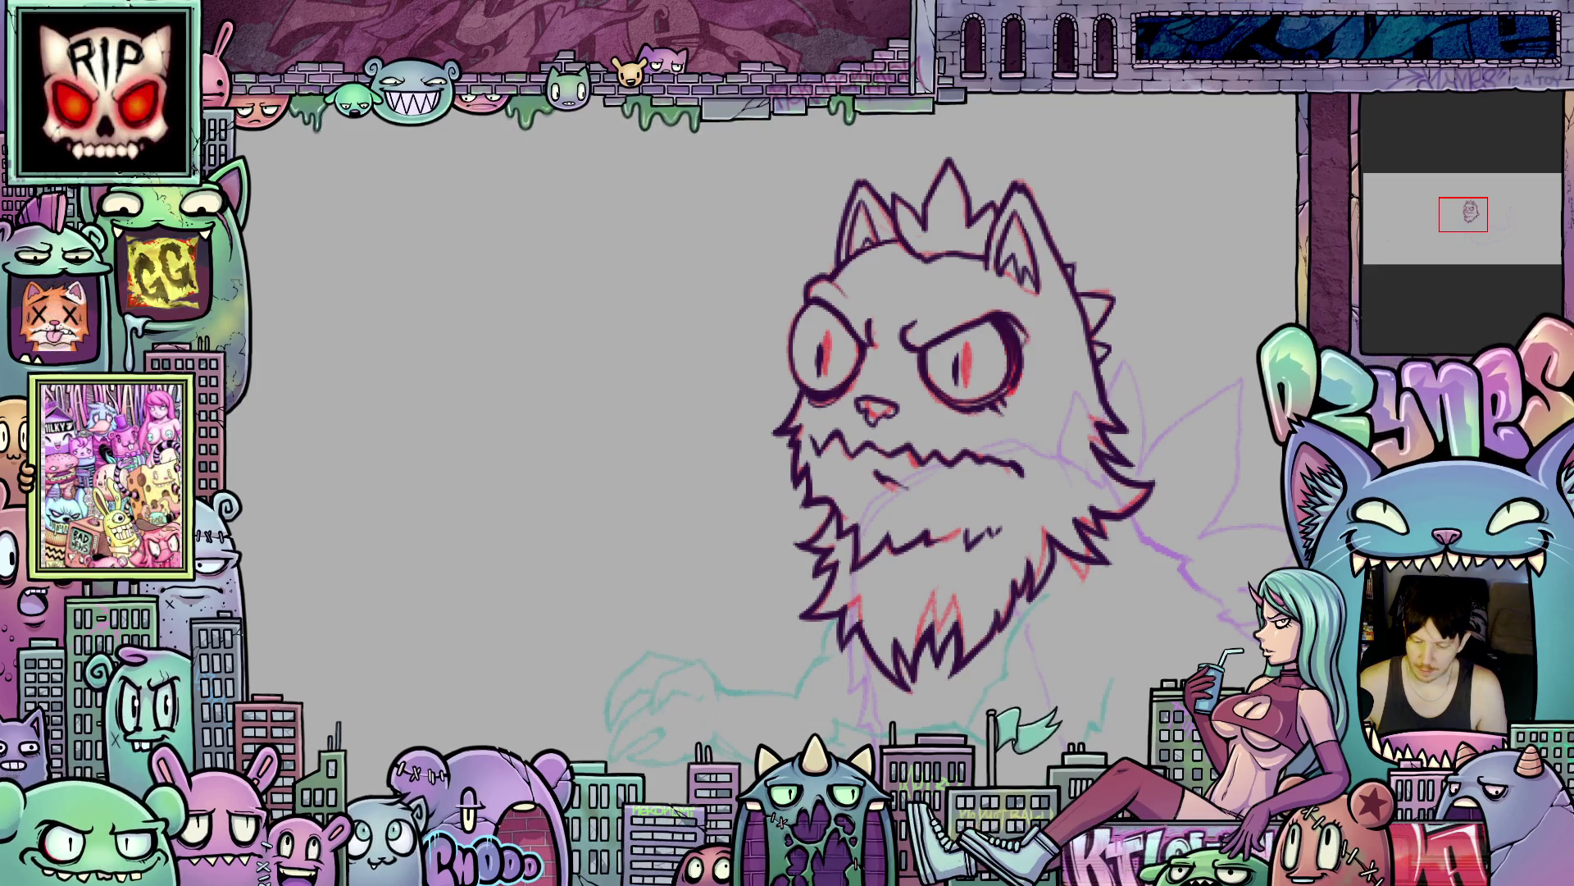
{"action": "key", "text": "Delete"}
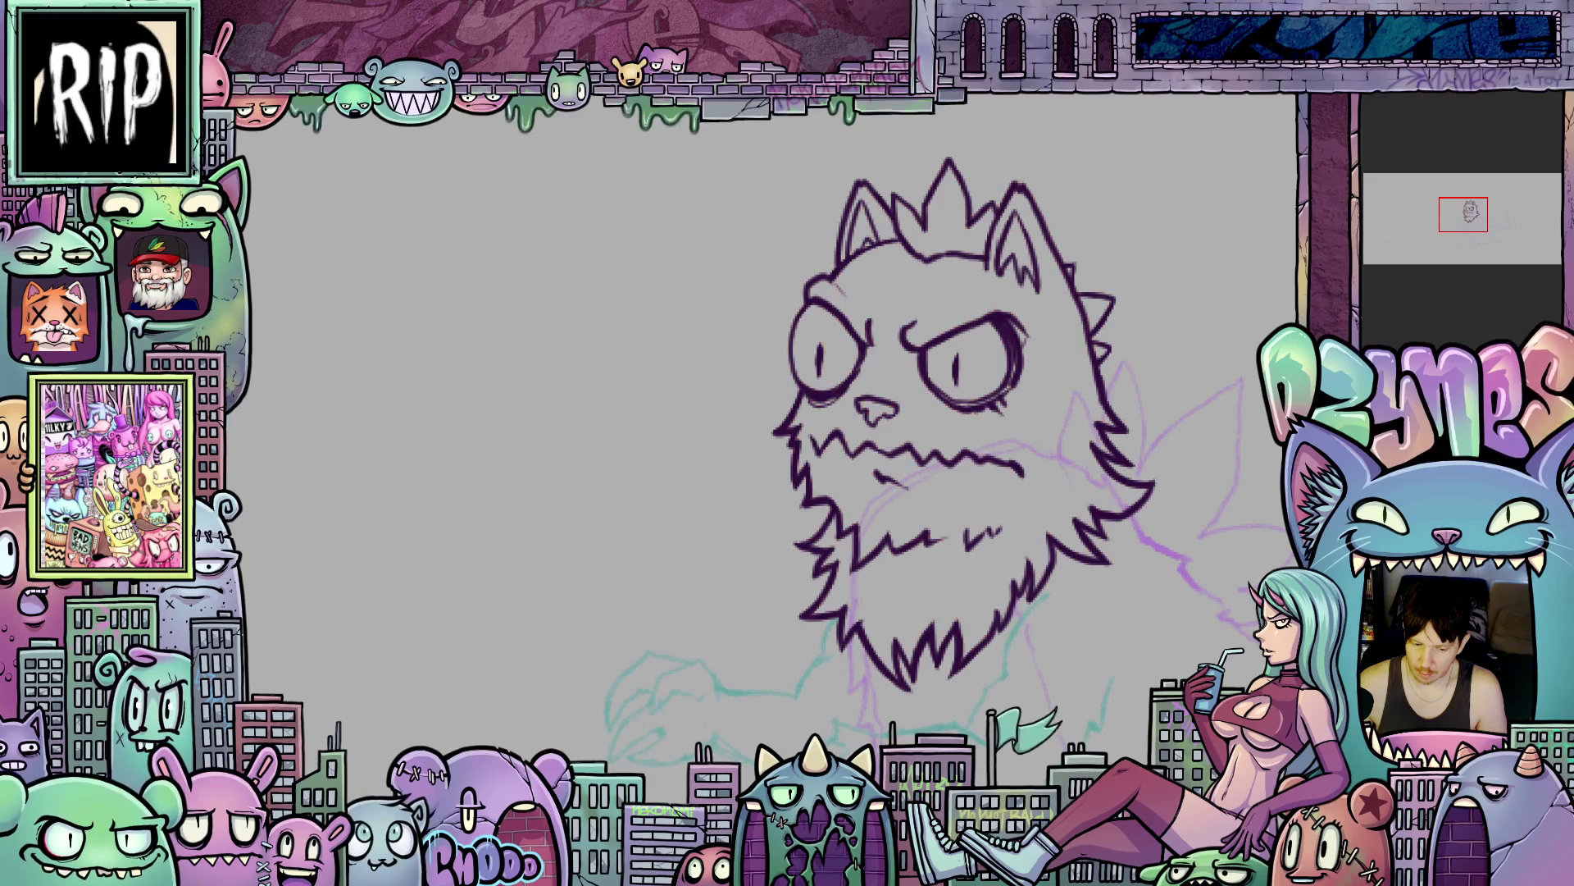
{"action": "key", "text": "ctrl+z"}
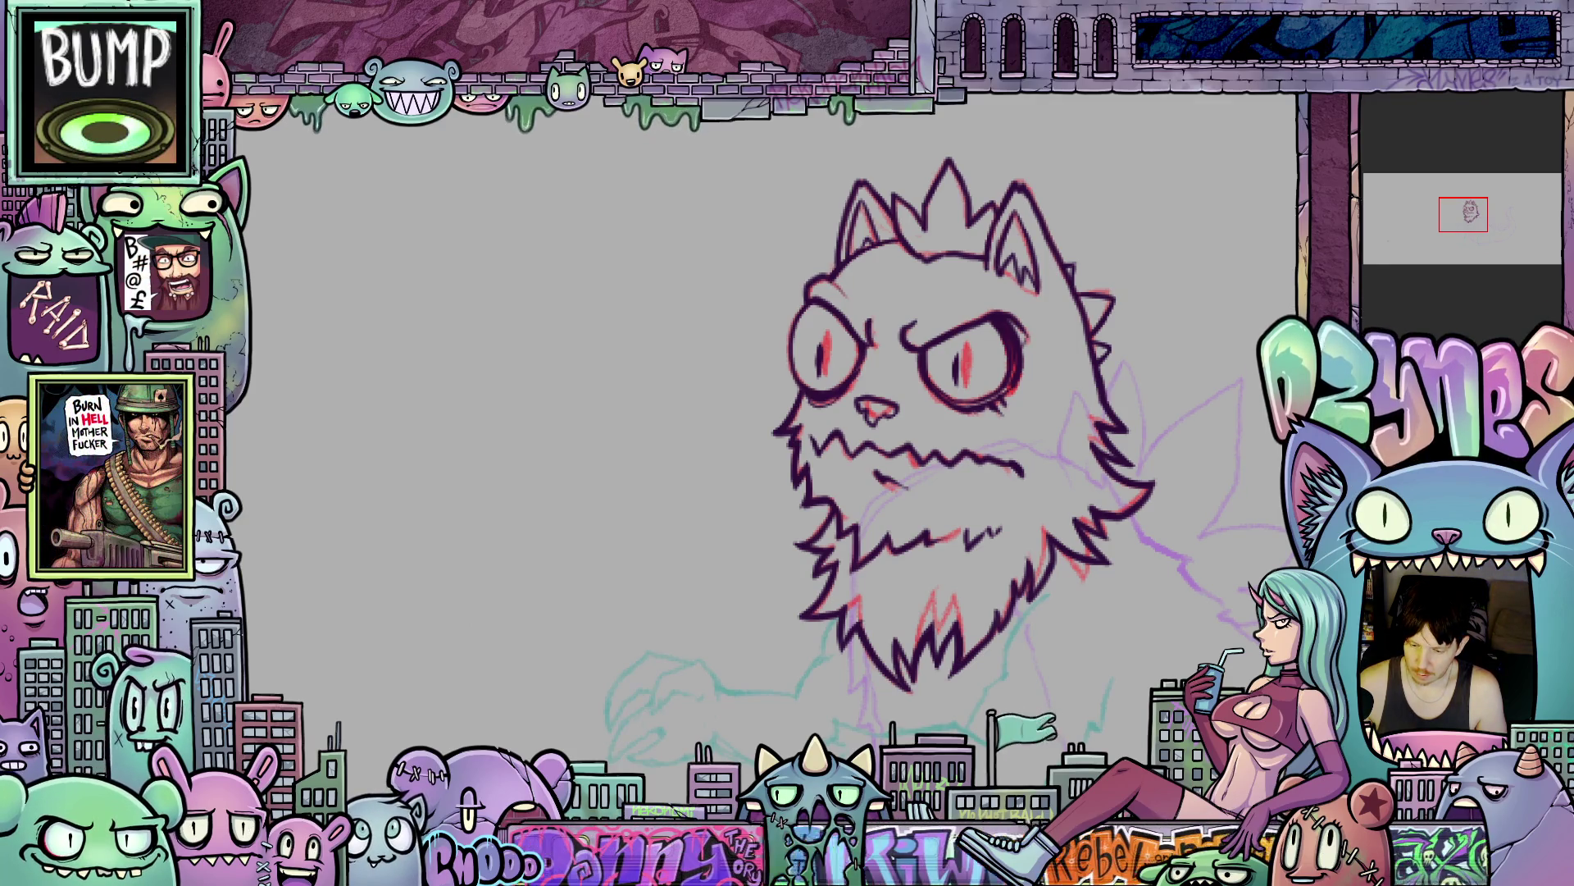
{"action": "right_click", "coordinate": [1379, 190]}
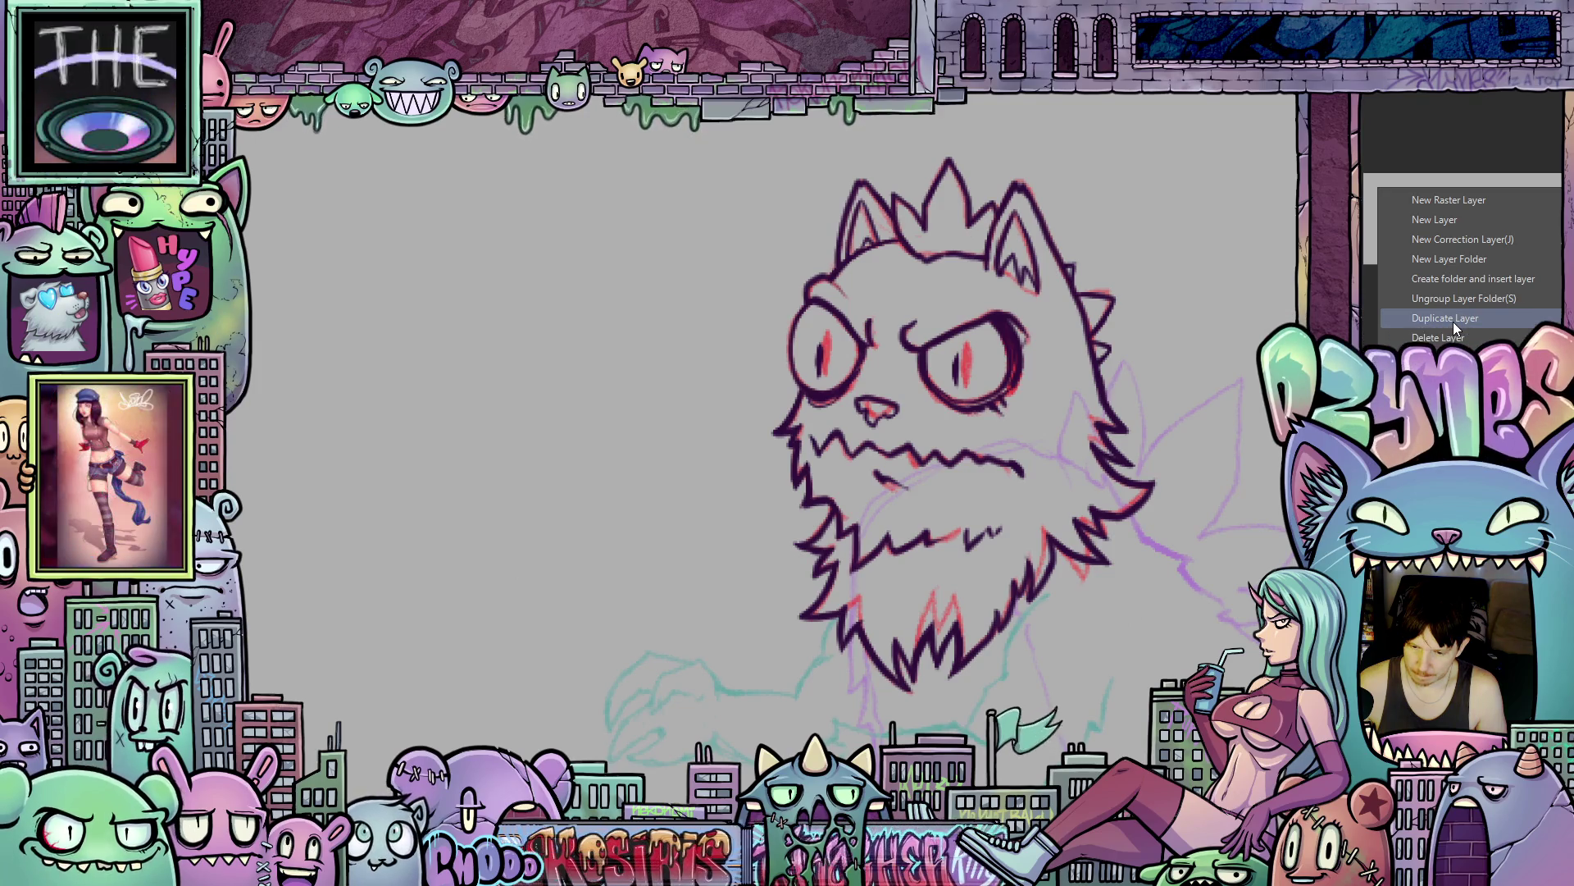
- Duplicate the cat head's lineart layer from the Layer panel menu
{"action": "left_click", "coordinate": [1453, 321]}
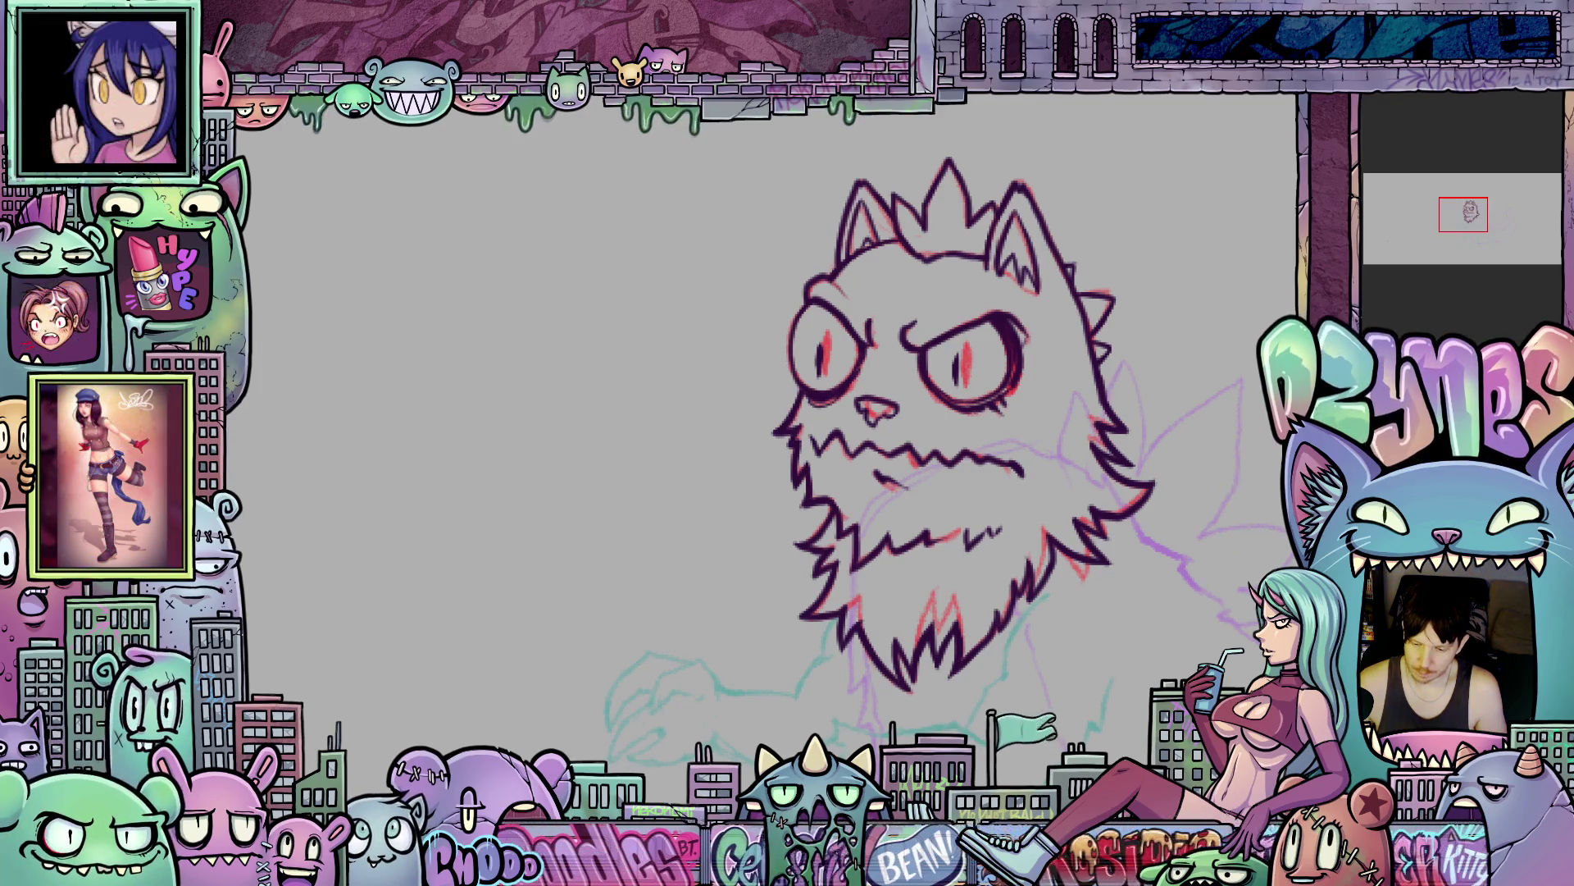
{"action": "scroll", "coordinate": [936, 526], "scroll_direction": "up", "scroll_amount": 2}
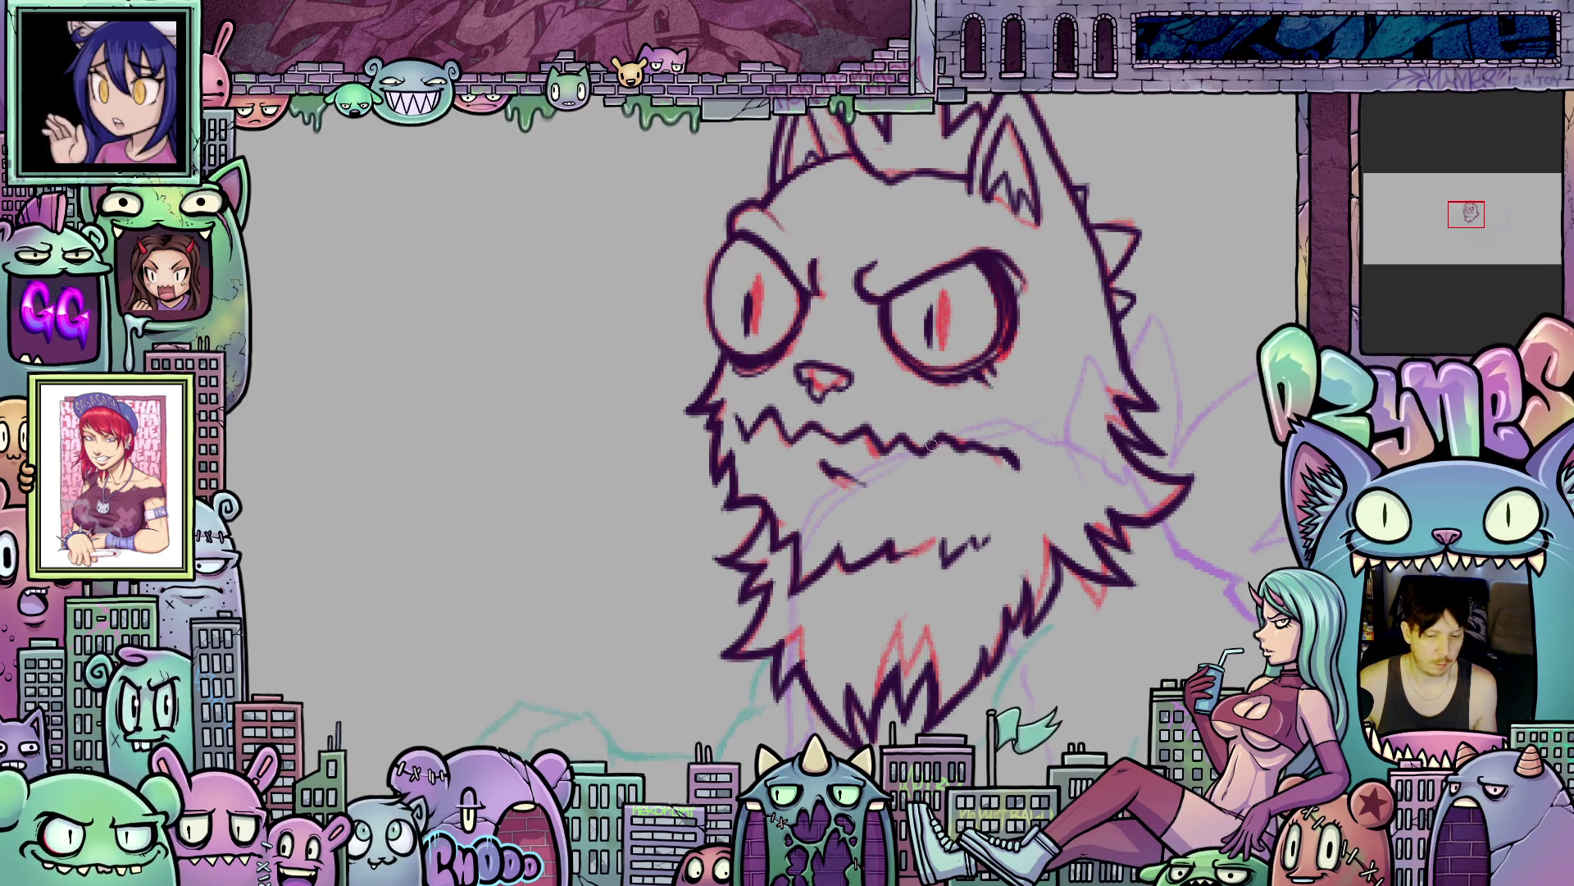
{"action": "scroll", "coordinate": [951, 430], "scroll_direction": "down", "scroll_amount": 3}
{"action": "mouse_move", "coordinate": [951, 460]}
{"action": "left_mouse_down"}
{"action": "mouse_move", "coordinate": [947, 604]}
{"action": "mouse_move", "coordinate": [964, 598]}
{"action": "left_mouse_up"}
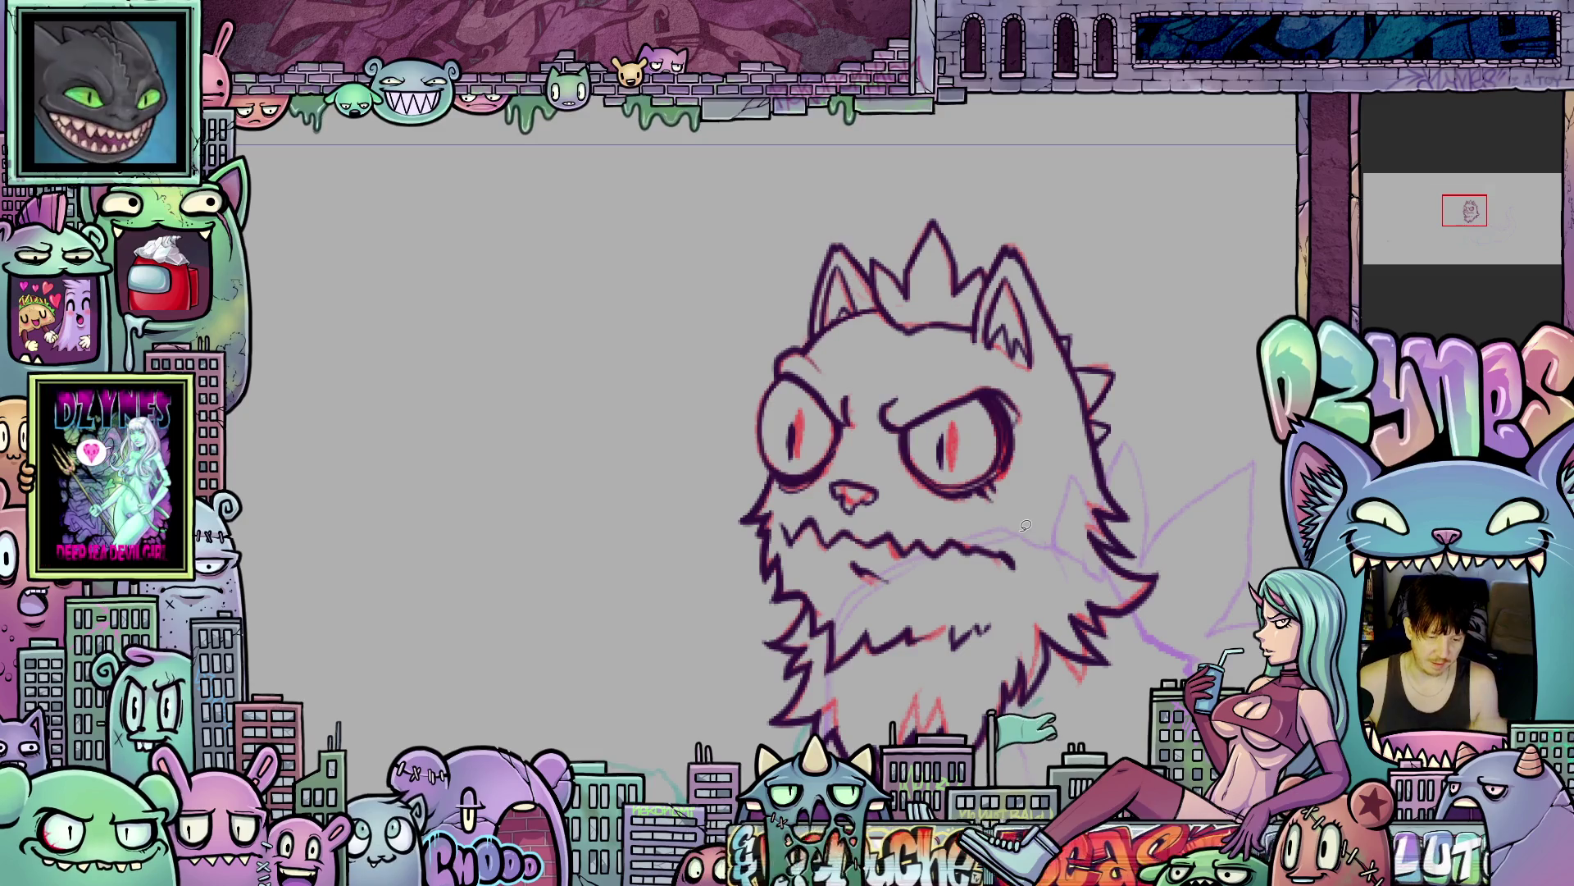
{"action": "scroll", "coordinate": [1036, 529], "scroll_direction": "up", "scroll_amount": 1}
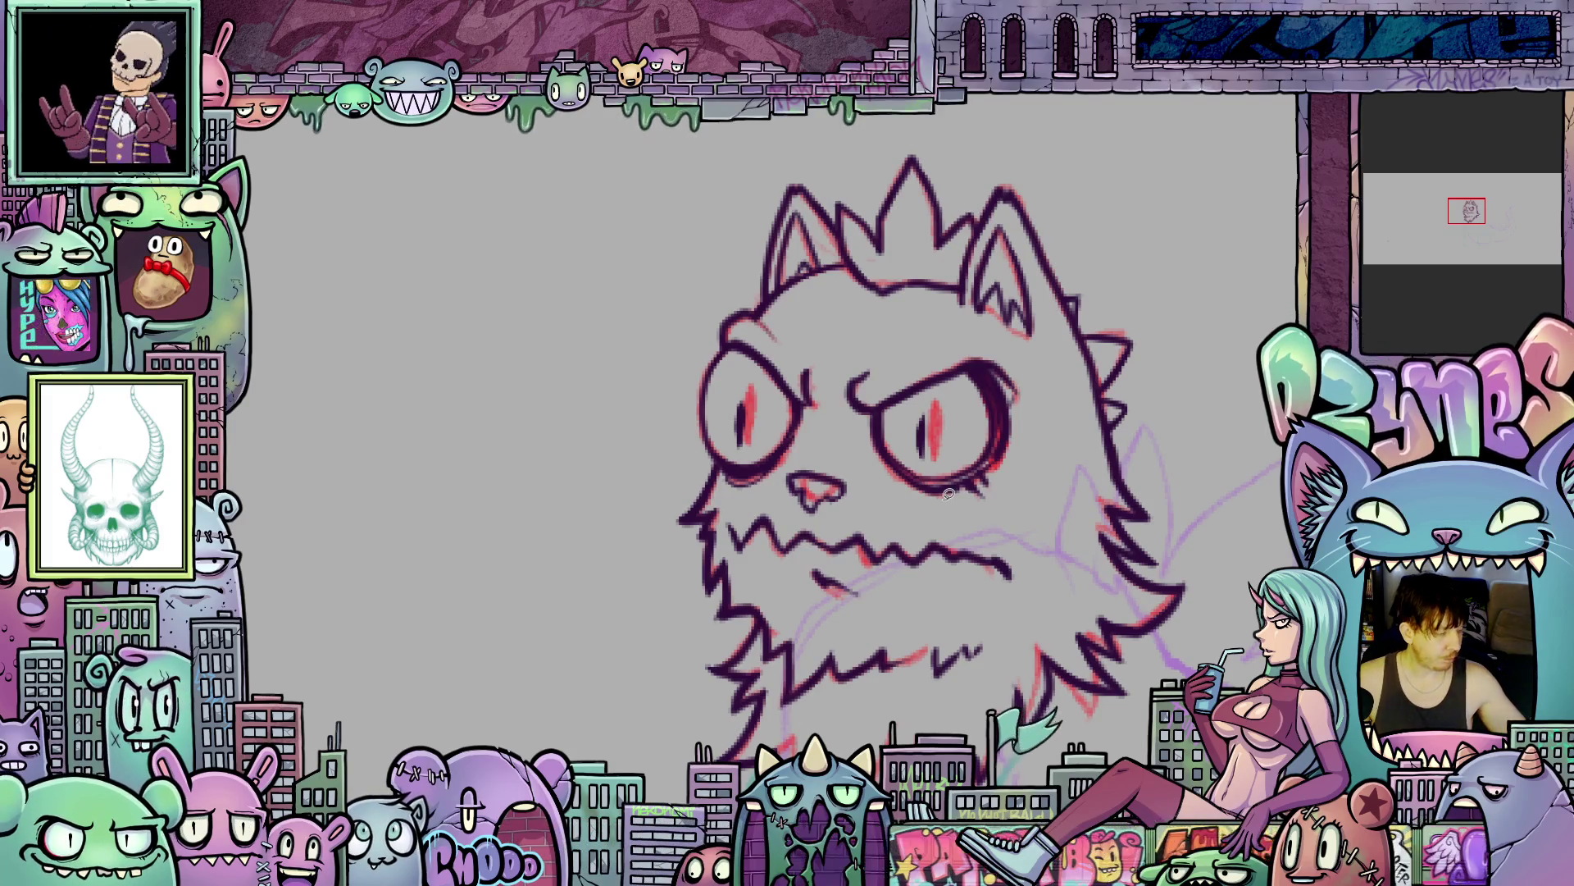
{"action": "scroll", "coordinate": [976, 586], "scroll_direction": "down", "scroll_amount": 1}
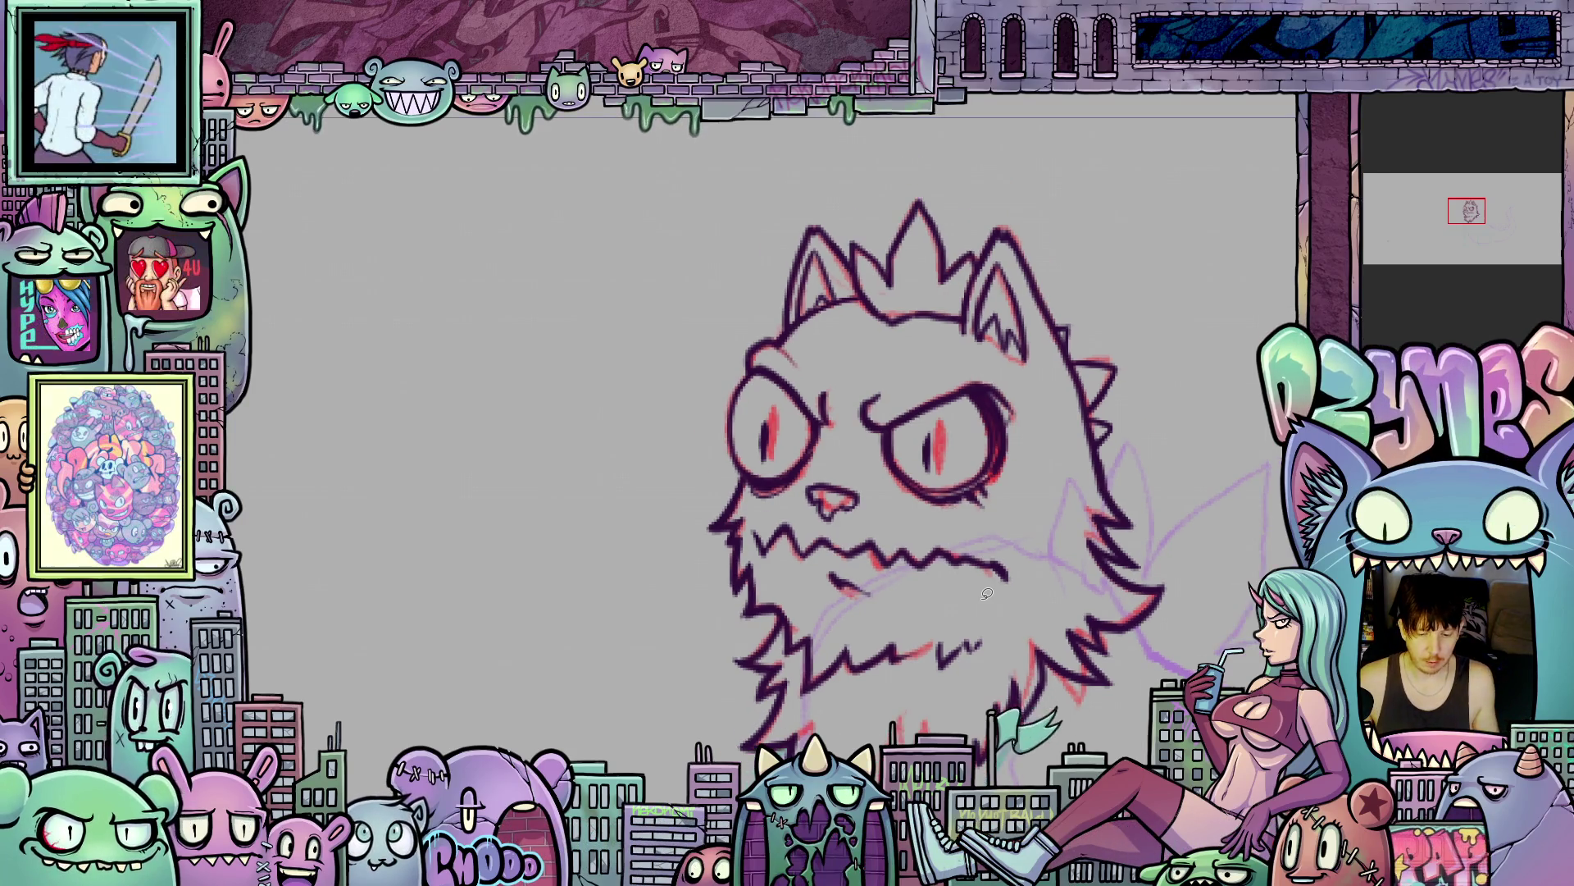
{"action": "scroll", "coordinate": [1038, 602], "scroll_direction": "up", "scroll_amount": 2}
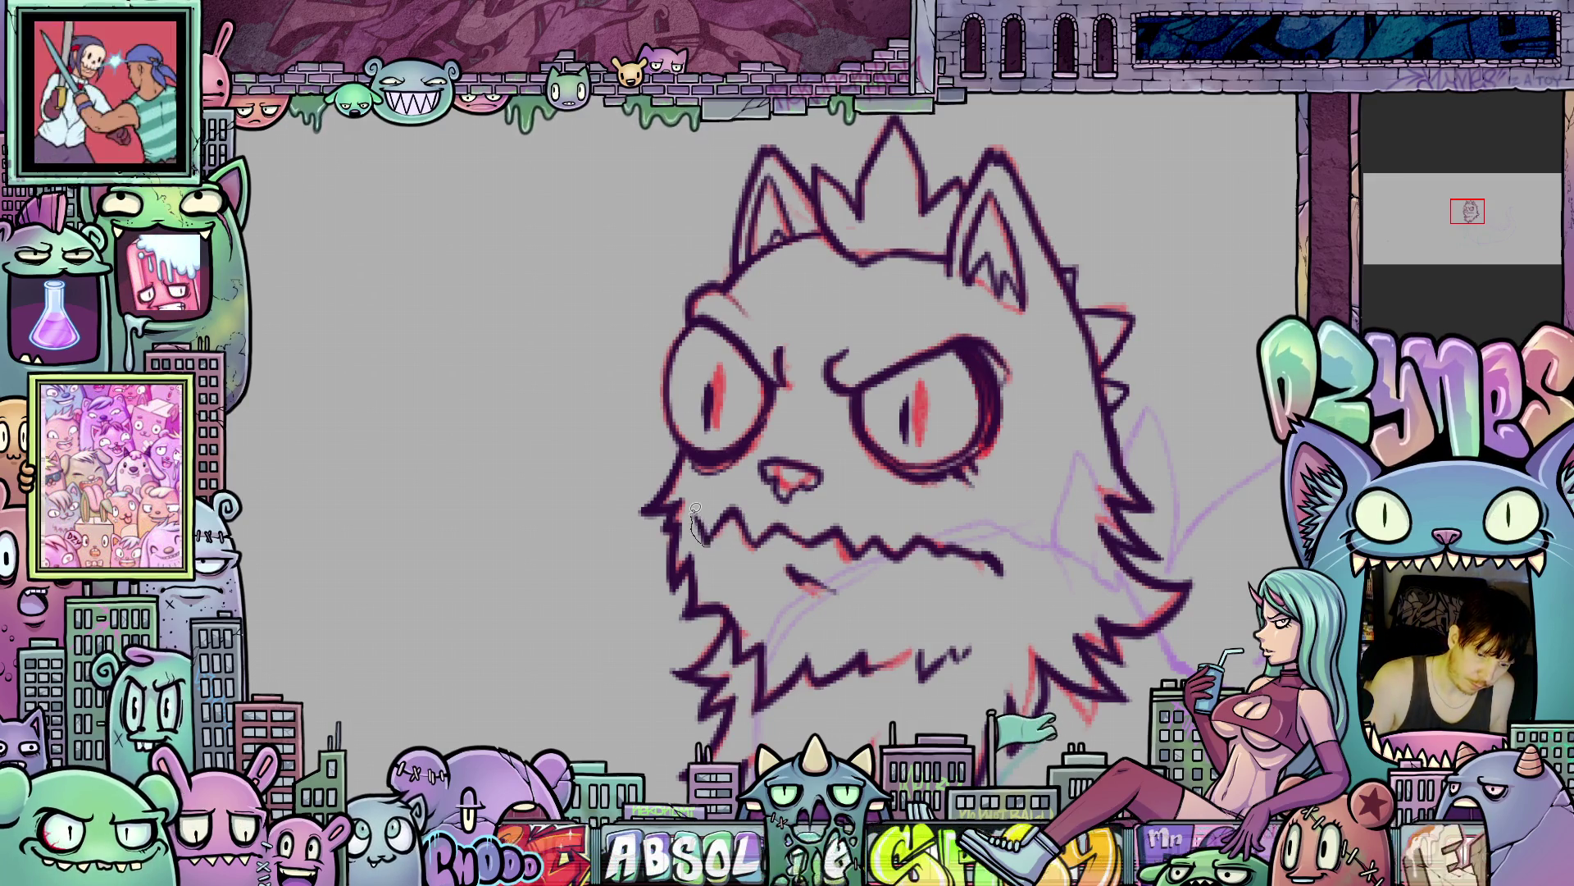
{"action": "left_click_drag", "start_coordinate": [630, 539], "coordinate": [600, 416]}
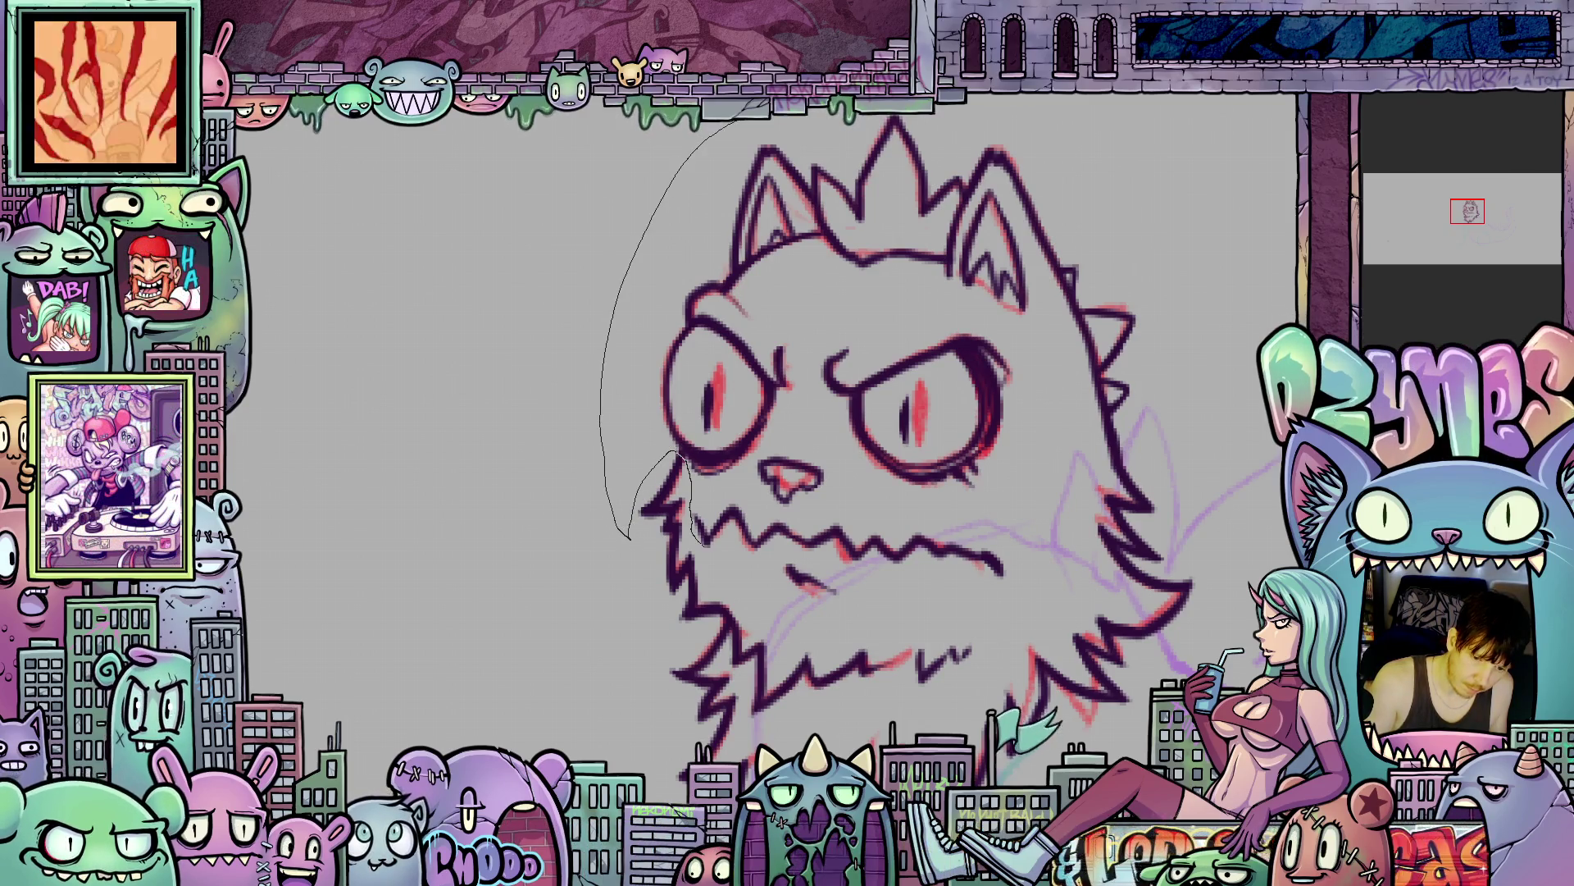
- Extend the head's right outline, then lasso the head, lift it up-right and tilt it clockwise
{"action": "mouse_move", "coordinate": [1181, 343]}
{"action": "left_mouse_down"}
{"action": "mouse_move", "coordinate": [1189, 460]}
{"action": "mouse_move", "coordinate": [1169, 564]}
{"action": "mouse_move", "coordinate": [1074, 523]}
{"action": "mouse_move", "coordinate": [1048, 568]}
{"action": "left_mouse_up"}
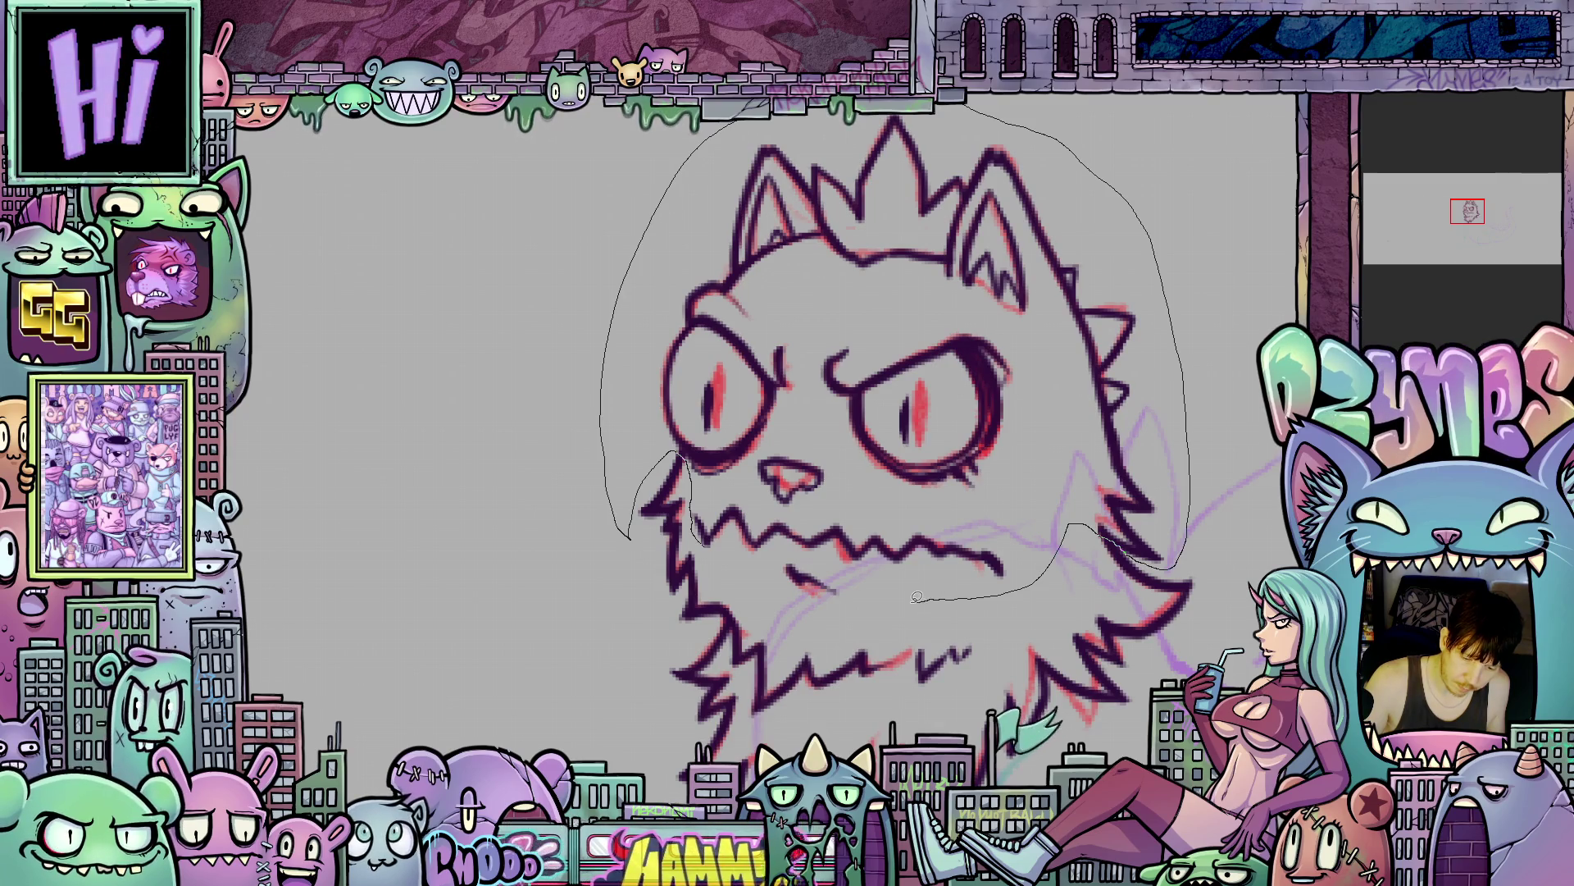
{"action": "left_click_drag", "start_coordinate": [723, 543], "coordinate": [721, 546]}
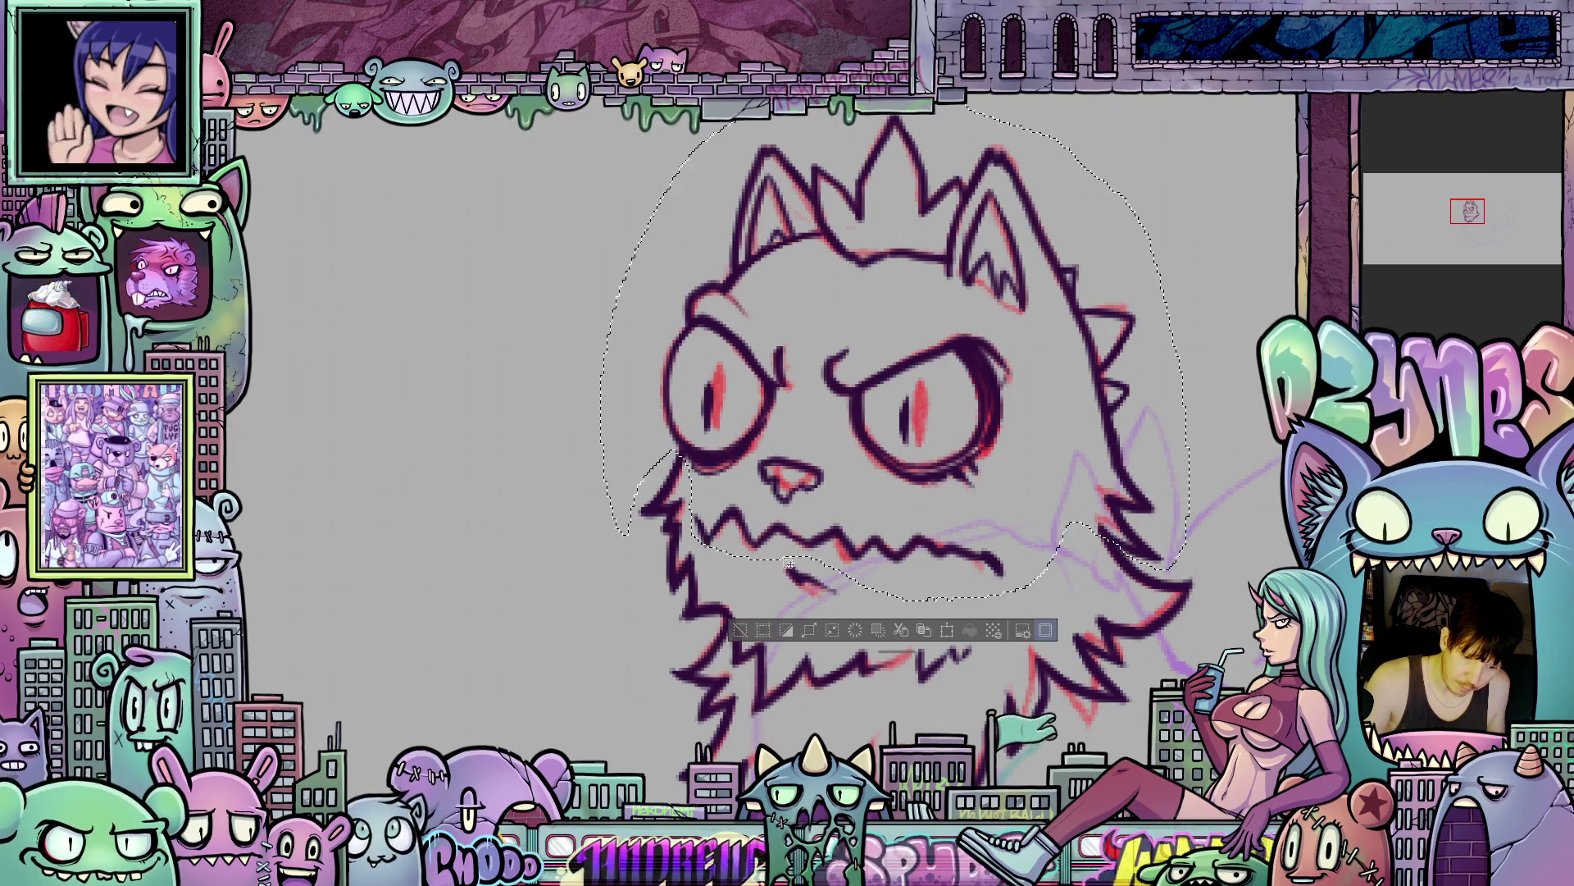
{"action": "left_click", "coordinate": [947, 630]}
{"action": "left_click_drag", "start_coordinate": [966, 505], "coordinate": [971, 469]}
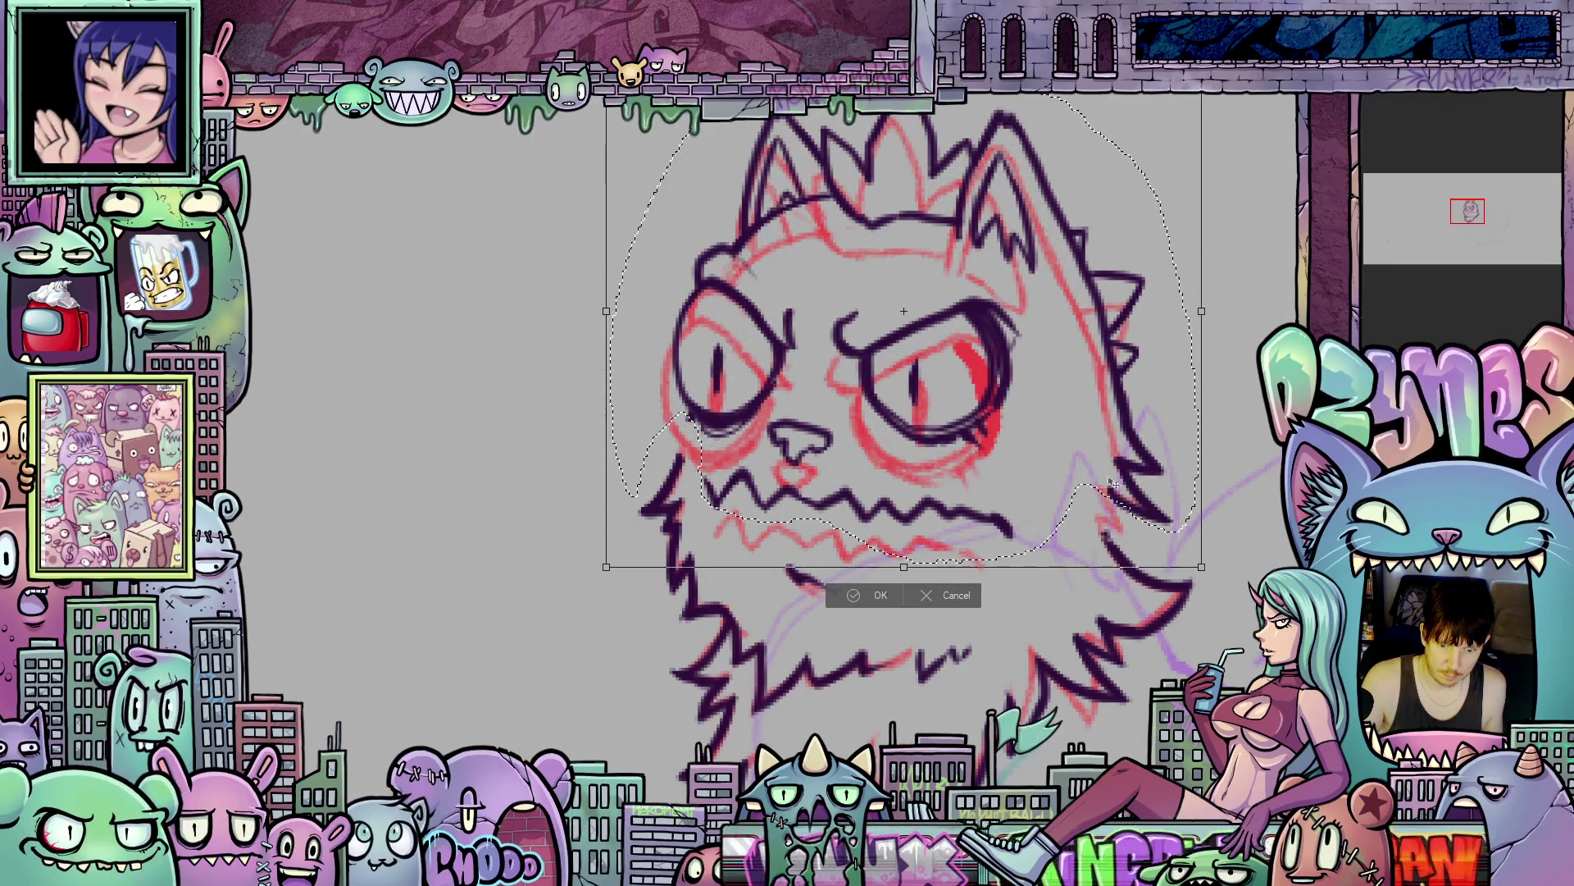
{"action": "left_click_drag", "start_coordinate": [1222, 431], "coordinate": [1219, 446]}
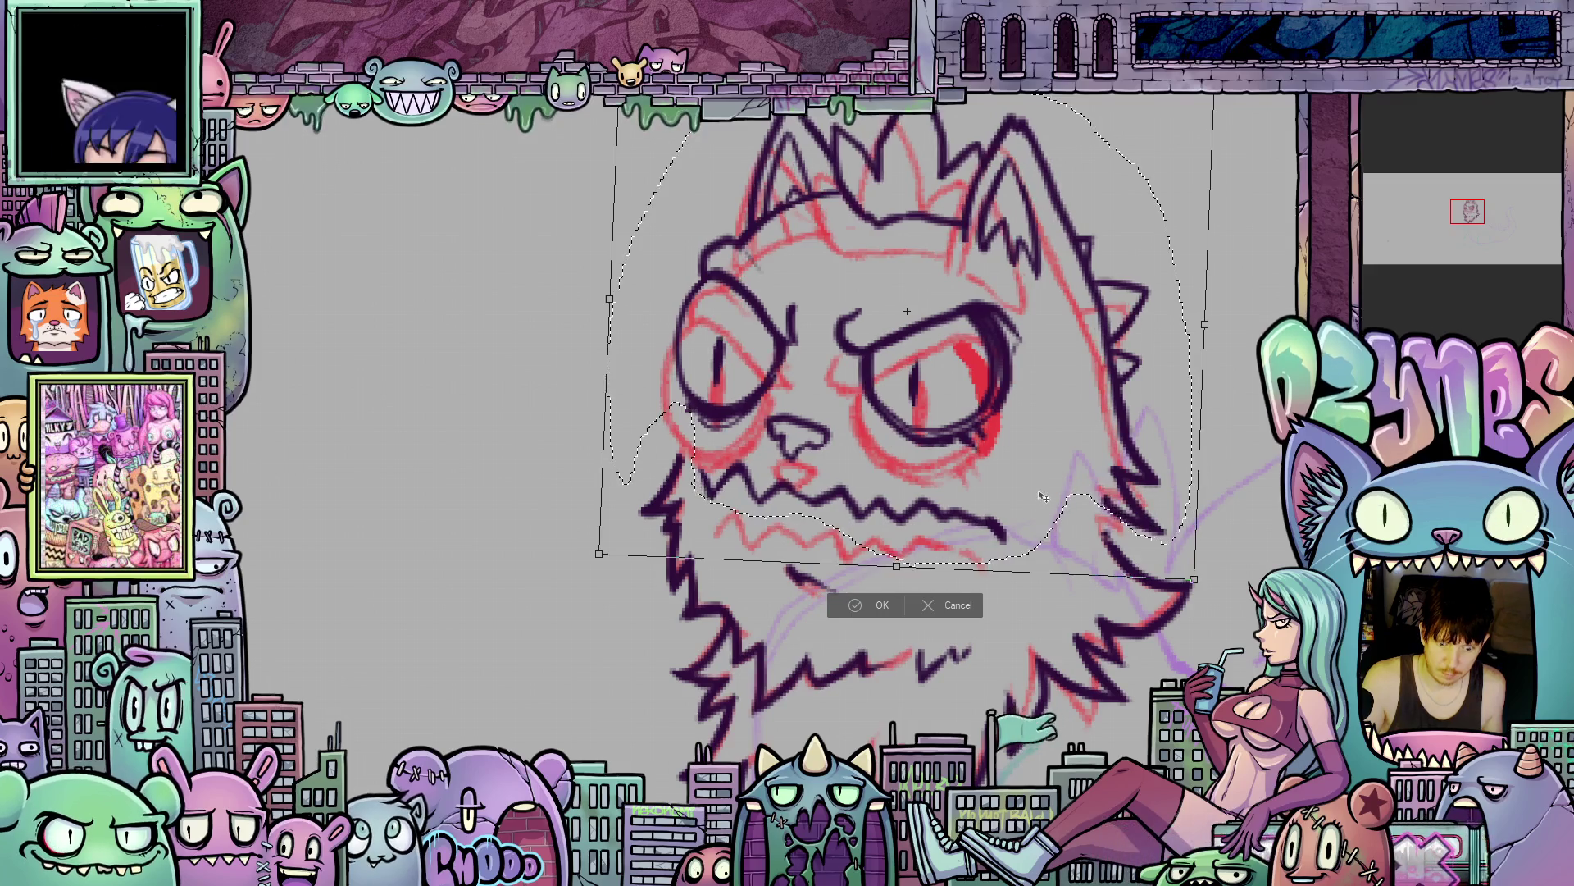
{"action": "left_click_drag", "start_coordinate": [1042, 490], "coordinate": [1044, 492]}
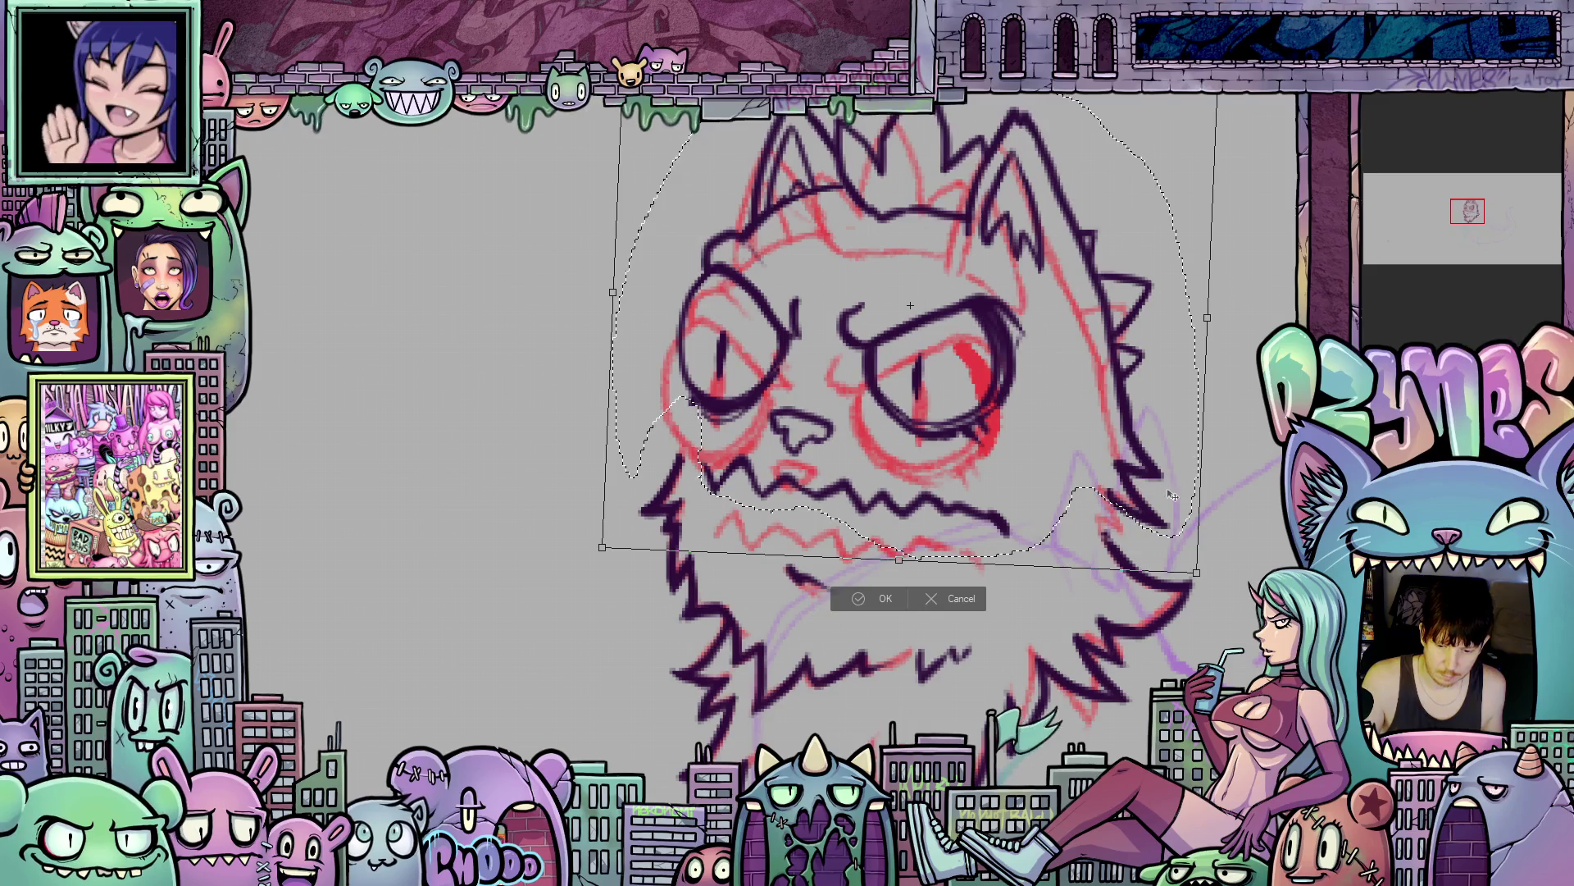
{"action": "left_click", "coordinate": [887, 599]}
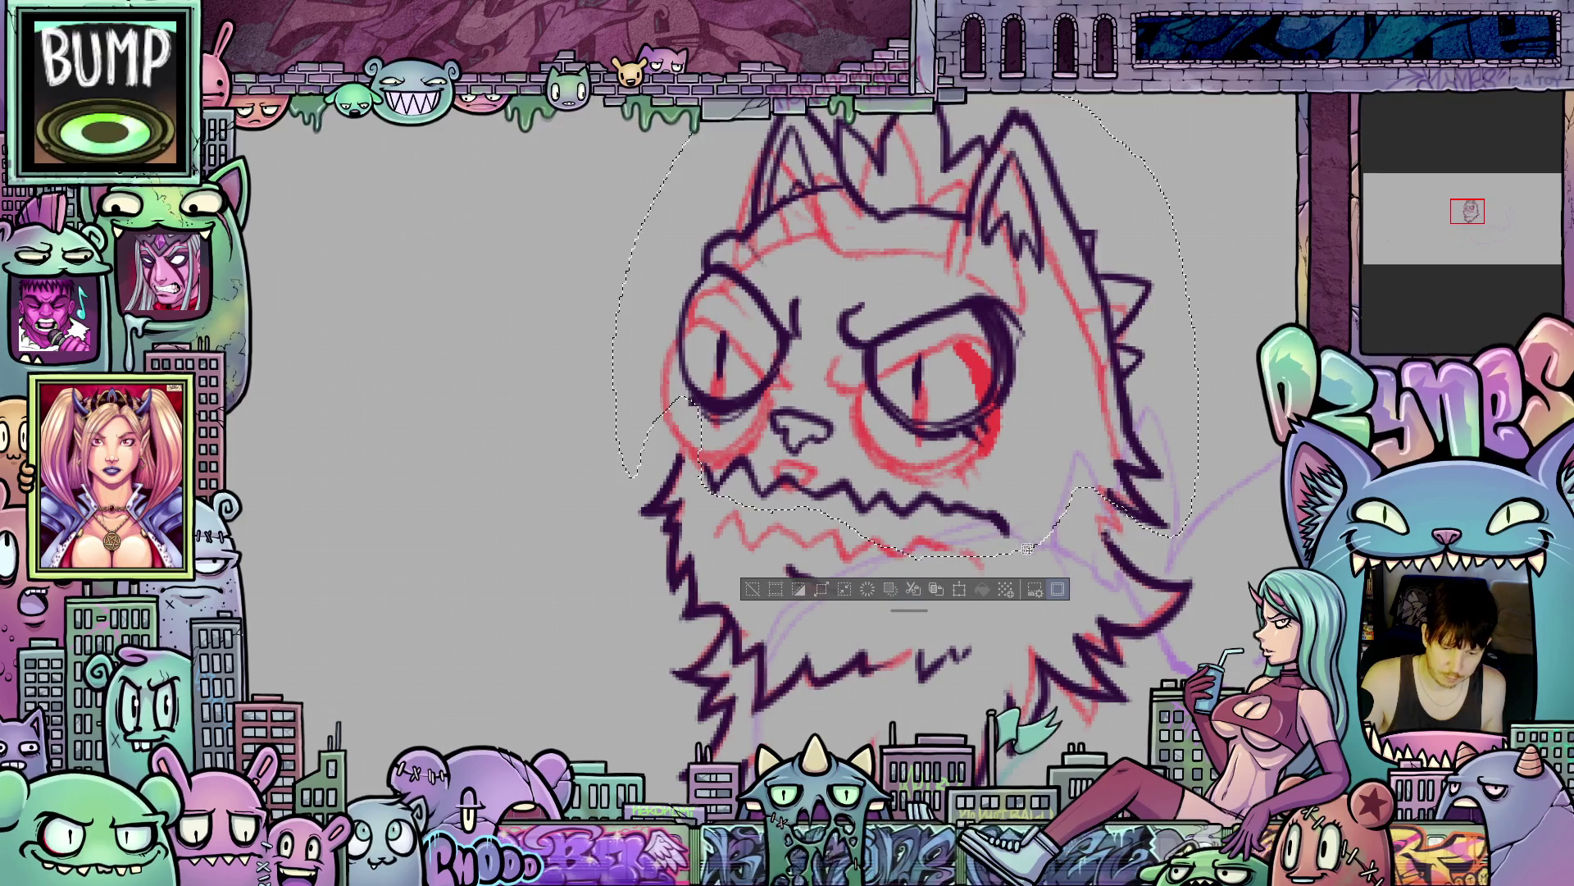
{"action": "mouse_move", "coordinate": [861, 457]}
{"action": "left_mouse_down"}
{"action": "mouse_move", "coordinate": [714, 449]}
{"action": "mouse_move", "coordinate": [710, 504]}
{"action": "mouse_move", "coordinate": [811, 522]}
{"action": "left_mouse_up"}
{"action": "mouse_move", "coordinate": [912, 543]}
{"action": "left_mouse_down"}
{"action": "mouse_move", "coordinate": [1032, 562]}
{"action": "mouse_move", "coordinate": [1033, 525]}
{"action": "left_mouse_up"}
{"action": "key", "text": "ctrl+t"}
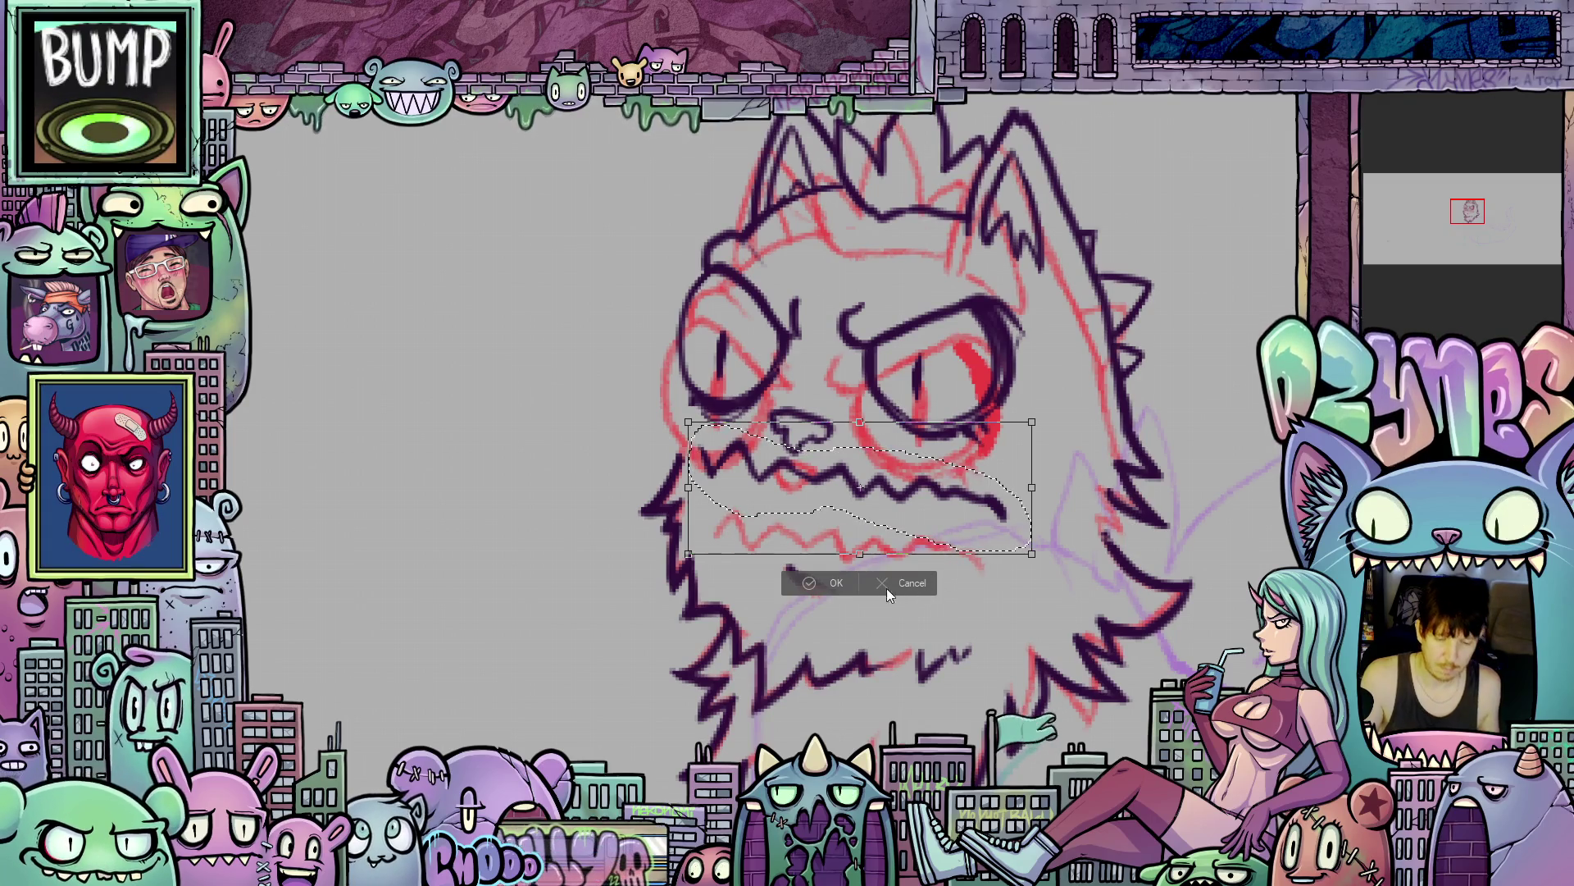
{"action": "left_click", "coordinate": [830, 583]}
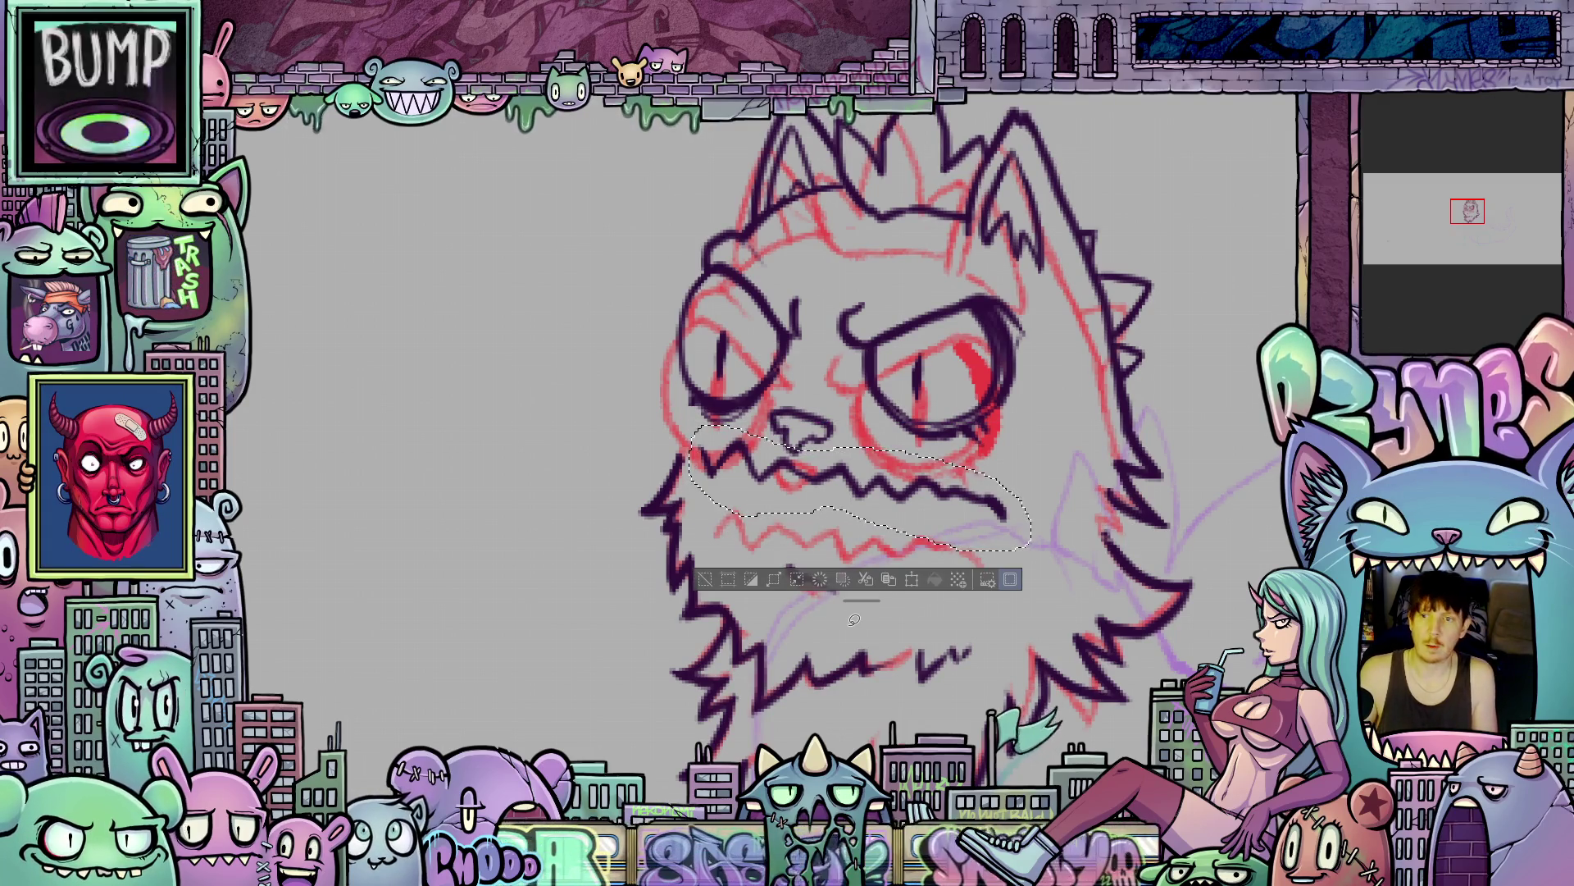
{"action": "key", "text": "ctrl+d"}
{"action": "left_click_drag", "start_coordinate": [825, 629], "coordinate": [940, 514]}
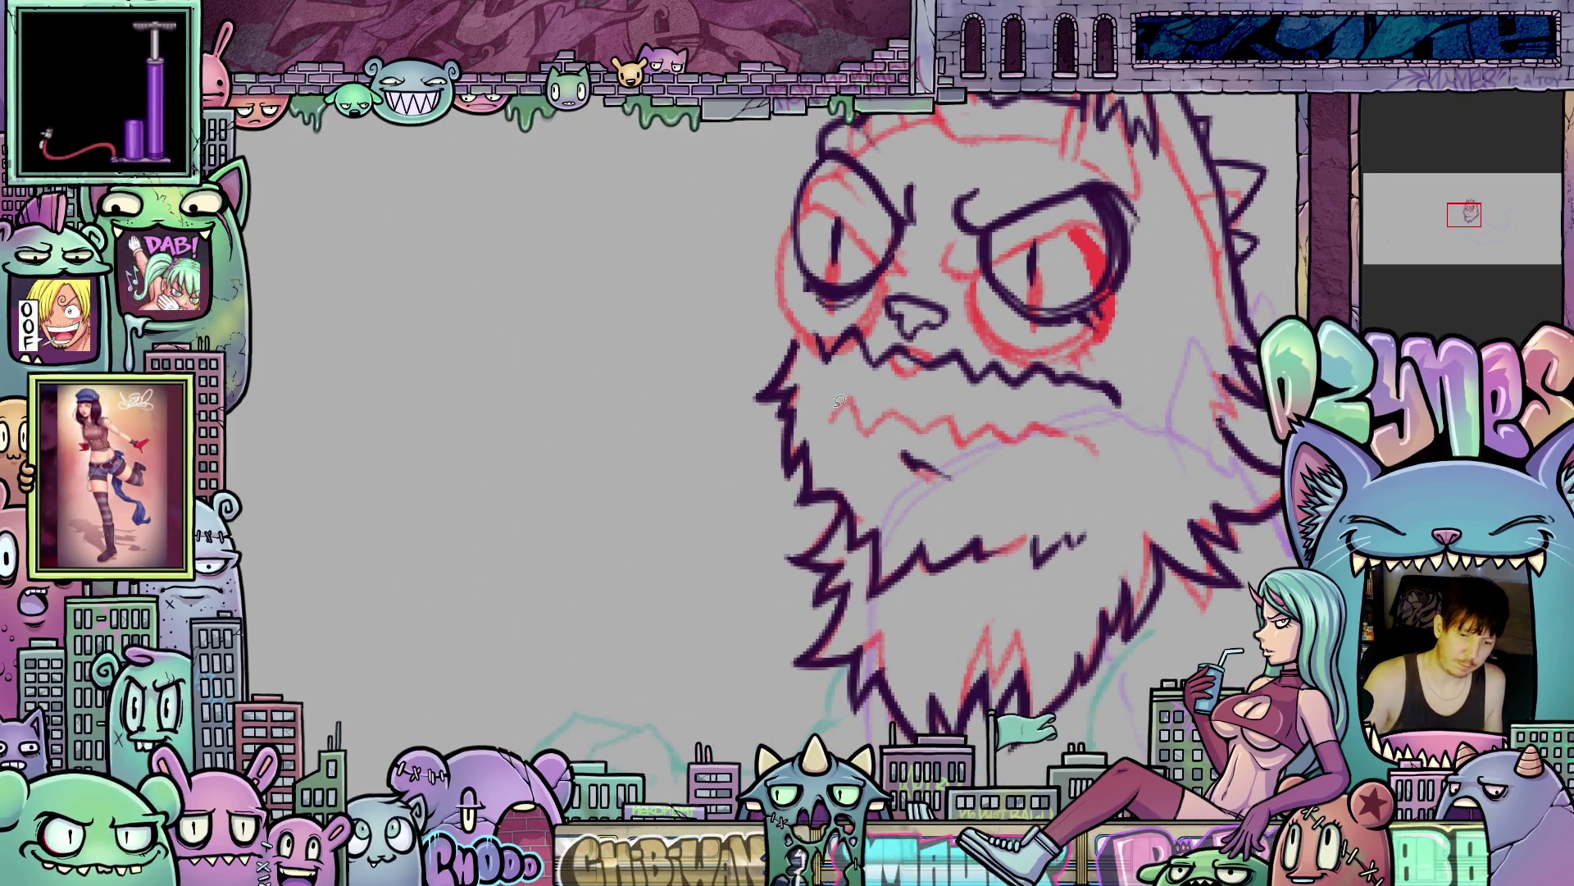
- Lasso the lower left beard, lower it, tilt it counter-clockwise and apply with Ctrl+D
{"action": "mouse_move", "coordinate": [796, 523]}
{"action": "left_mouse_down"}
{"action": "mouse_move", "coordinate": [844, 535]}
{"action": "mouse_move", "coordinate": [883, 626]}
{"action": "left_mouse_up"}
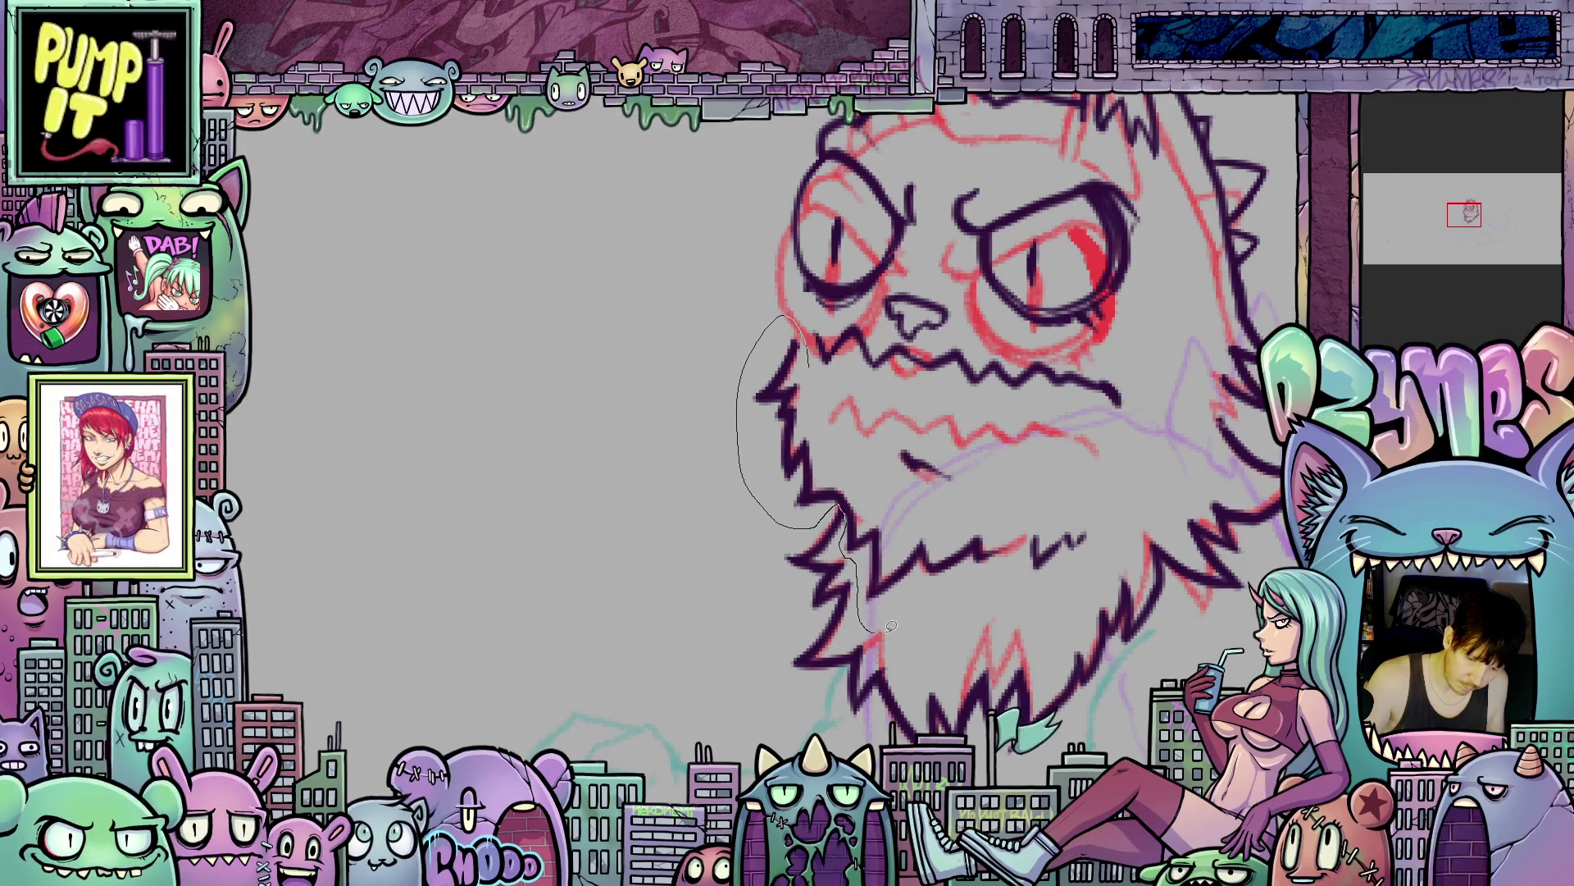
{"action": "left_click_drag", "start_coordinate": [1133, 514], "coordinate": [972, 430]}
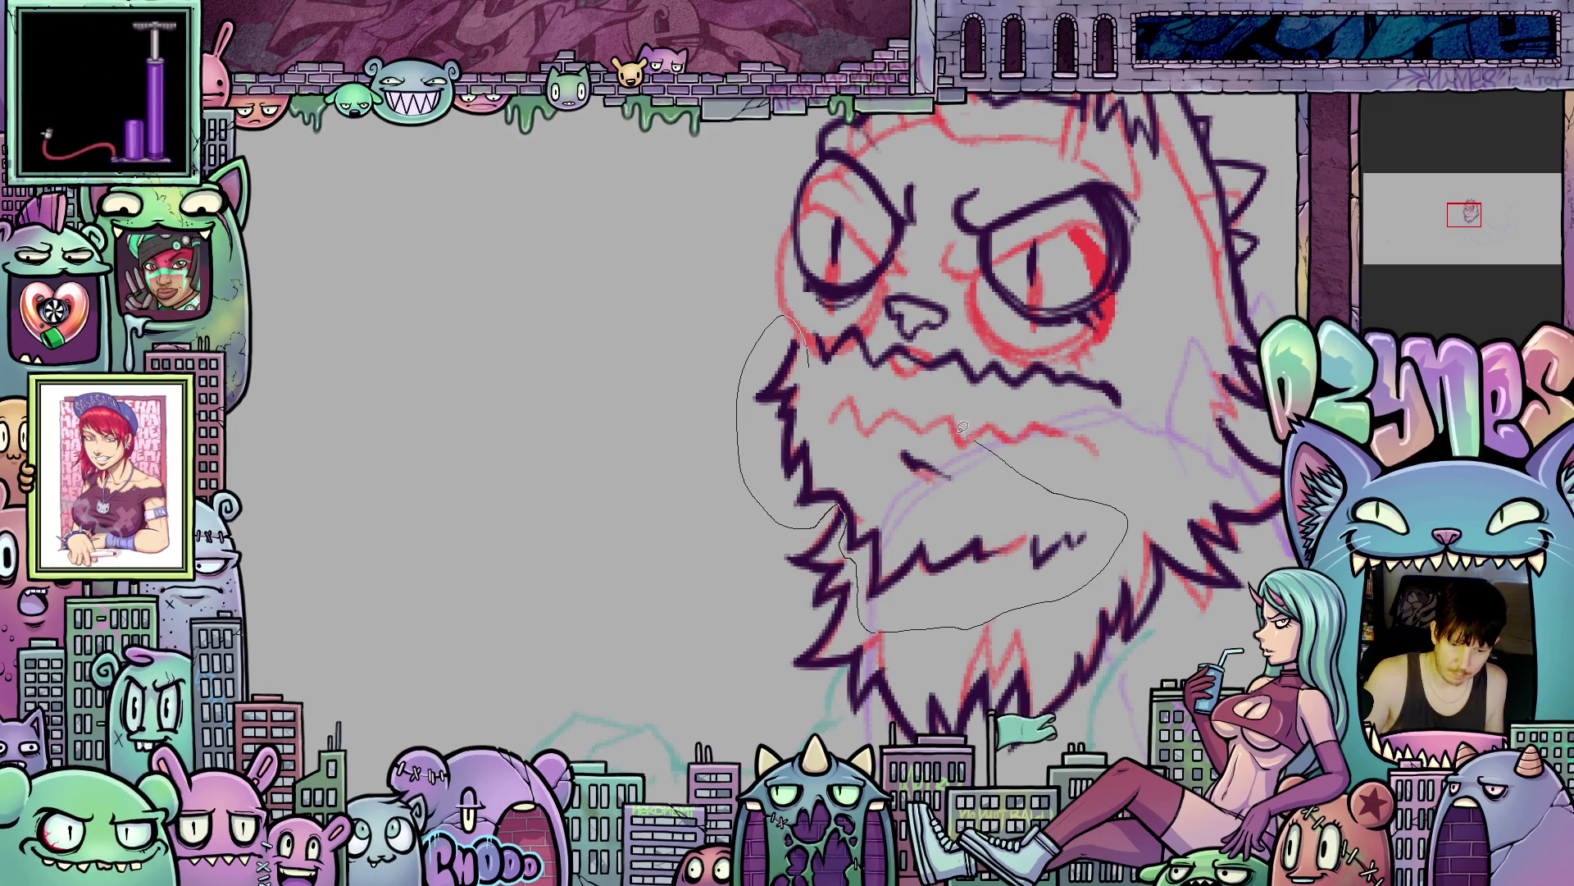
{"action": "left_click_drag", "start_coordinate": [839, 388], "coordinate": [820, 365]}
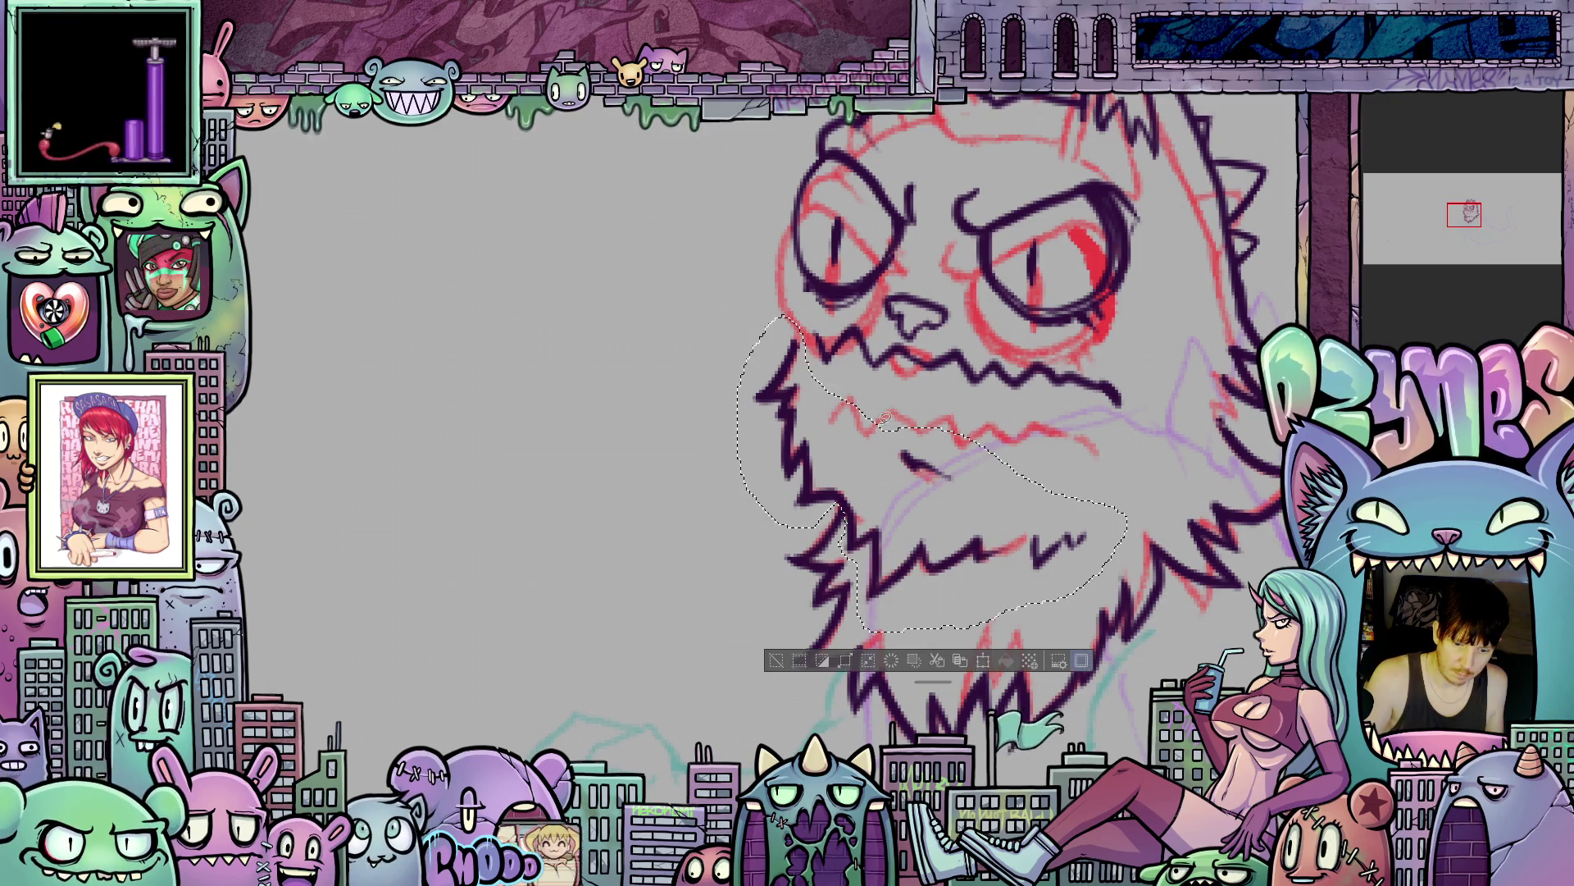
{"action": "left_click", "coordinate": [983, 657]}
{"action": "left_click_drag", "start_coordinate": [1029, 568], "coordinate": [1029, 616]}
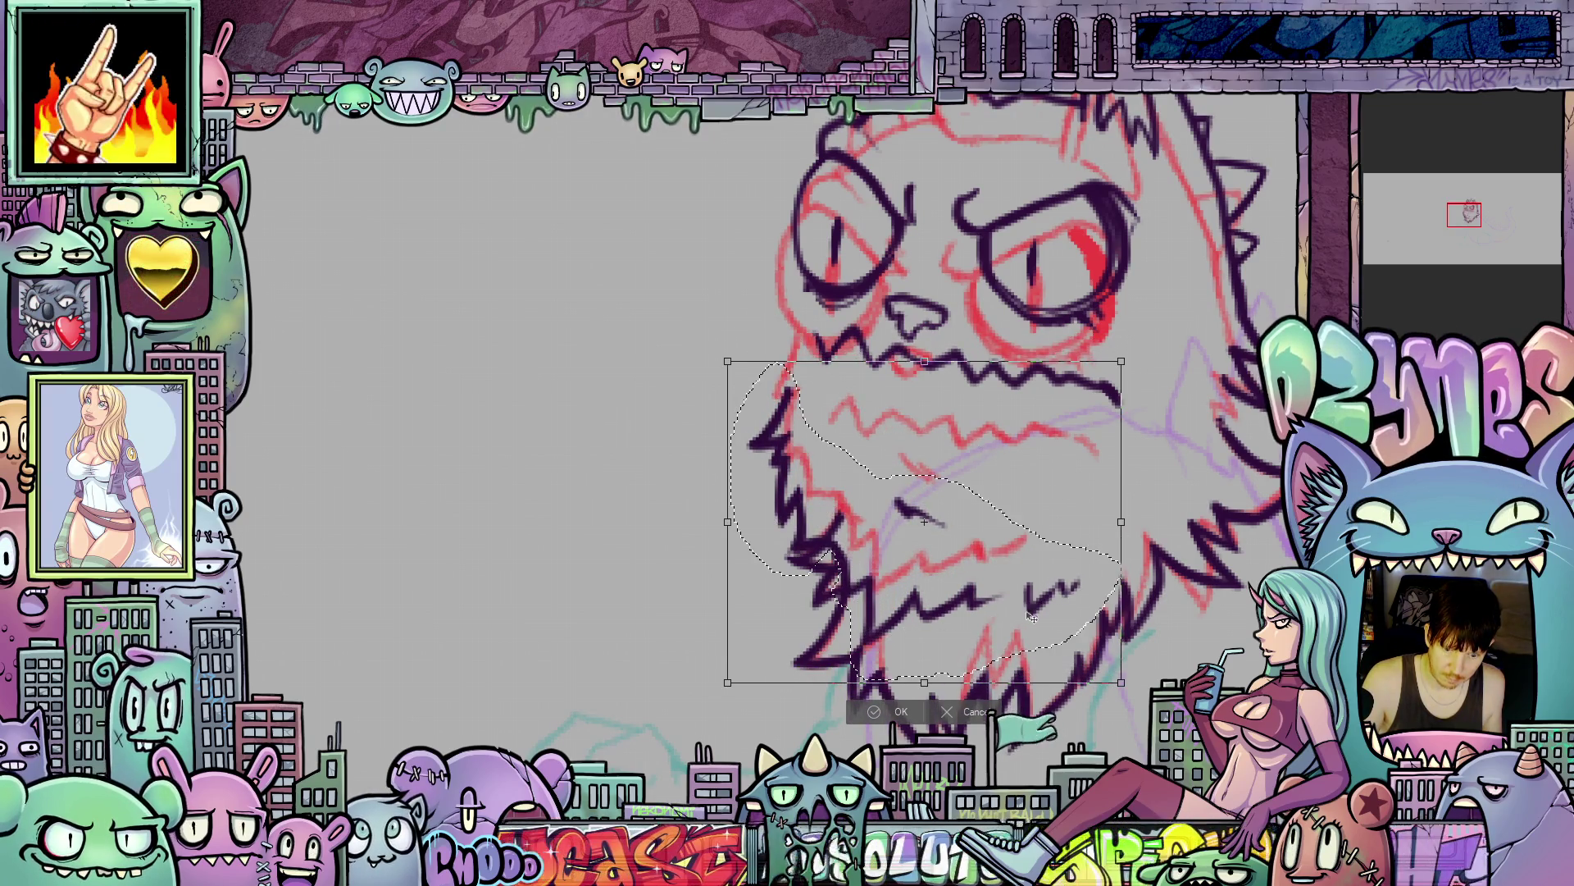
{"action": "left_click_drag", "start_coordinate": [1152, 537], "coordinate": [1153, 523]}
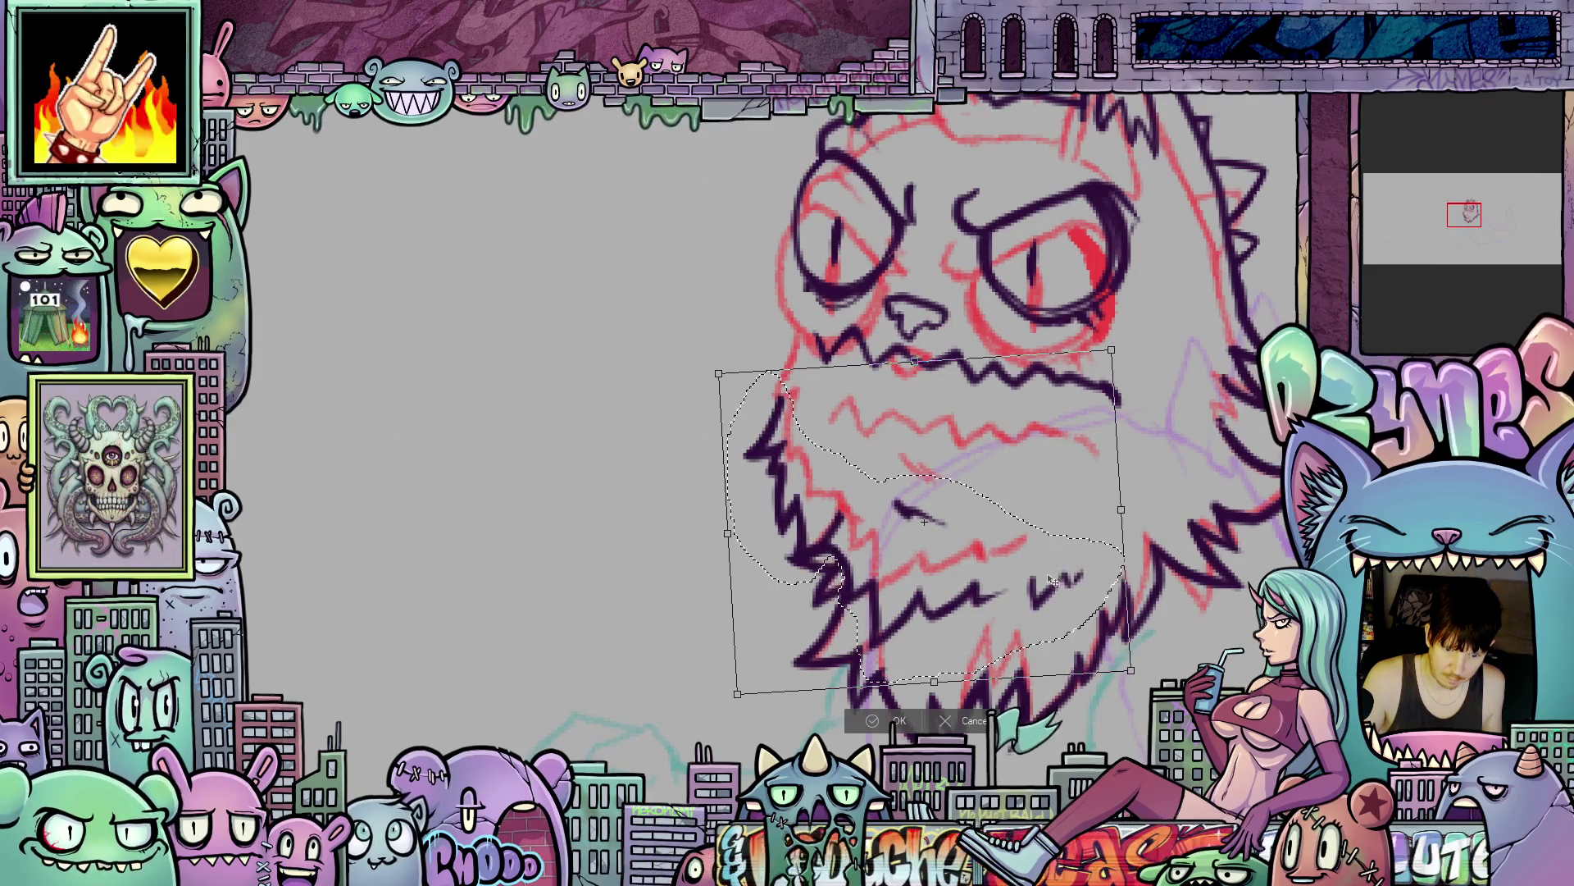
{"action": "left_click_drag", "start_coordinate": [1028, 608], "coordinate": [1025, 609]}
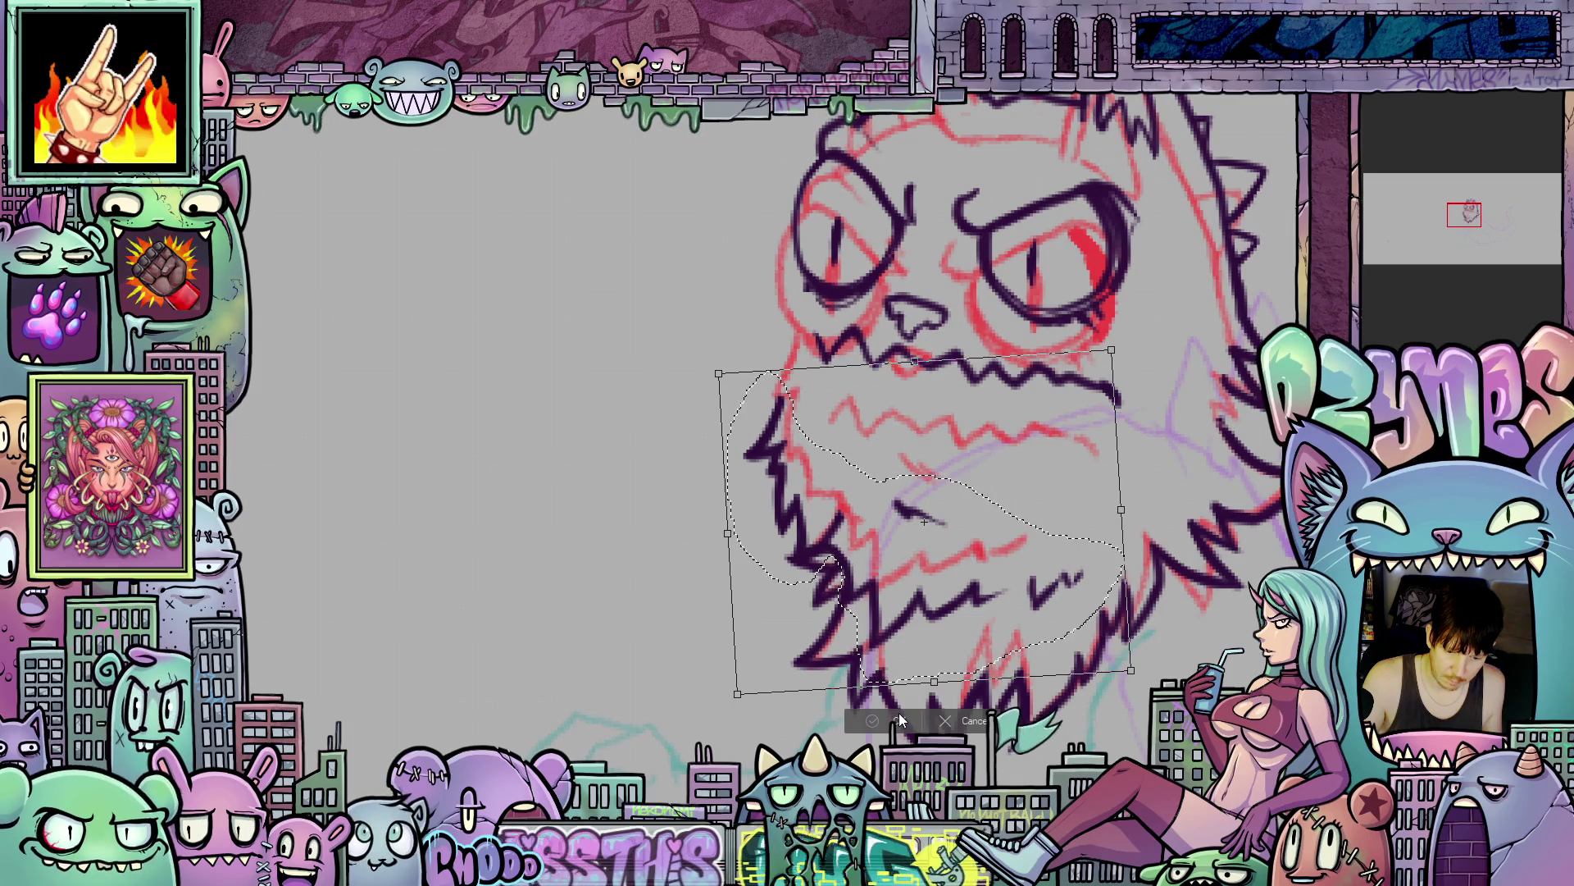
{"action": "left_click_drag", "start_coordinate": [976, 633], "coordinate": [981, 631]}
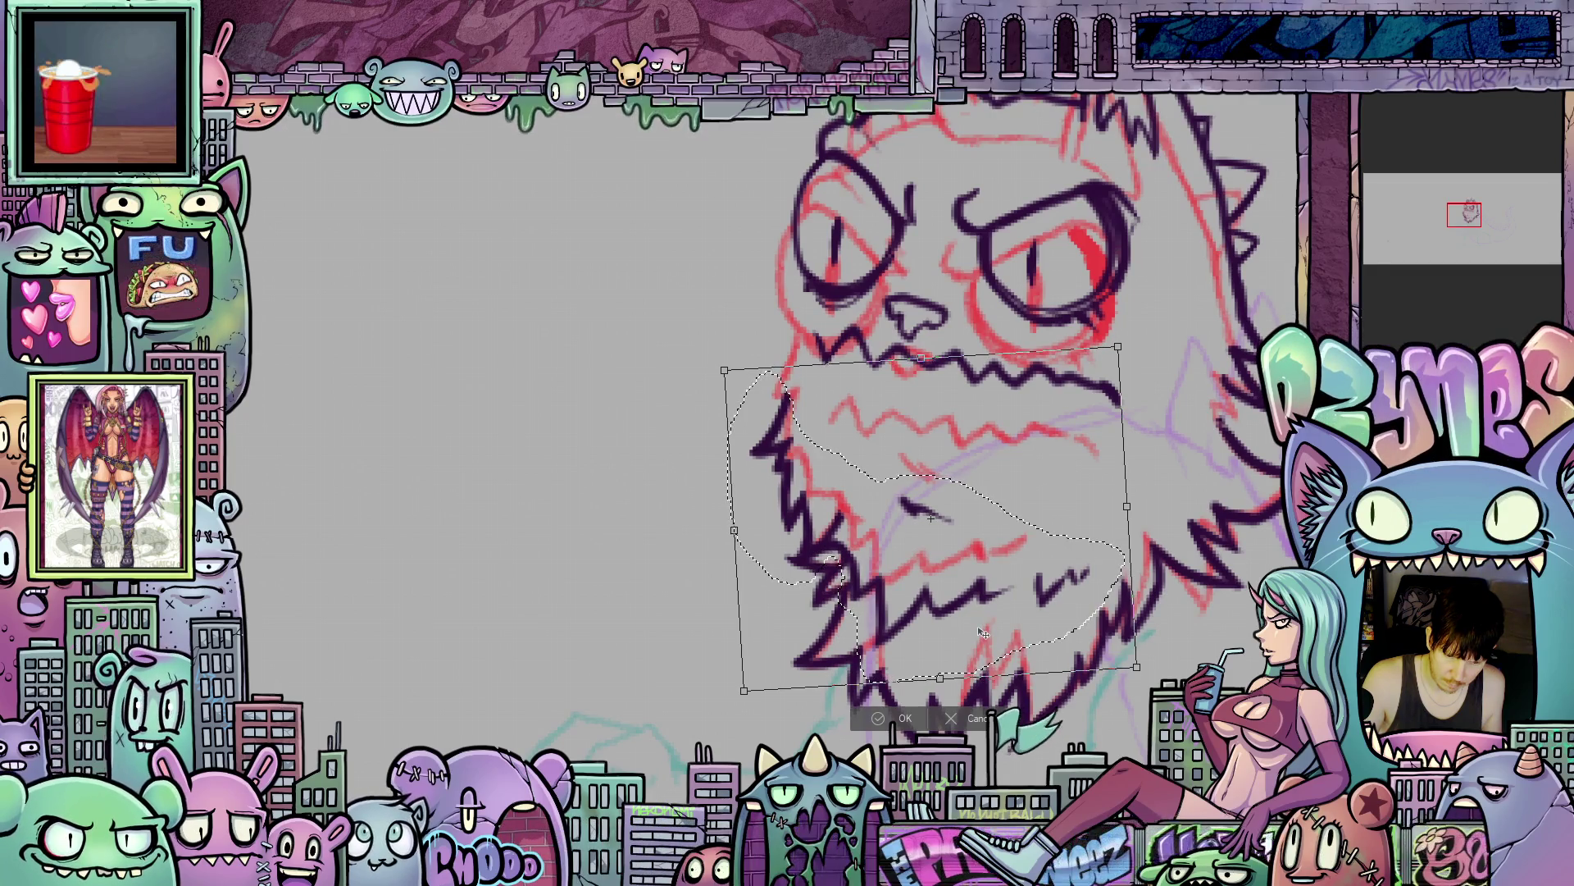
{"action": "left_click_drag", "start_coordinate": [982, 630], "coordinate": [998, 679]}
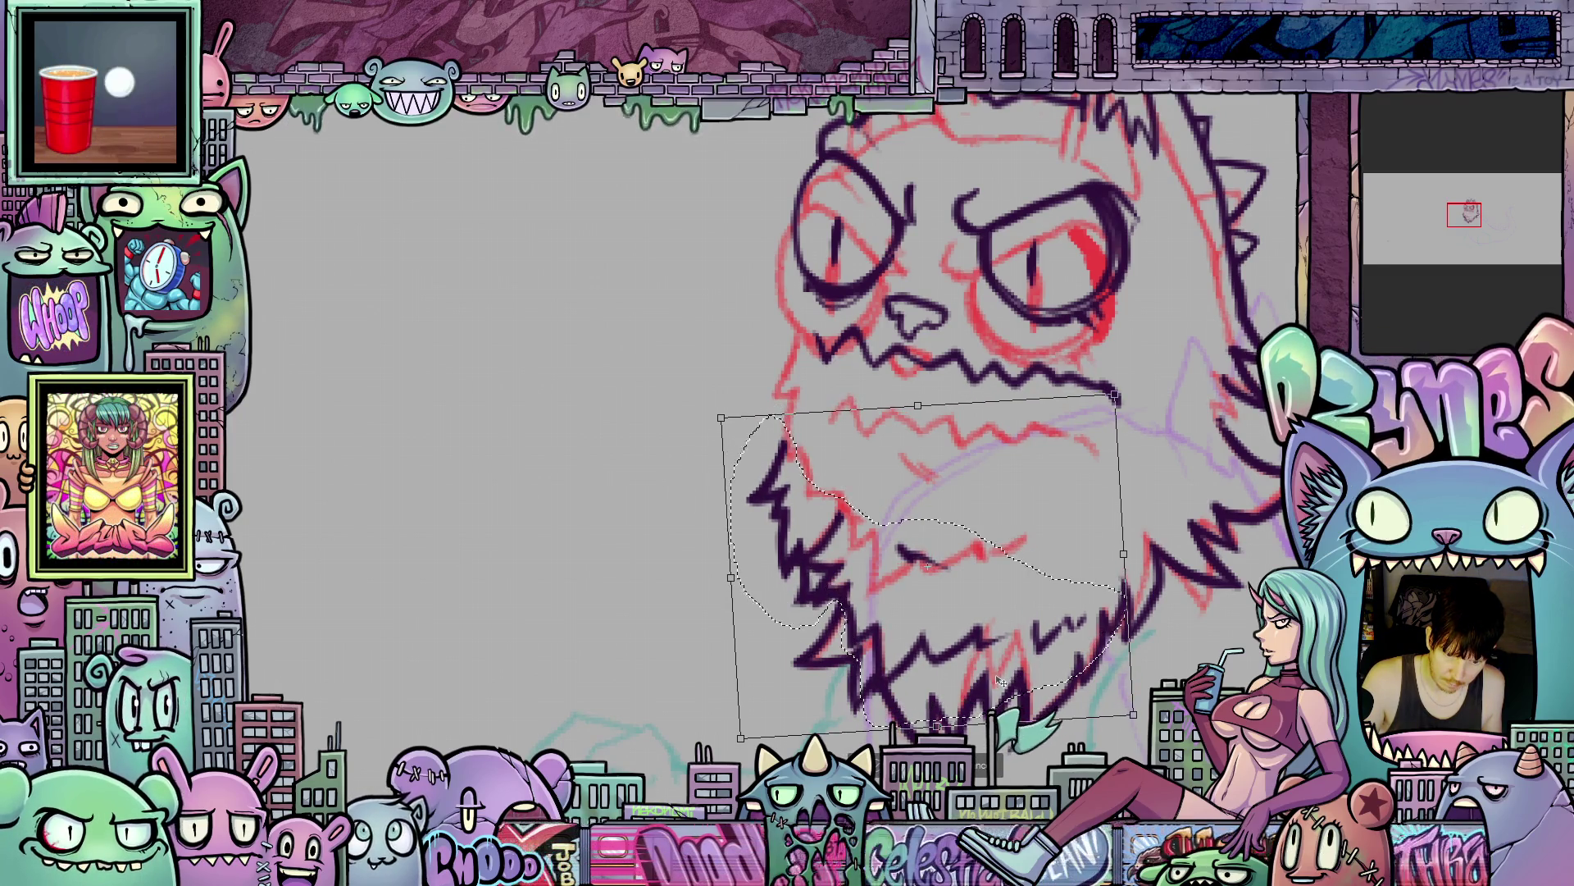
{"action": "key", "text": "ctrl+d"}
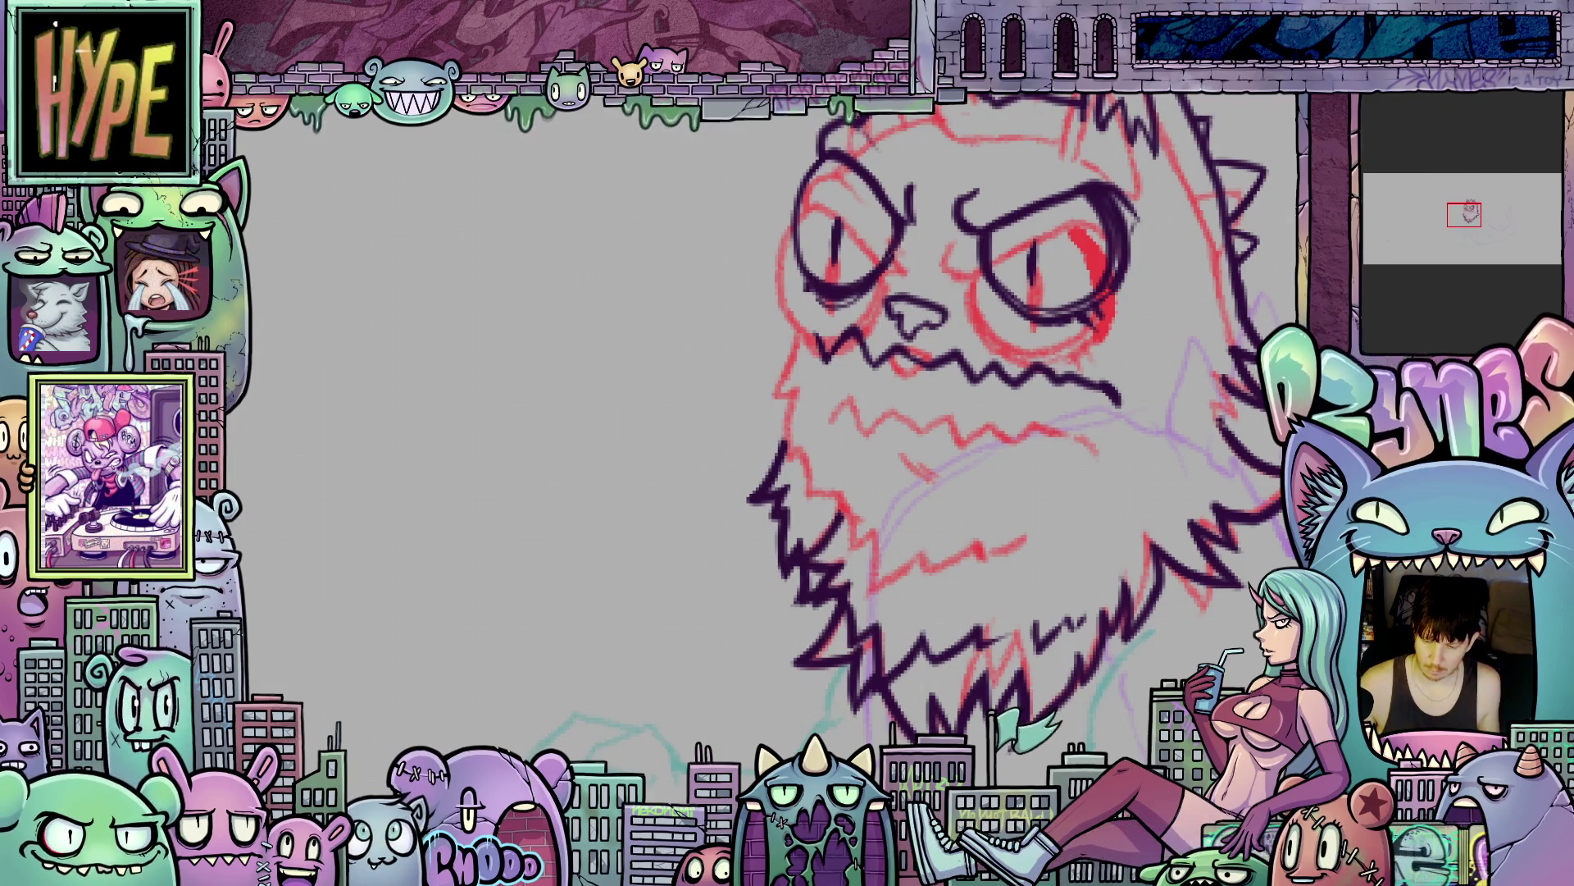
{"action": "key", "text": "ctrl+z"}
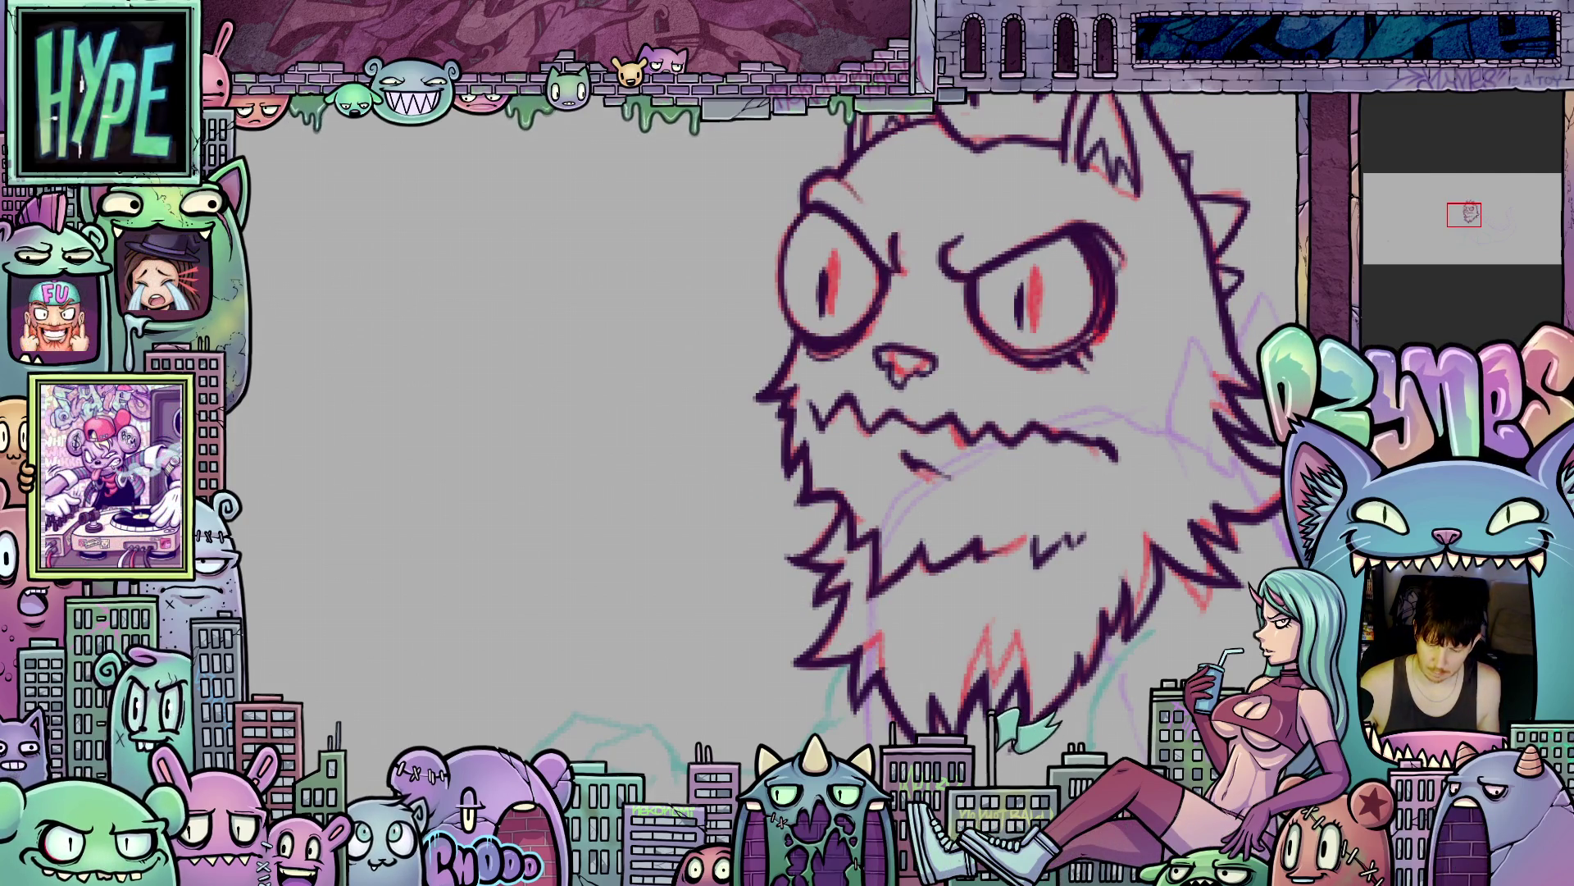
{"action": "key", "text": "ctrl+z"}
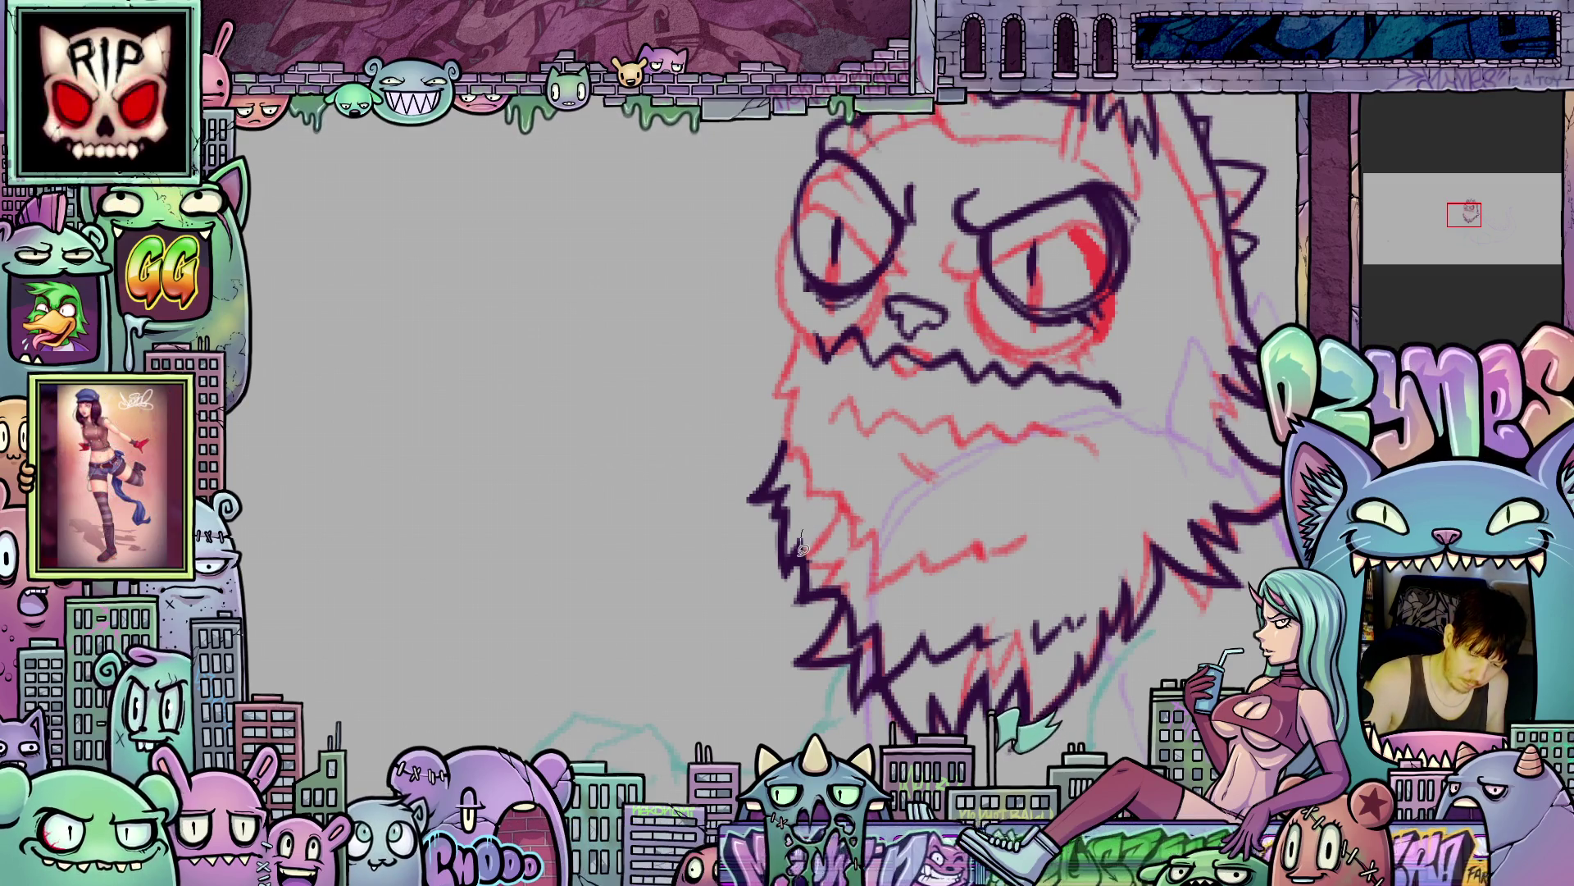
{"action": "mouse_move", "coordinate": [779, 584]}
{"action": "left_mouse_down"}
{"action": "mouse_move", "coordinate": [762, 419]}
{"action": "mouse_move", "coordinate": [802, 543]}
{"action": "left_mouse_up"}
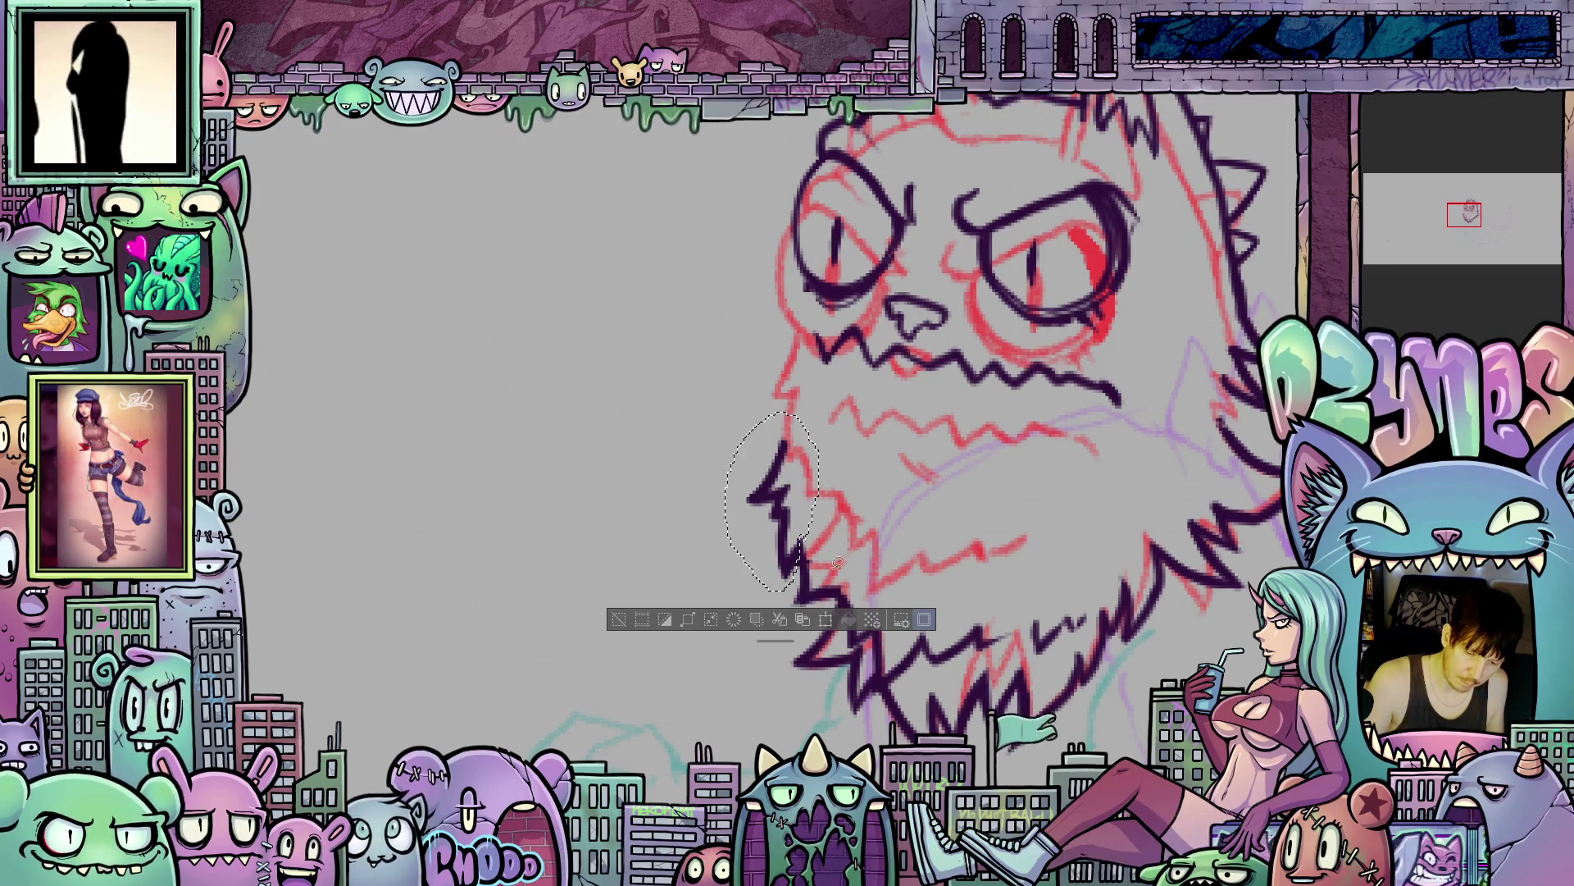
- Stretch the selected left cheek fur taller, tilt it clockwise, raise it toward the eye, then deselect
{"action": "left_click", "coordinate": [824, 617]}
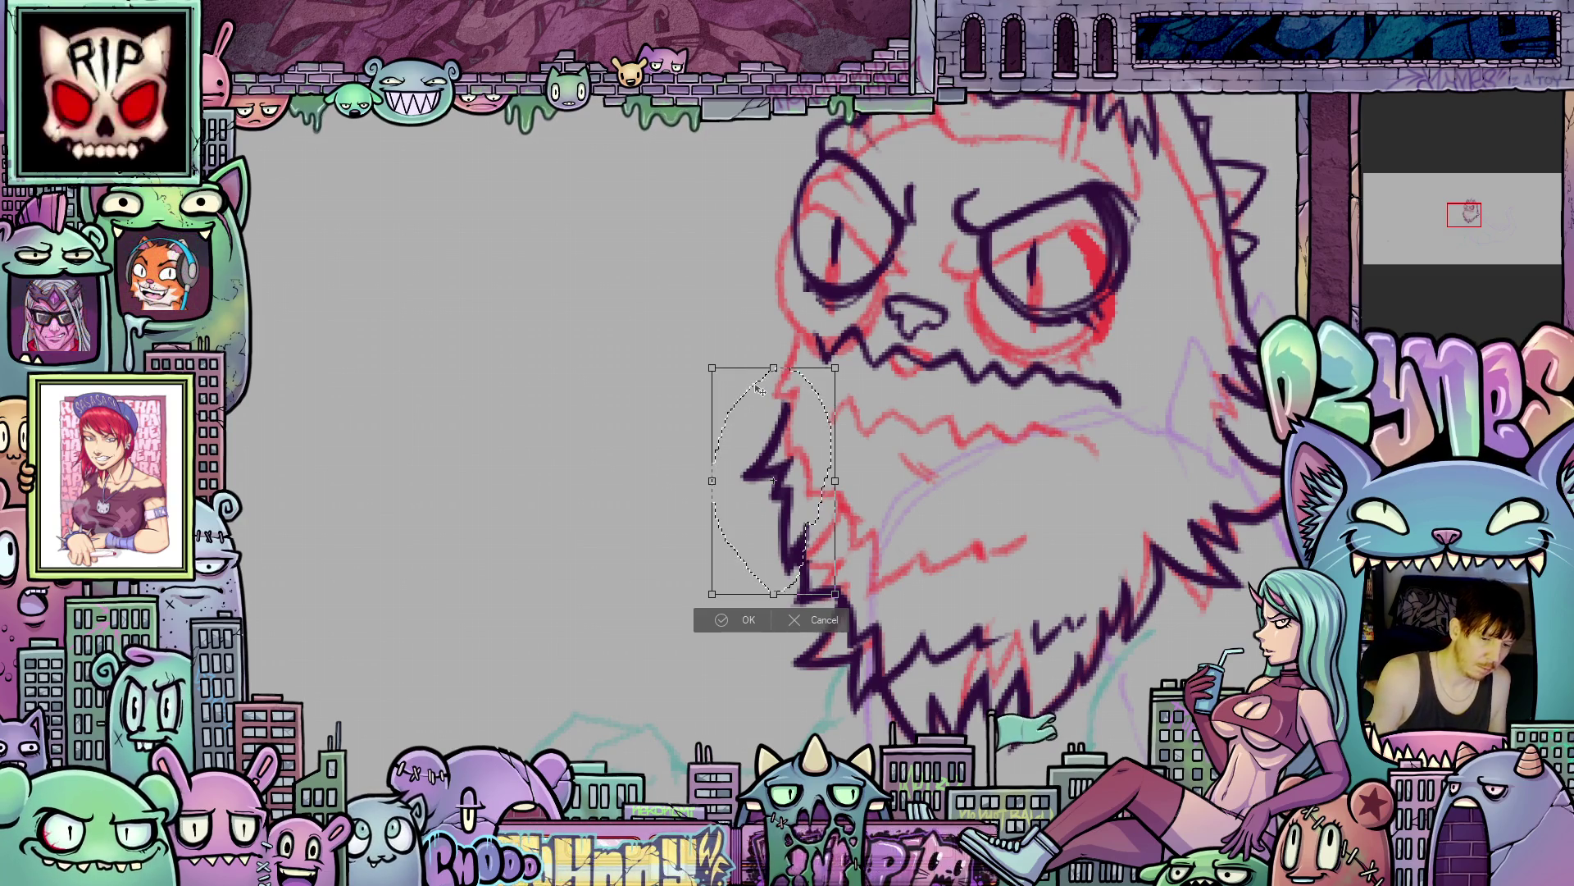
{"action": "left_click_drag", "start_coordinate": [773, 368], "coordinate": [773, 411]}
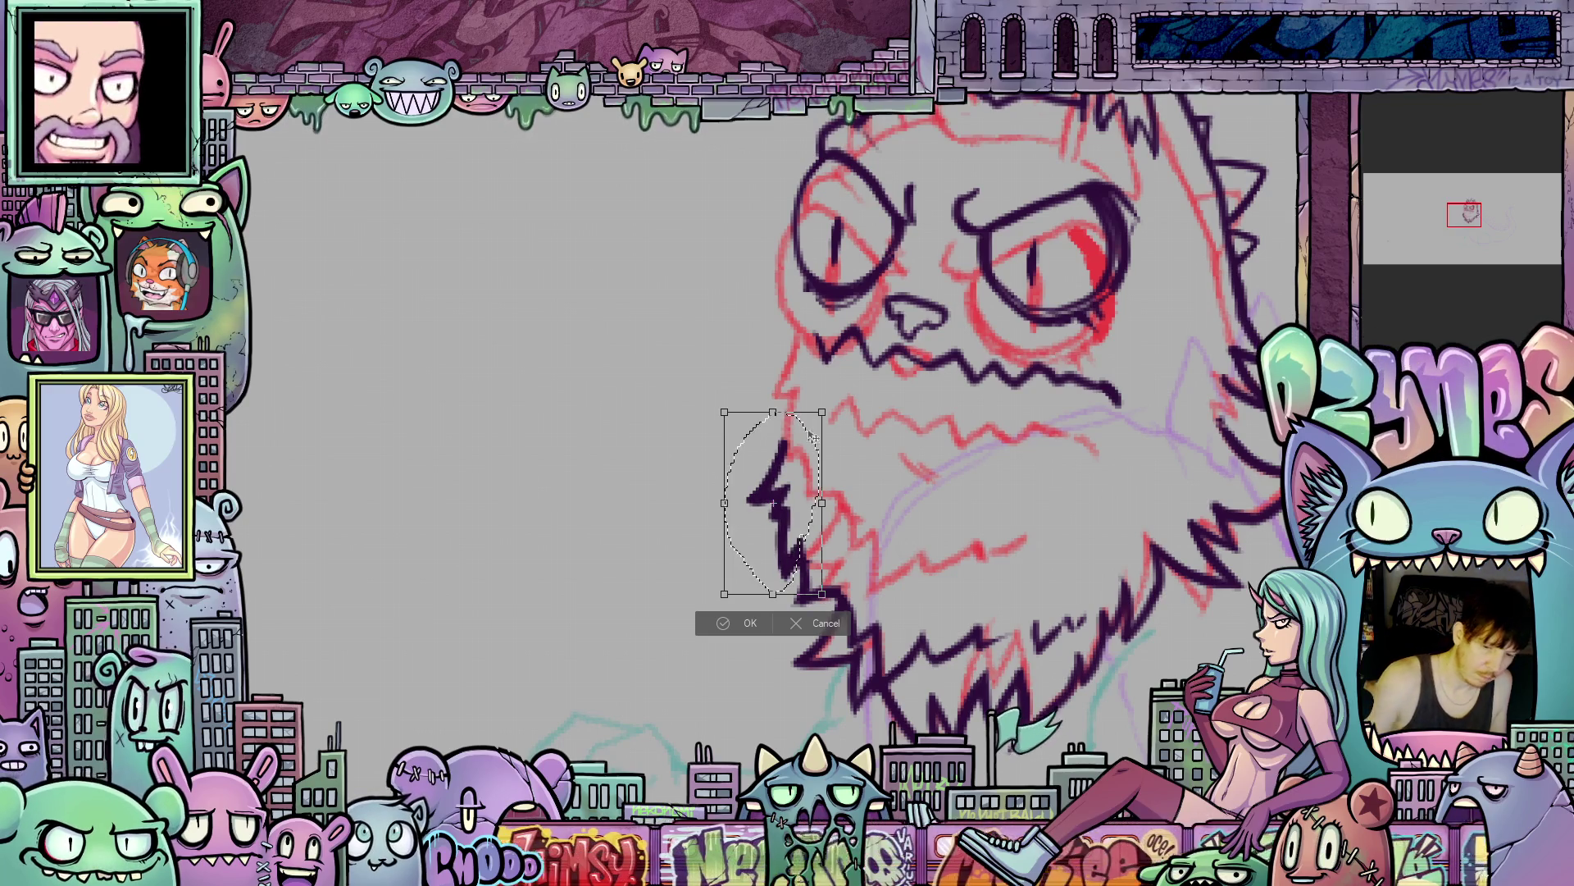
{"action": "left_click_drag", "start_coordinate": [774, 411], "coordinate": [774, 371]}
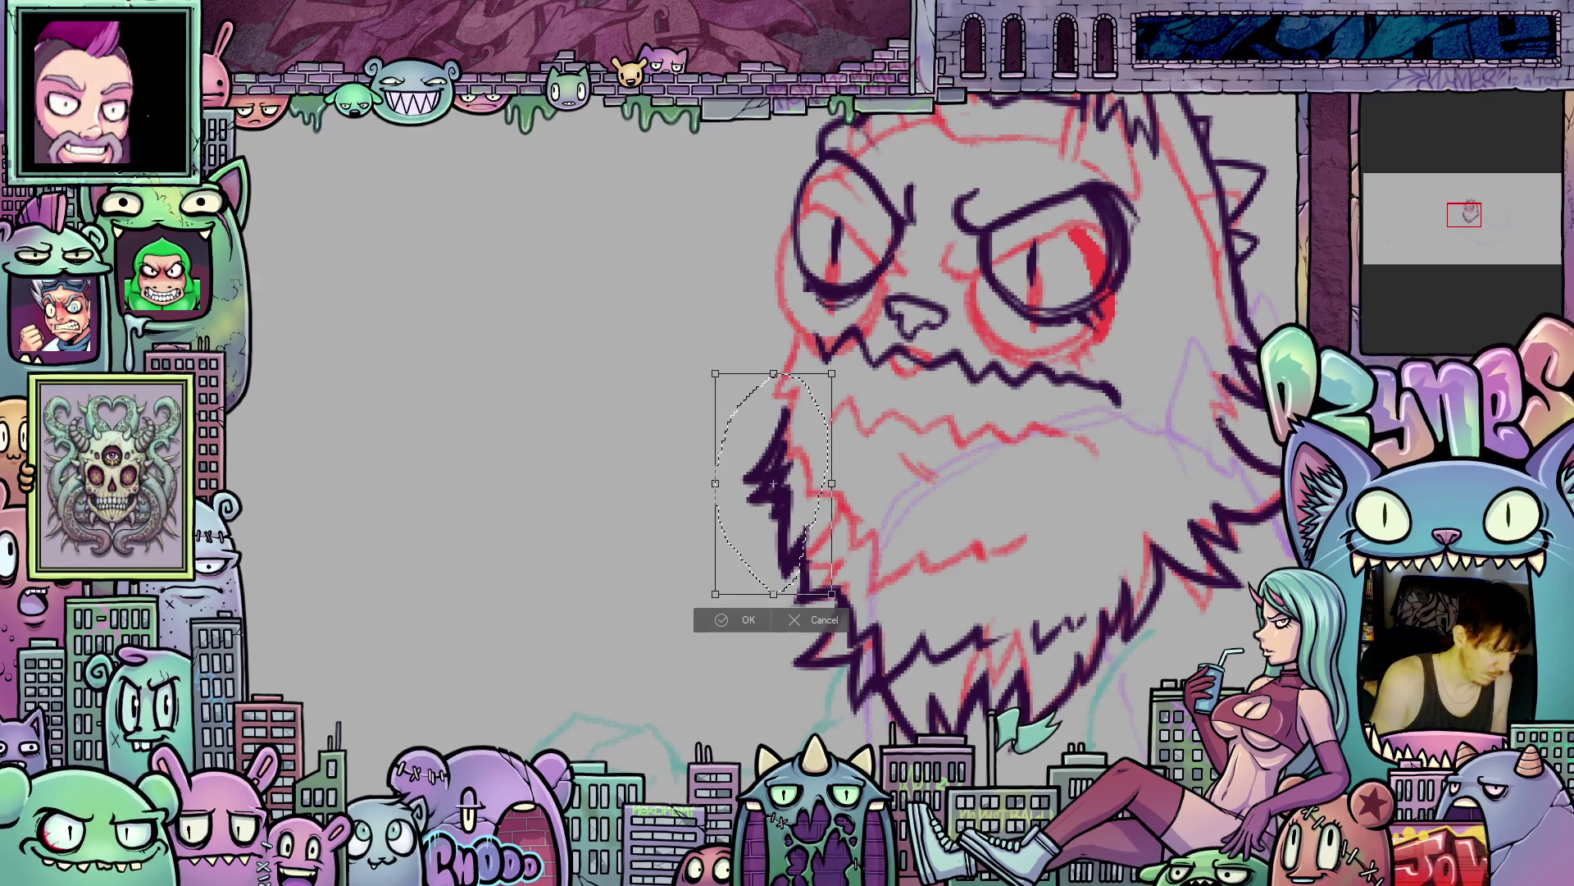
{"action": "left_click_drag", "start_coordinate": [773, 374], "coordinate": [773, 411]}
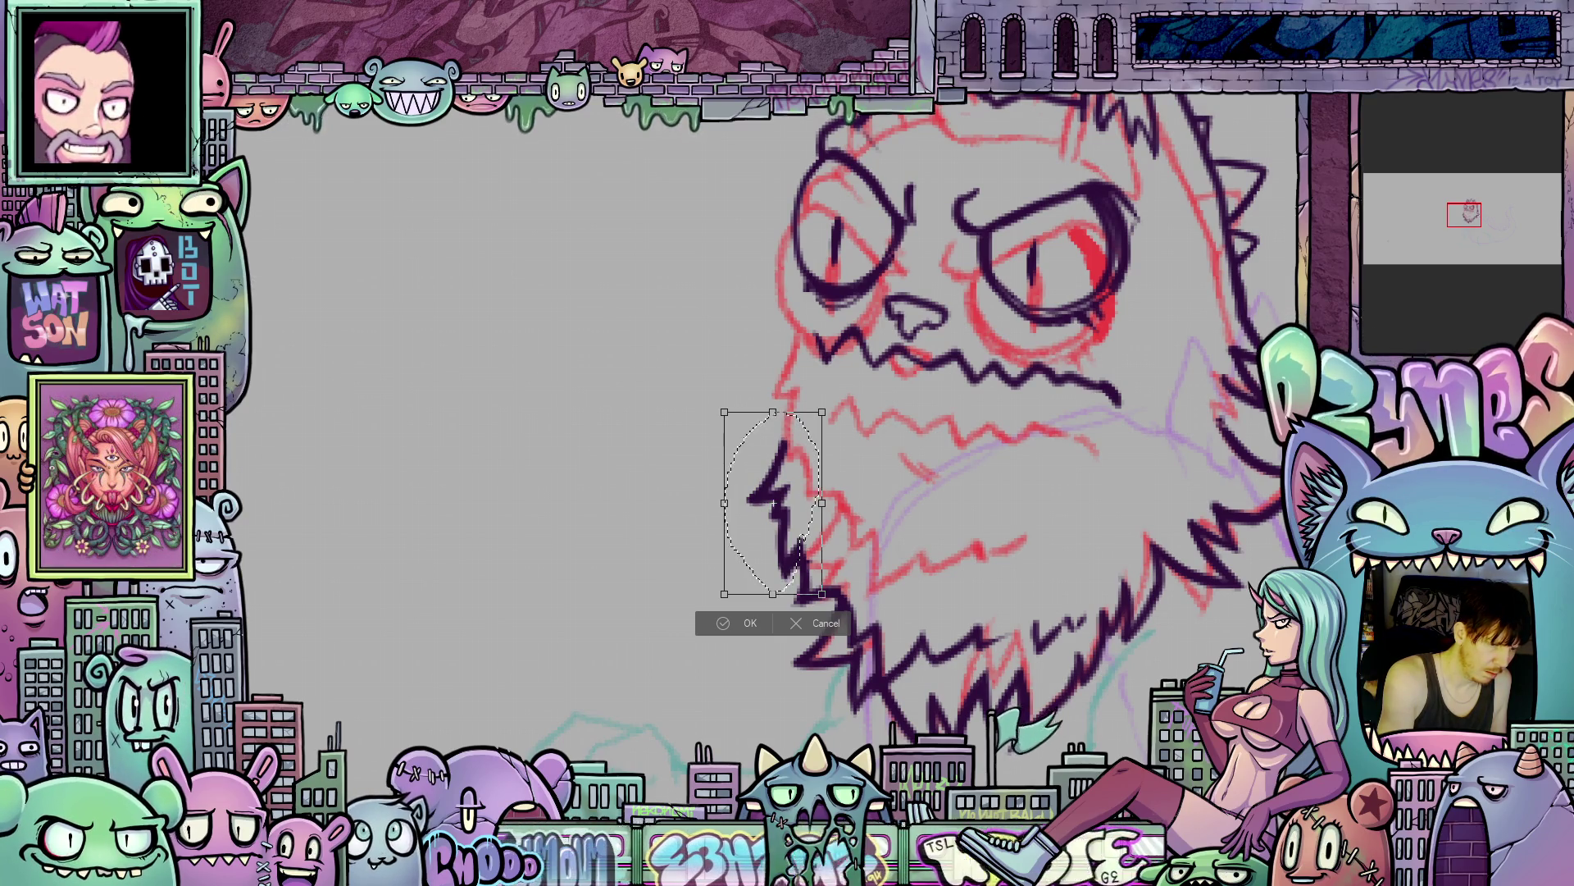
{"action": "left_click_drag", "start_coordinate": [773, 412], "coordinate": [774, 364]}
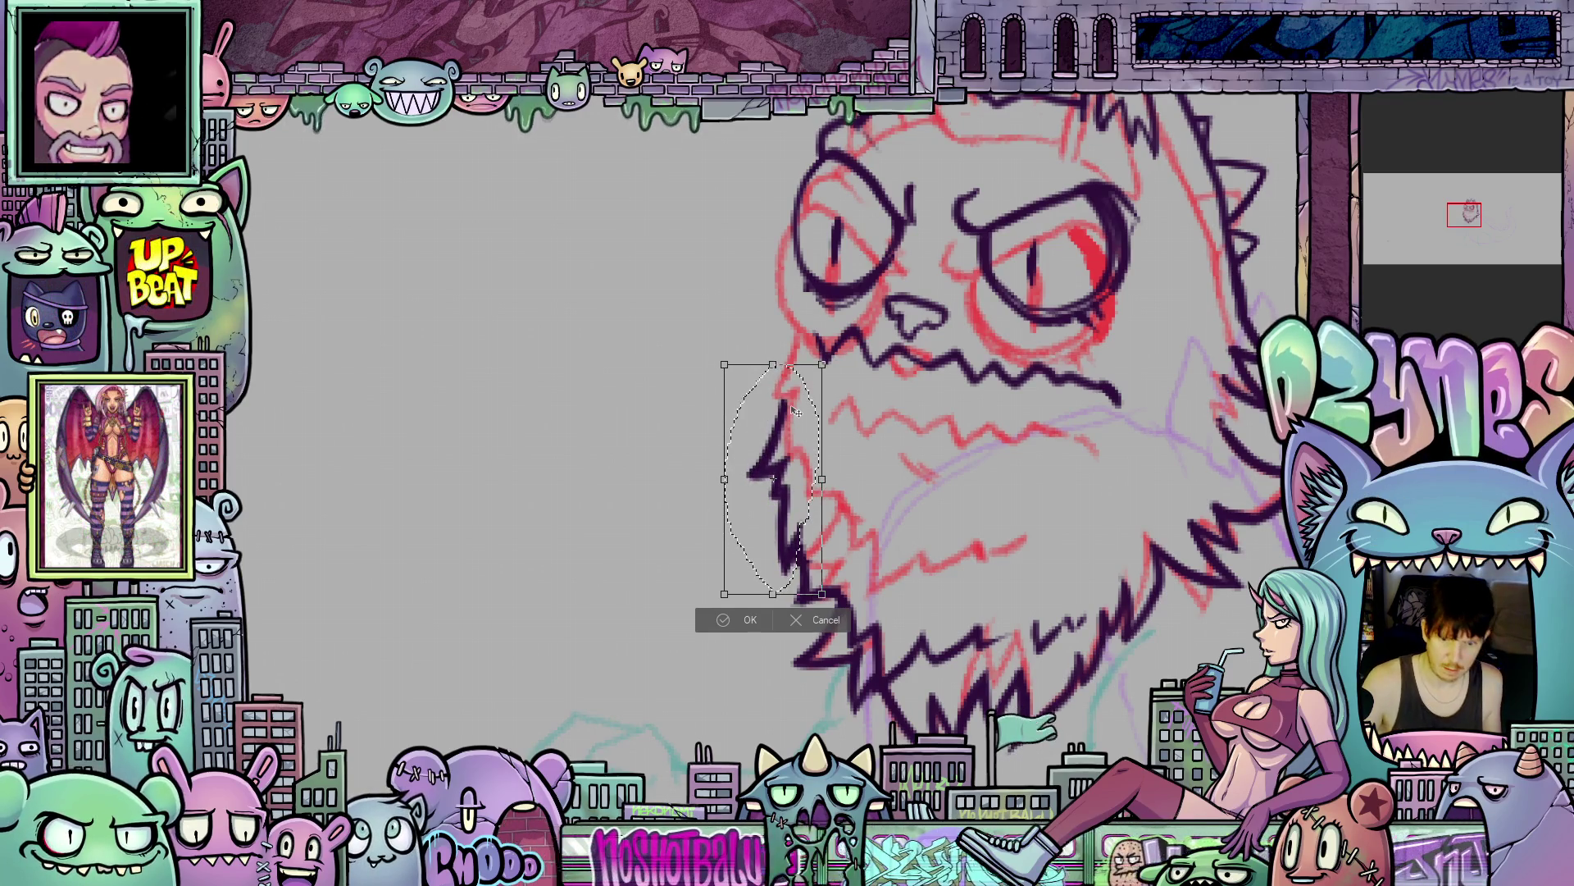
{"action": "left_click_drag", "start_coordinate": [774, 370], "coordinate": [774, 336]}
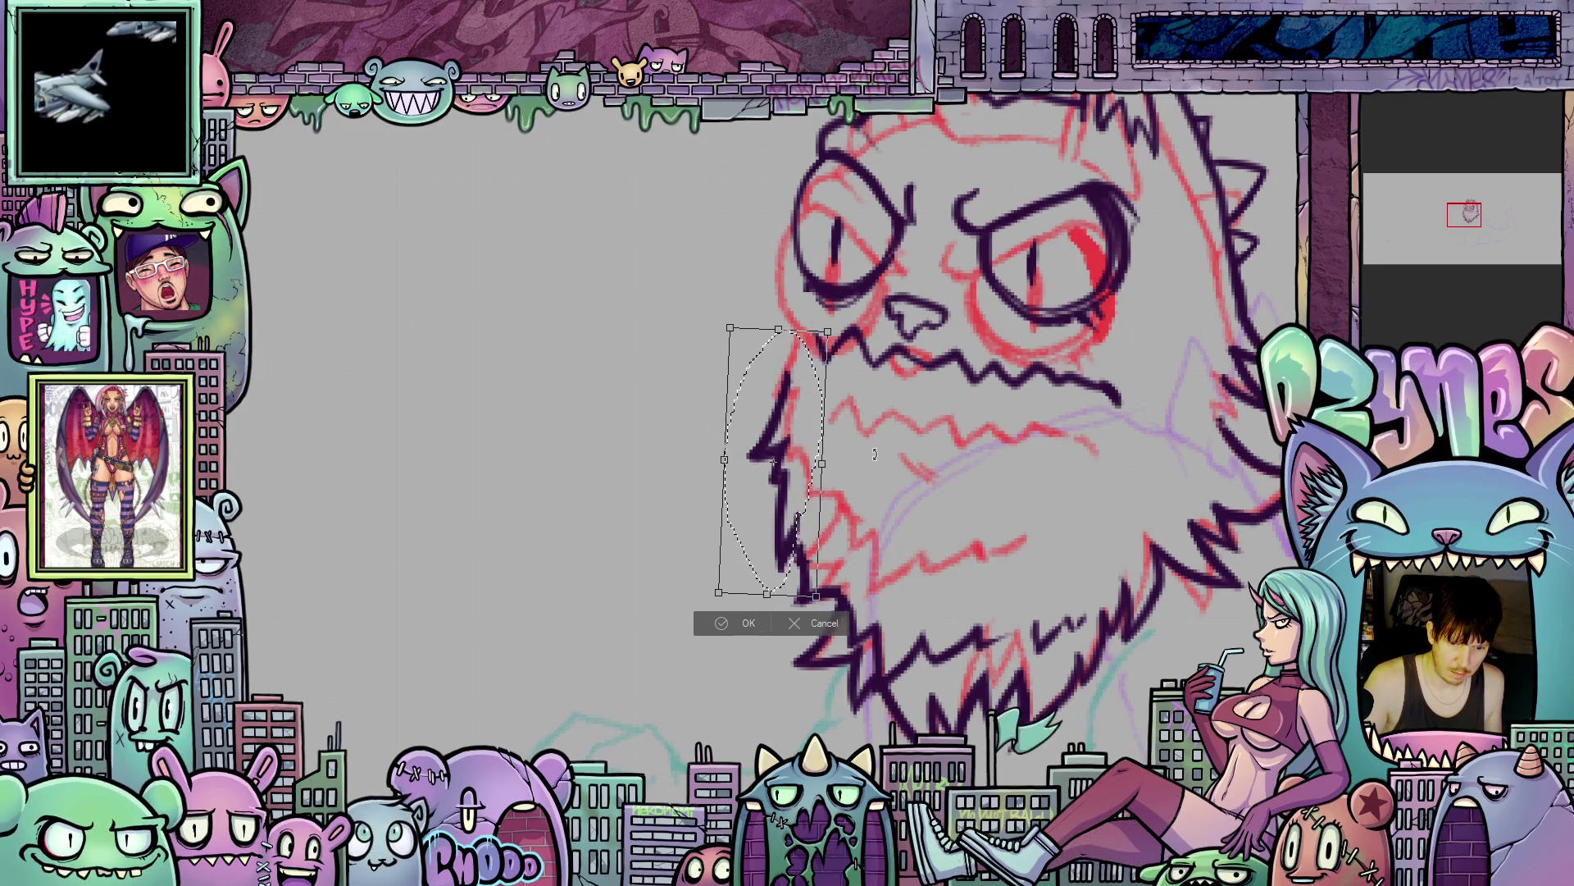
{"action": "left_click_drag", "start_coordinate": [869, 449], "coordinate": [875, 457]}
{"action": "mouse_move", "coordinate": [801, 501]}
{"action": "left_mouse_down"}
{"action": "mouse_move", "coordinate": [806, 474]}
{"action": "mouse_move", "coordinate": [864, 473]}
{"action": "mouse_move", "coordinate": [797, 488]}
{"action": "mouse_move", "coordinate": [883, 482]}
{"action": "mouse_move", "coordinate": [799, 480]}
{"action": "left_mouse_up"}
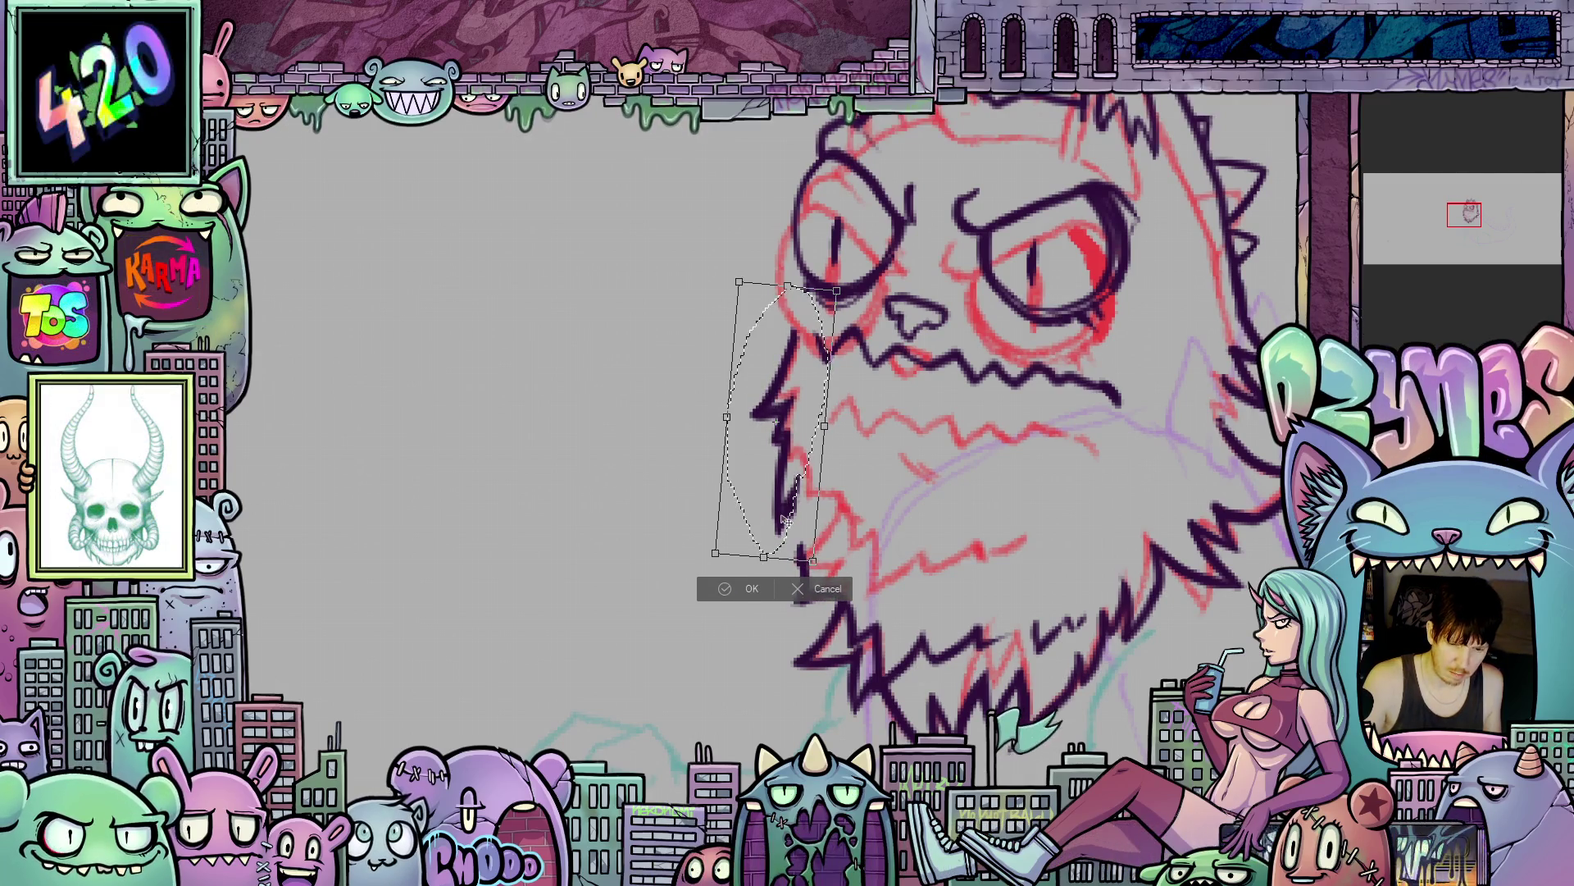
{"action": "left_click", "coordinate": [755, 589]}
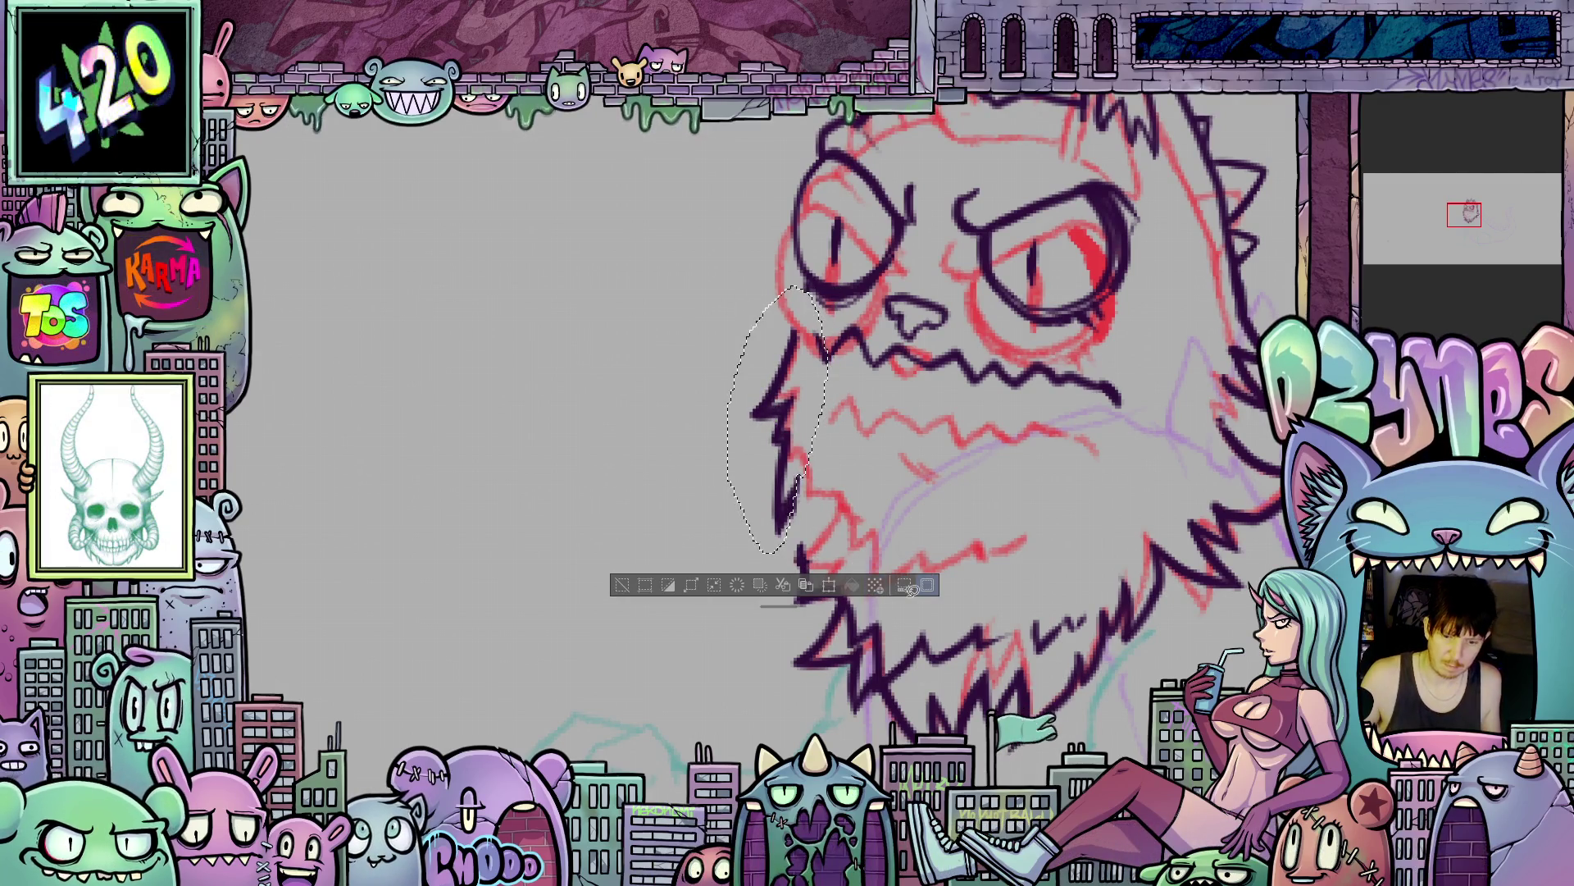
{"action": "left_click", "coordinate": [912, 589]}
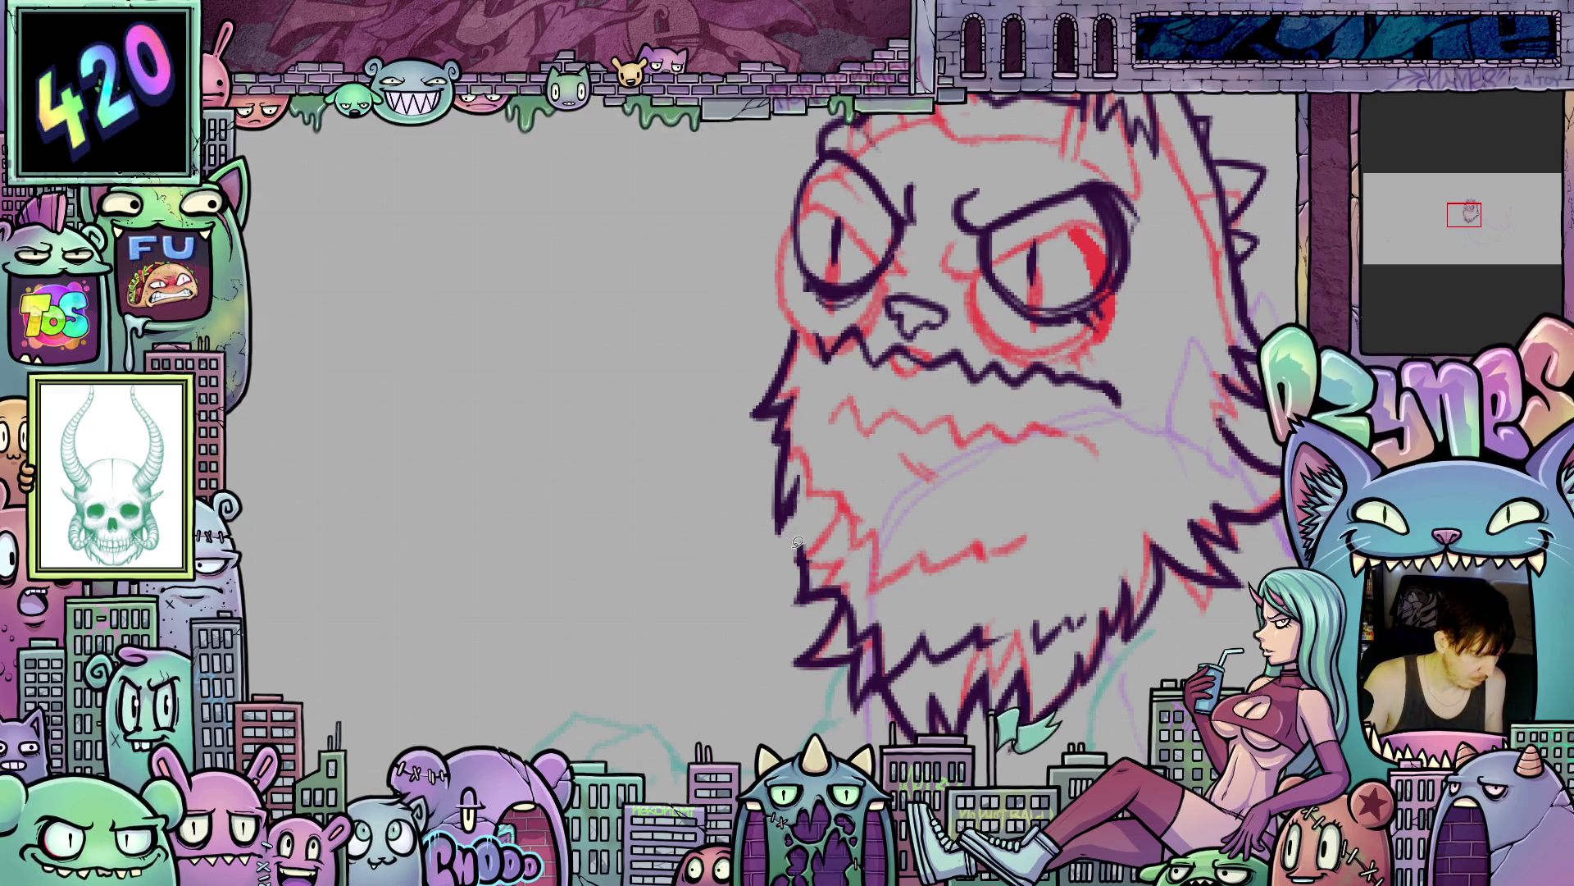
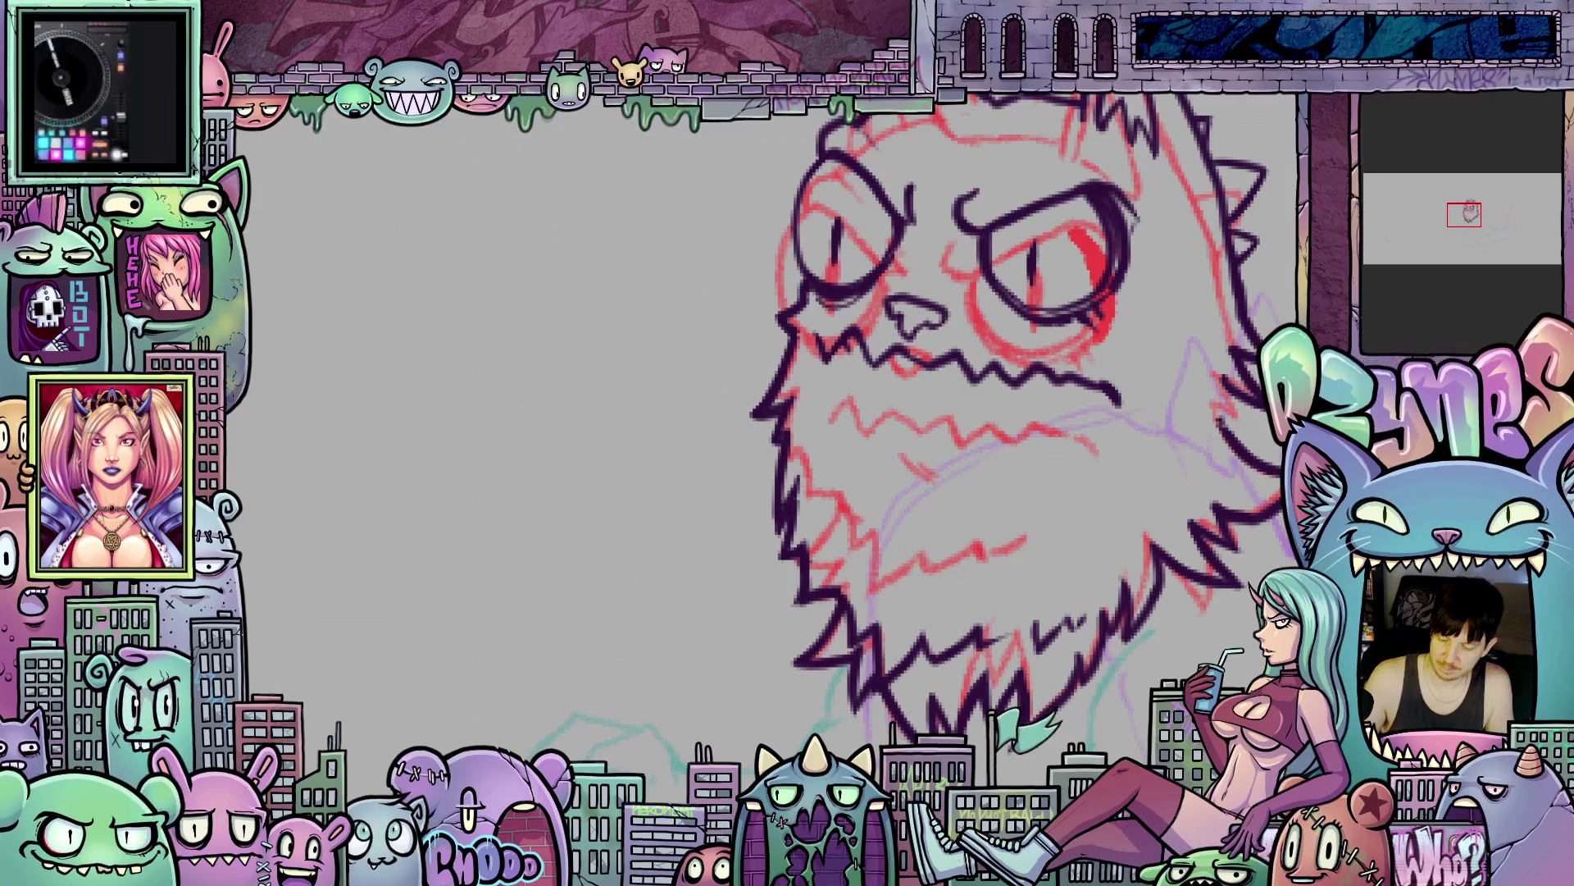
- Swap the red sketch for the blue underlay, then sketch the mouth's sides, bottom curve and tongue in red
{"action": "key", "text": "Delete"}
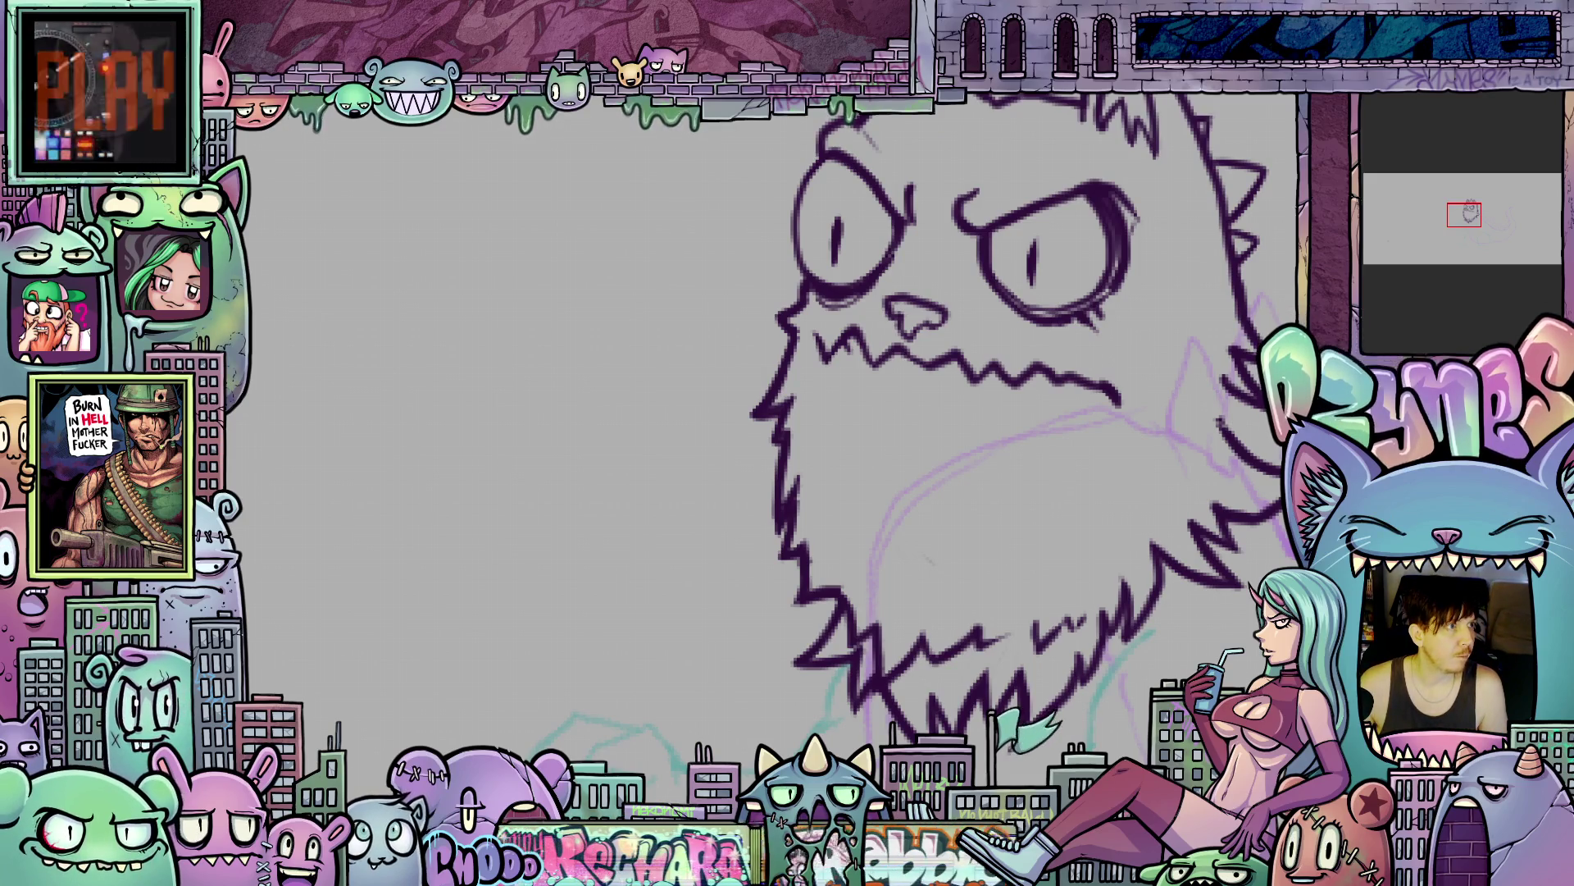
{"action": "key", "text": "ctrl+z"}
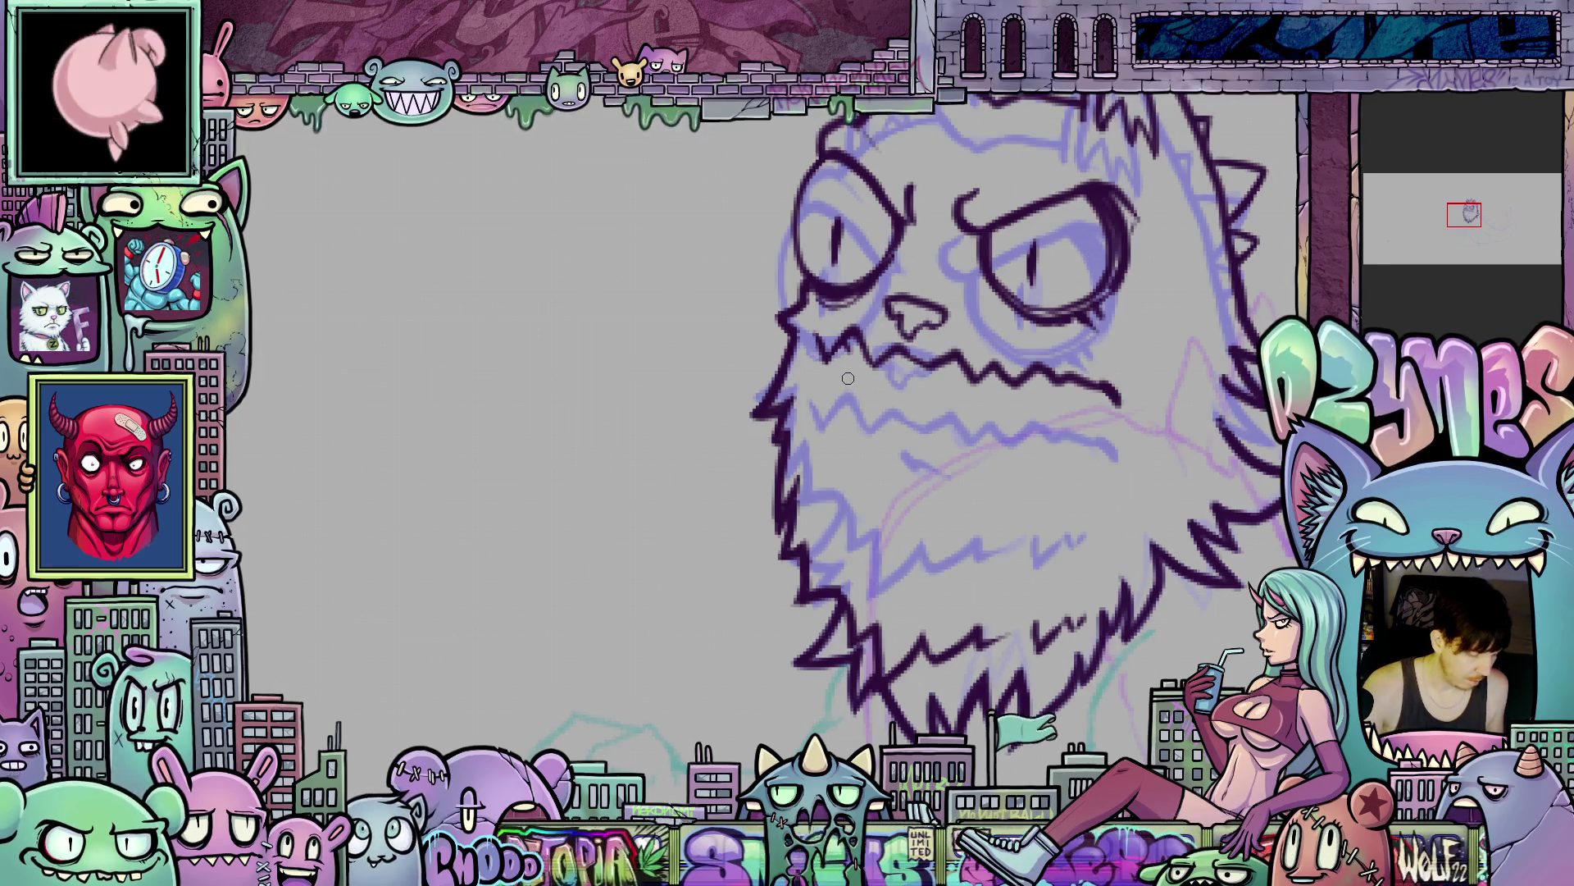
{"action": "left_click_drag", "start_coordinate": [847, 345], "coordinate": [856, 551]}
{"action": "left_click_drag", "start_coordinate": [1104, 402], "coordinate": [1048, 546]}
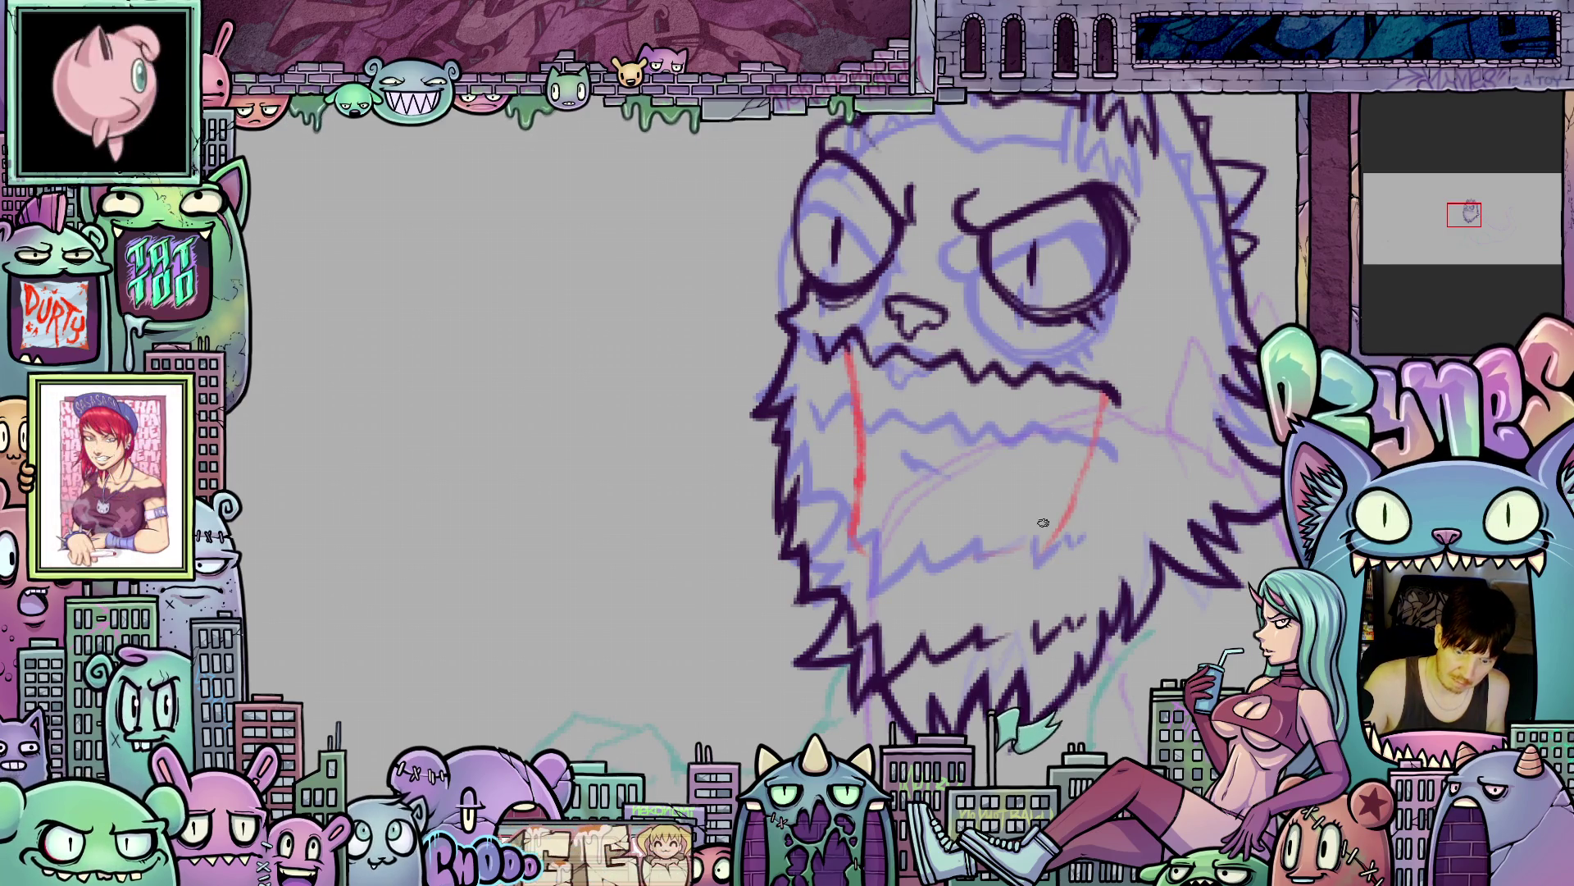
{"action": "mouse_move", "coordinate": [855, 532]}
{"action": "left_mouse_down"}
{"action": "mouse_move", "coordinate": [939, 572]}
{"action": "mouse_move", "coordinate": [1032, 551]}
{"action": "mouse_move", "coordinate": [992, 559]}
{"action": "mouse_move", "coordinate": [1056, 524]}
{"action": "mouse_move", "coordinate": [1058, 484]}
{"action": "left_mouse_up"}
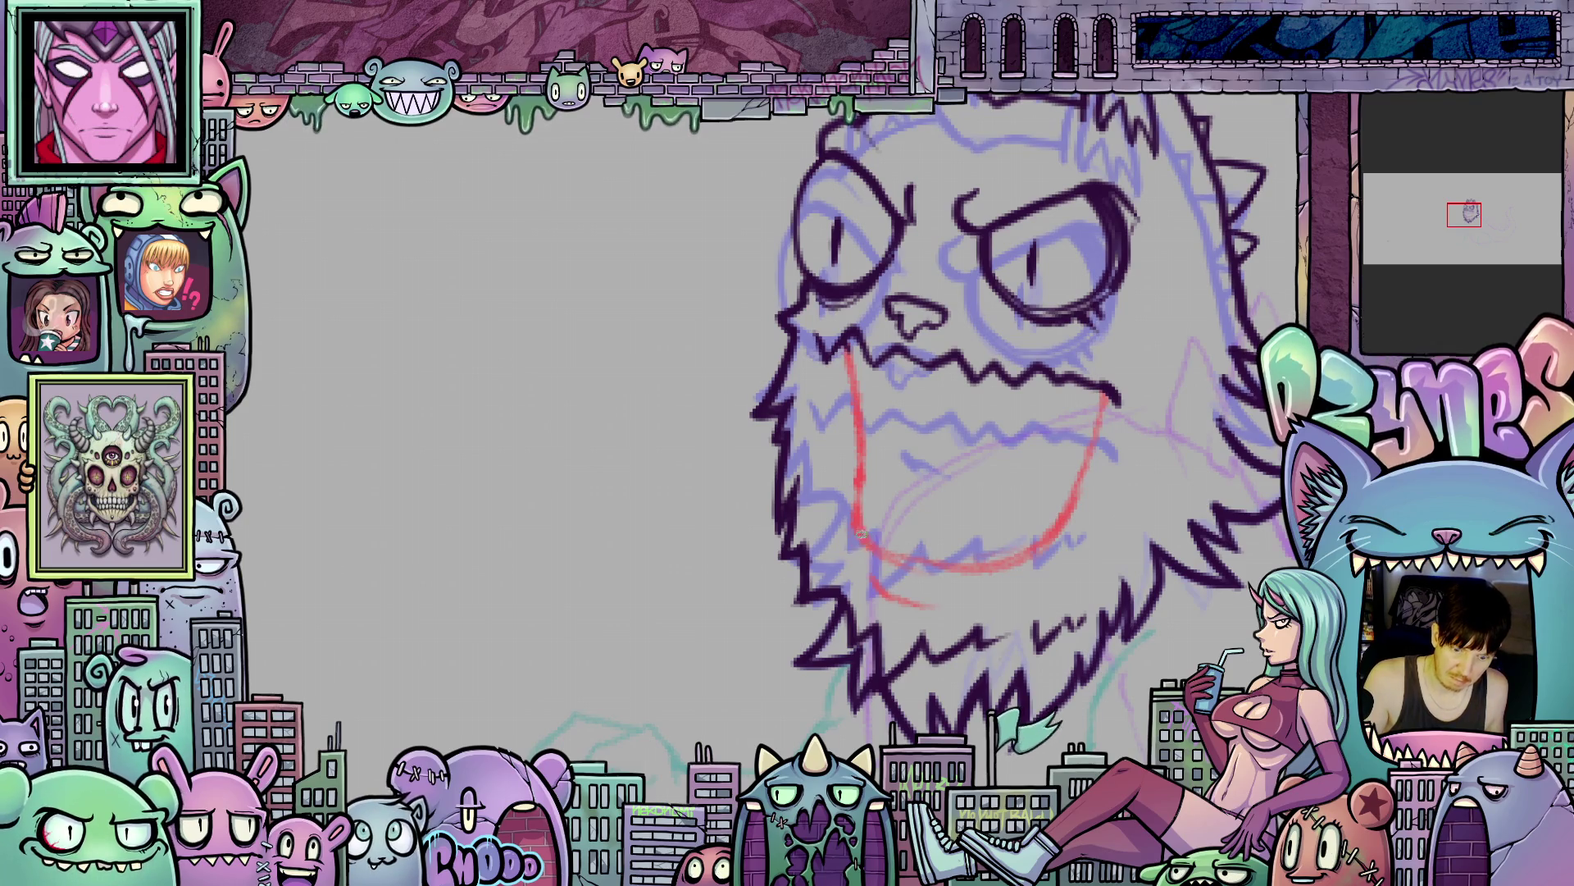
{"action": "mouse_move", "coordinate": [863, 502]}
{"action": "left_mouse_down"}
{"action": "mouse_move", "coordinate": [892, 563]}
{"action": "mouse_move", "coordinate": [955, 545]}
{"action": "mouse_move", "coordinate": [1015, 563]}
{"action": "mouse_move", "coordinate": [1027, 526]}
{"action": "mouse_move", "coordinate": [1058, 516]}
{"action": "left_mouse_up"}
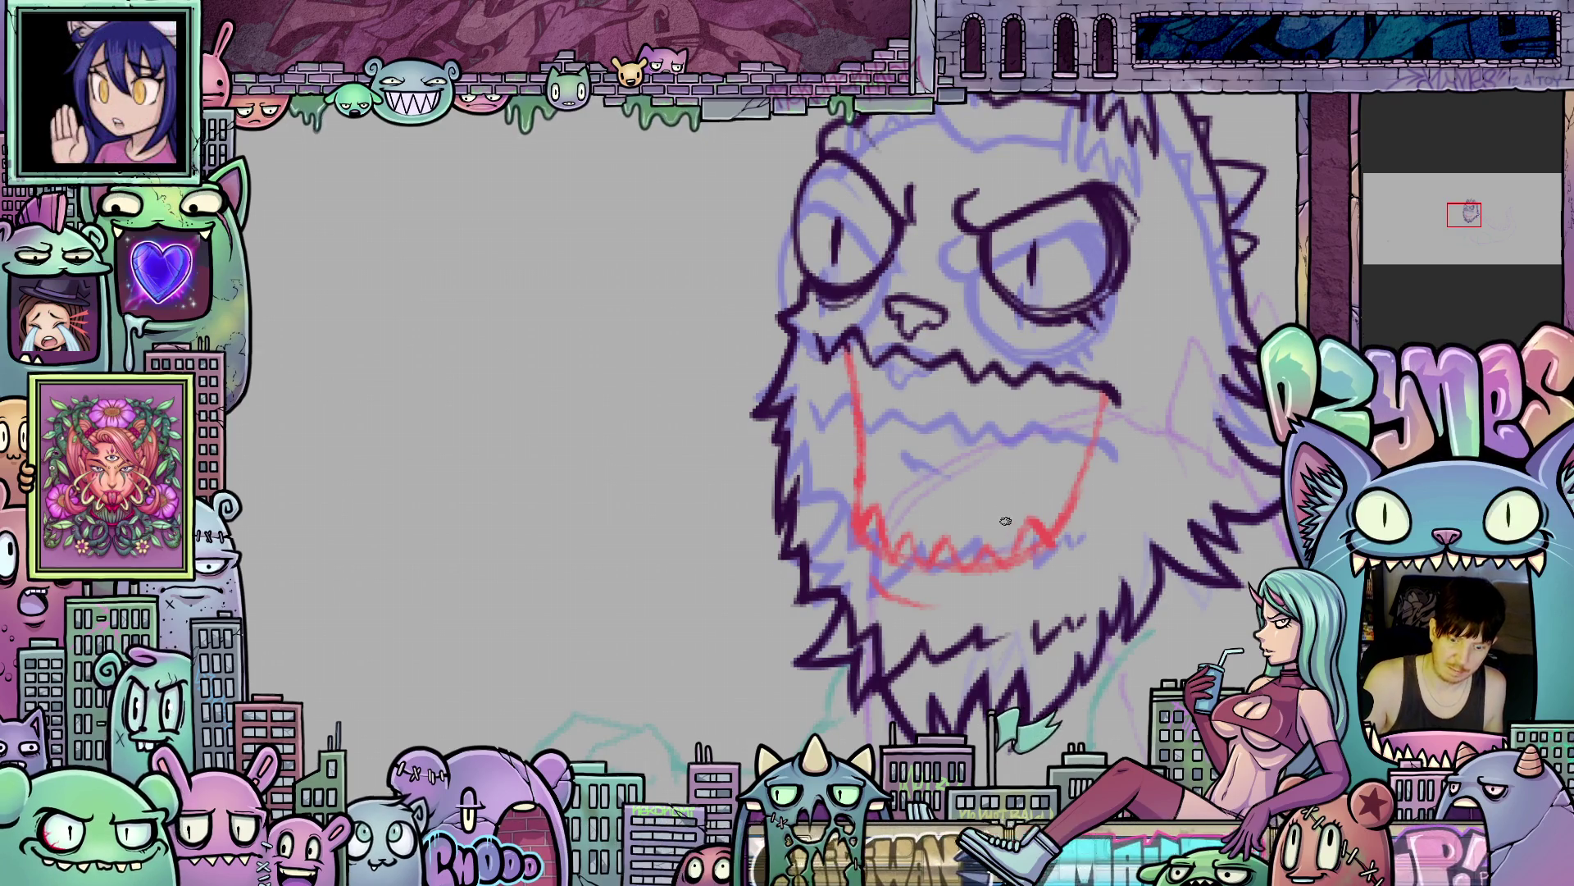
{"action": "left_click_drag", "start_coordinate": [995, 458], "coordinate": [865, 499]}
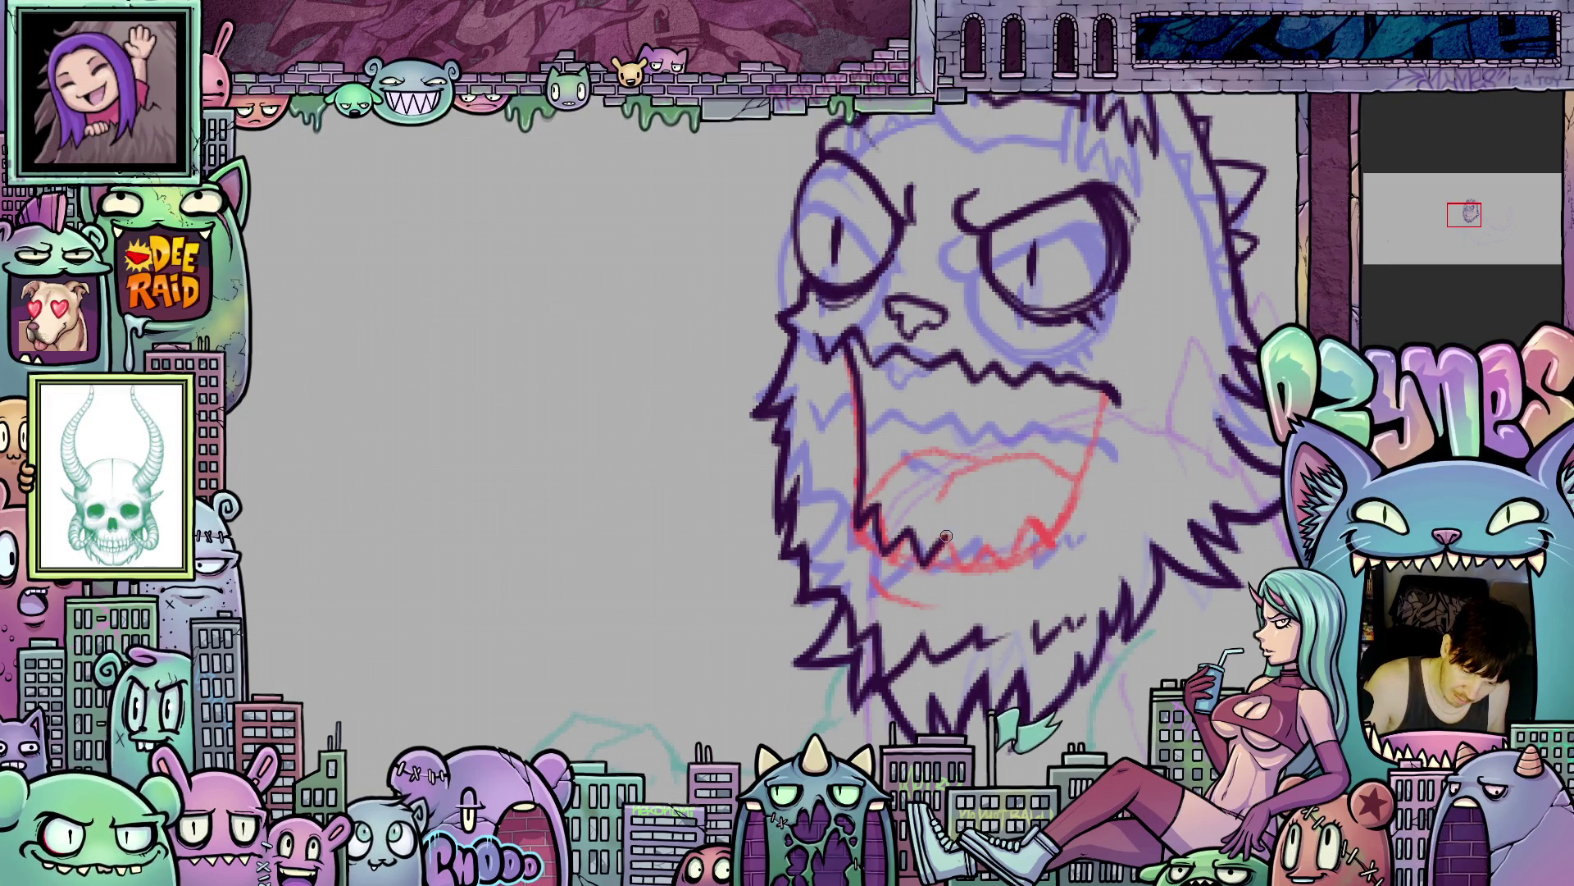
- Ink the mouth's lower teeth, tongue curve and a vertical inner line in dark purple
{"action": "left_click_drag", "start_coordinate": [981, 565], "coordinate": [1029, 514]}
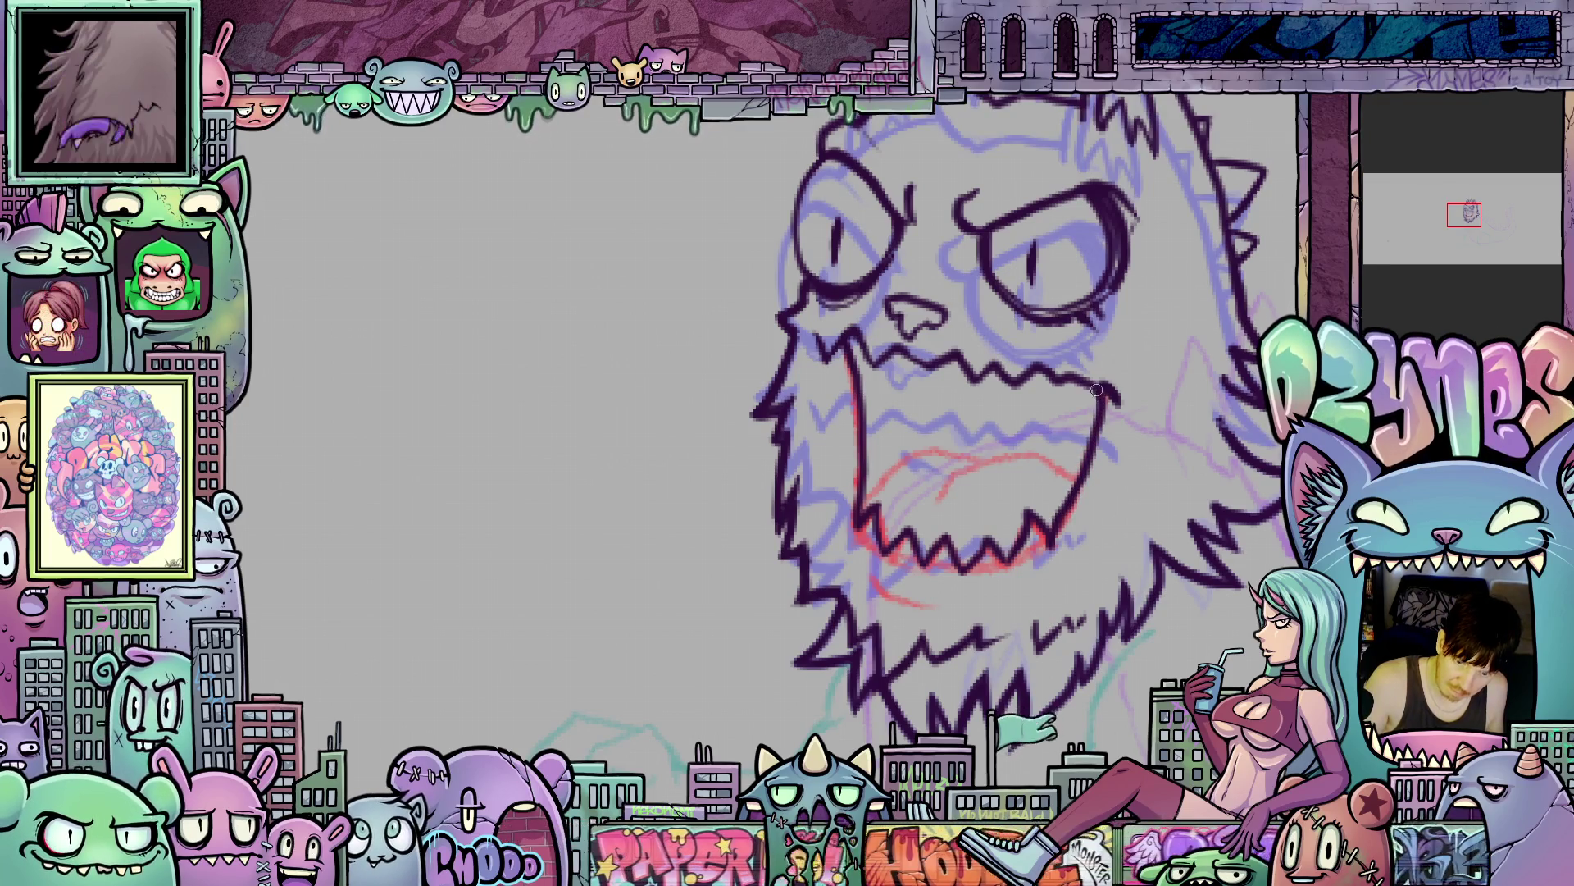
{"action": "mouse_move", "coordinate": [1120, 492]}
{"action": "left_mouse_down"}
{"action": "mouse_move", "coordinate": [1148, 533]}
{"action": "mouse_move", "coordinate": [1141, 606]}
{"action": "left_mouse_up"}
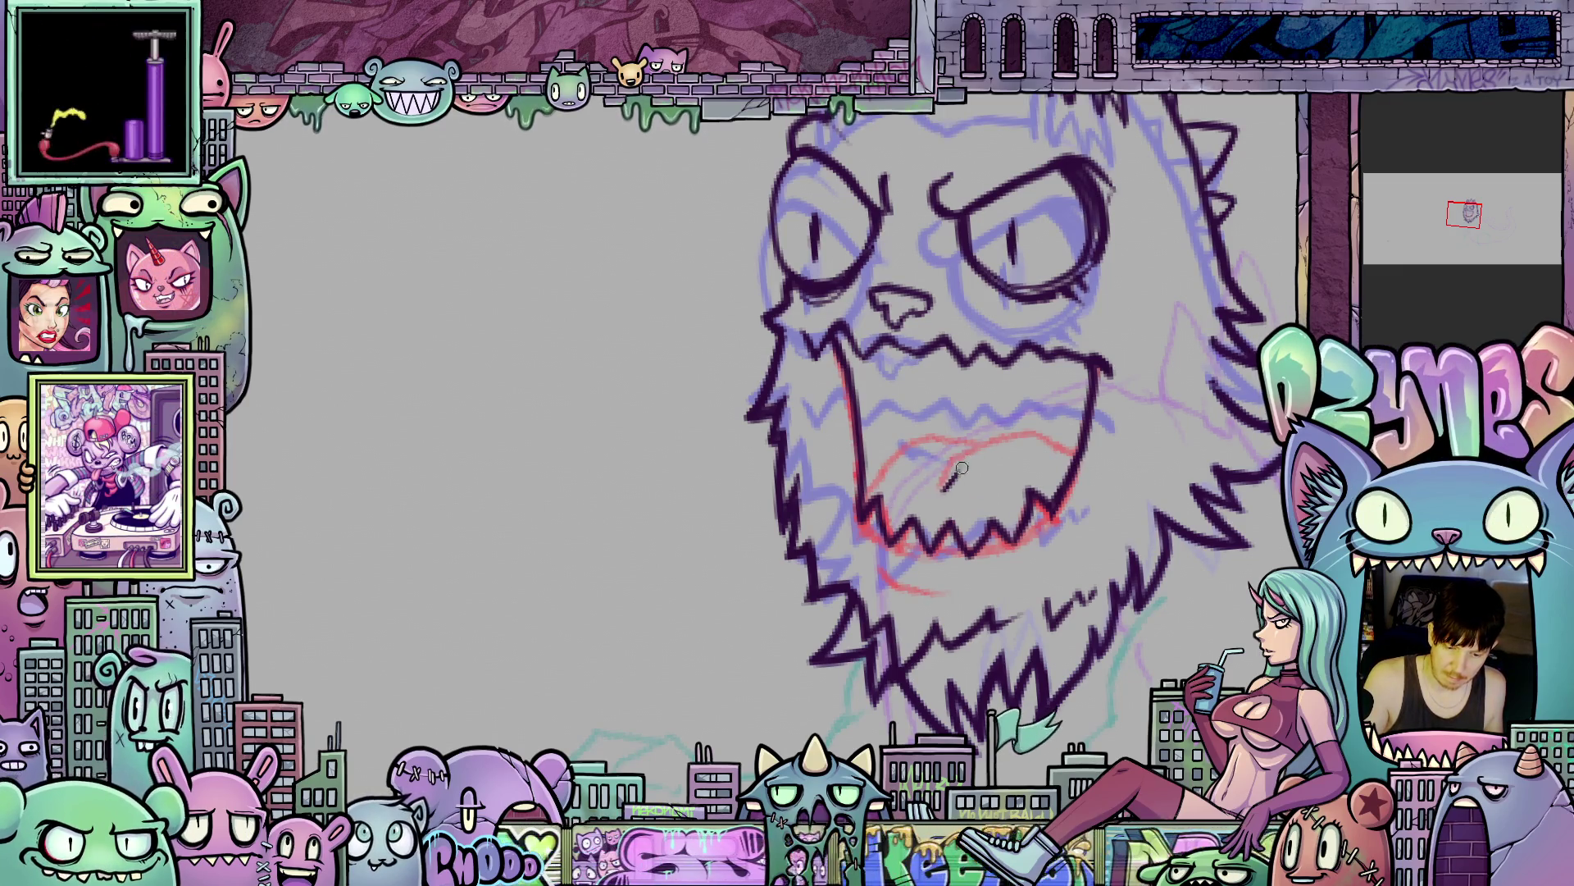
{"action": "left_click_drag", "start_coordinate": [943, 490], "coordinate": [1015, 440]}
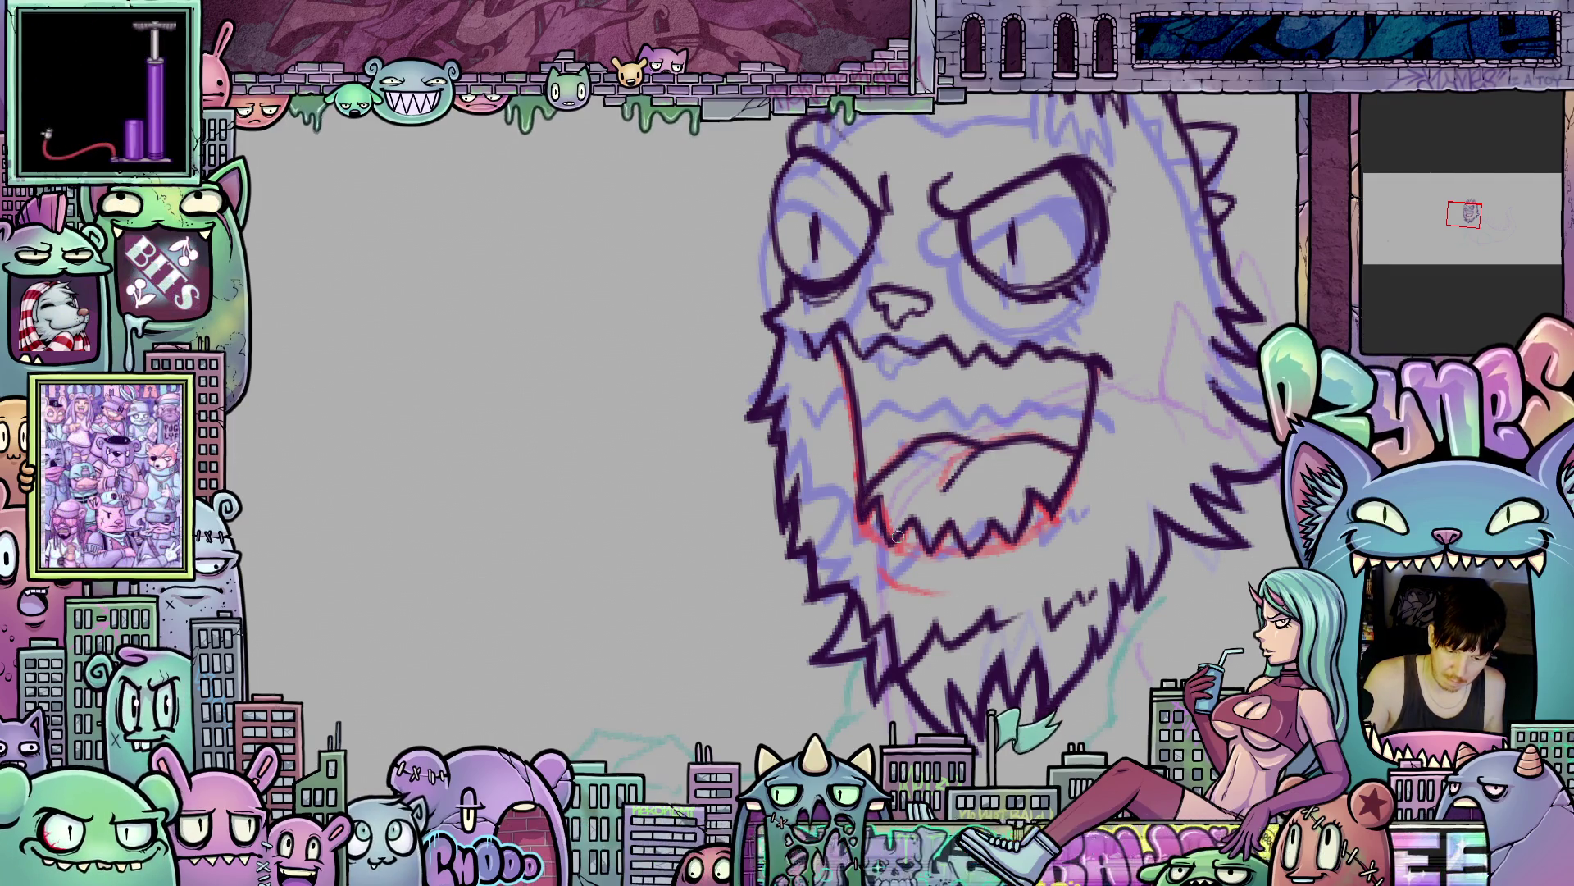
{"action": "mouse_move", "coordinate": [1031, 537]}
{"action": "left_mouse_down"}
{"action": "mouse_move", "coordinate": [1085, 627]}
{"action": "mouse_move", "coordinate": [1066, 691]}
{"action": "mouse_move", "coordinate": [1091, 546]}
{"action": "left_mouse_up"}
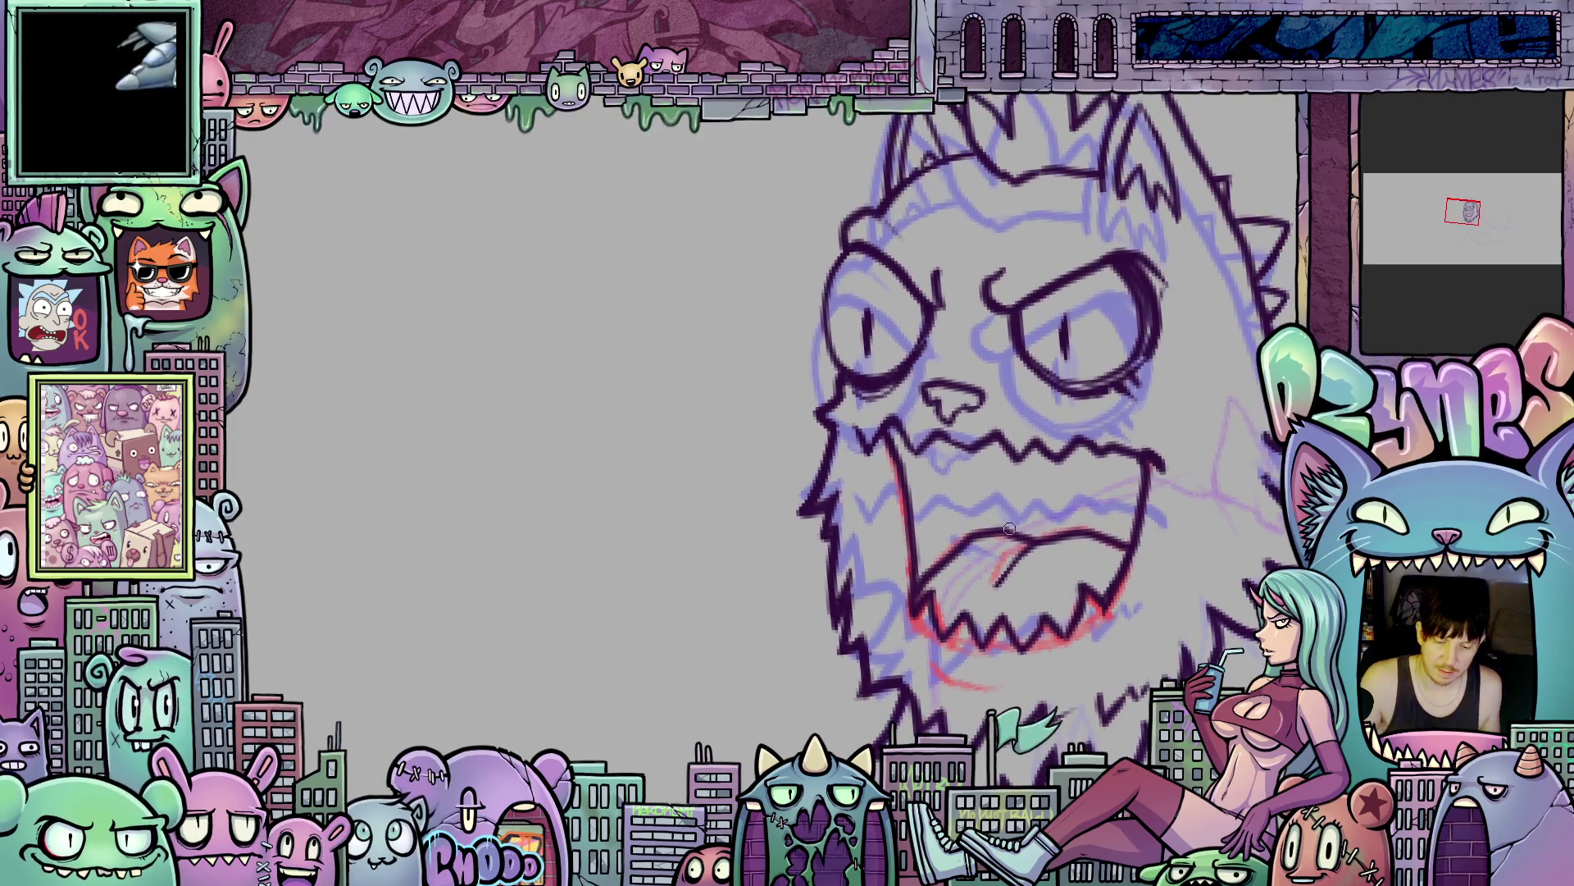
{"action": "left_click_drag", "start_coordinate": [985, 443], "coordinate": [988, 537]}
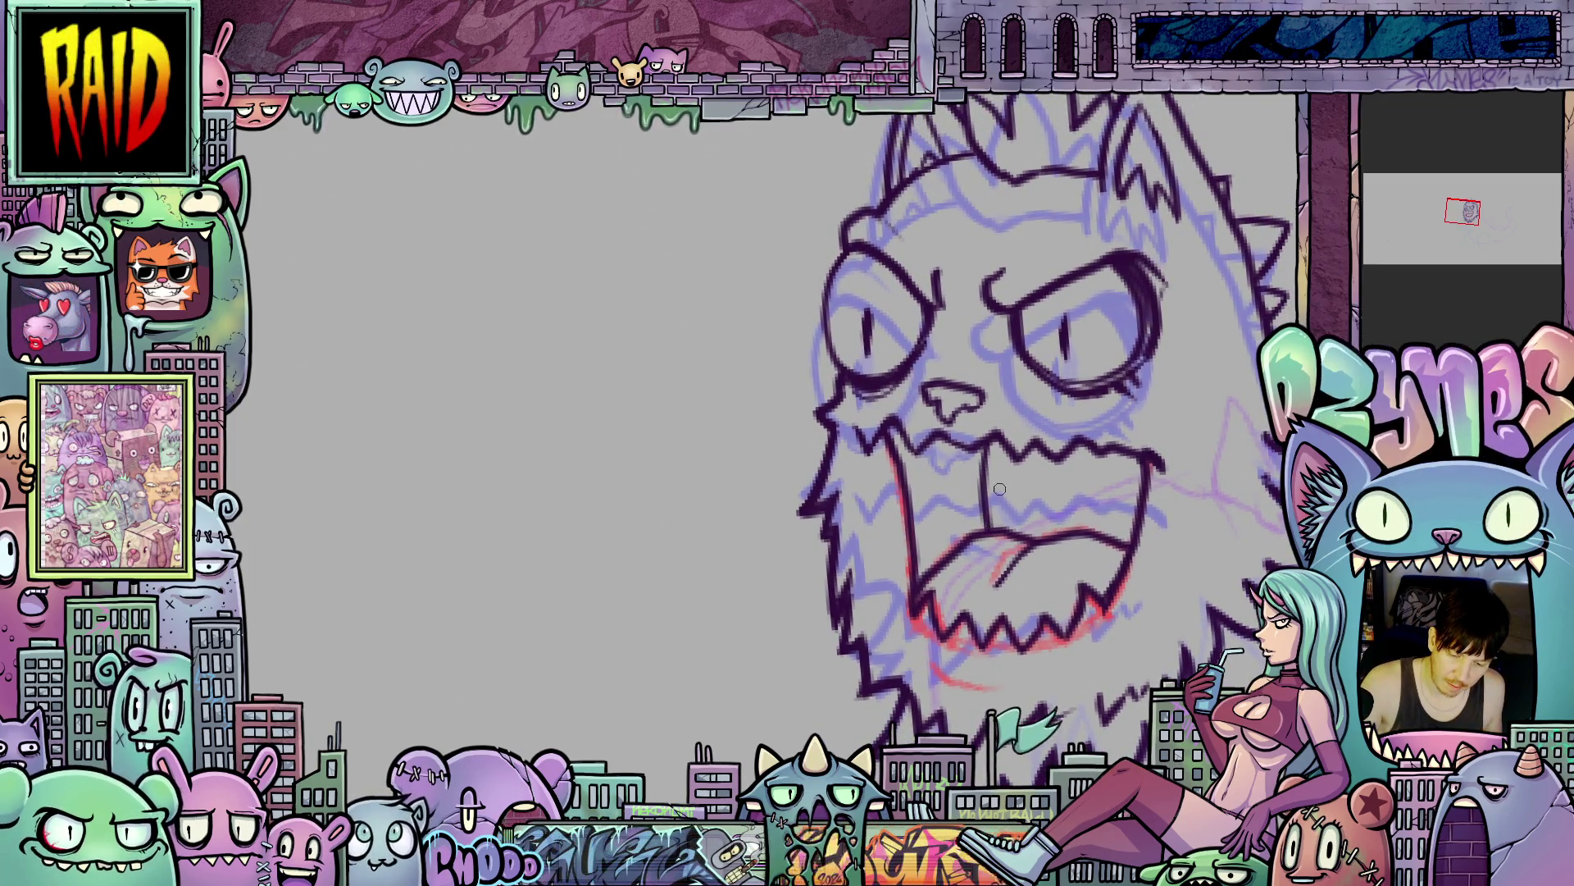
{"action": "left_click_drag", "start_coordinate": [1197, 596], "coordinate": [1229, 567]}
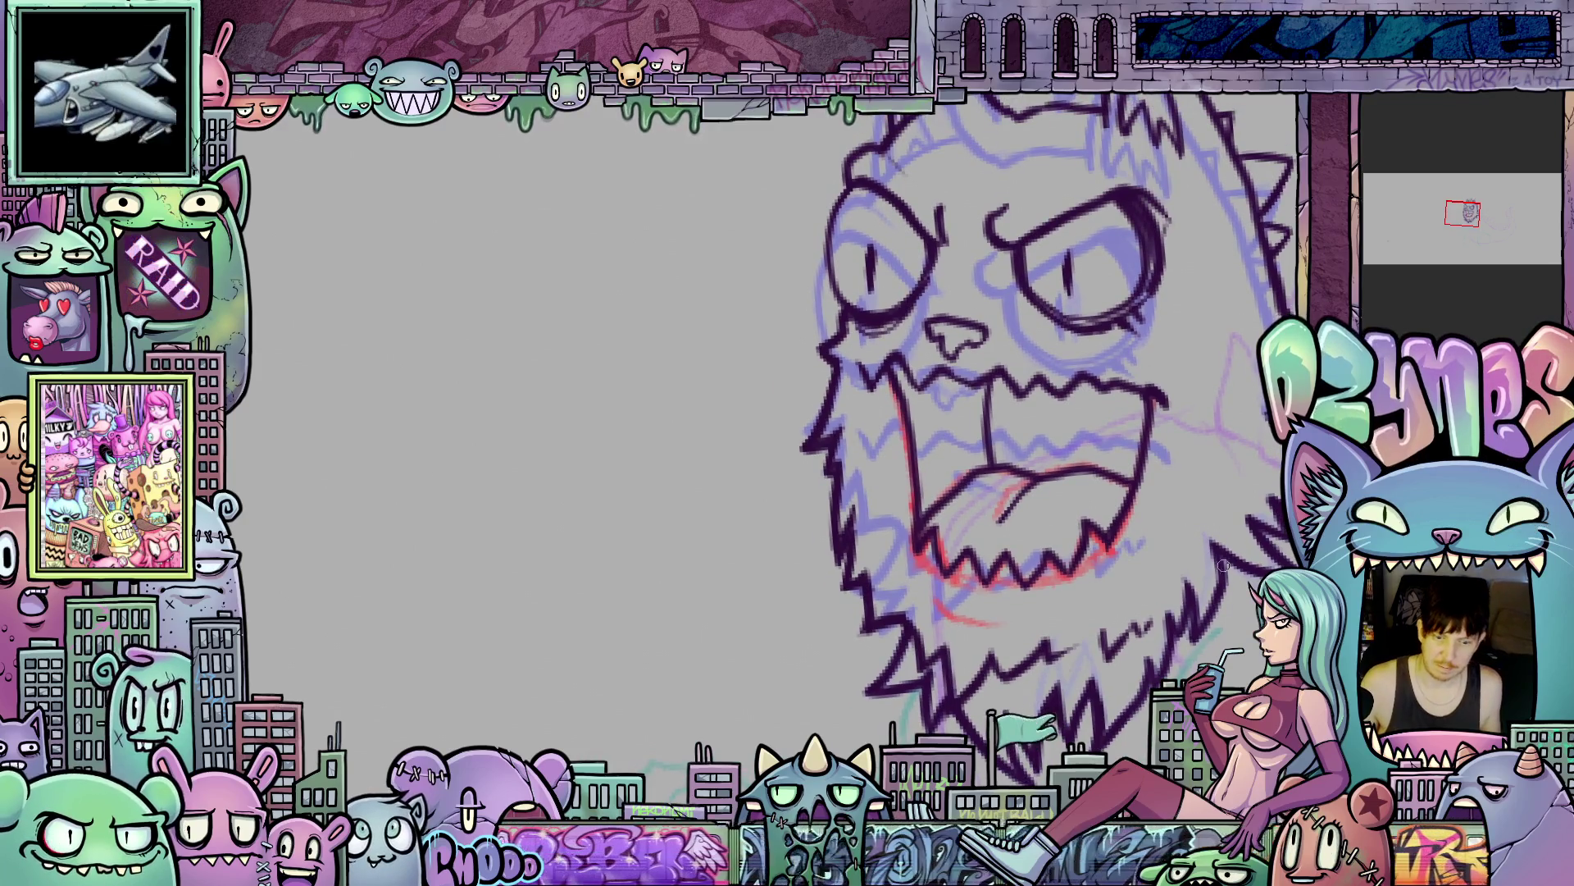
{"action": "scroll", "coordinate": [1087, 533], "scroll_direction": "down", "scroll_amount": 3}
{"action": "key", "text": "Right"}
{"action": "key", "text": "Left"}
{"action": "key", "text": "Right"}
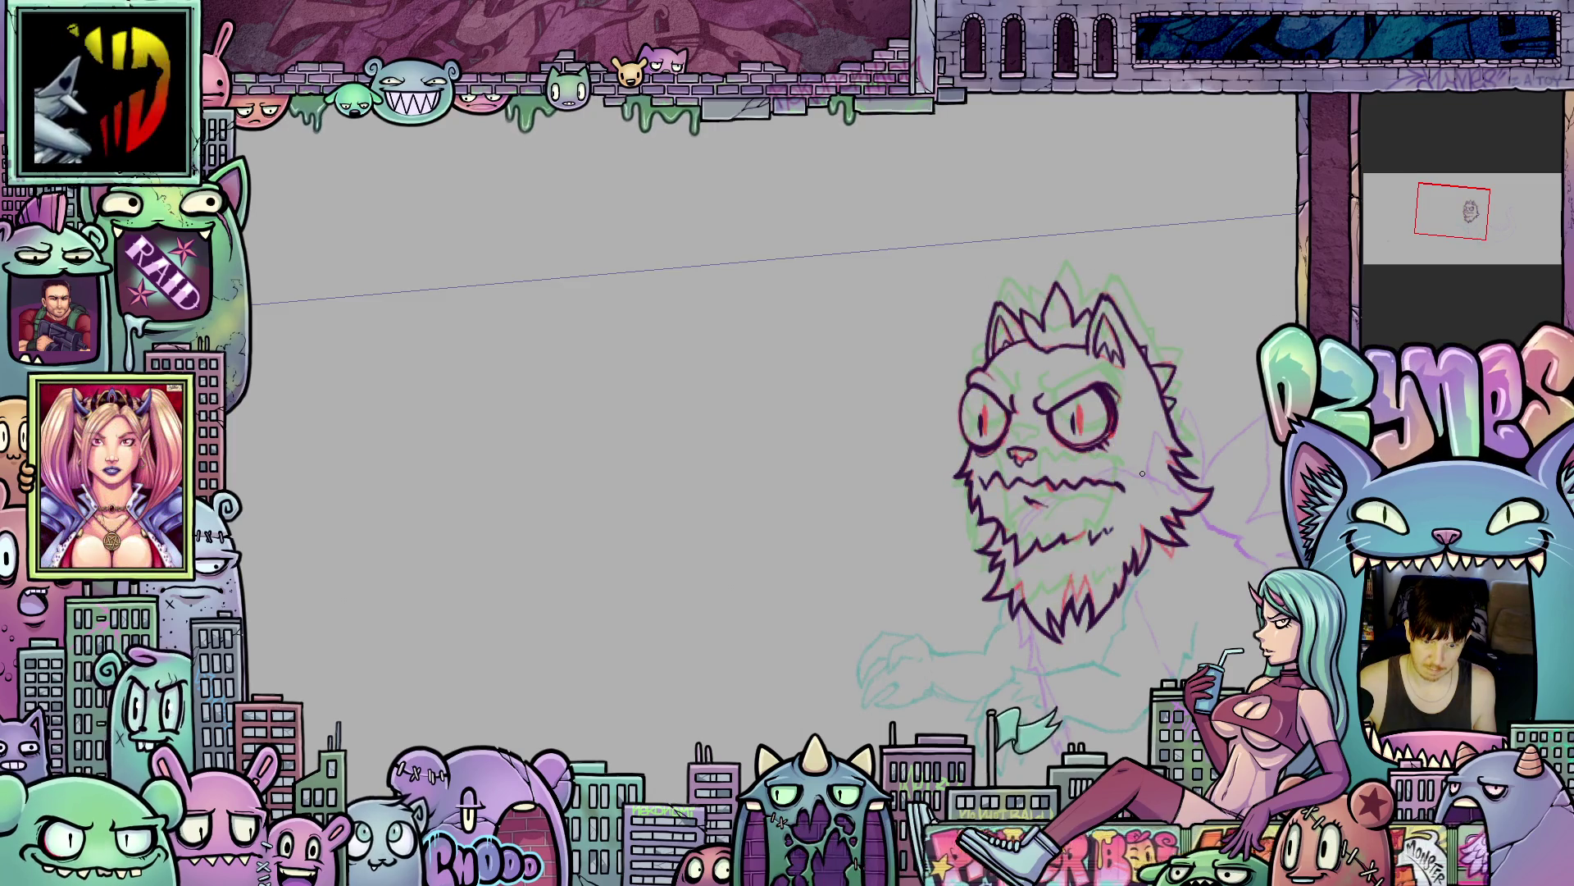
{"action": "key", "text": "Left"}
{"action": "key", "text": "Right"}
{"action": "key", "text": "Left"}
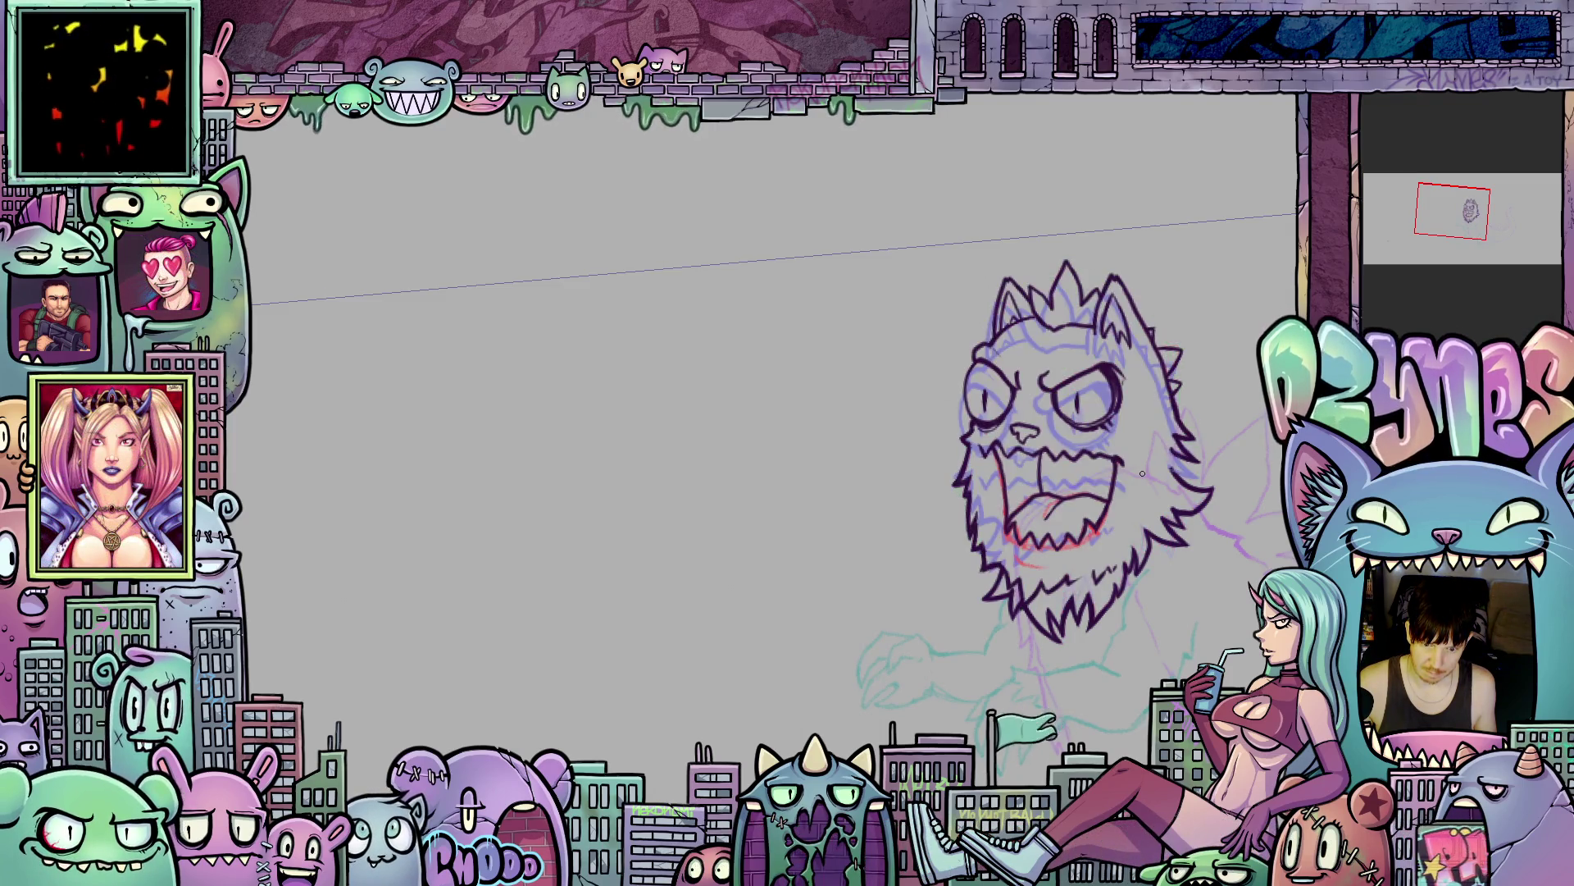
{"action": "key", "text": "Right"}
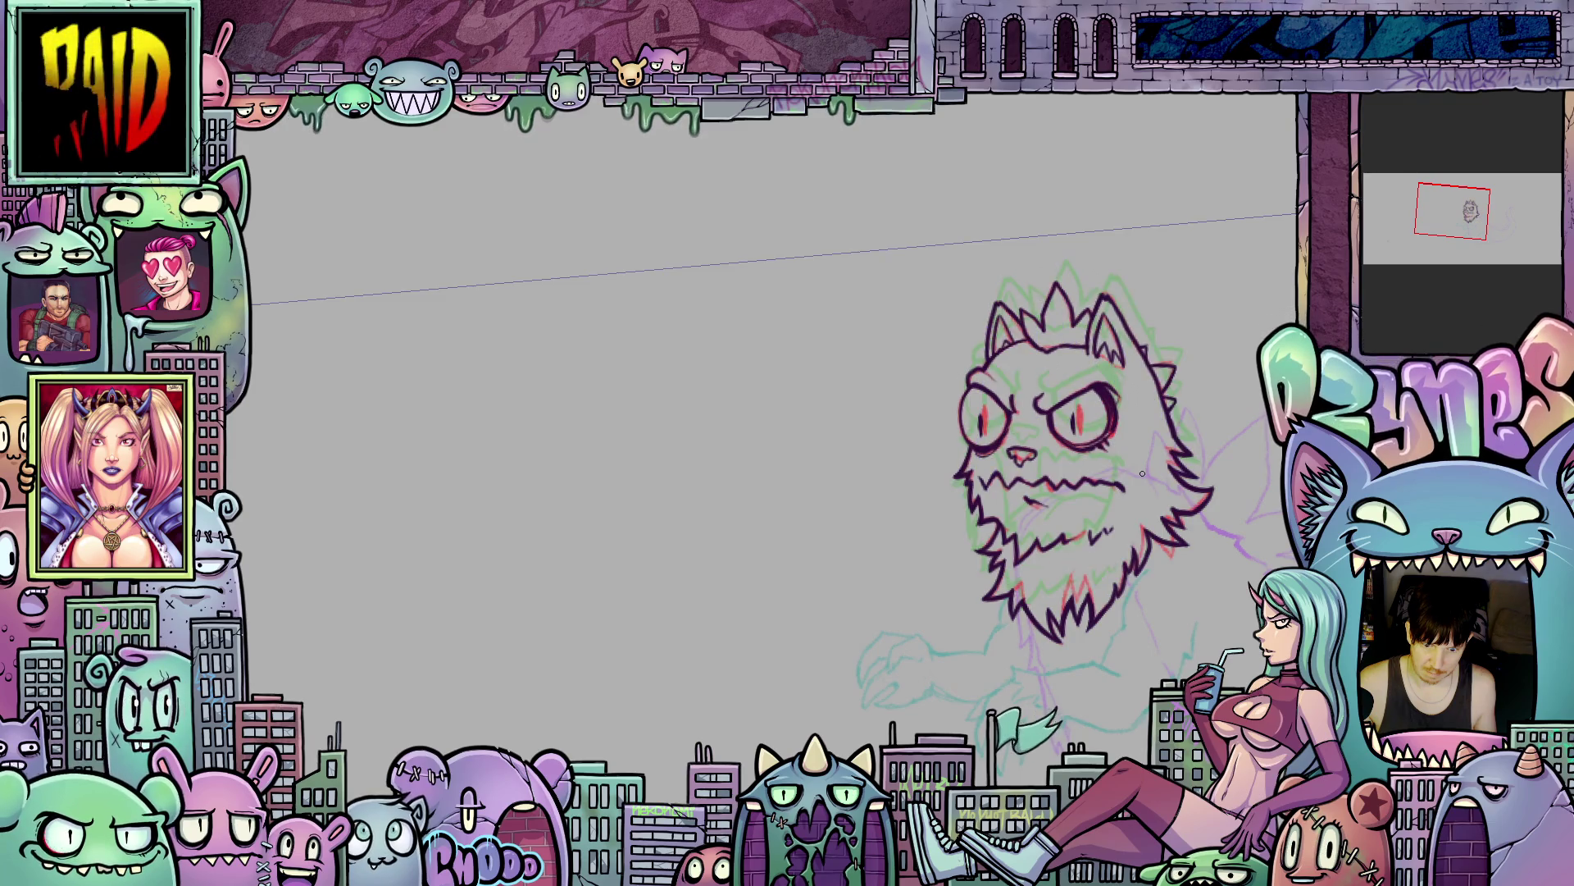
{"action": "key", "text": "Left"}
{"action": "key", "text": "Right"}
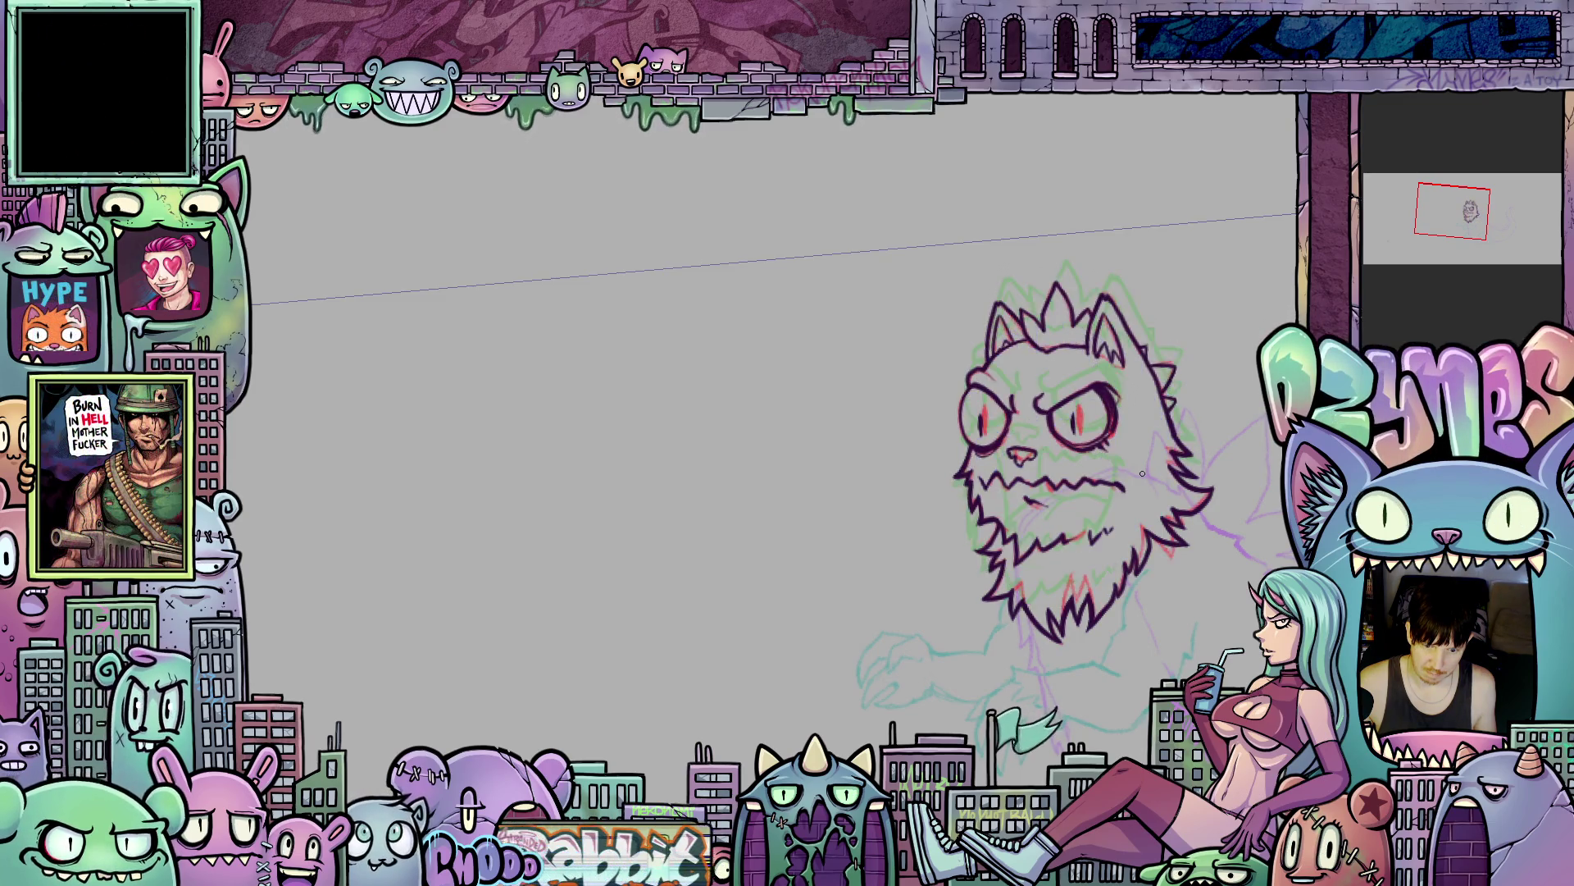
{"action": "key", "text": "Left"}
{"action": "key", "text": "Right"}
{"action": "key", "text": "Left"}
{"action": "key", "text": "Right"}
{"action": "key", "text": "Left"}
{"action": "key", "text": "Right"}
{"action": "key", "text": "Left"}
{"action": "key", "text": "Right"}
{"action": "key", "text": "Left"}
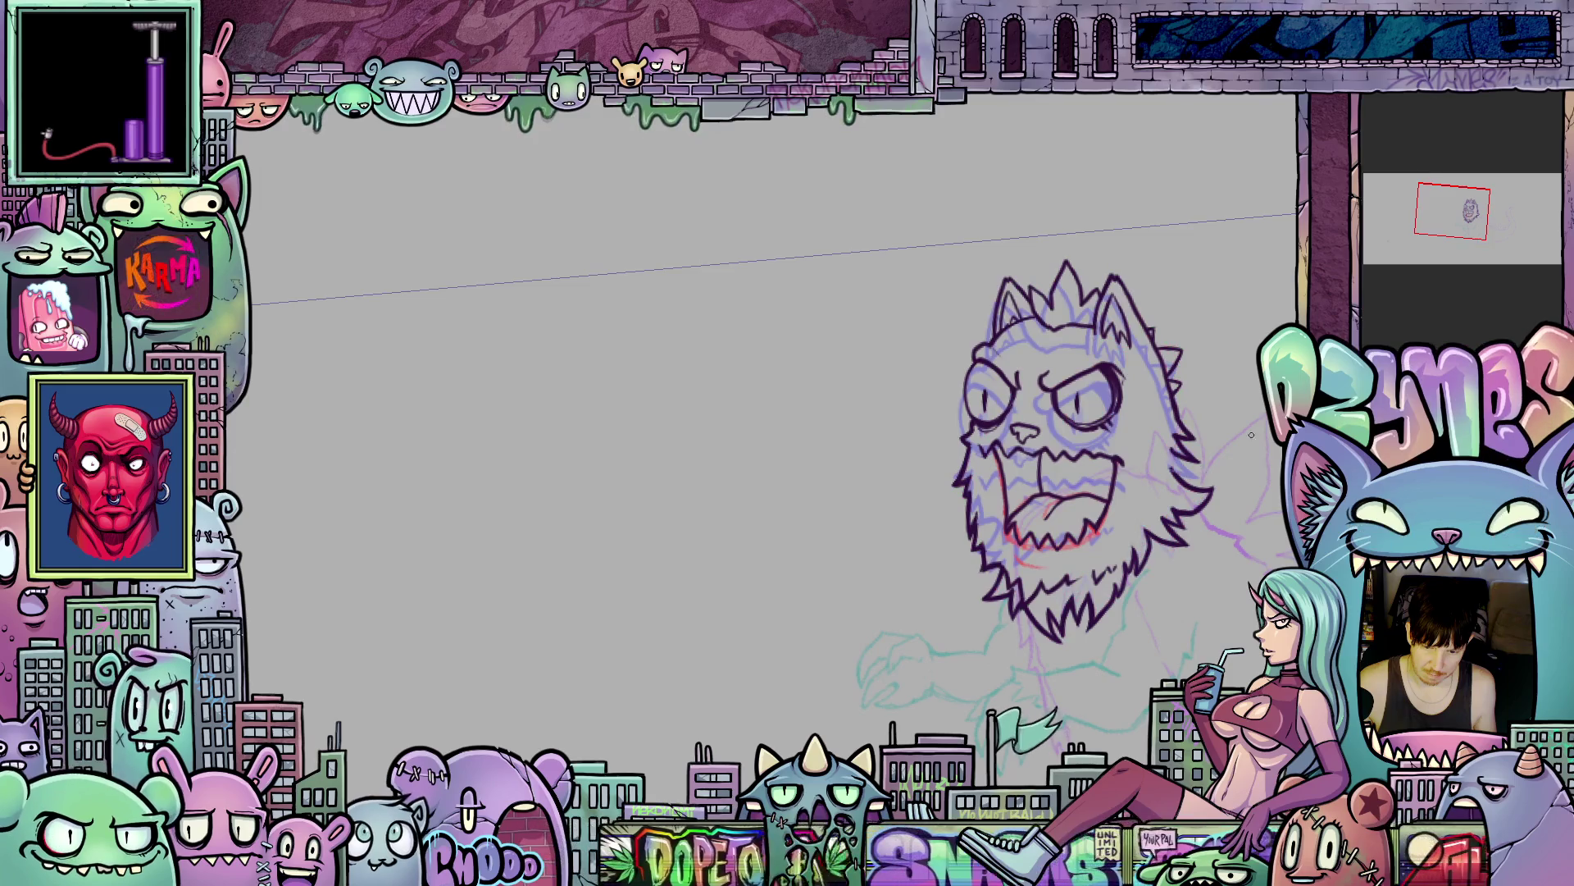
{"action": "scroll", "coordinate": [1240, 480], "scroll_direction": "up", "scroll_amount": 5}
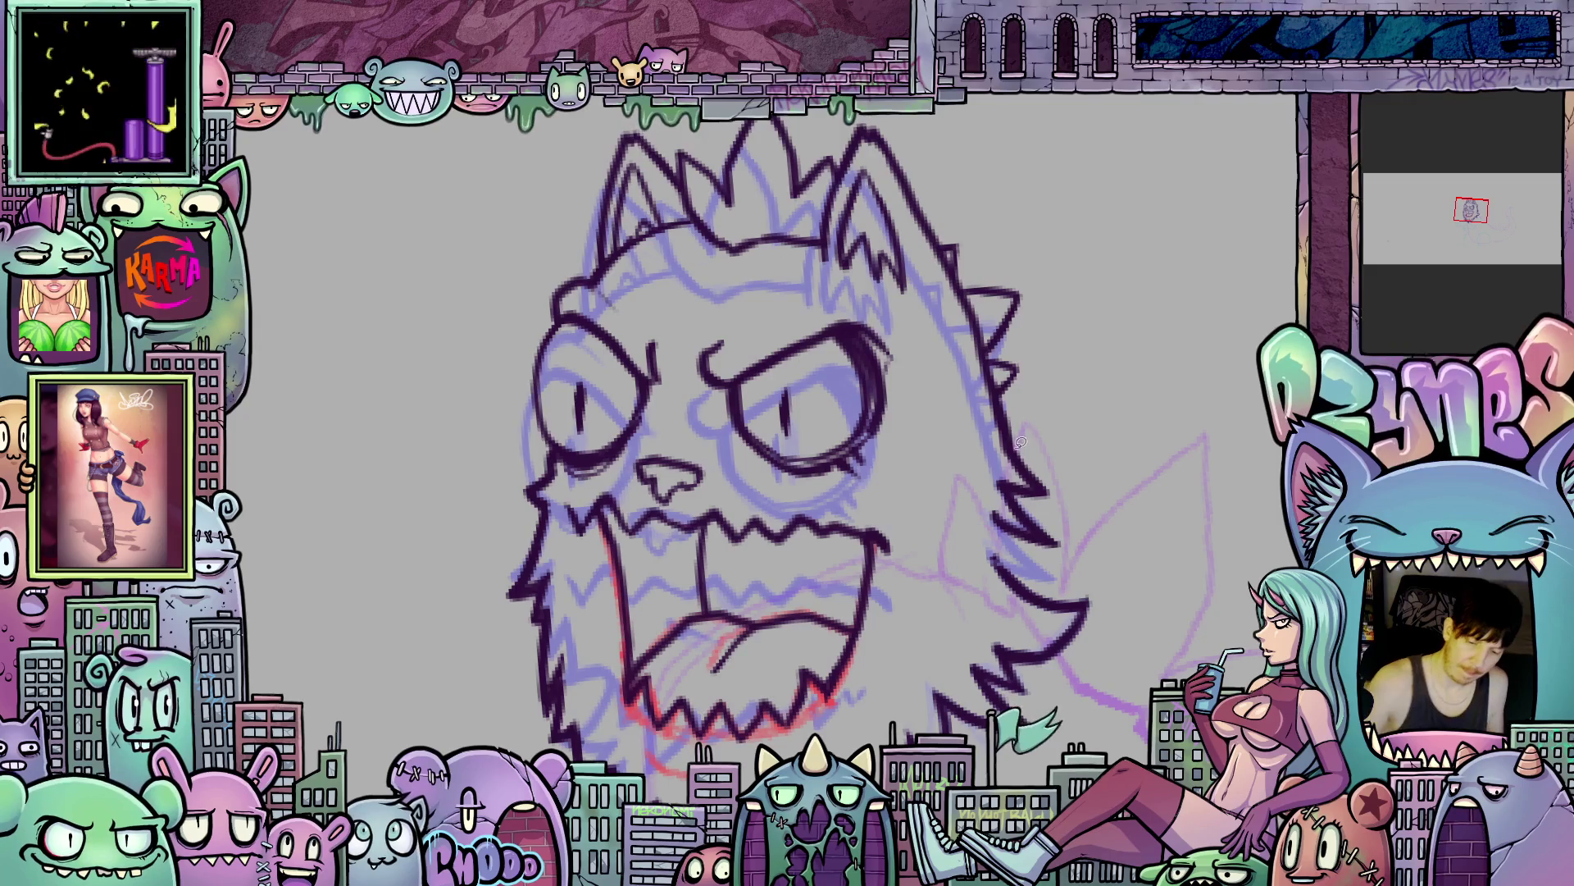
- Lasso the right cheek fur, stretch it downward with Transform, apply, and deselect
{"action": "mouse_move", "coordinate": [1033, 441]}
{"action": "left_mouse_down"}
{"action": "mouse_move", "coordinate": [980, 373]}
{"action": "mouse_move", "coordinate": [976, 525]}
{"action": "mouse_move", "coordinate": [1070, 570]}
{"action": "mouse_move", "coordinate": [1033, 432]}
{"action": "left_mouse_up"}
{"action": "left_click", "coordinate": [1061, 607]}
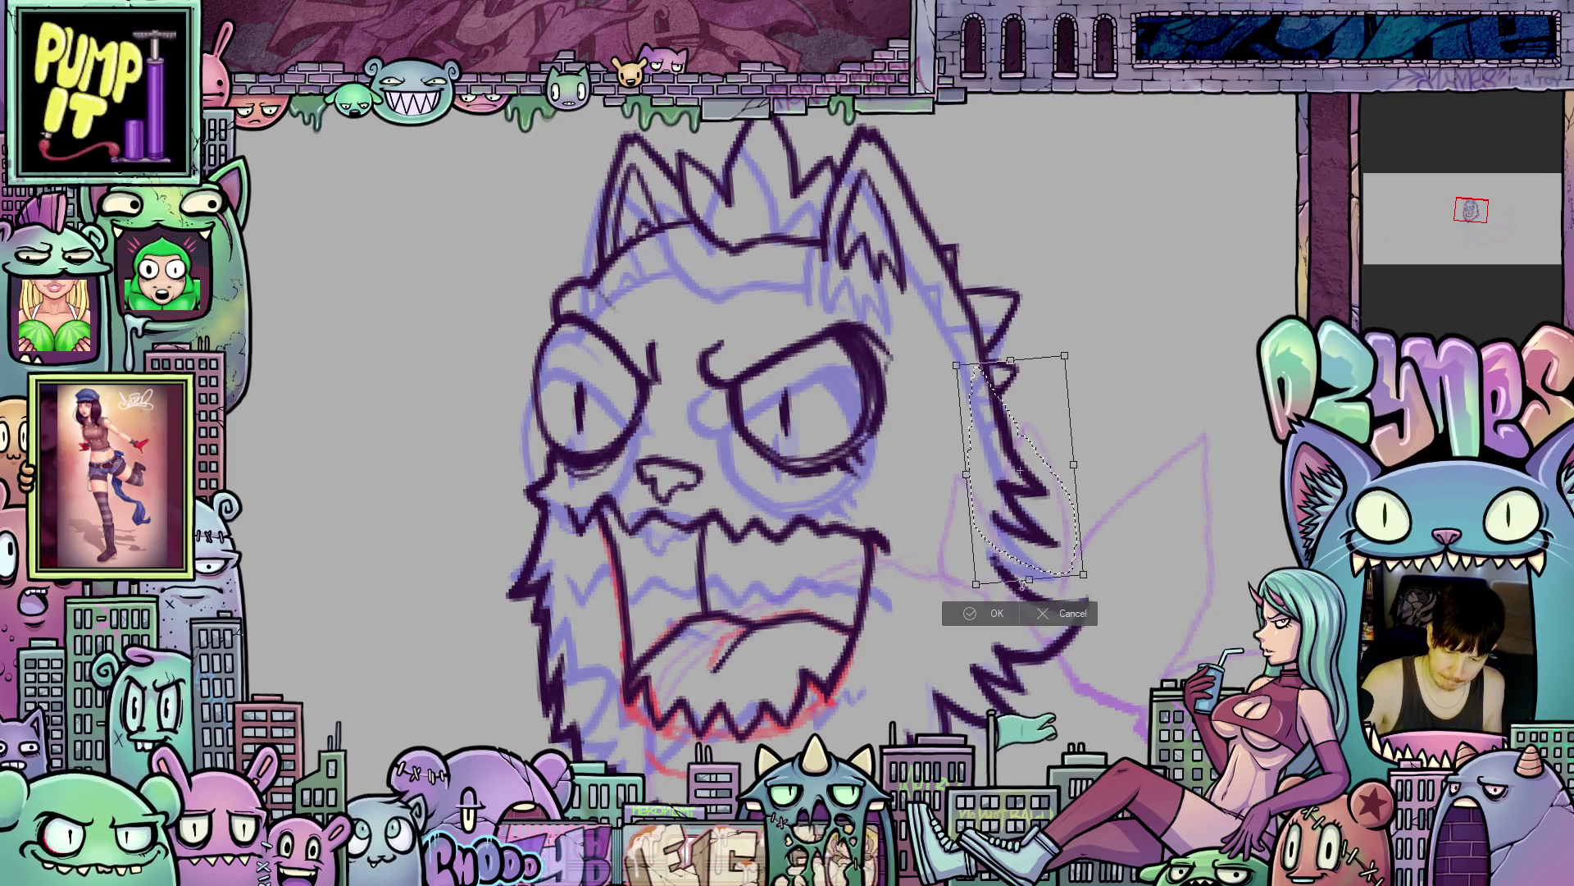
{"action": "left_click_drag", "start_coordinate": [1029, 580], "coordinate": [1035, 636]}
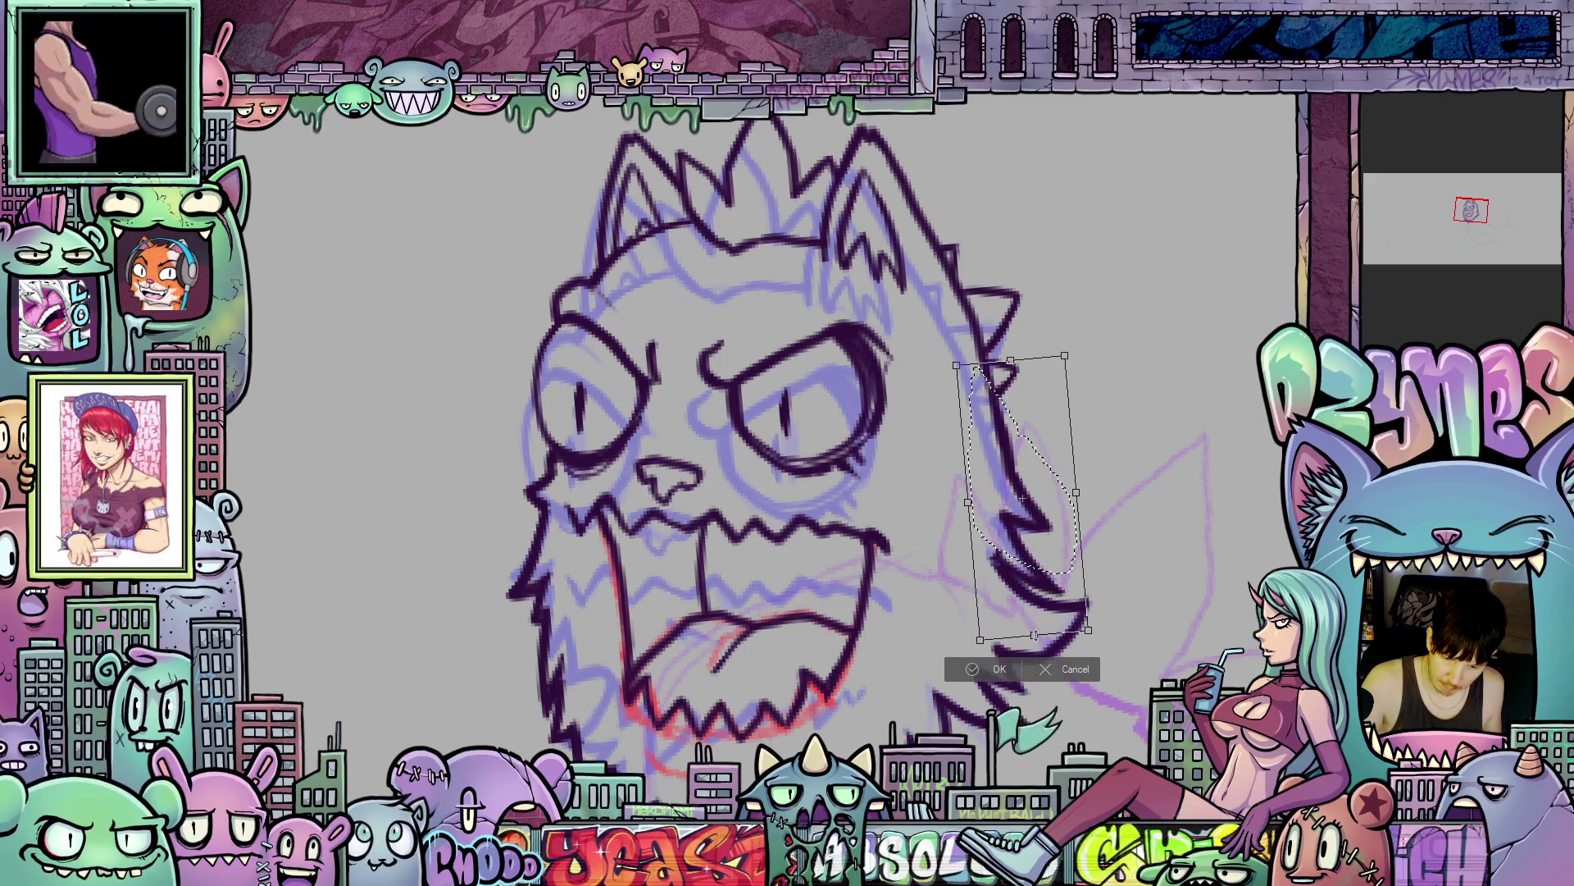
{"action": "left_click", "coordinate": [994, 665]}
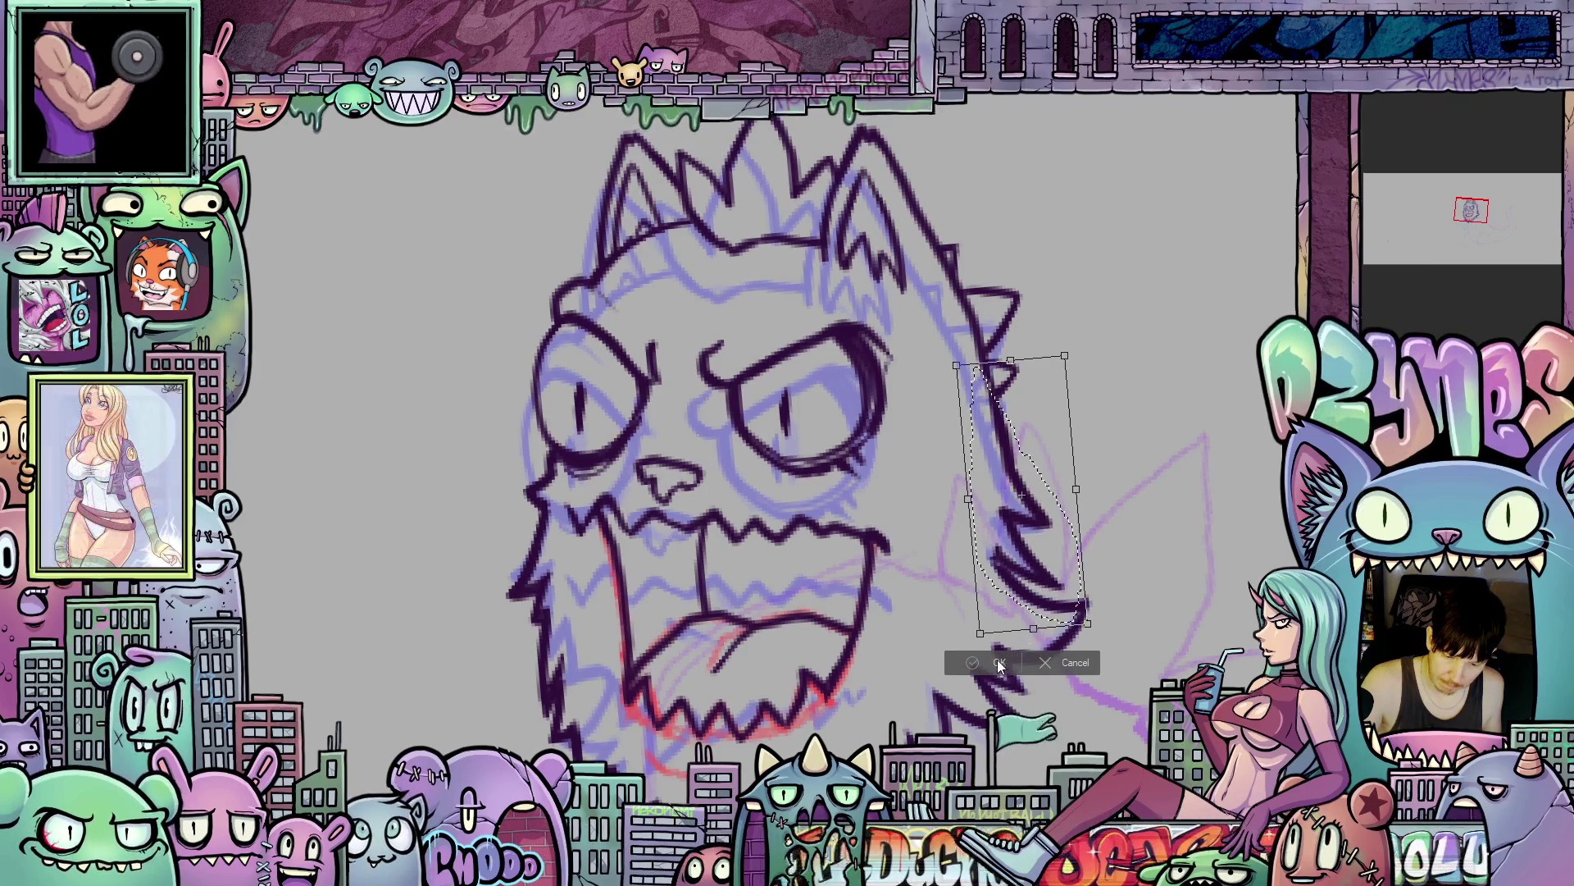
{"action": "key", "text": "ctrl+d"}
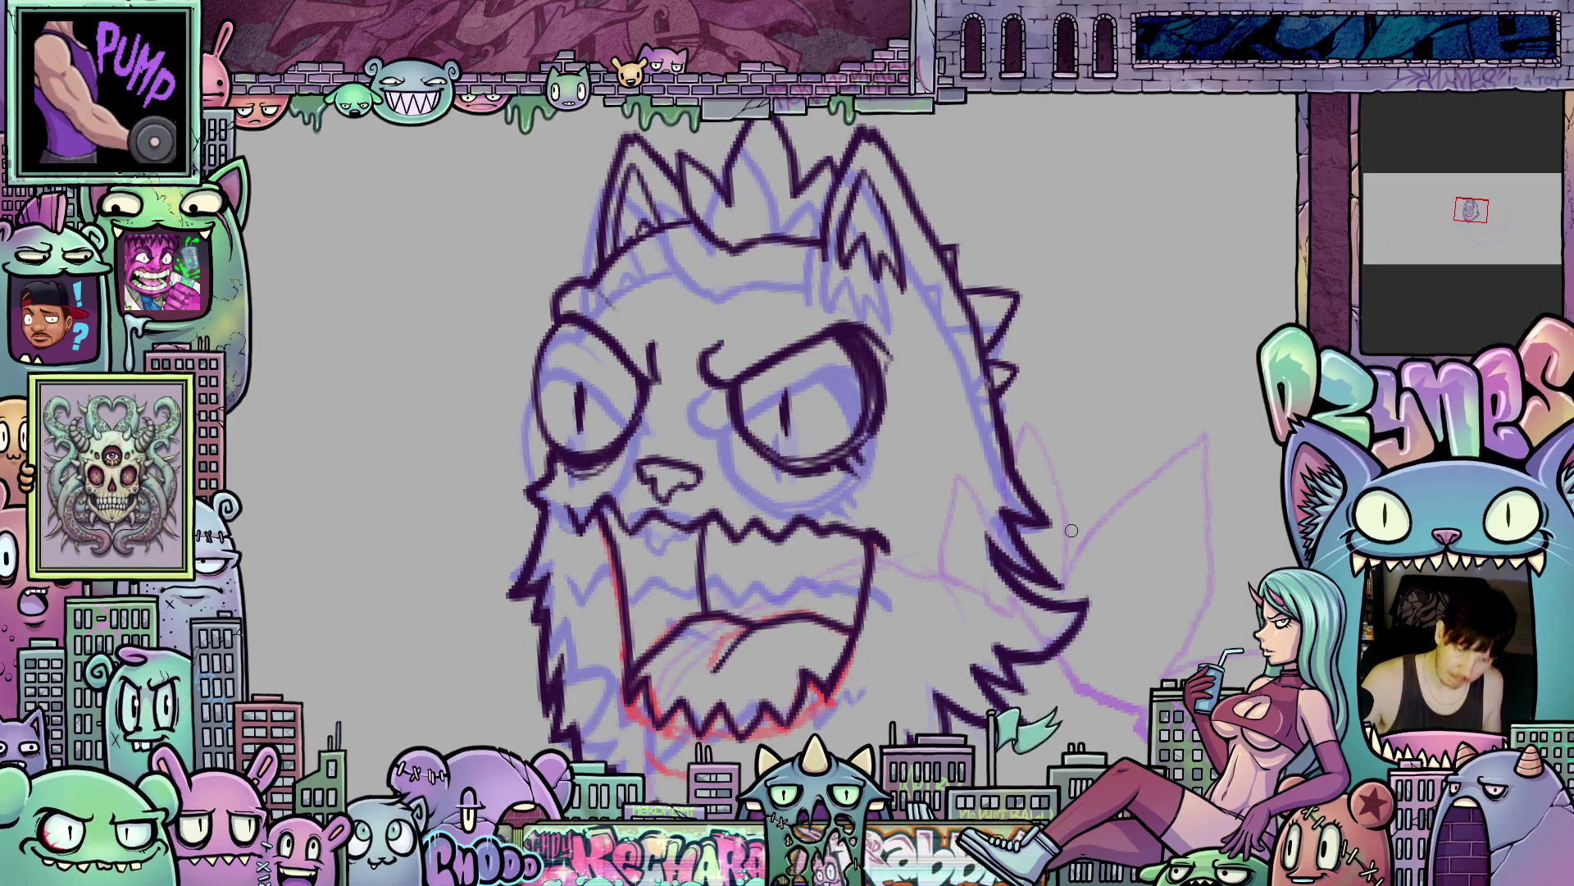
{"action": "scroll", "coordinate": [1152, 396], "scroll_direction": "down", "scroll_amount": 3}
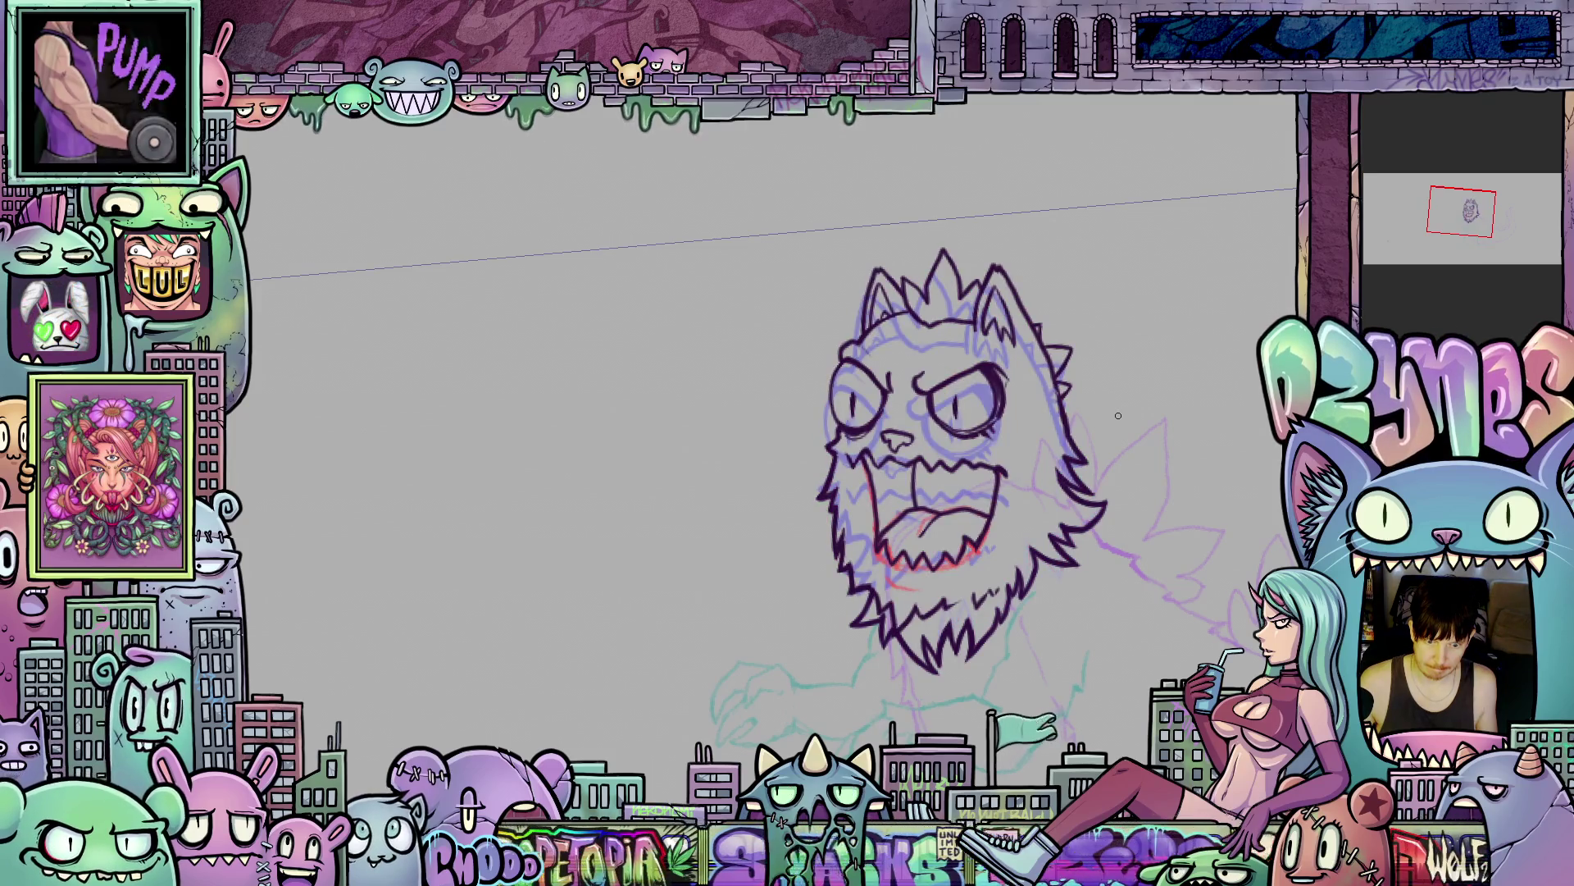
{"action": "key", "text": "Right"}
{"action": "key", "text": "Left"}
{"action": "key", "text": "Right"}
{"action": "key", "text": "Left"}
{"action": "key", "text": "Right"}
{"action": "mouse_move", "coordinate": [929, 525]}
{"action": "left_mouse_down"}
{"action": "mouse_move", "coordinate": [1073, 369]}
{"action": "mouse_move", "coordinate": [1091, 440]}
{"action": "mouse_move", "coordinate": [1008, 478]}
{"action": "left_mouse_up"}
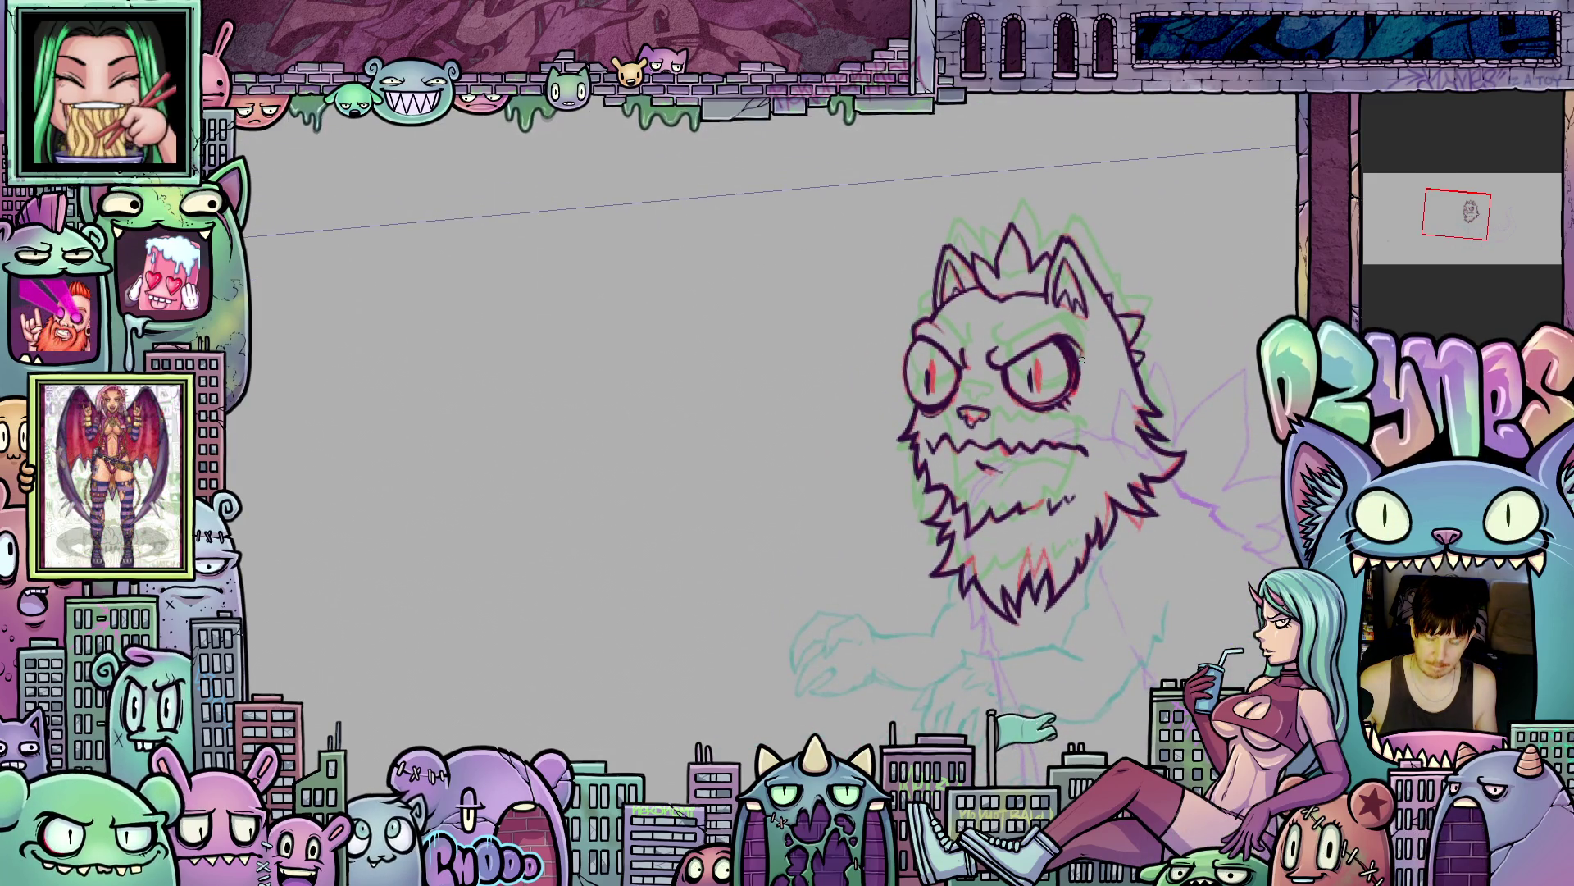
{"action": "scroll", "coordinate": [1056, 353], "scroll_direction": "up", "scroll_amount": 3}
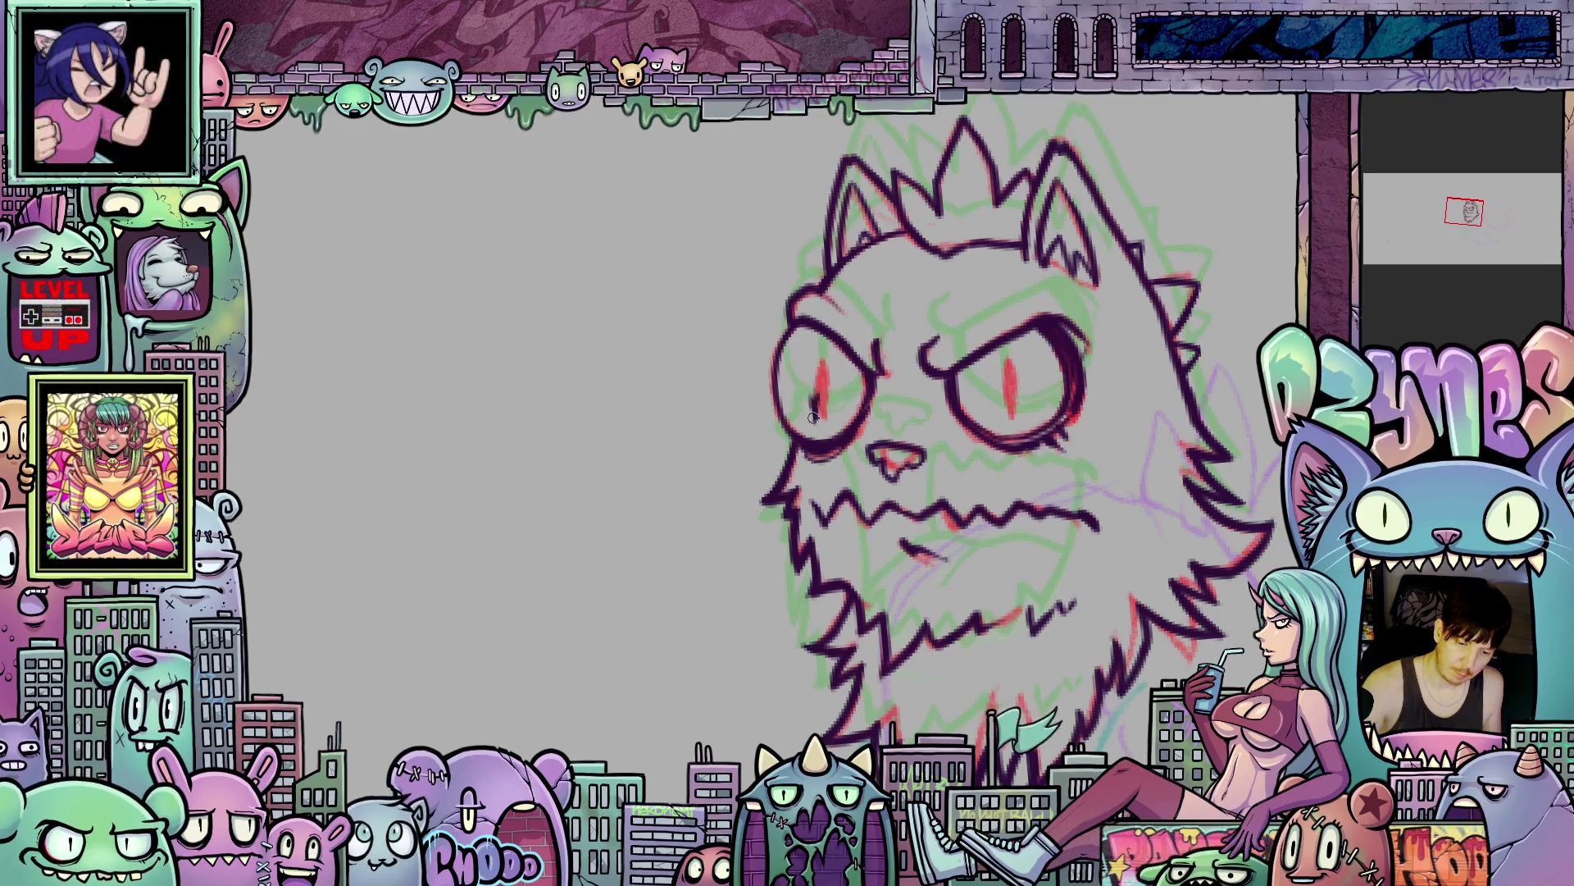
{"action": "key", "text": "ctrl+Tab"}
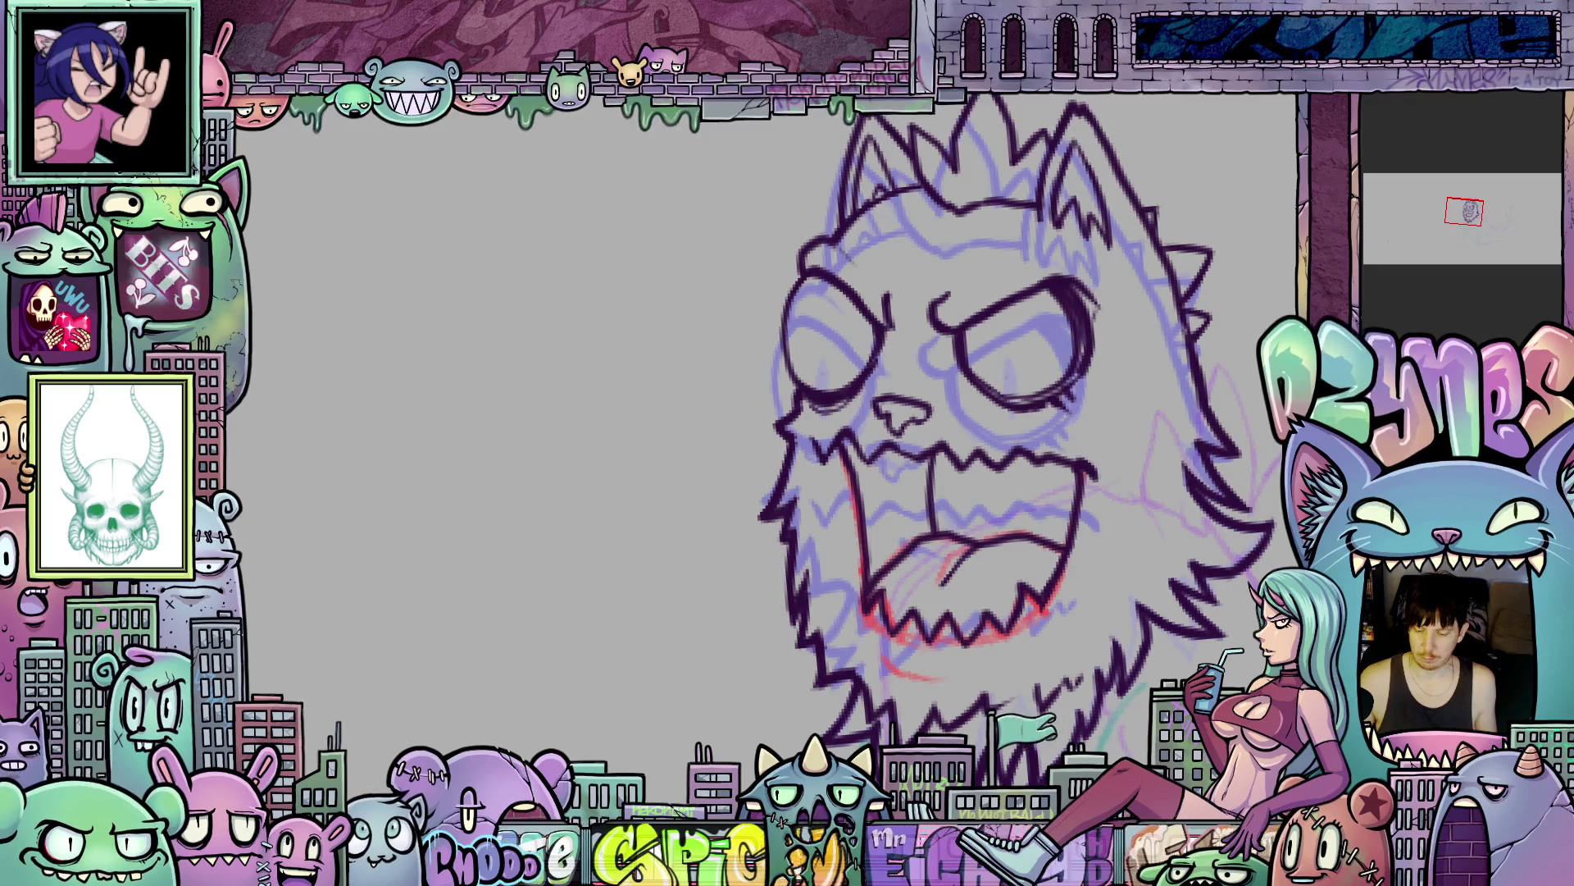
{"action": "key", "text": "ctrl+z"}
{"action": "scroll", "coordinate": [1016, 443], "scroll_direction": "down", "scroll_amount": 3}
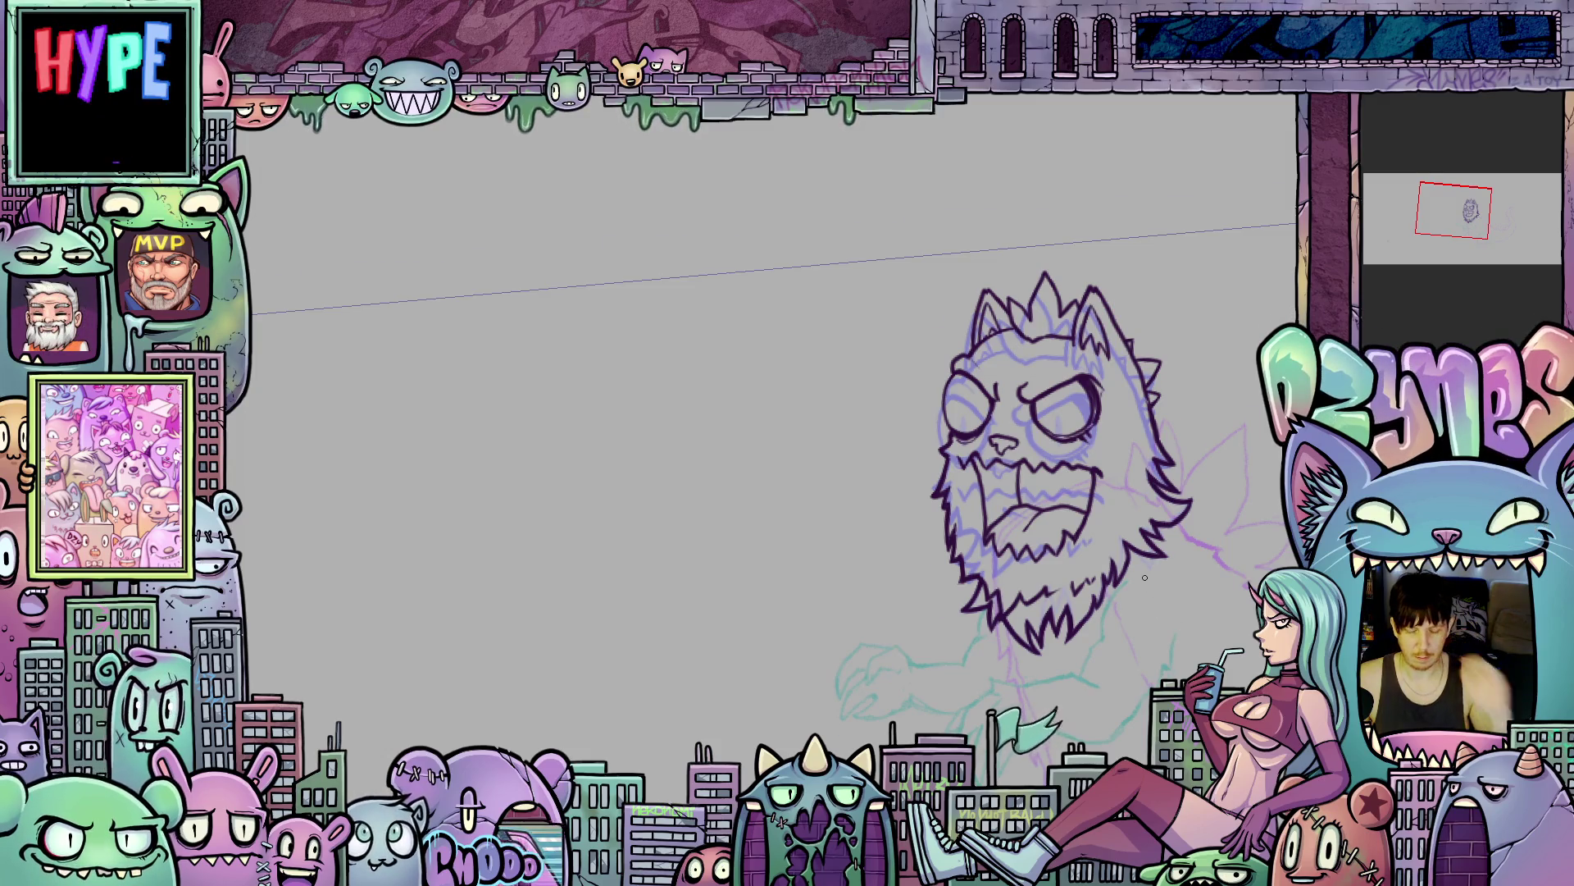
{"action": "scroll", "coordinate": [1131, 574], "scroll_direction": "up", "scroll_amount": 5}
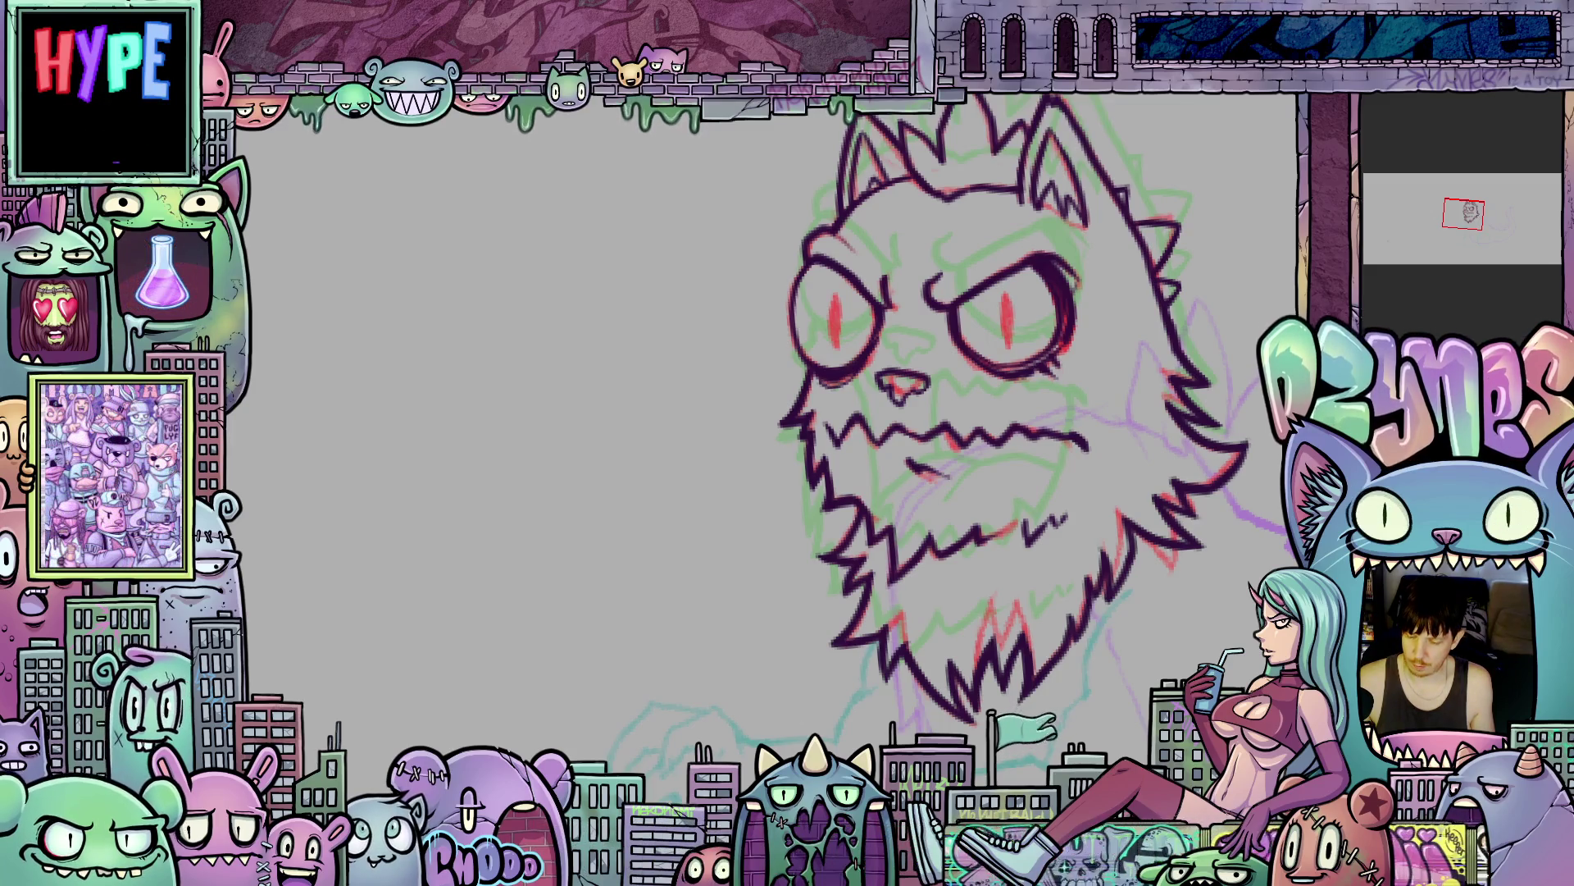
{"action": "right_click", "coordinate": [1381, 297]}
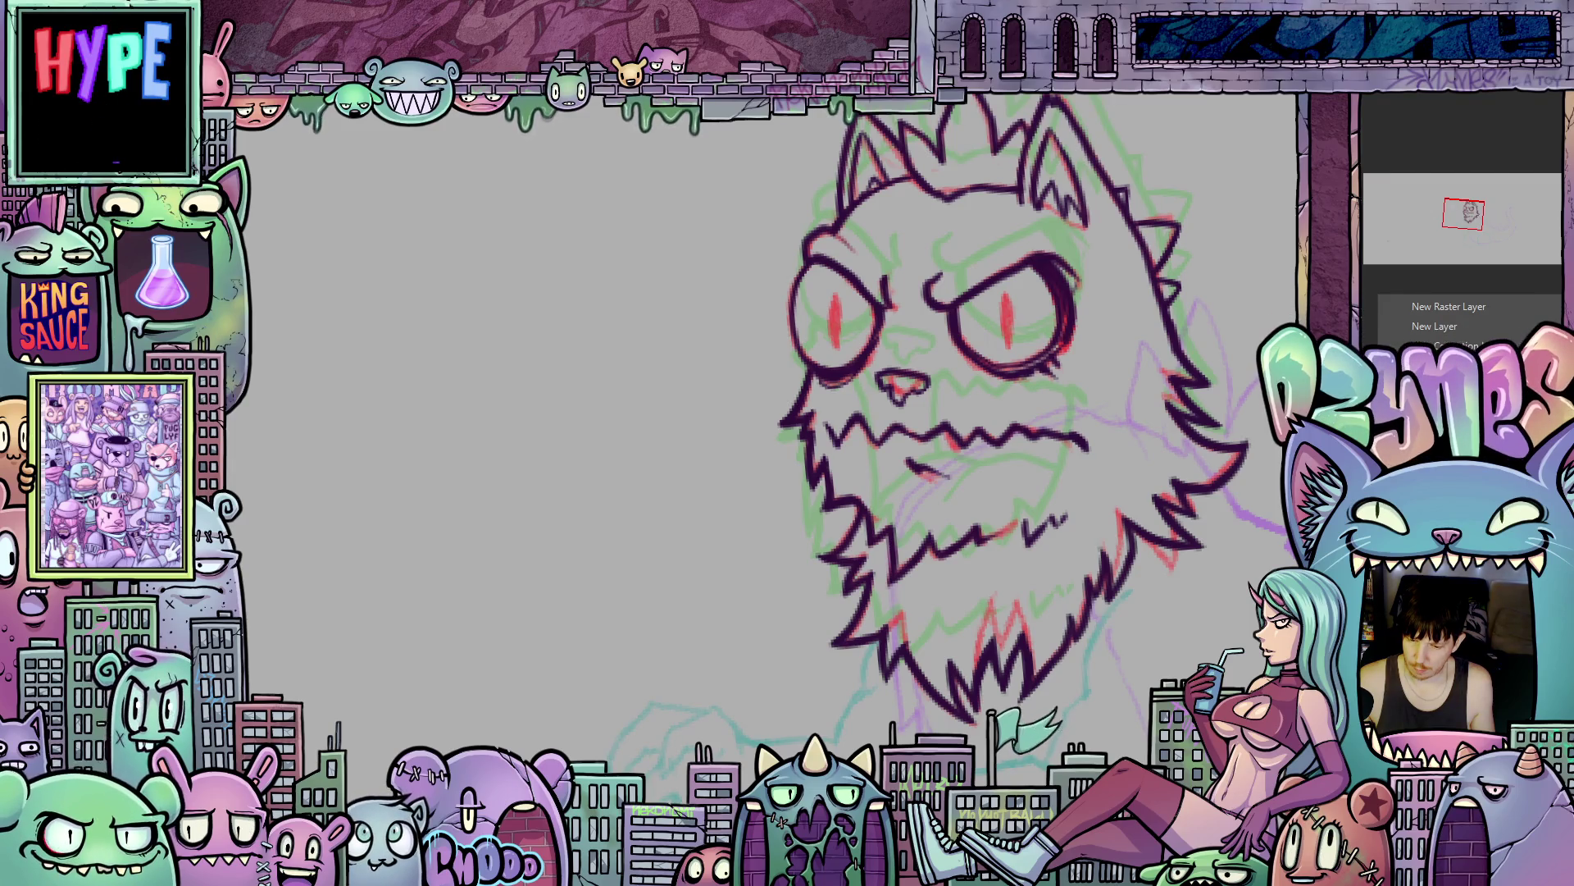
- Hide the red sketch strokes and return the outer fur ink to dark purple
{"action": "left_click", "coordinate": [1151, 453]}
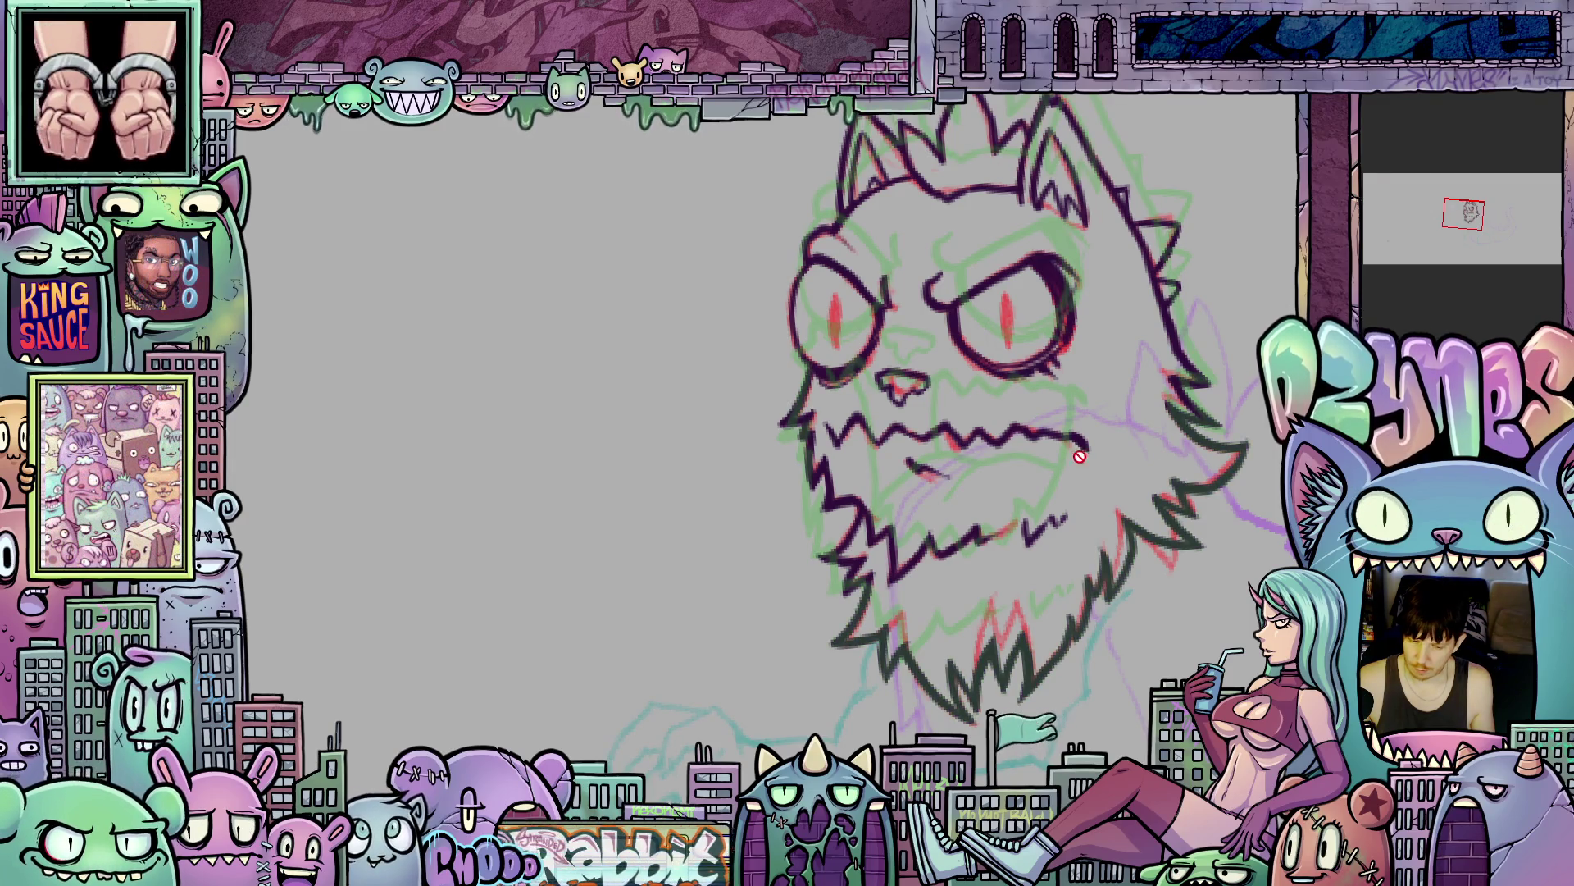
{"action": "scroll", "coordinate": [1000, 390], "scroll_direction": "up", "scroll_amount": 1}
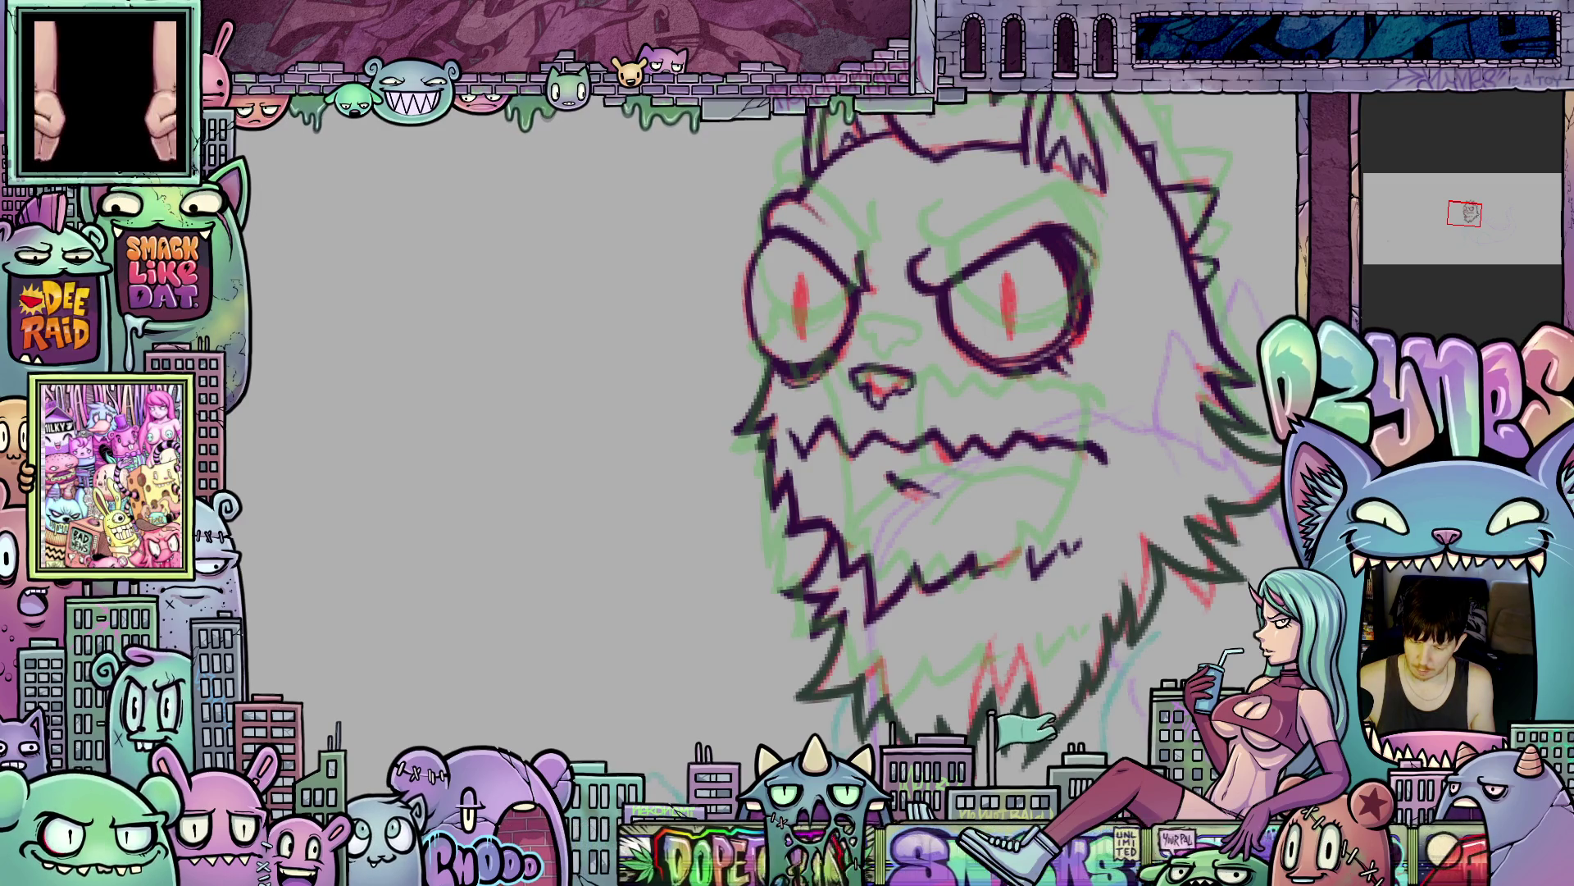
{"action": "key", "text": "ctrl+z"}
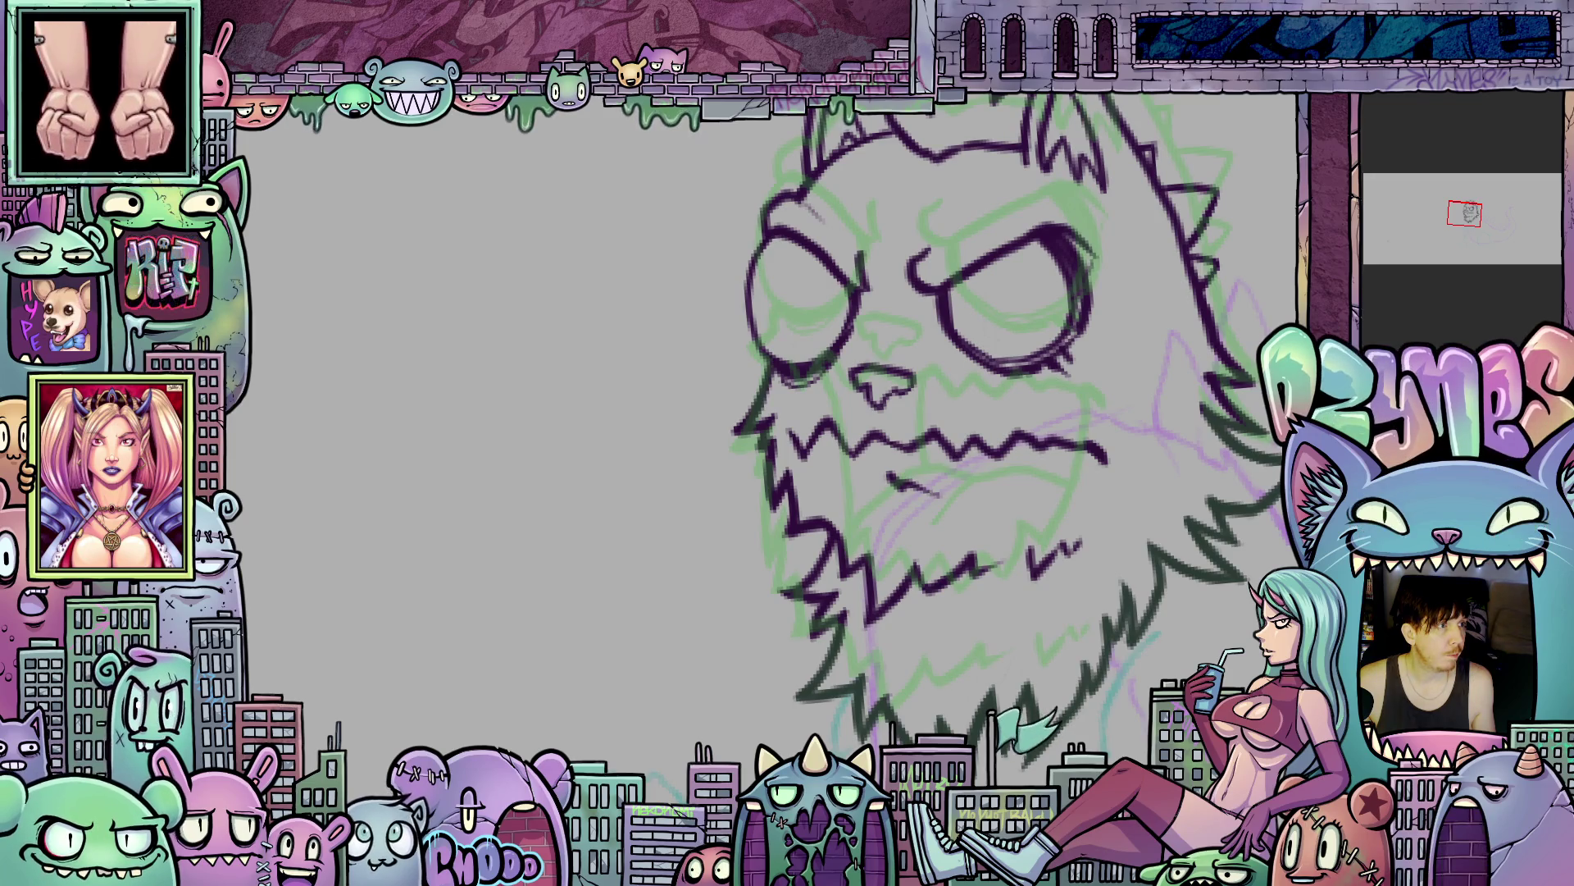
{"action": "key", "text": "ctrl+z"}
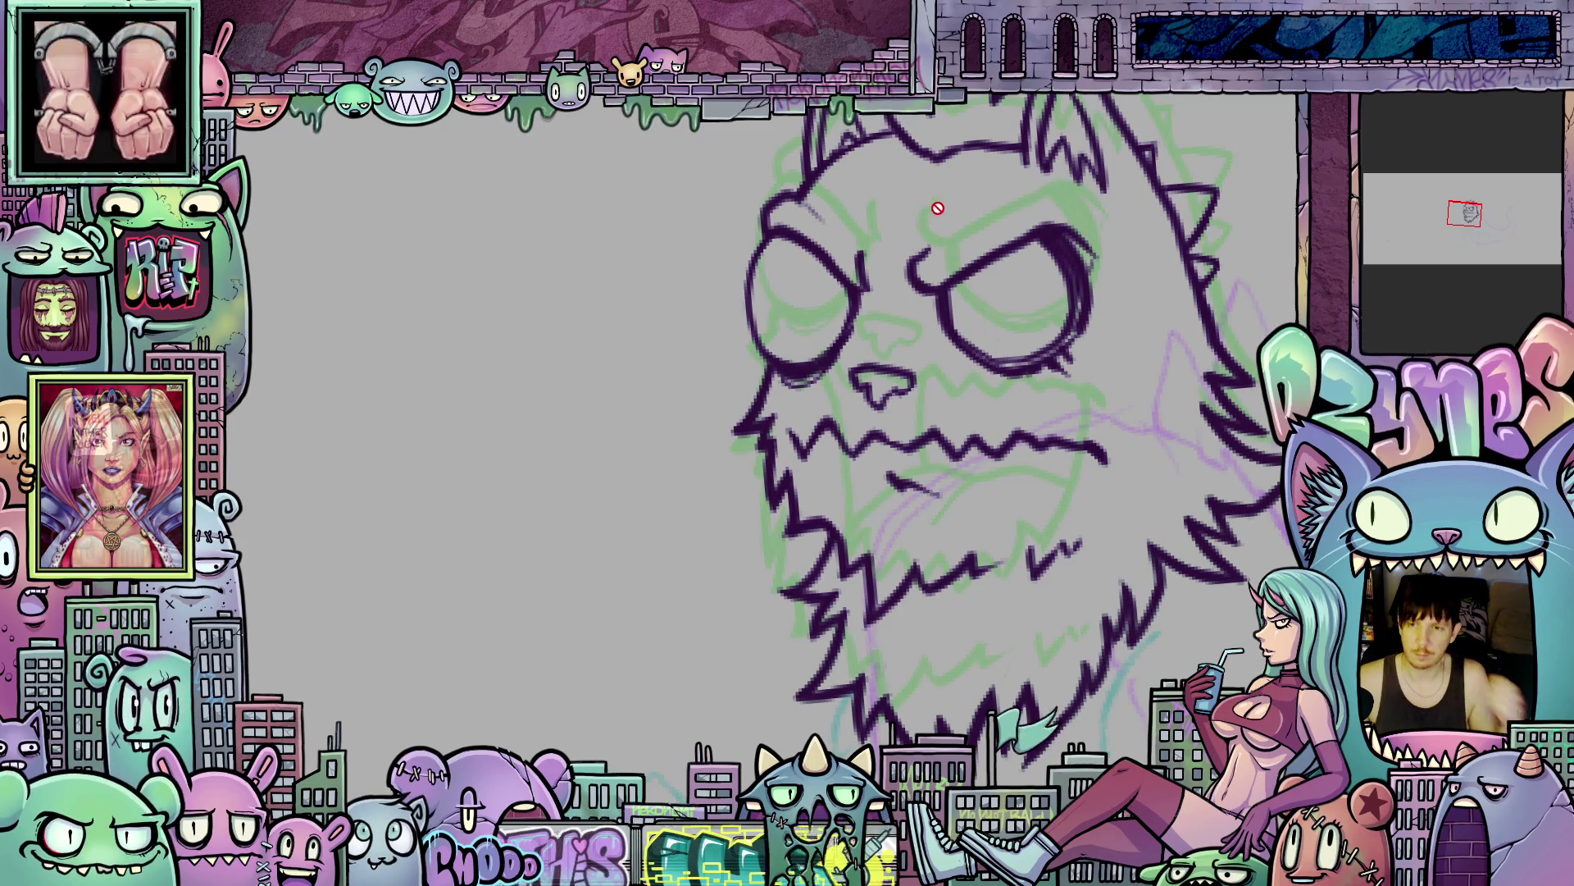
{"action": "scroll", "coordinate": [970, 314], "scroll_direction": "down", "scroll_amount": 3}
{"action": "scroll", "coordinate": [963, 355], "scroll_direction": "up", "scroll_amount": 3}
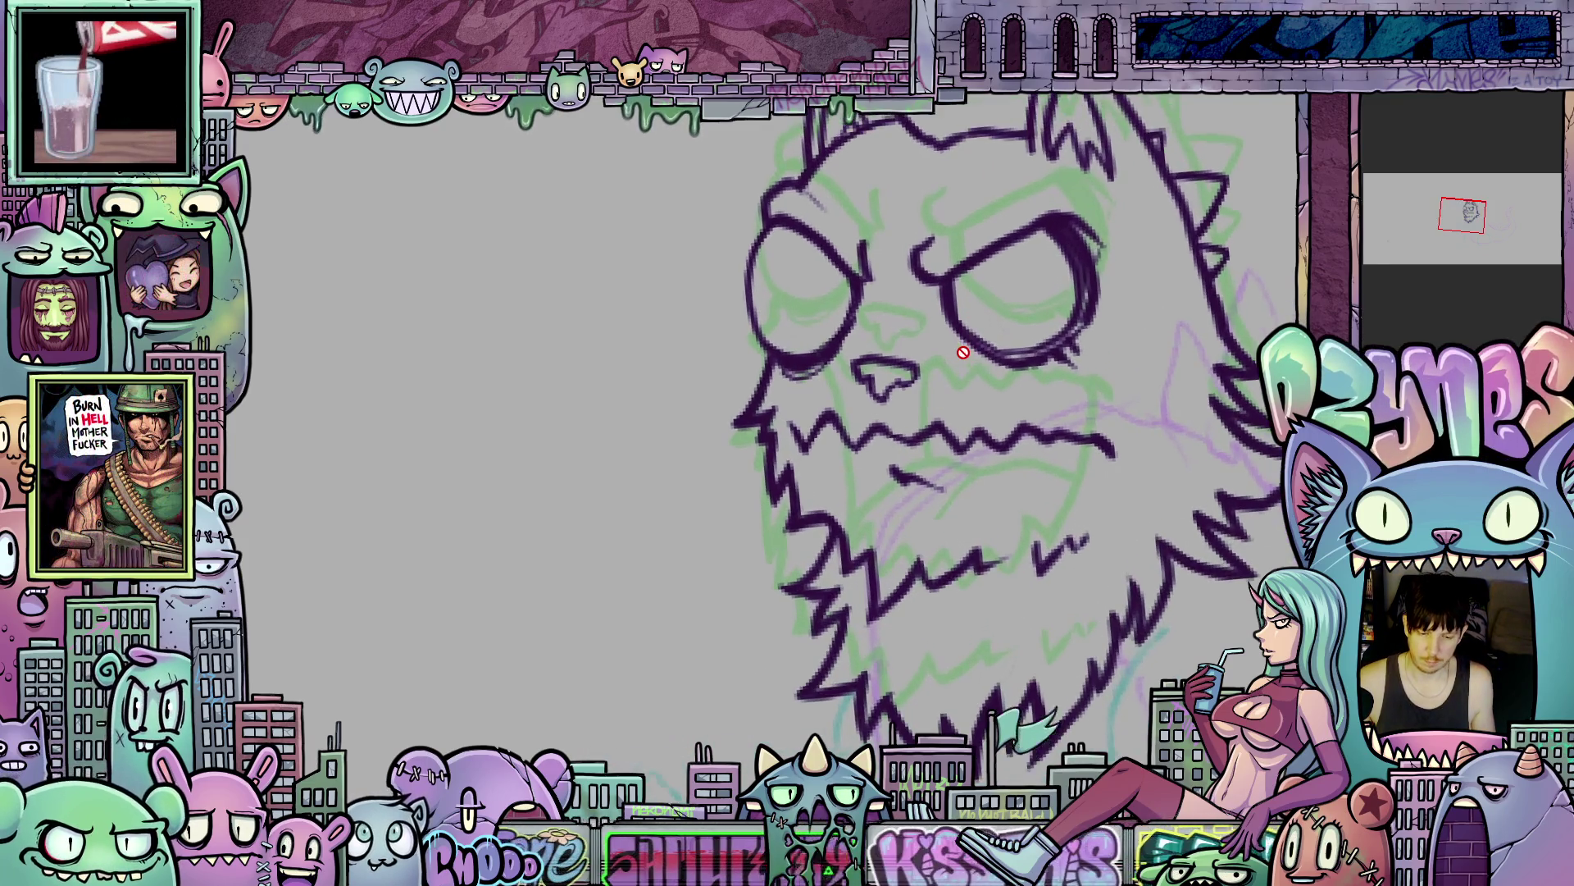
{"action": "left_click_drag", "start_coordinate": [988, 372], "coordinate": [980, 457]}
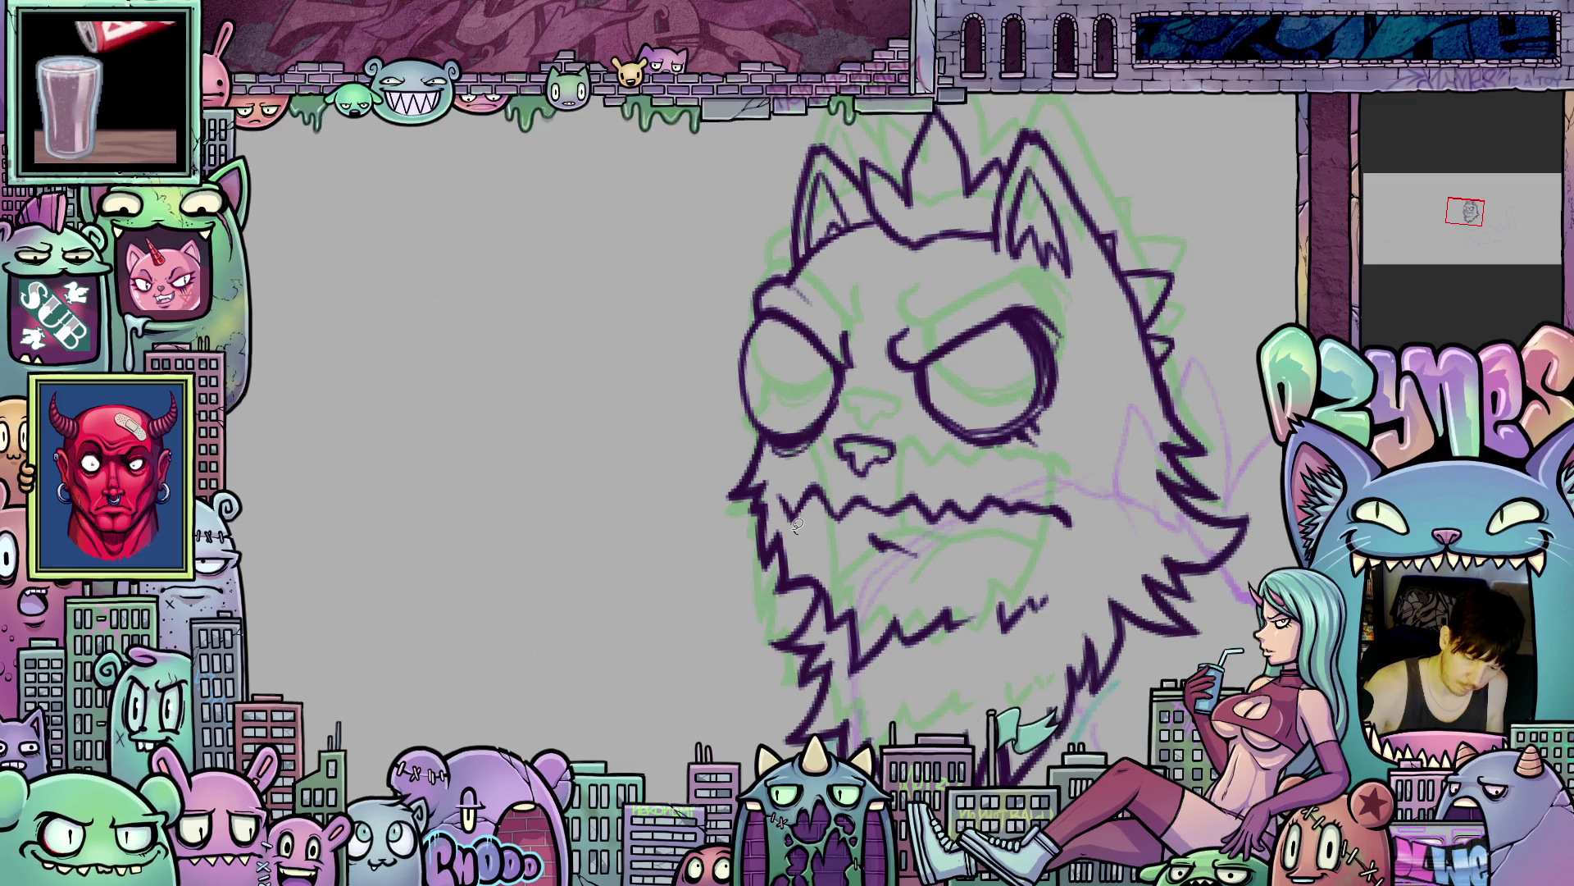
- Begin a lasso outline from the head's left side, under the jaw and up the right
{"action": "mouse_move", "coordinate": [784, 501]}
{"action": "left_mouse_down"}
{"action": "mouse_move", "coordinate": [776, 487]}
{"action": "mouse_move", "coordinate": [700, 533]}
{"action": "mouse_move", "coordinate": [775, 602]}
{"action": "mouse_move", "coordinate": [821, 592]}
{"action": "mouse_move", "coordinate": [827, 630]}
{"action": "left_mouse_up"}
{"action": "left_click_drag", "start_coordinate": [893, 683], "coordinate": [1074, 627]}
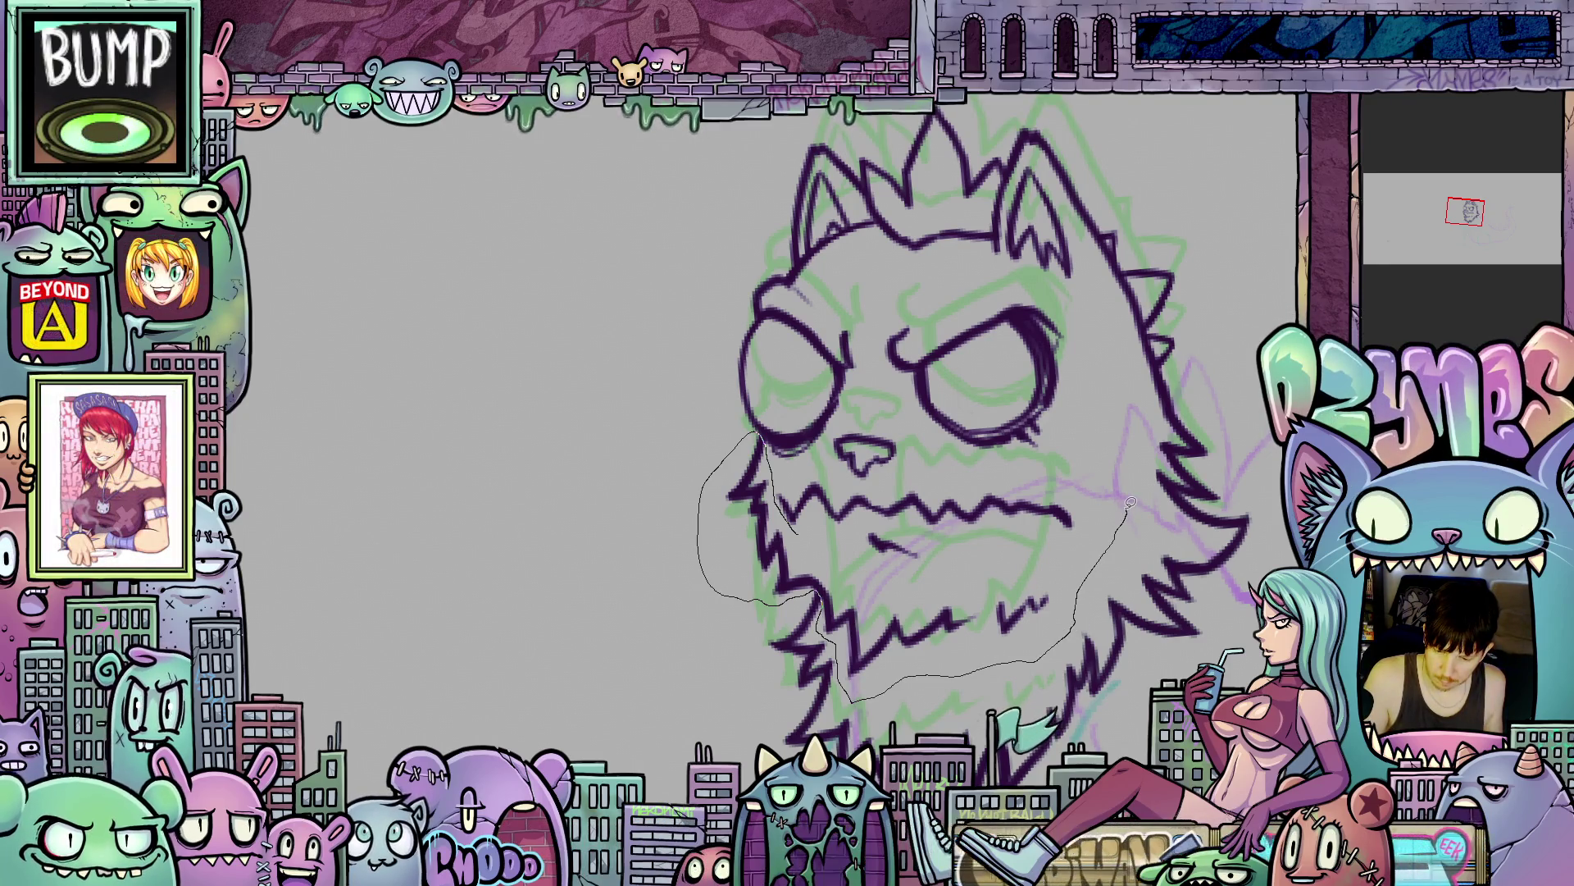
{"action": "left_click_drag", "start_coordinate": [1175, 478], "coordinate": [1207, 498]}
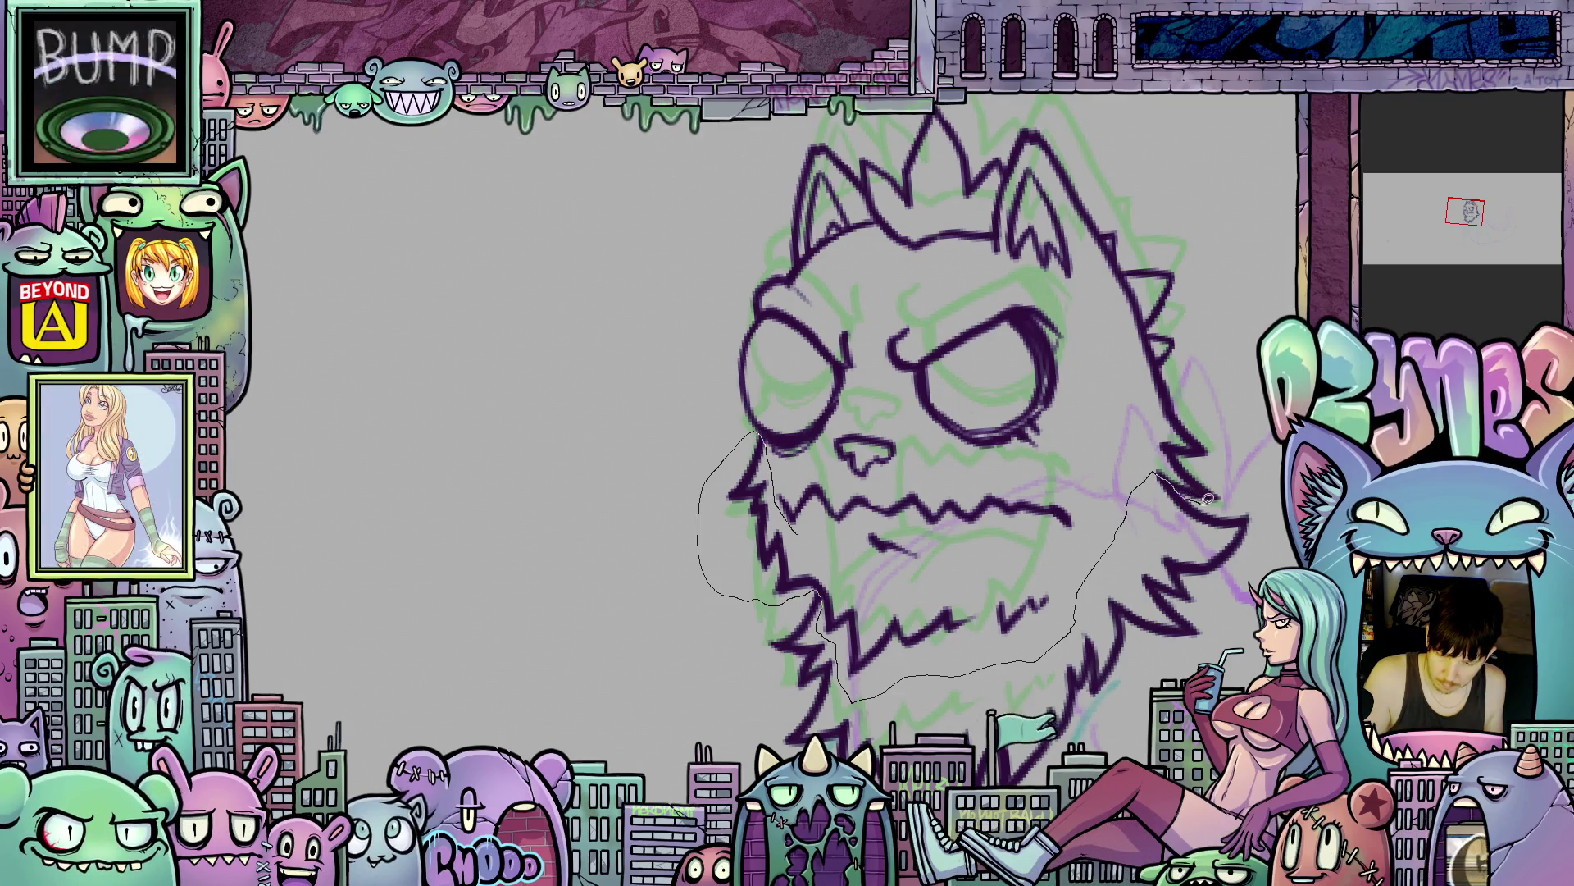
- Close the lasso around the upper head, then enlarge and tilt it slightly with Ctrl+T
{"action": "left_click_drag", "start_coordinate": [1097, 128], "coordinate": [967, 97]}
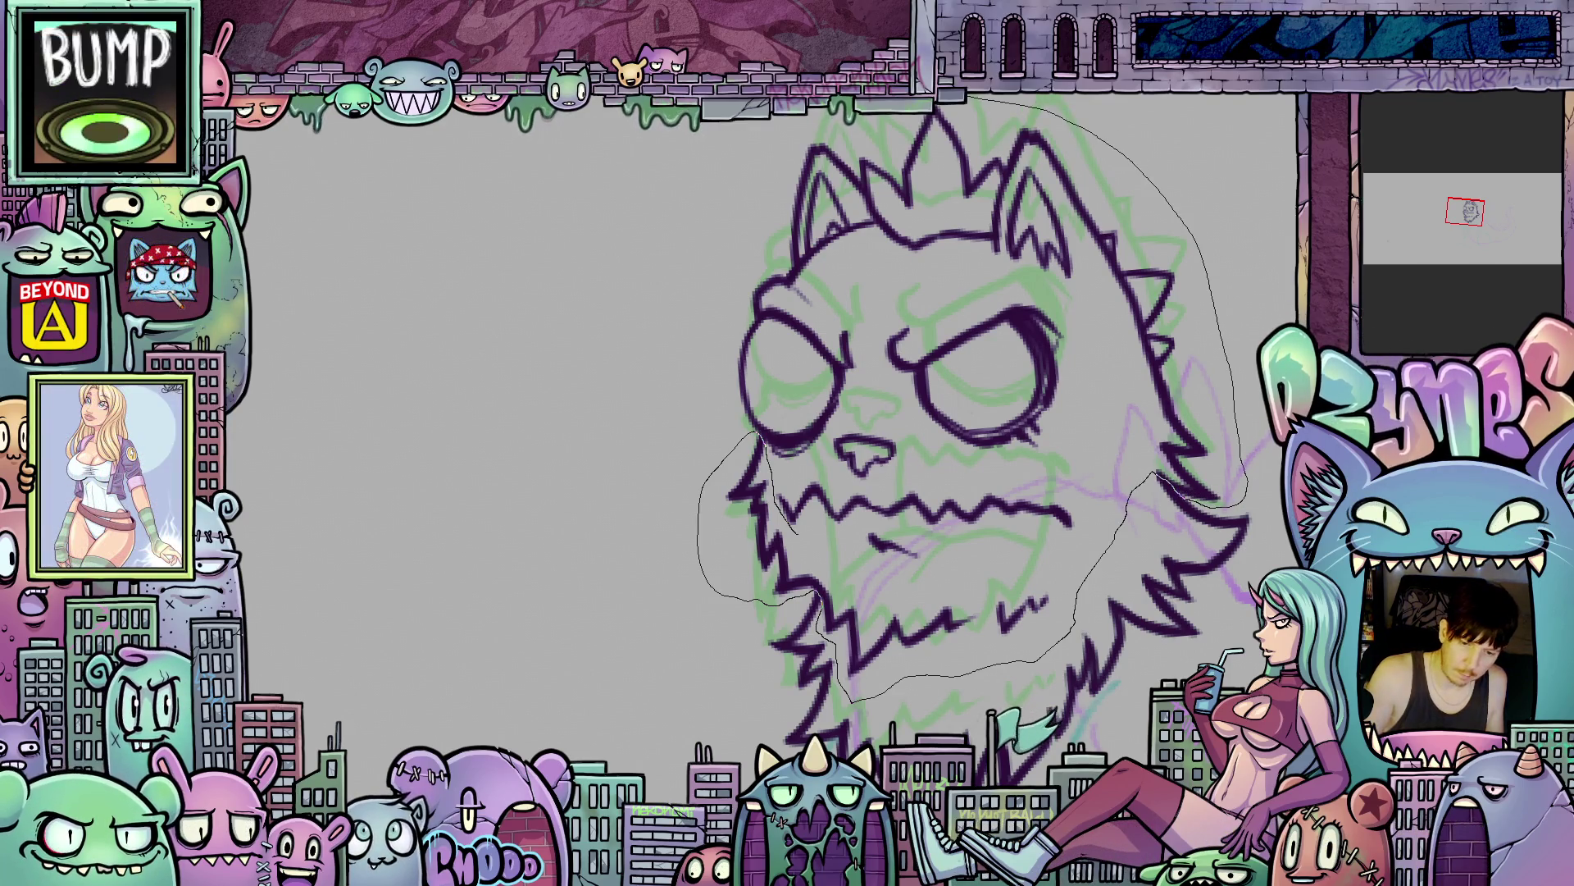
{"action": "mouse_move", "coordinate": [735, 179]}
{"action": "left_mouse_down"}
{"action": "mouse_move", "coordinate": [689, 344]}
{"action": "mouse_move", "coordinate": [742, 405]}
{"action": "left_mouse_up"}
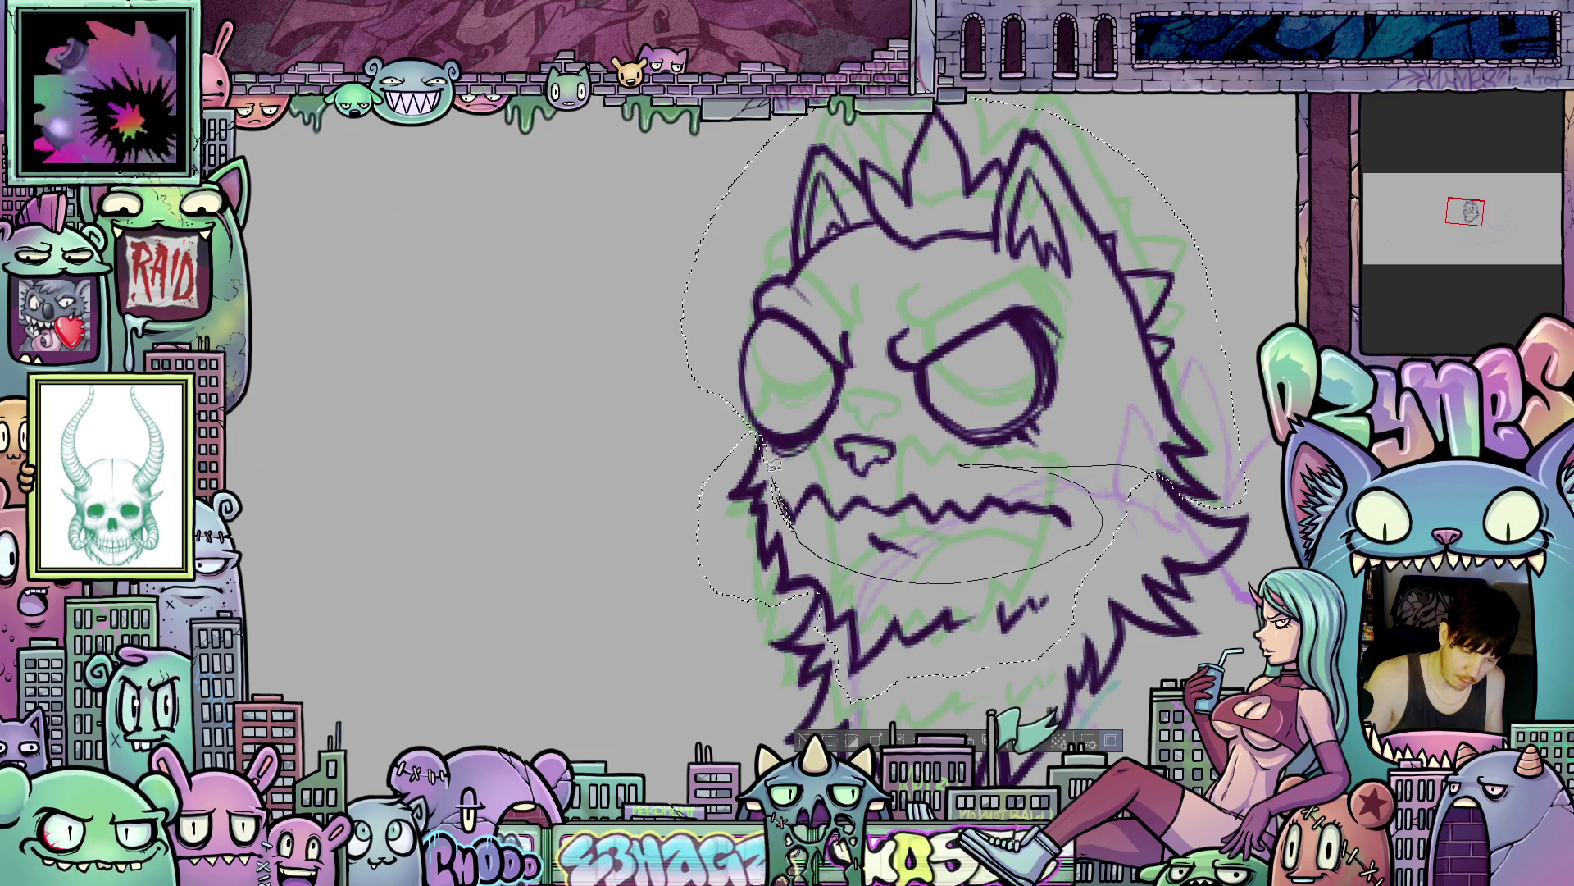
{"action": "left_click_drag", "start_coordinate": [1181, 658], "coordinate": [1162, 574]}
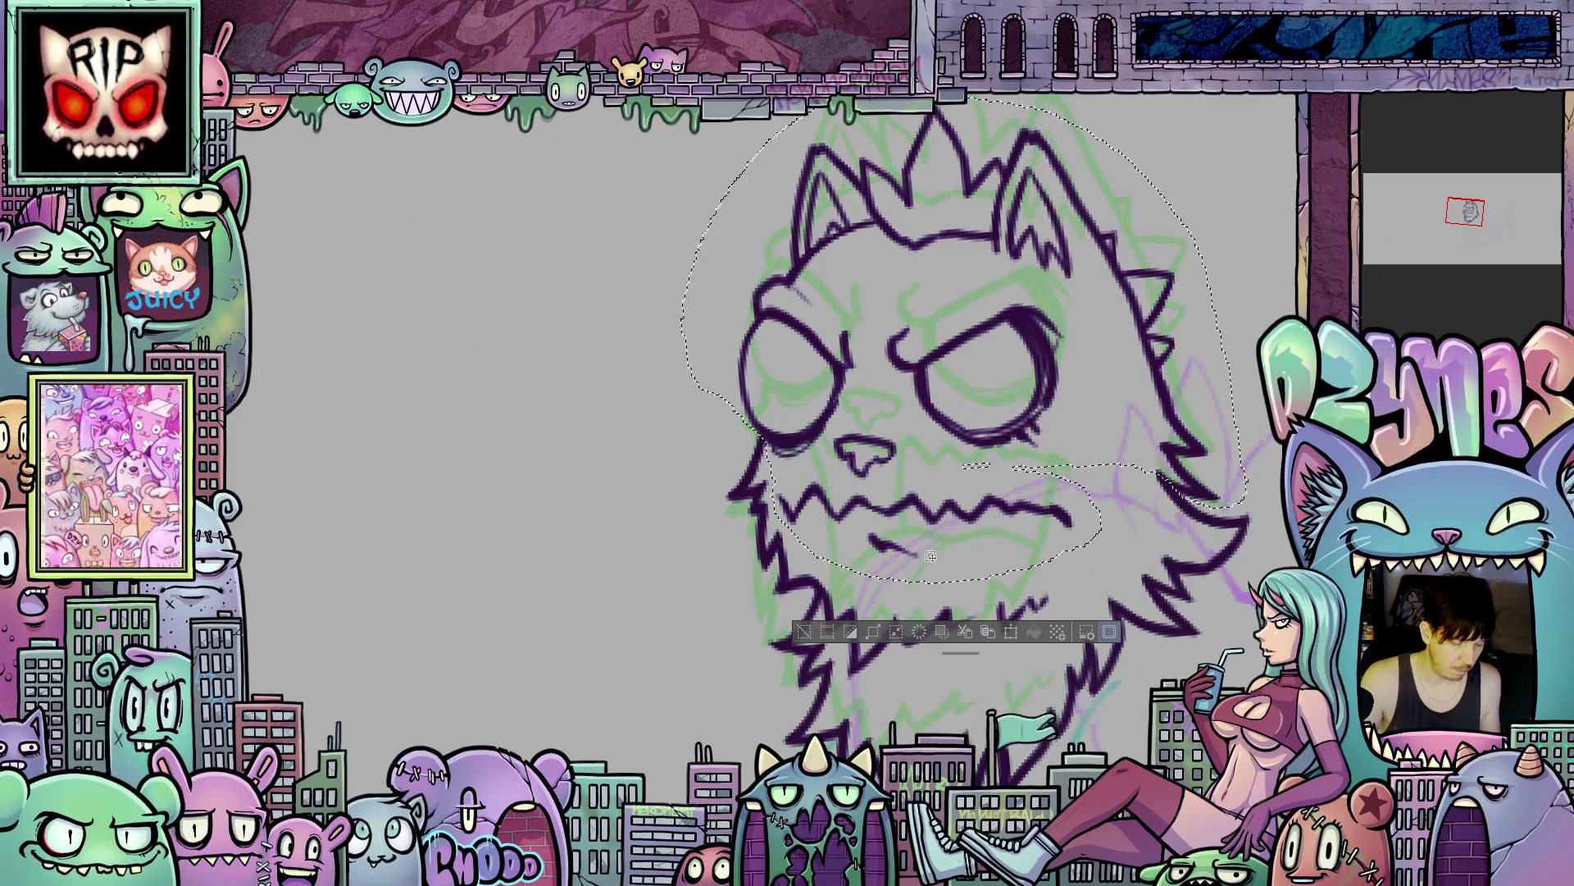
{"action": "mouse_move", "coordinate": [848, 547]}
{"action": "left_mouse_down"}
{"action": "mouse_move", "coordinate": [943, 554]}
{"action": "mouse_move", "coordinate": [851, 567]}
{"action": "left_mouse_up"}
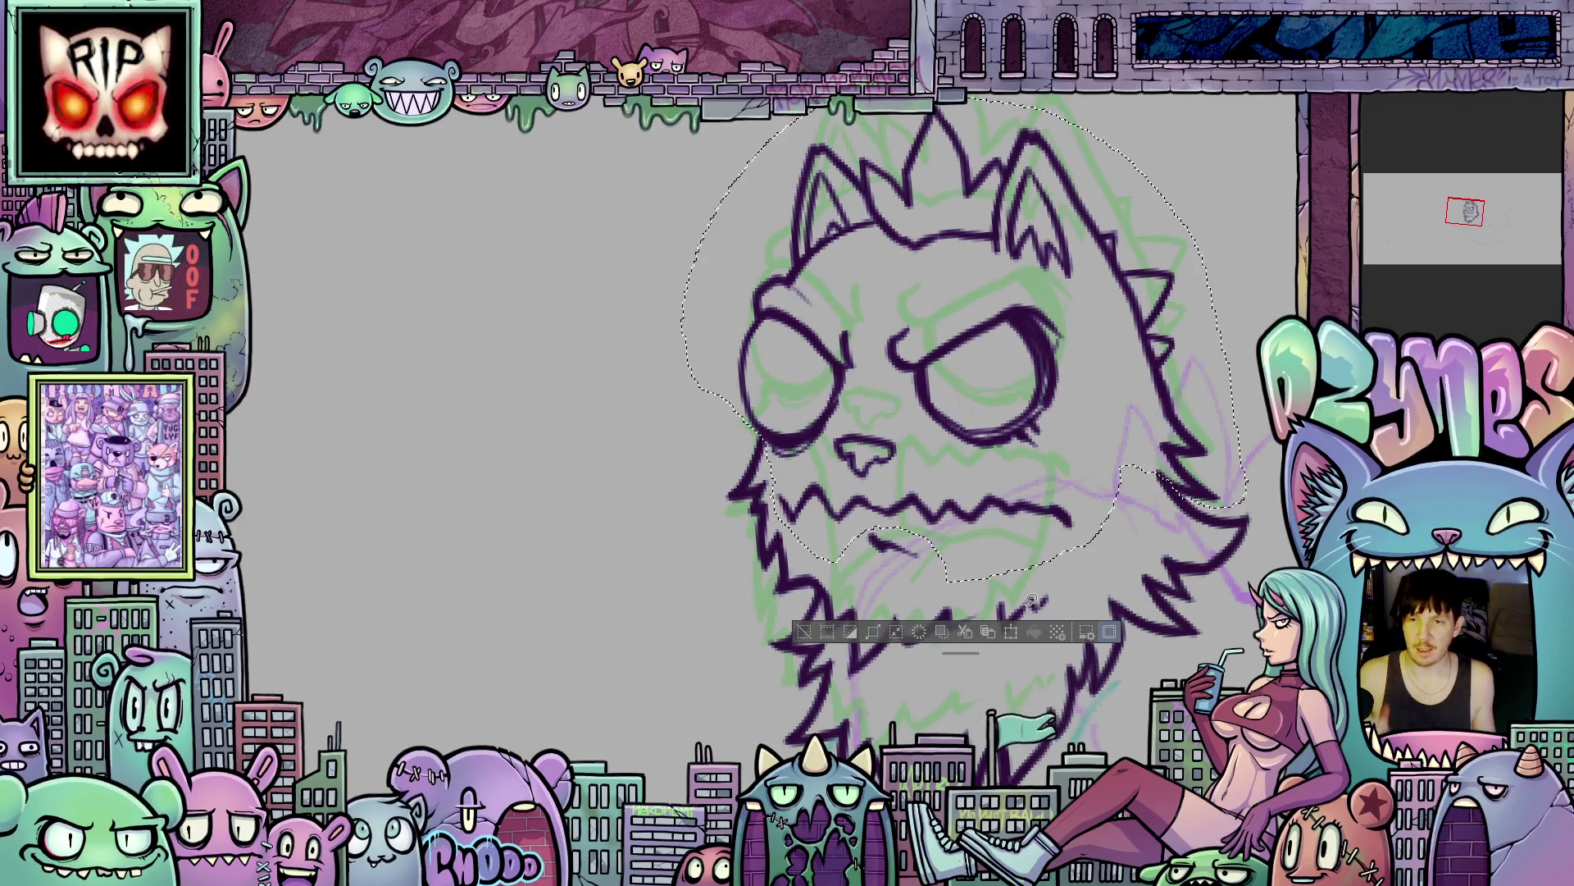
{"action": "left_click_drag", "start_coordinate": [1084, 516], "coordinate": [1064, 485]}
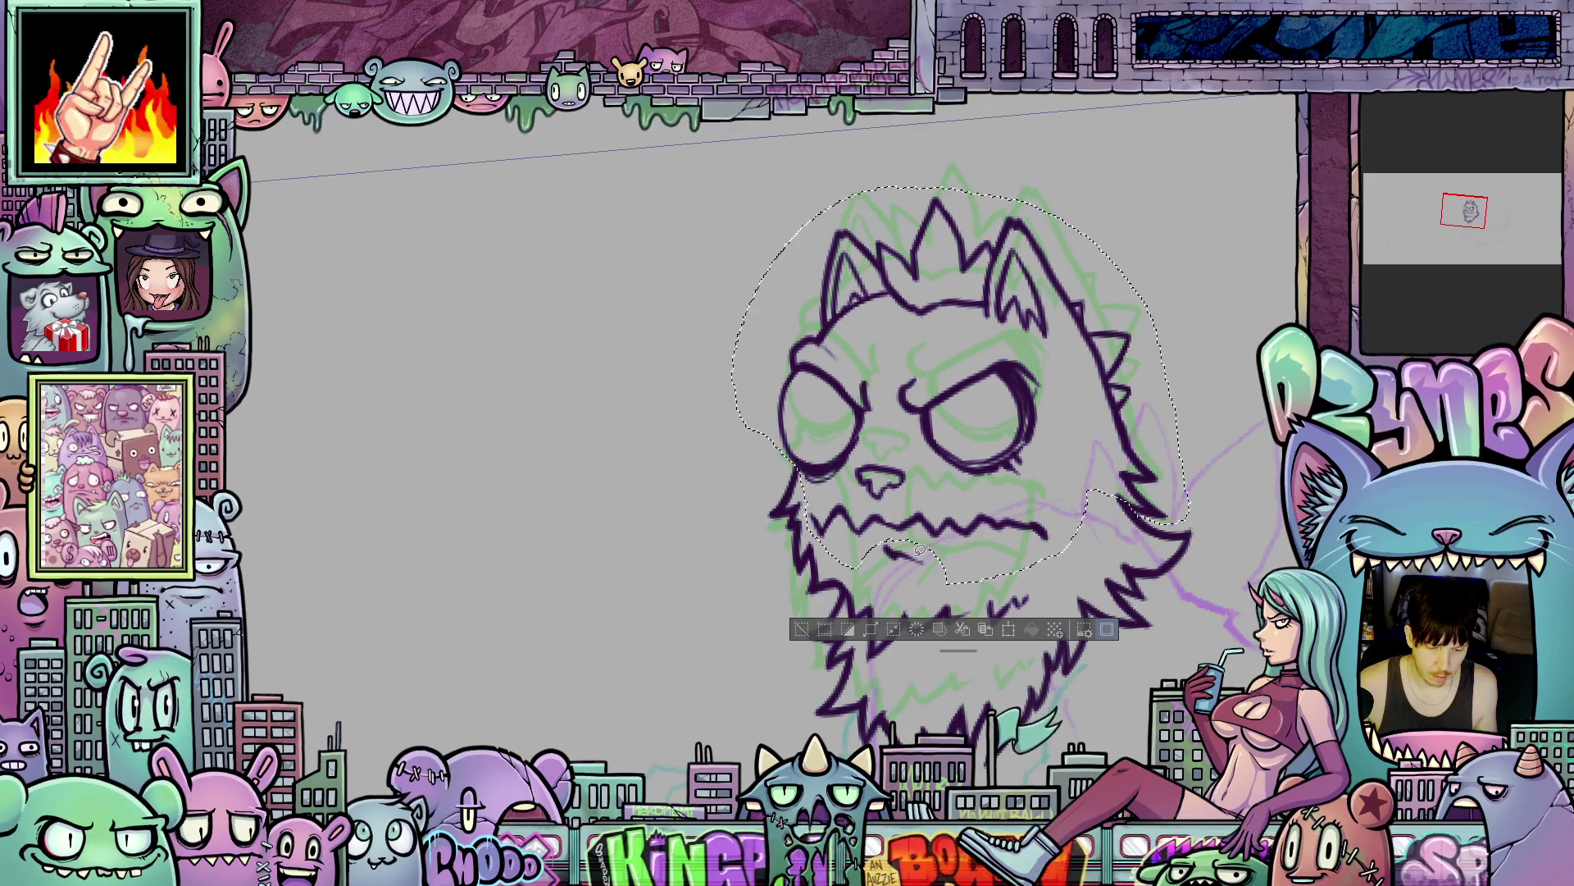
{"action": "key", "text": "ctrl+t"}
{"action": "left_click_drag", "start_coordinate": [1250, 492], "coordinate": [1254, 447]}
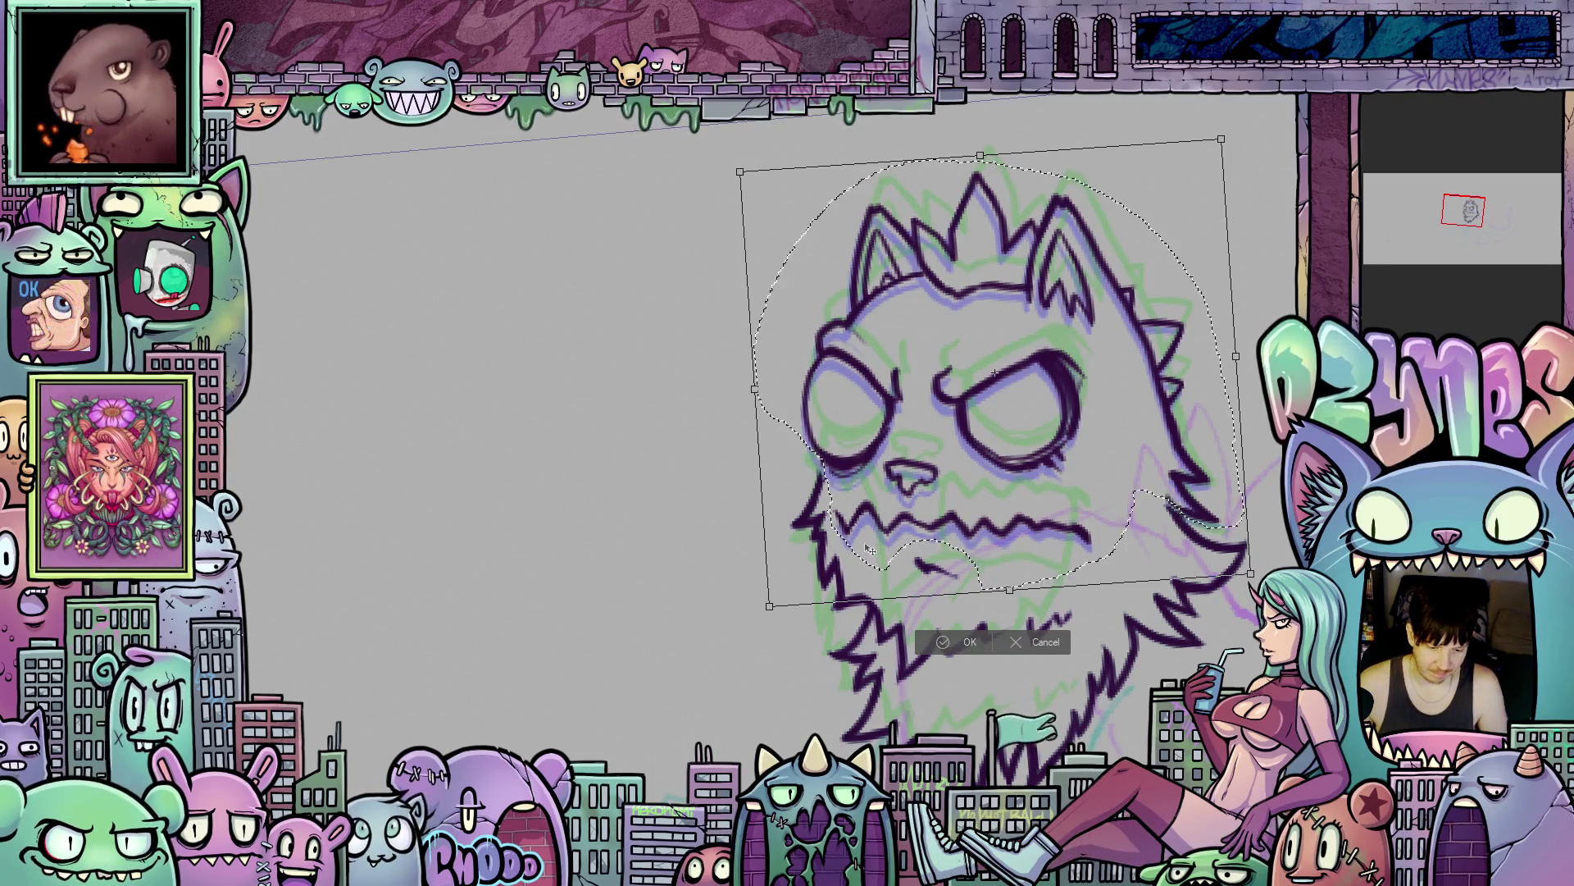
- Apply the enlarged head, then lasso the left cheek fur and stretch it slightly upward
{"action": "scroll", "coordinate": [871, 551], "scroll_direction": "up", "scroll_amount": 2}
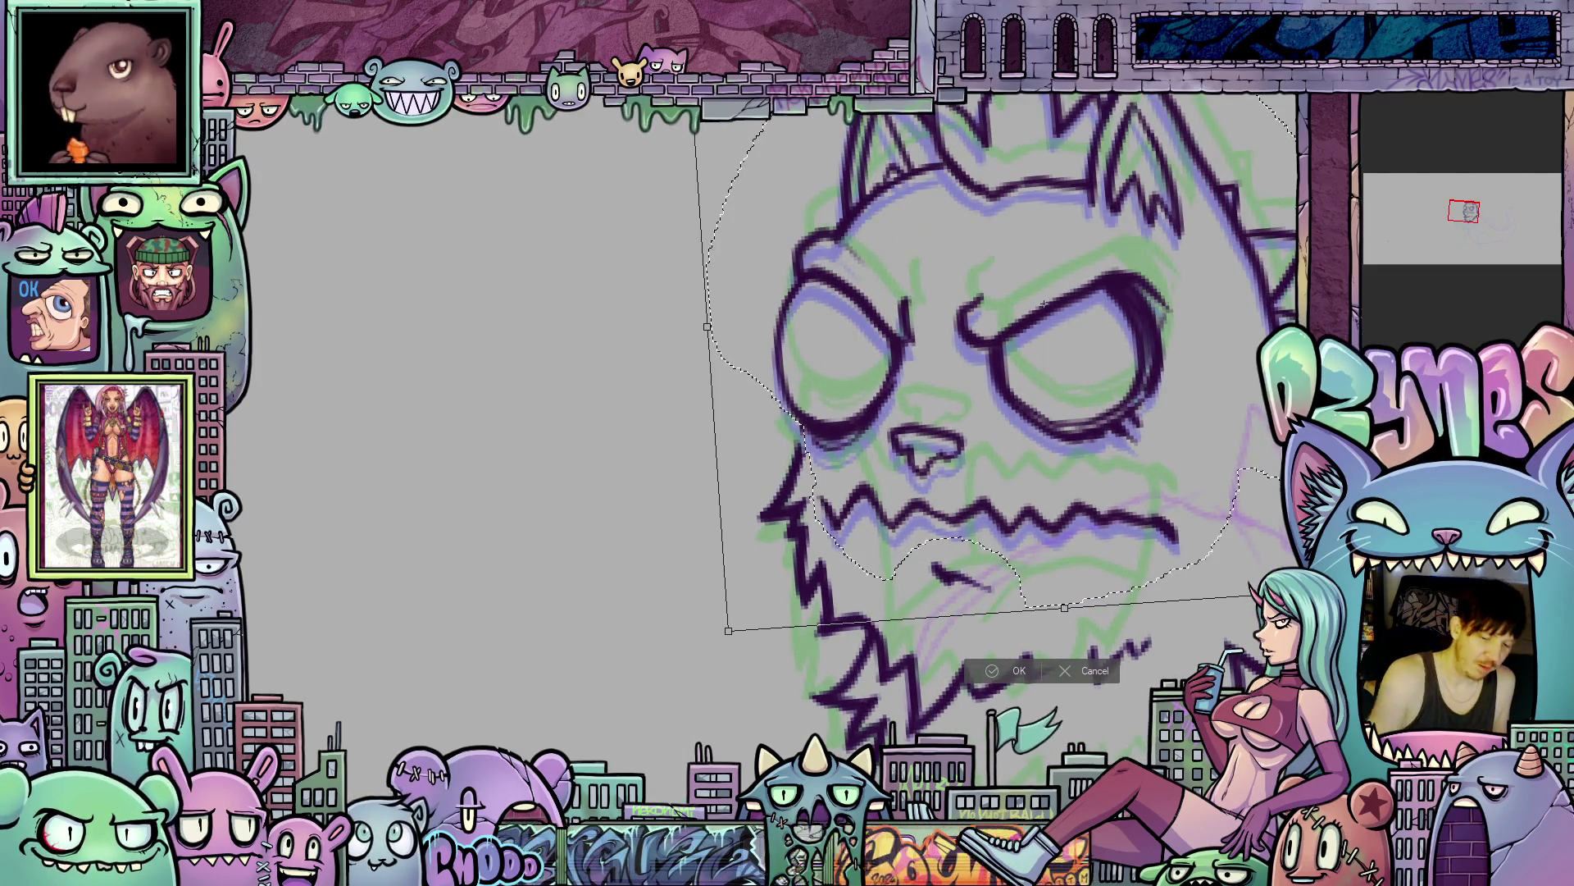
{"action": "left_click", "coordinate": [1020, 672]}
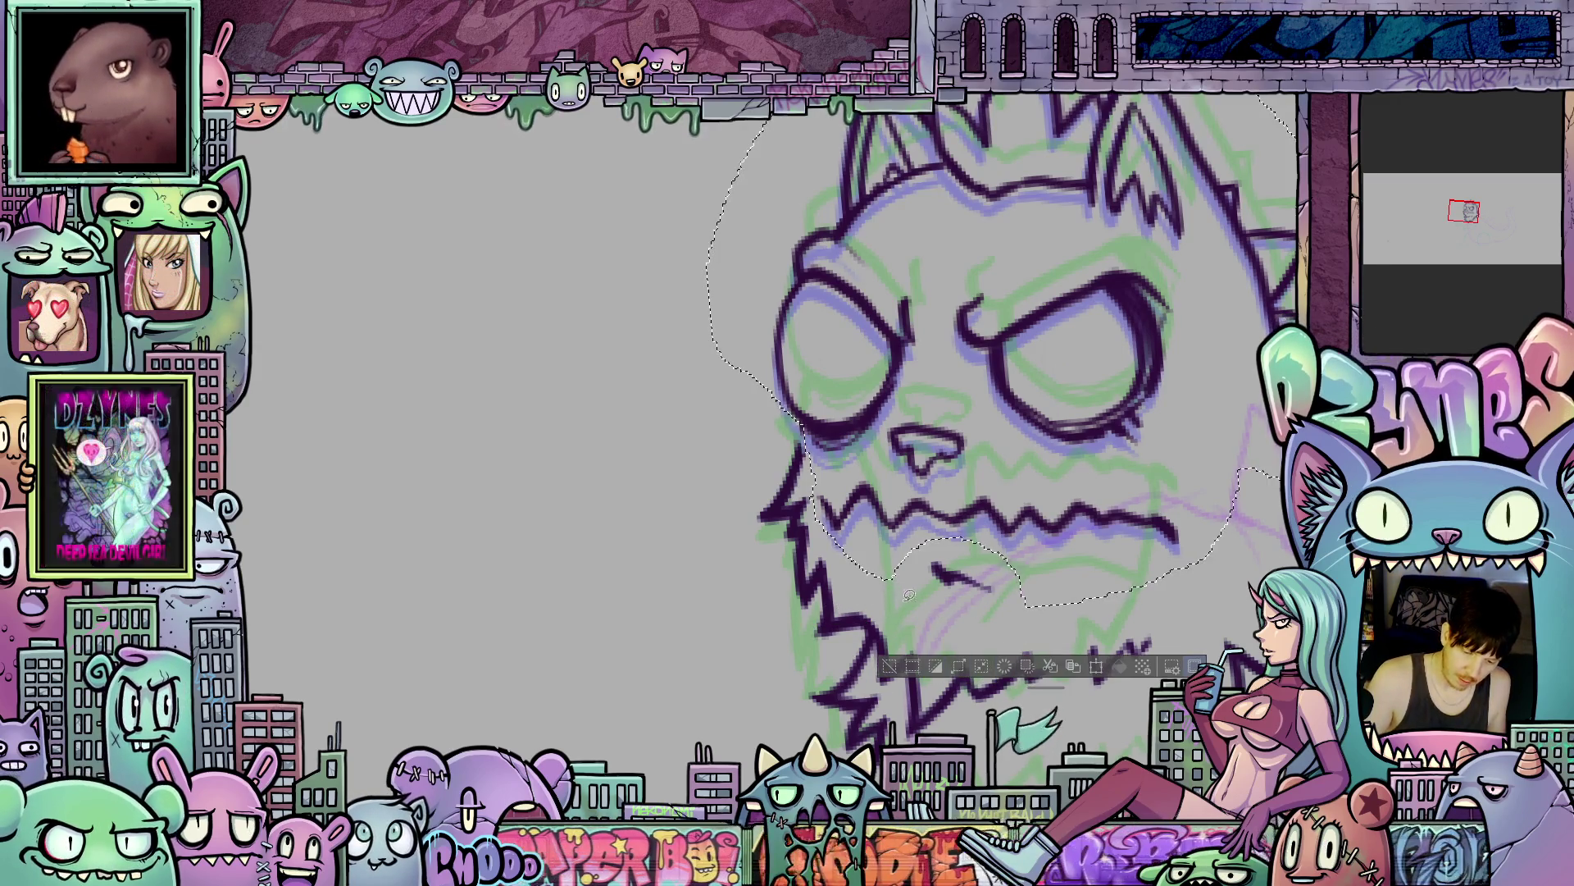
{"action": "mouse_move", "coordinate": [871, 623]}
{"action": "left_mouse_down"}
{"action": "mouse_move", "coordinate": [767, 639]}
{"action": "mouse_move", "coordinate": [771, 441]}
{"action": "mouse_move", "coordinate": [811, 471]}
{"action": "mouse_move", "coordinate": [869, 601]}
{"action": "left_mouse_up"}
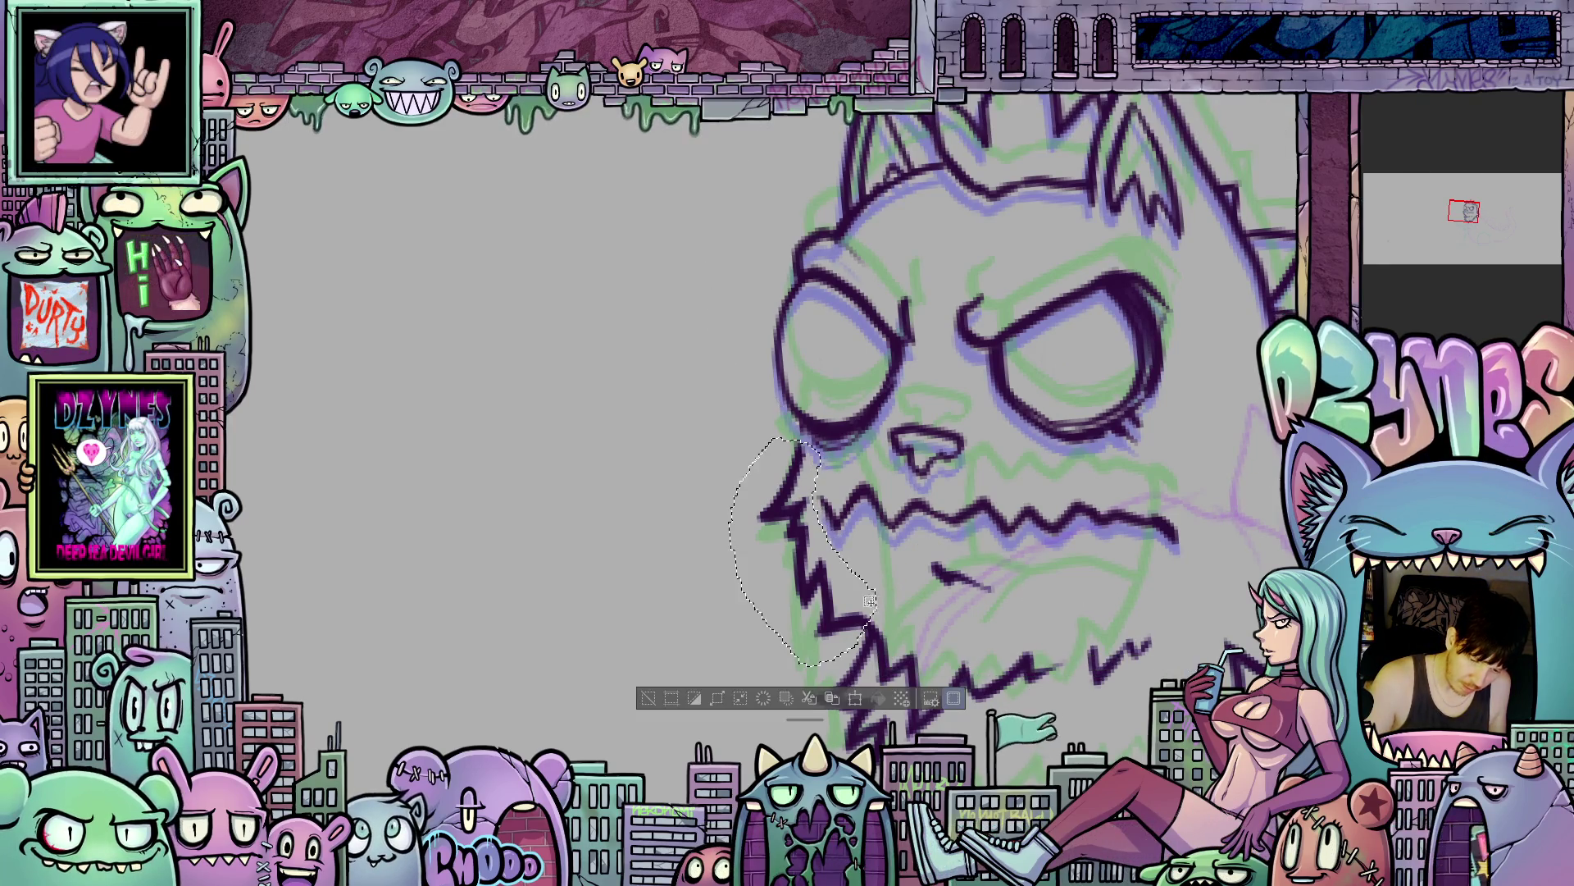
{"action": "left_click", "coordinate": [854, 698]}
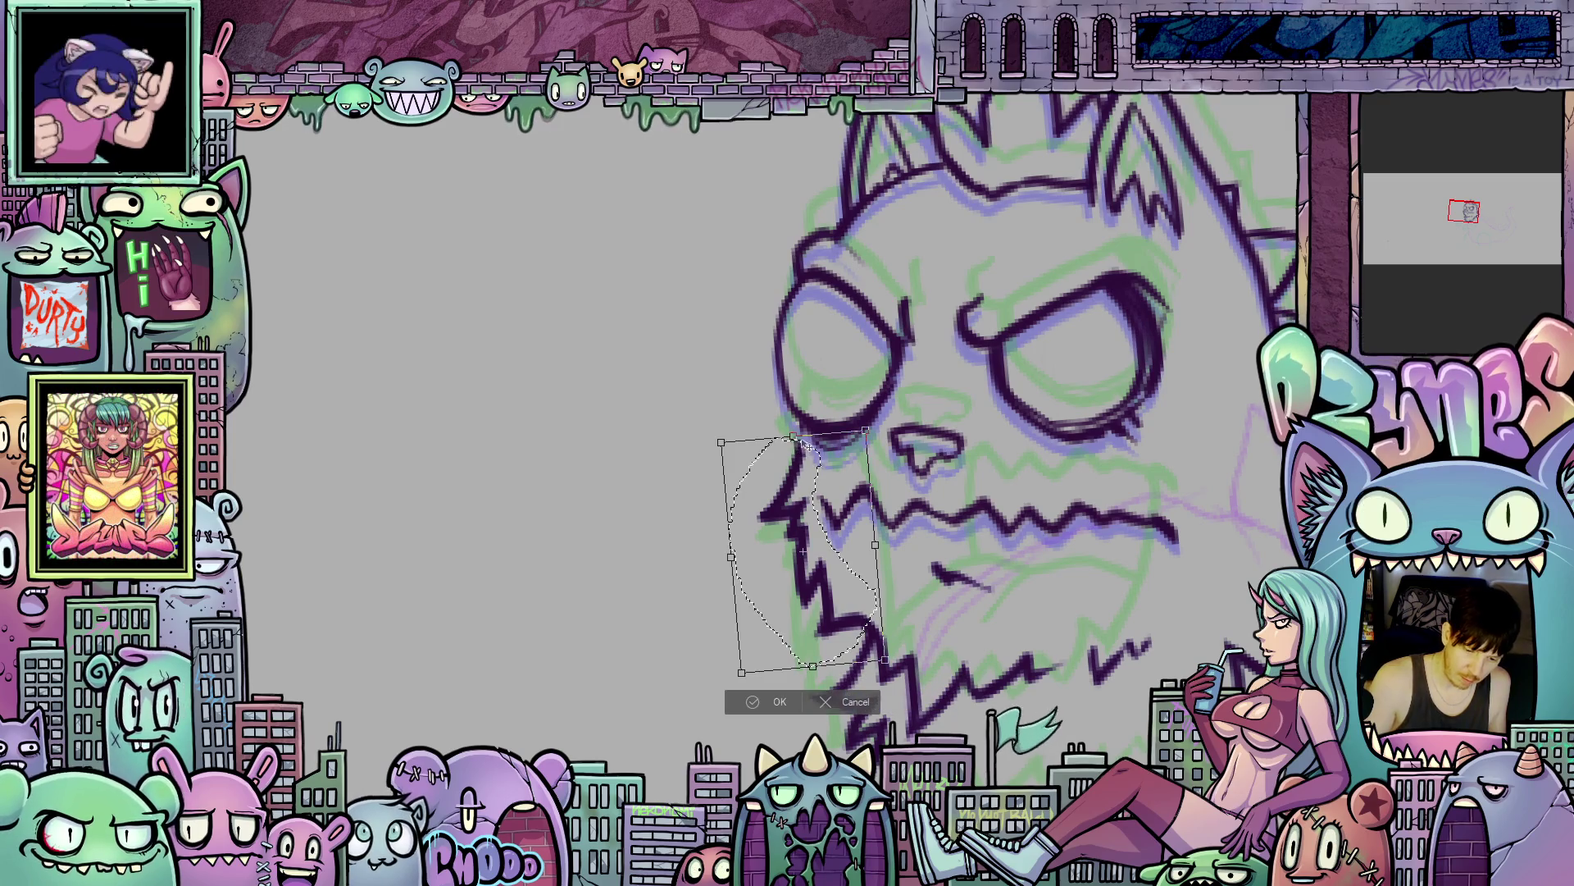
{"action": "left_click_drag", "start_coordinate": [794, 436], "coordinate": [792, 423]}
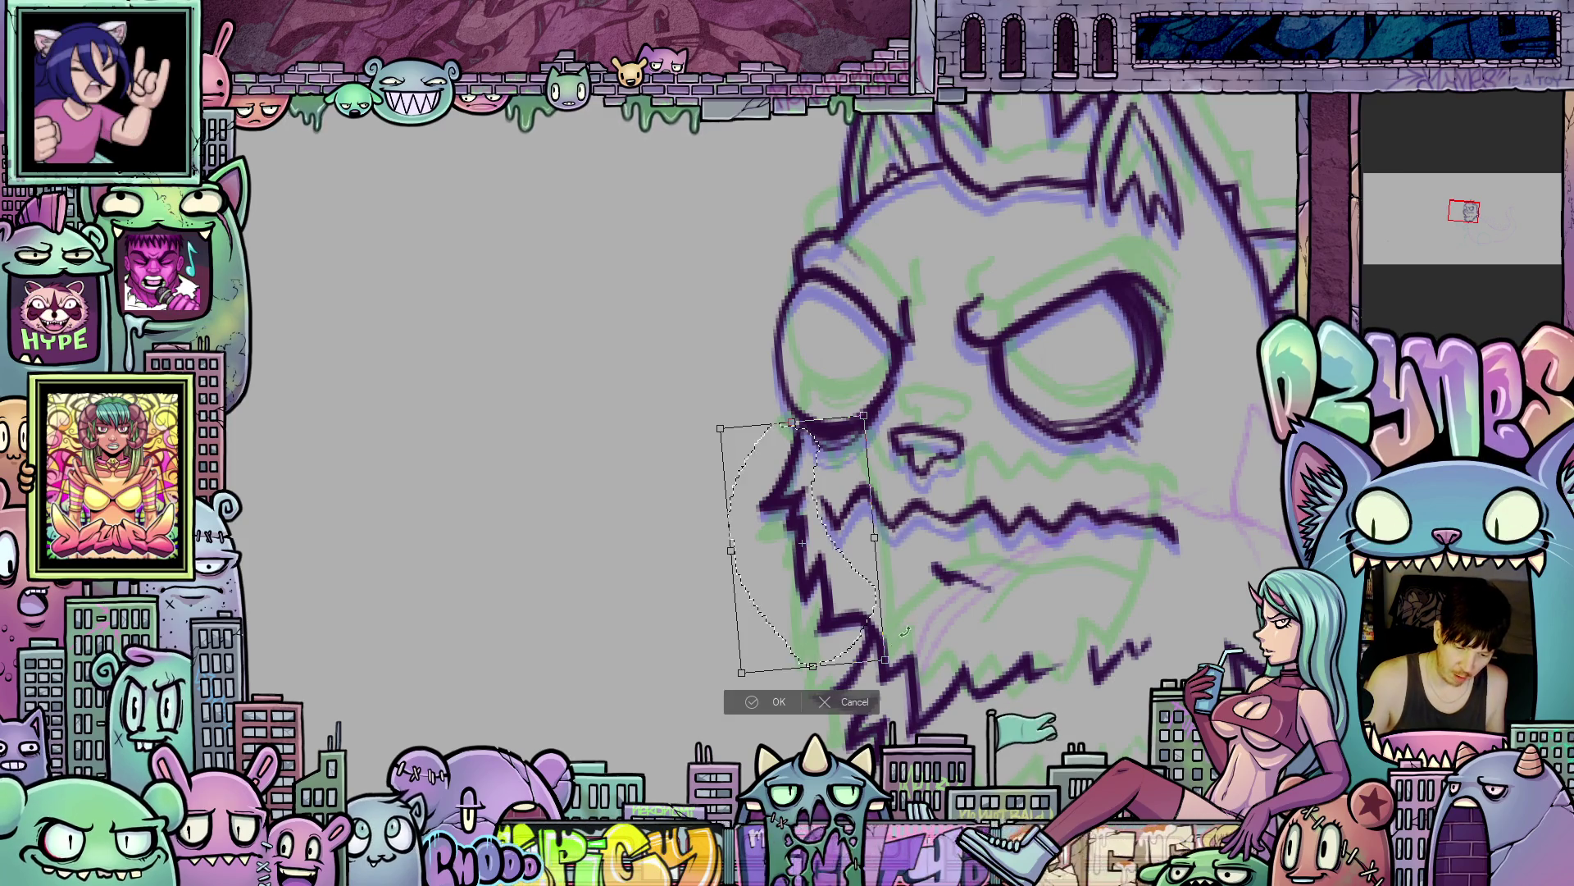
{"action": "left_click", "coordinate": [779, 701]}
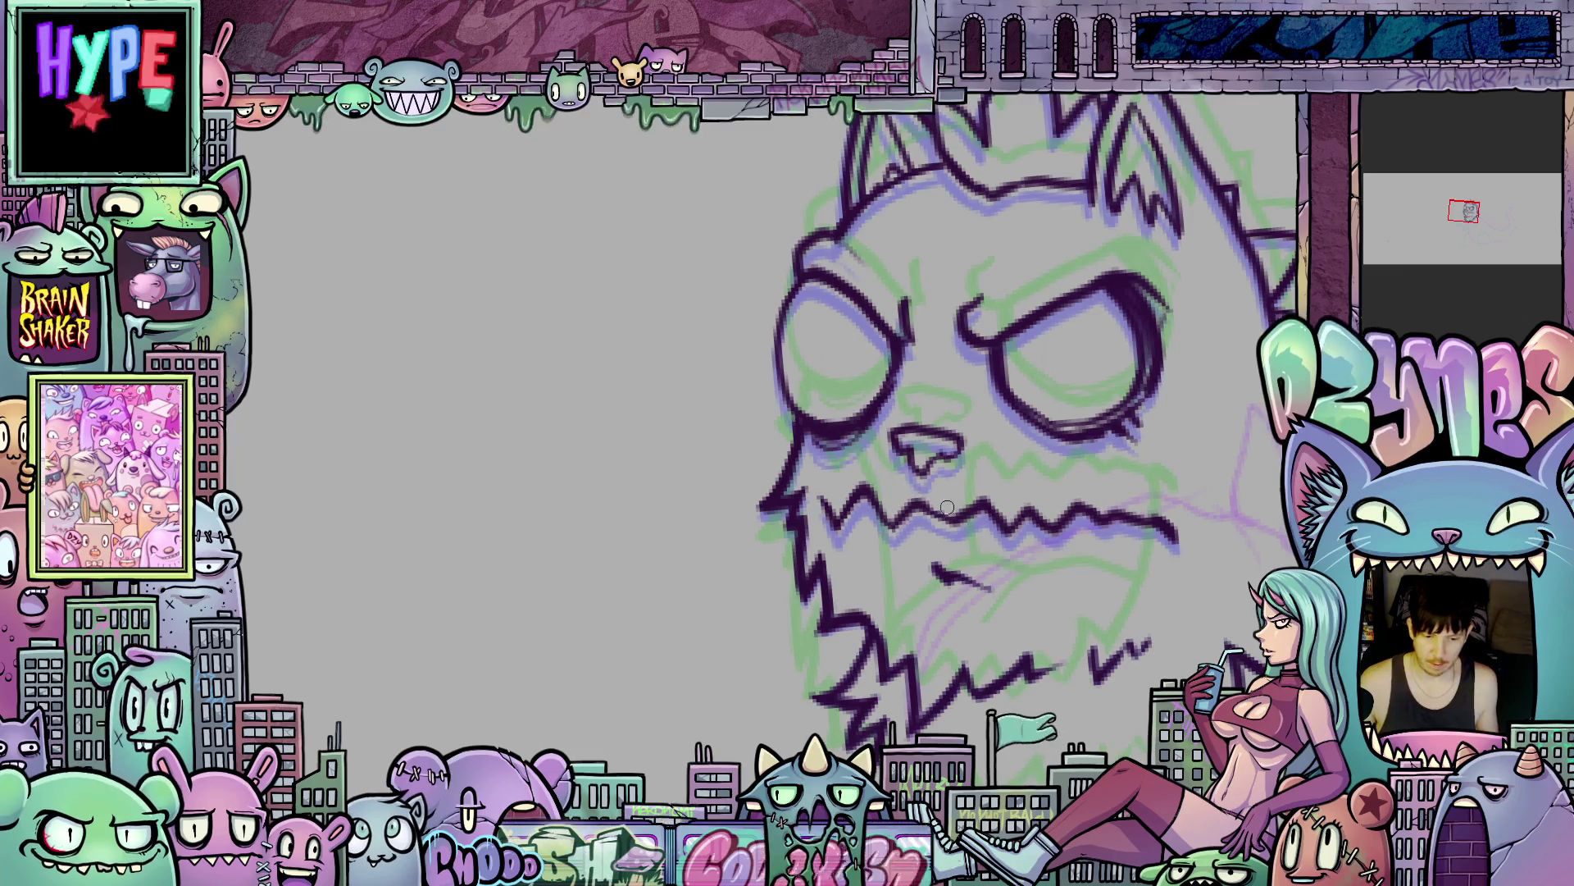
- Zoom and pan to the cat's face, then start a lasso around the lower jaw
{"action": "scroll", "coordinate": [949, 515], "scroll_direction": "down", "scroll_amount": 5}
{"action": "scroll", "coordinate": [949, 515], "scroll_direction": "down", "scroll_amount": 2}
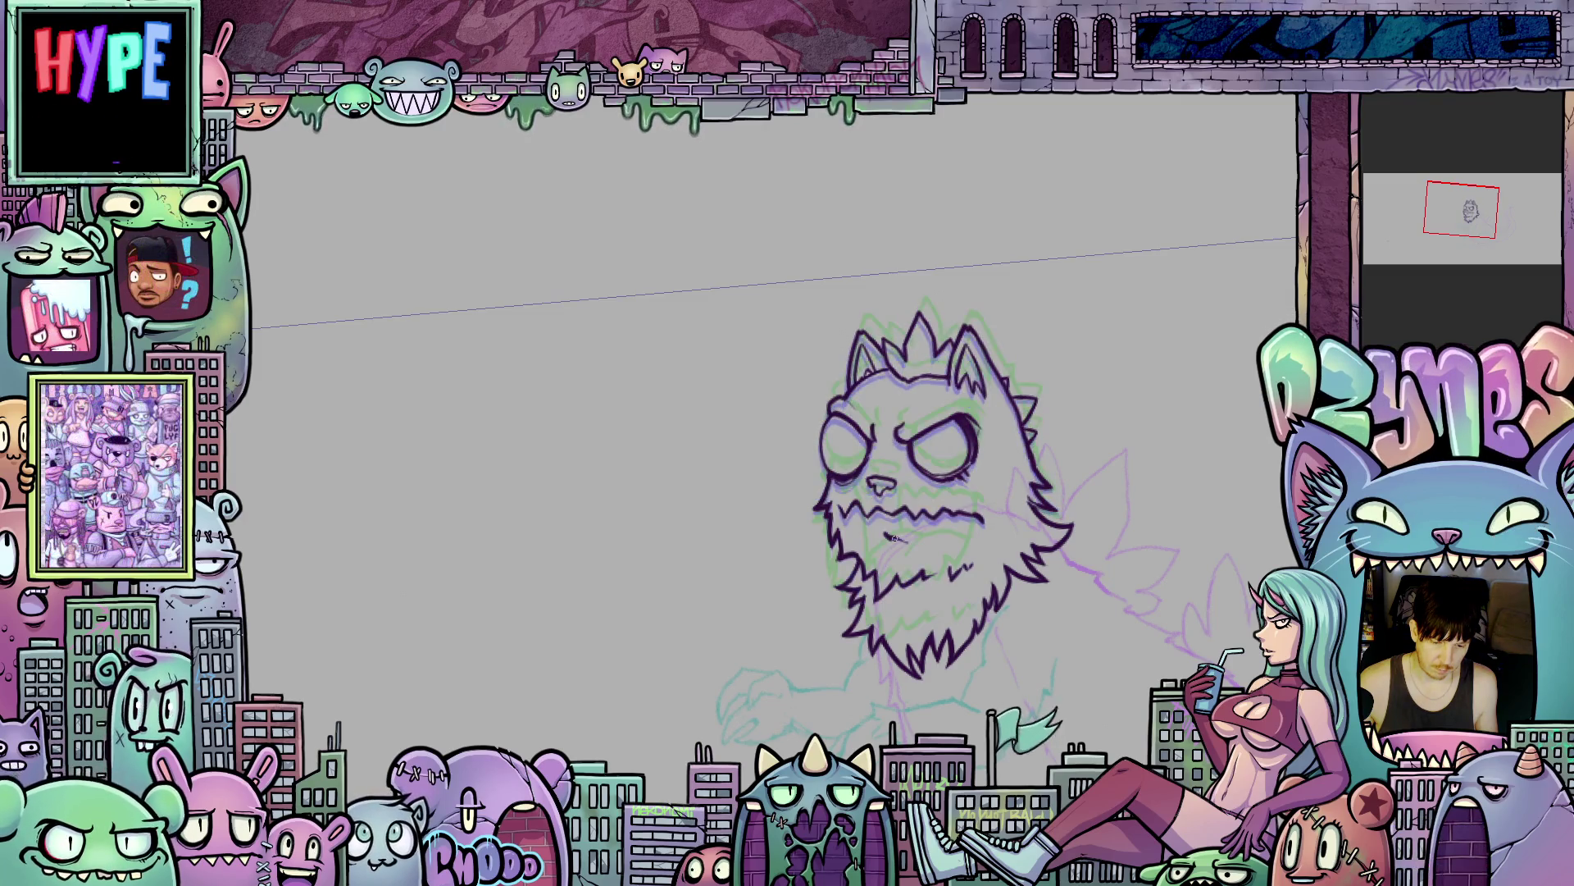
{"action": "scroll", "coordinate": [929, 502], "scroll_direction": "up", "scroll_amount": 5}
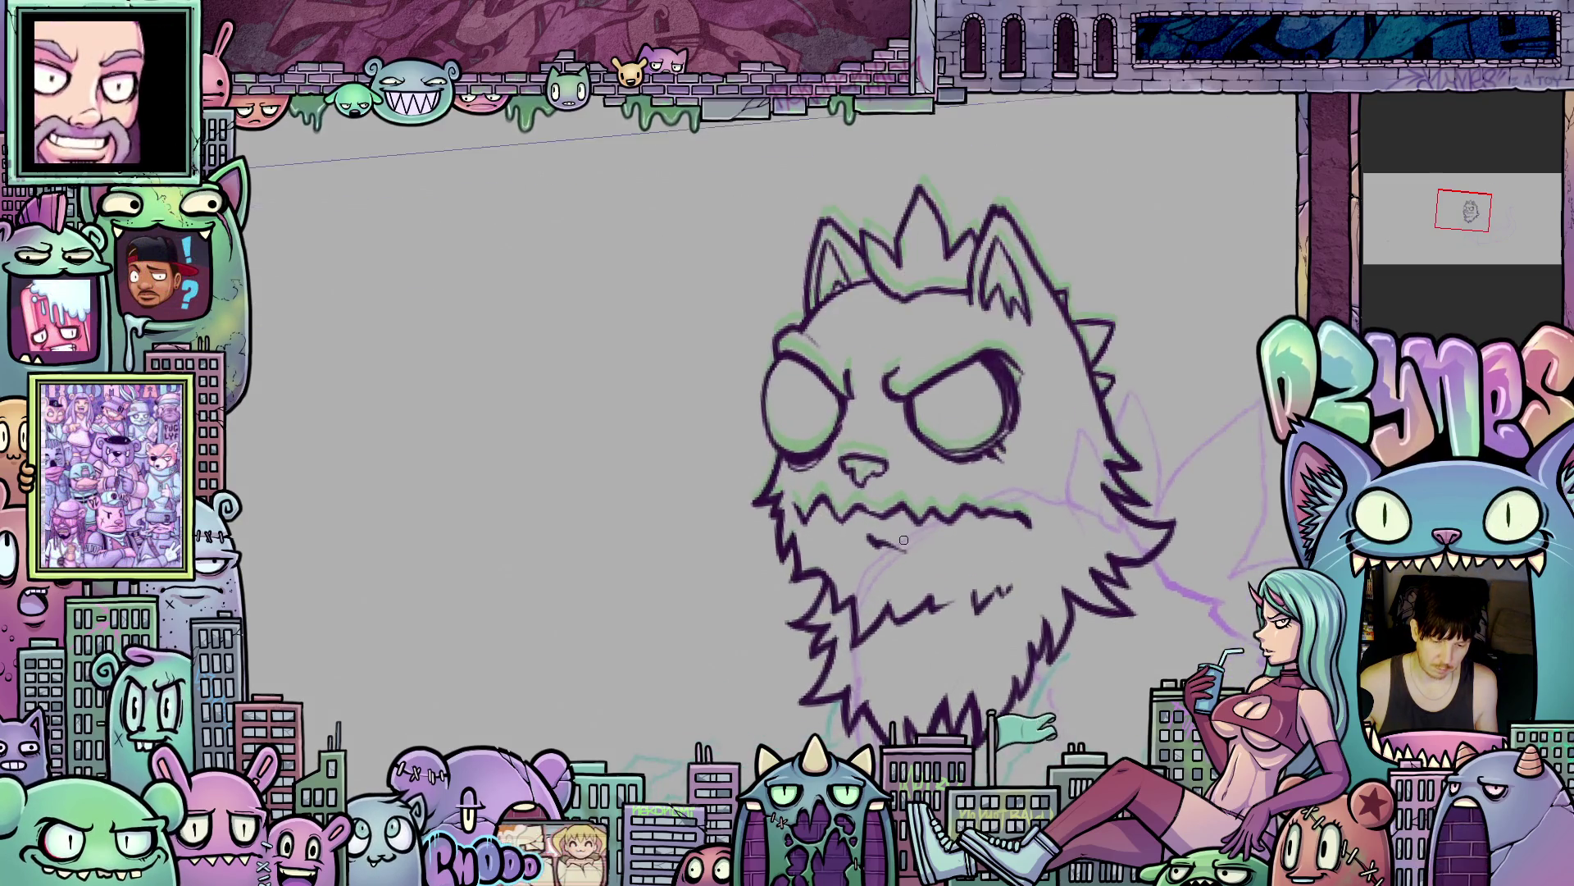
{"action": "scroll", "coordinate": [911, 560], "scroll_direction": "up", "scroll_amount": 2}
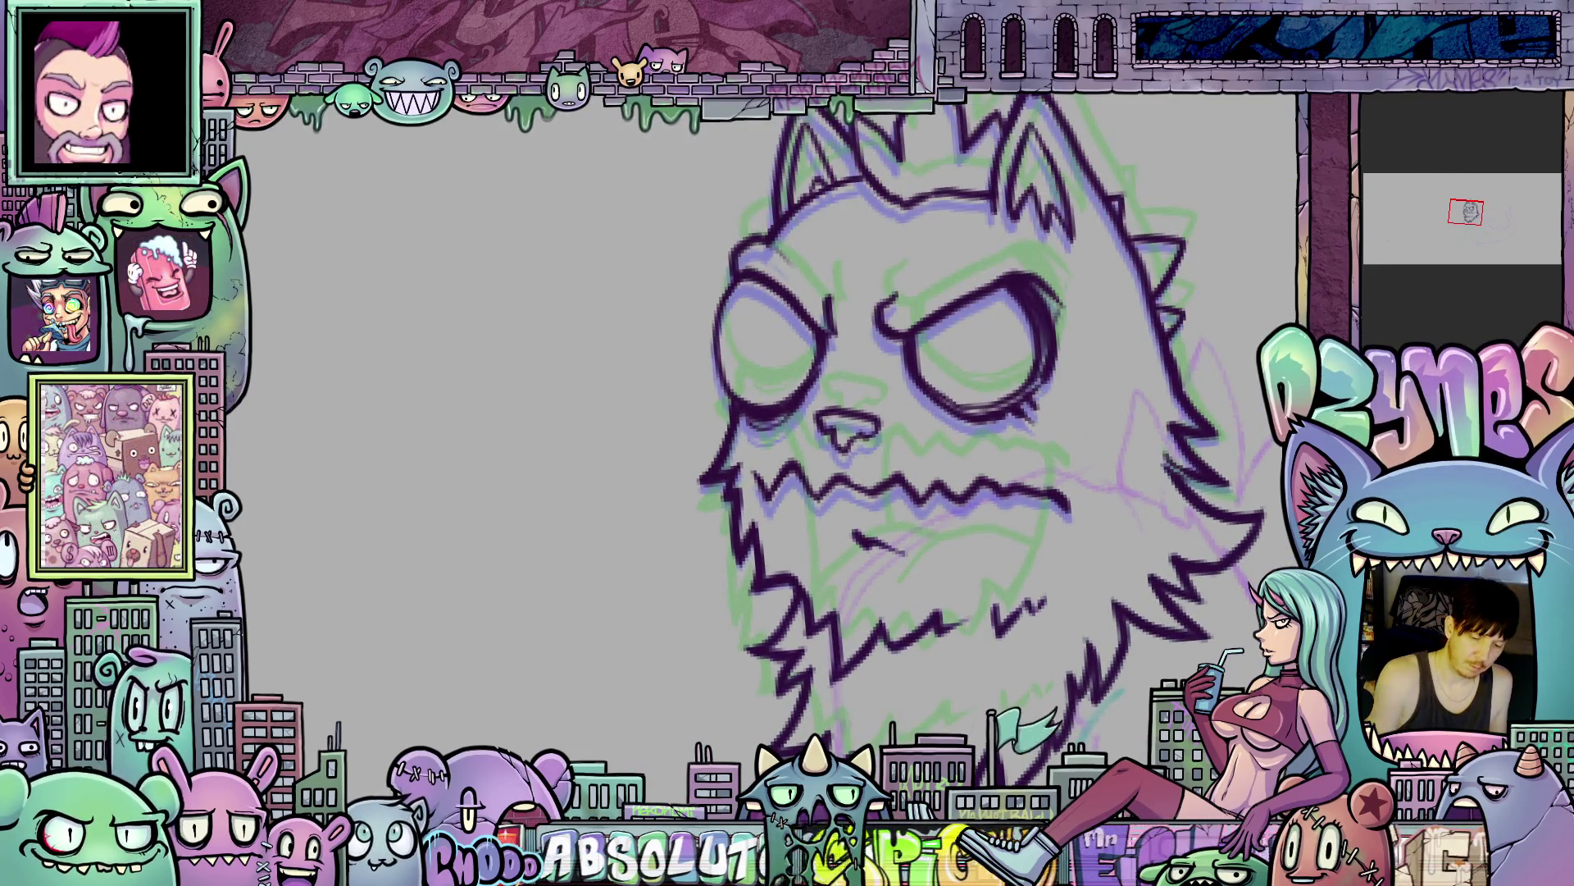
{"action": "mouse_move", "coordinate": [814, 523]}
{"action": "left_mouse_down"}
{"action": "mouse_move", "coordinate": [861, 502]}
{"action": "mouse_move", "coordinate": [909, 529]}
{"action": "left_mouse_up"}
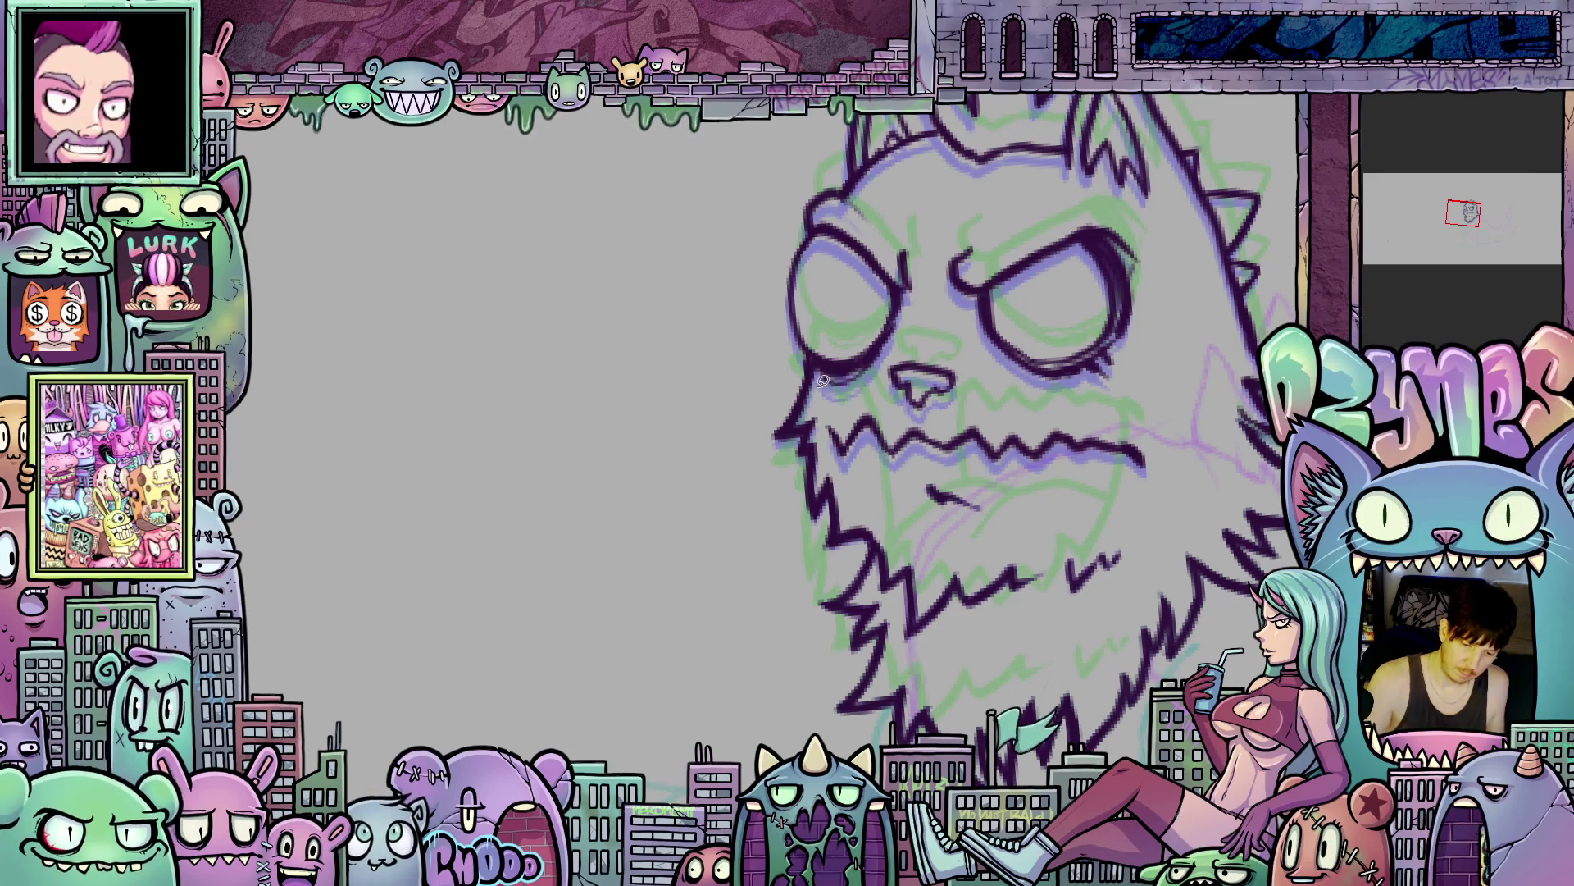
{"action": "mouse_move", "coordinate": [806, 353]}
{"action": "left_mouse_down"}
{"action": "mouse_move", "coordinate": [772, 365]}
{"action": "mouse_move", "coordinate": [815, 574]}
{"action": "mouse_move", "coordinate": [876, 543]}
{"action": "mouse_move", "coordinate": [914, 671]}
{"action": "mouse_move", "coordinate": [1102, 612]}
{"action": "left_mouse_up"}
{"action": "left_click_drag", "start_coordinate": [1163, 559], "coordinate": [1169, 546]}
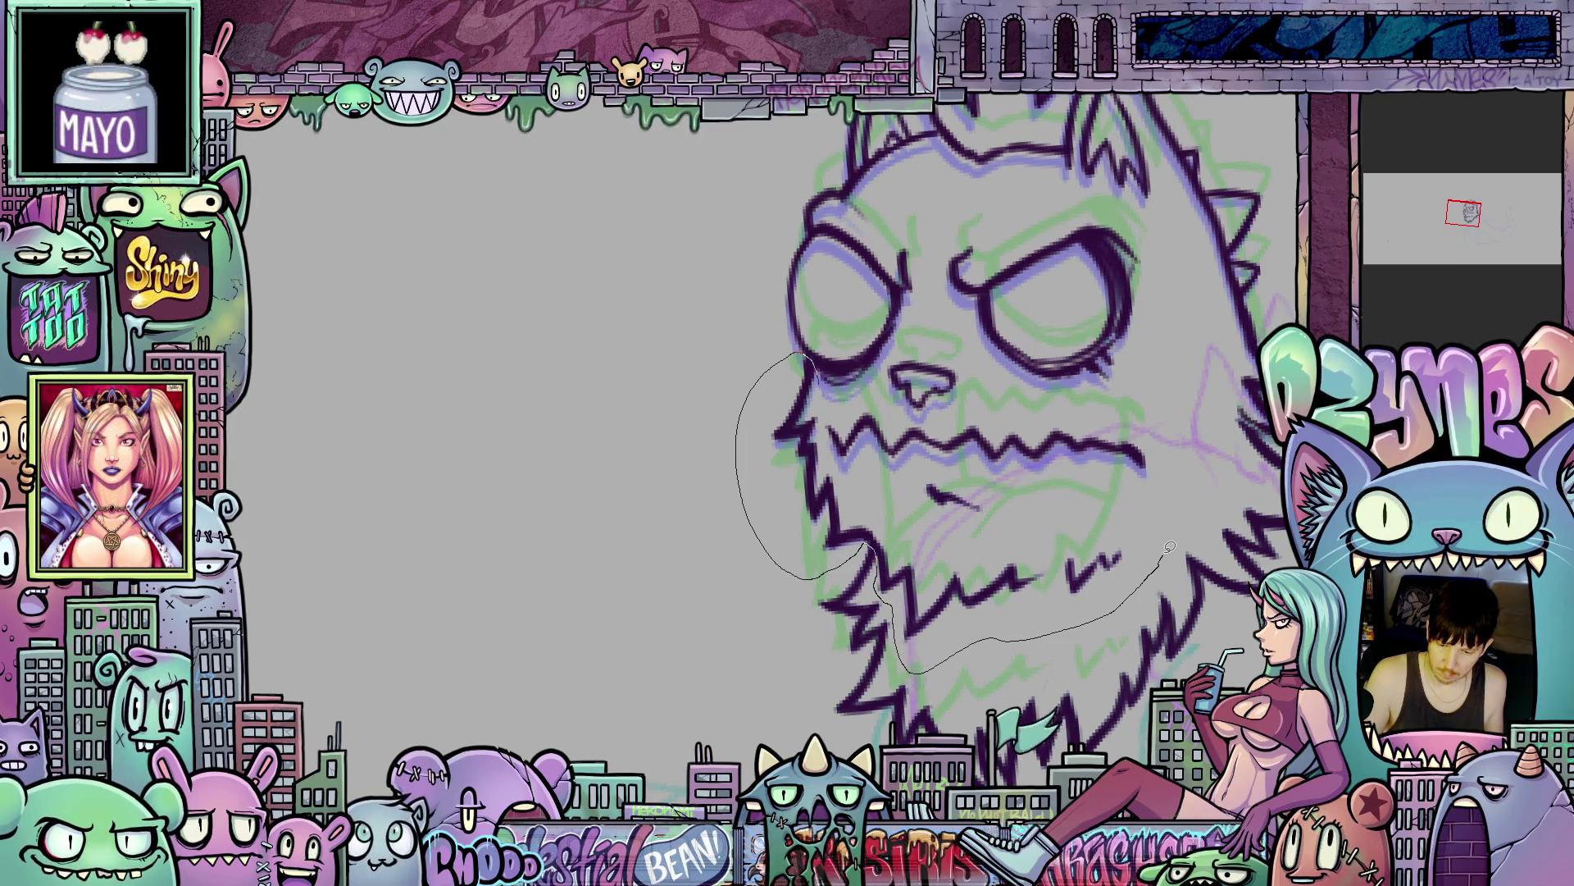
- Close the lasso into a selection around the jaw, including its right side
{"action": "mouse_move", "coordinate": [1082, 407]}
{"action": "left_mouse_down"}
{"action": "mouse_move", "coordinate": [884, 403]}
{"action": "mouse_move", "coordinate": [1116, 405]}
{"action": "left_mouse_up"}
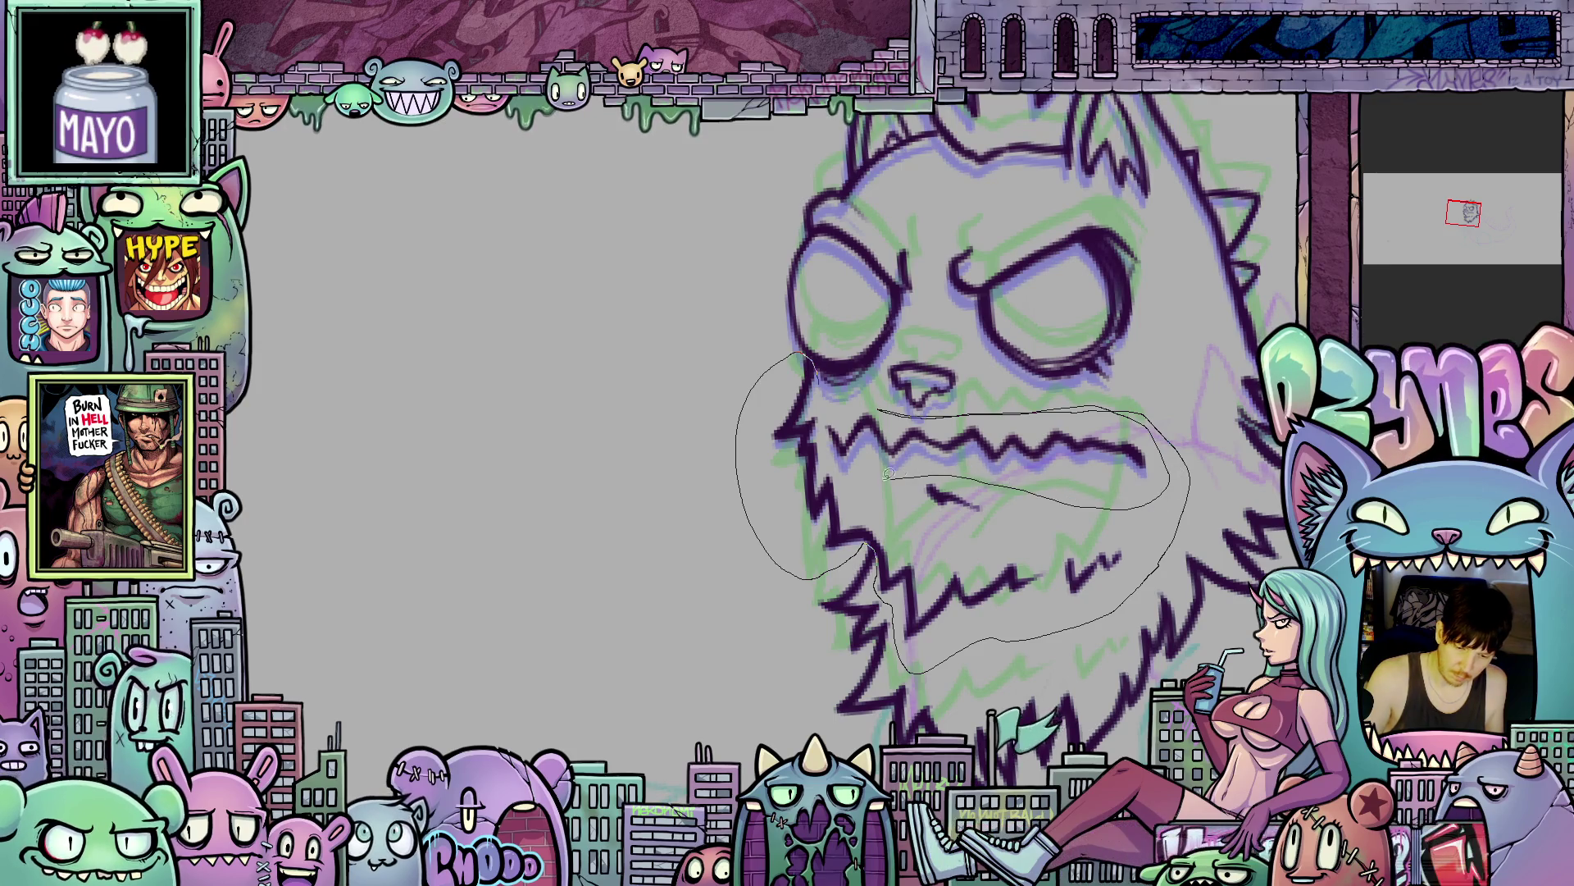
{"action": "left_click_drag", "start_coordinate": [829, 449], "coordinate": [825, 429]}
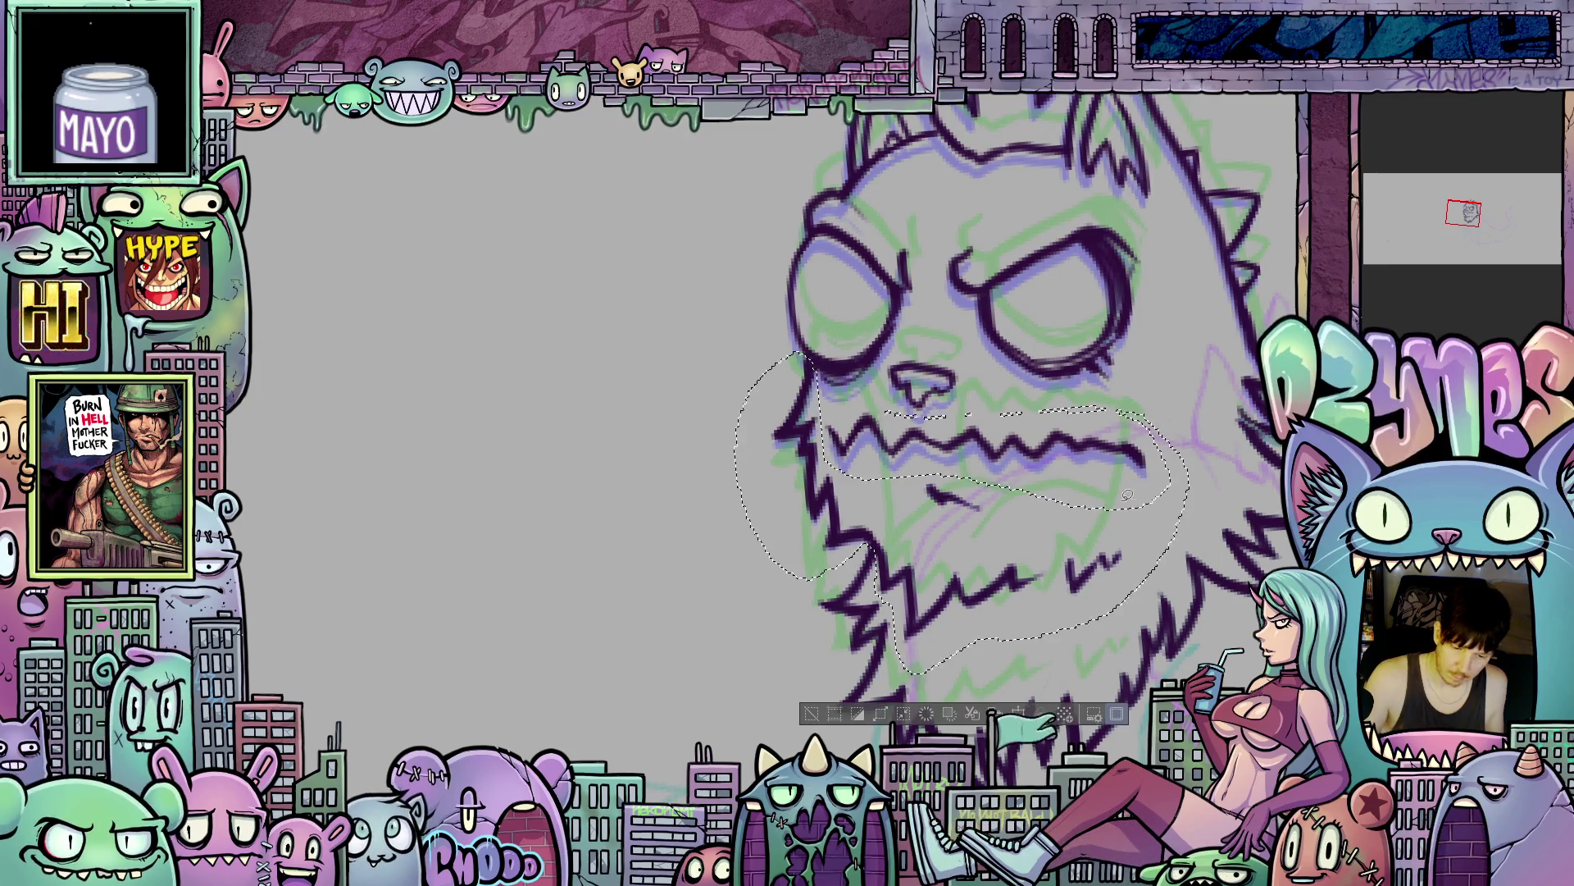
{"action": "mouse_move", "coordinate": [1152, 502]}
{"action": "left_mouse_down"}
{"action": "mouse_move", "coordinate": [1097, 368]}
{"action": "mouse_move", "coordinate": [1180, 479]}
{"action": "left_mouse_up"}
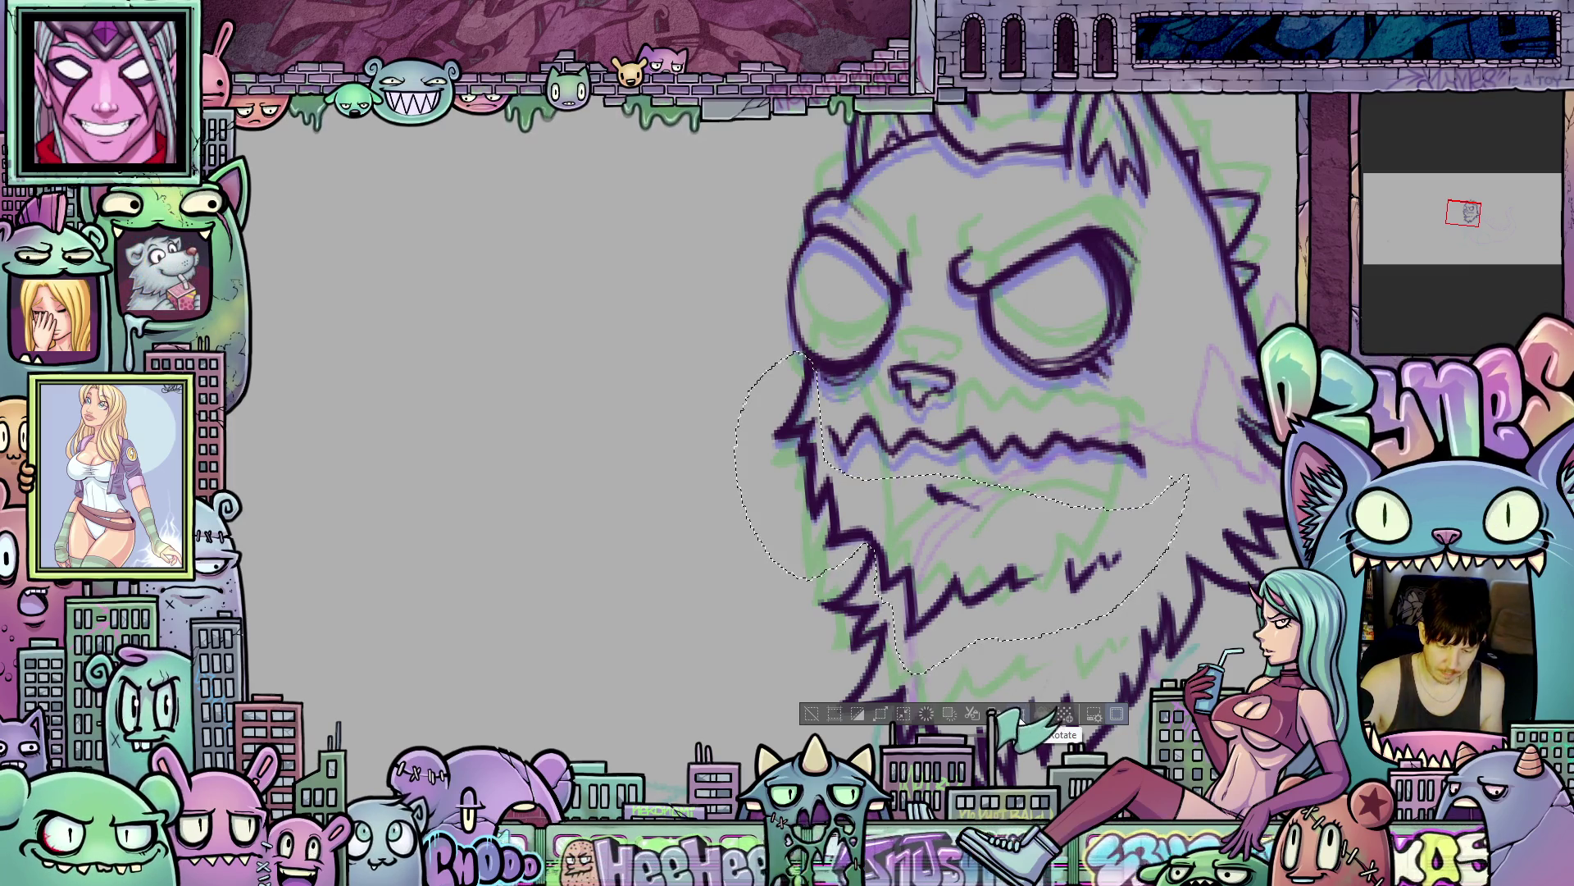
- Nudge the selected jaw down with arrow keys, tilt it slightly counterclockwise, and apply
{"action": "key", "text": "ctrl+t"}
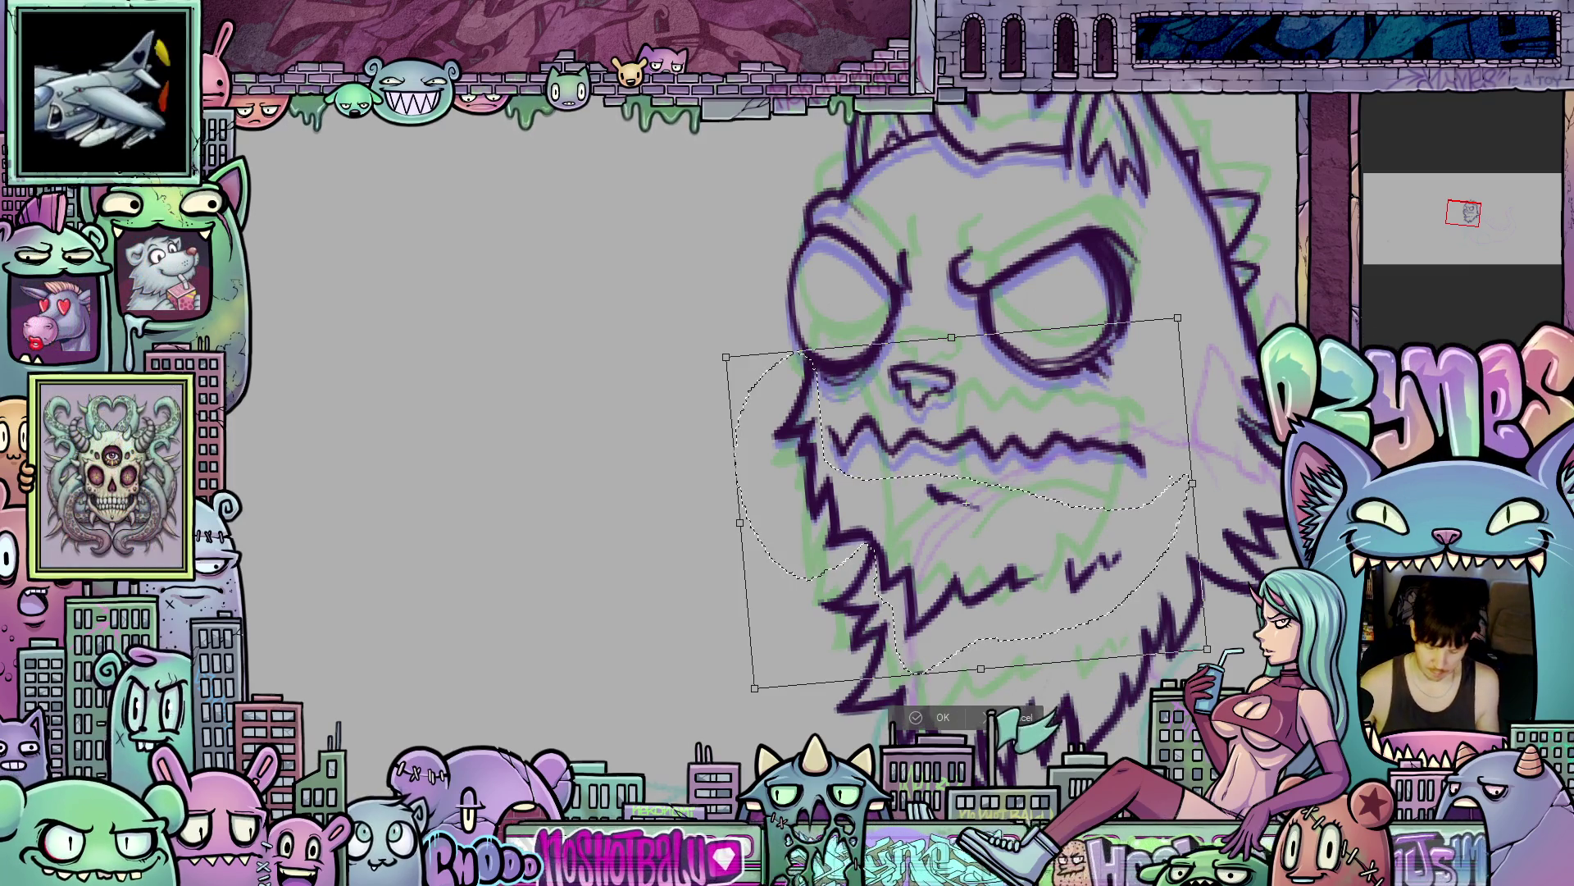
{"action": "key", "text": "Down"}
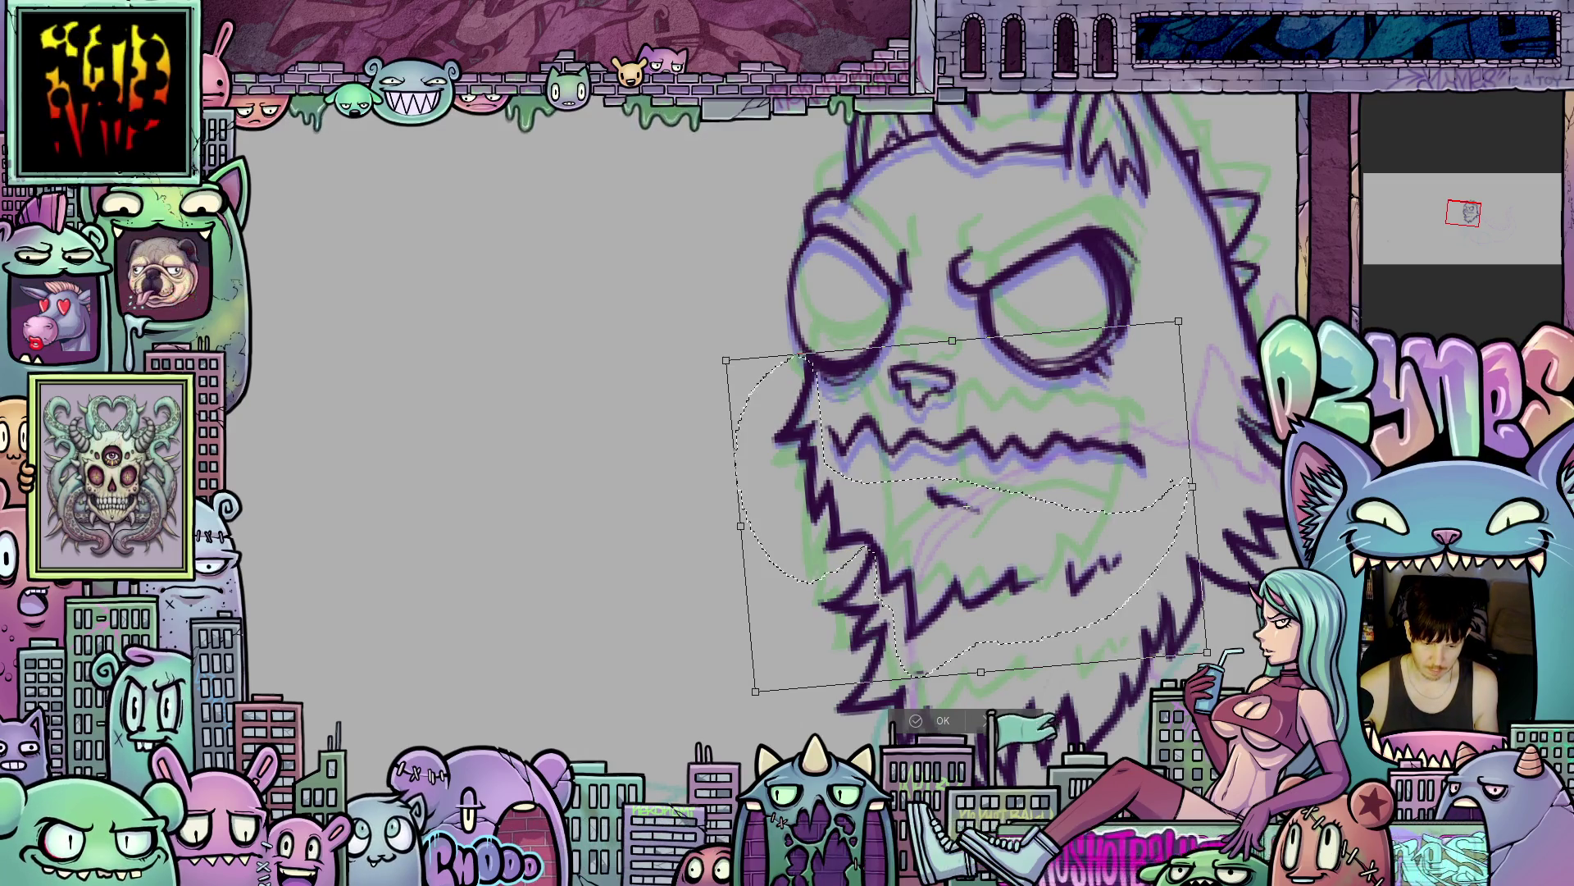
{"action": "key", "text": "Down"}
{"action": "key", "text": "Down"}
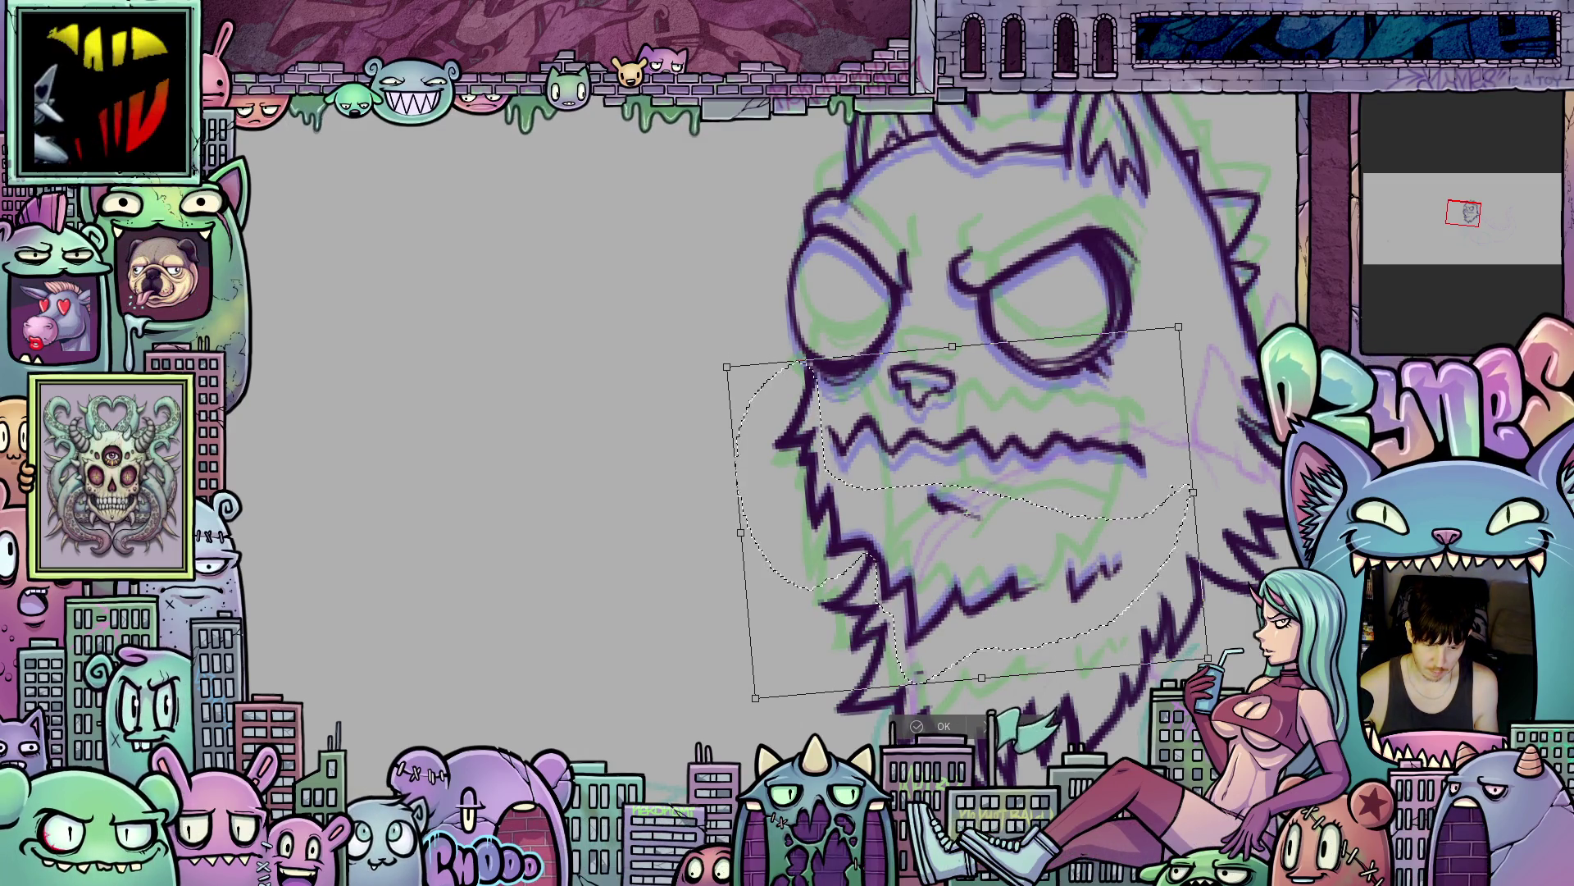
{"action": "key", "text": "Down"}
{"action": "key", "text": "Down"}
{"action": "key", "text": "Left"}
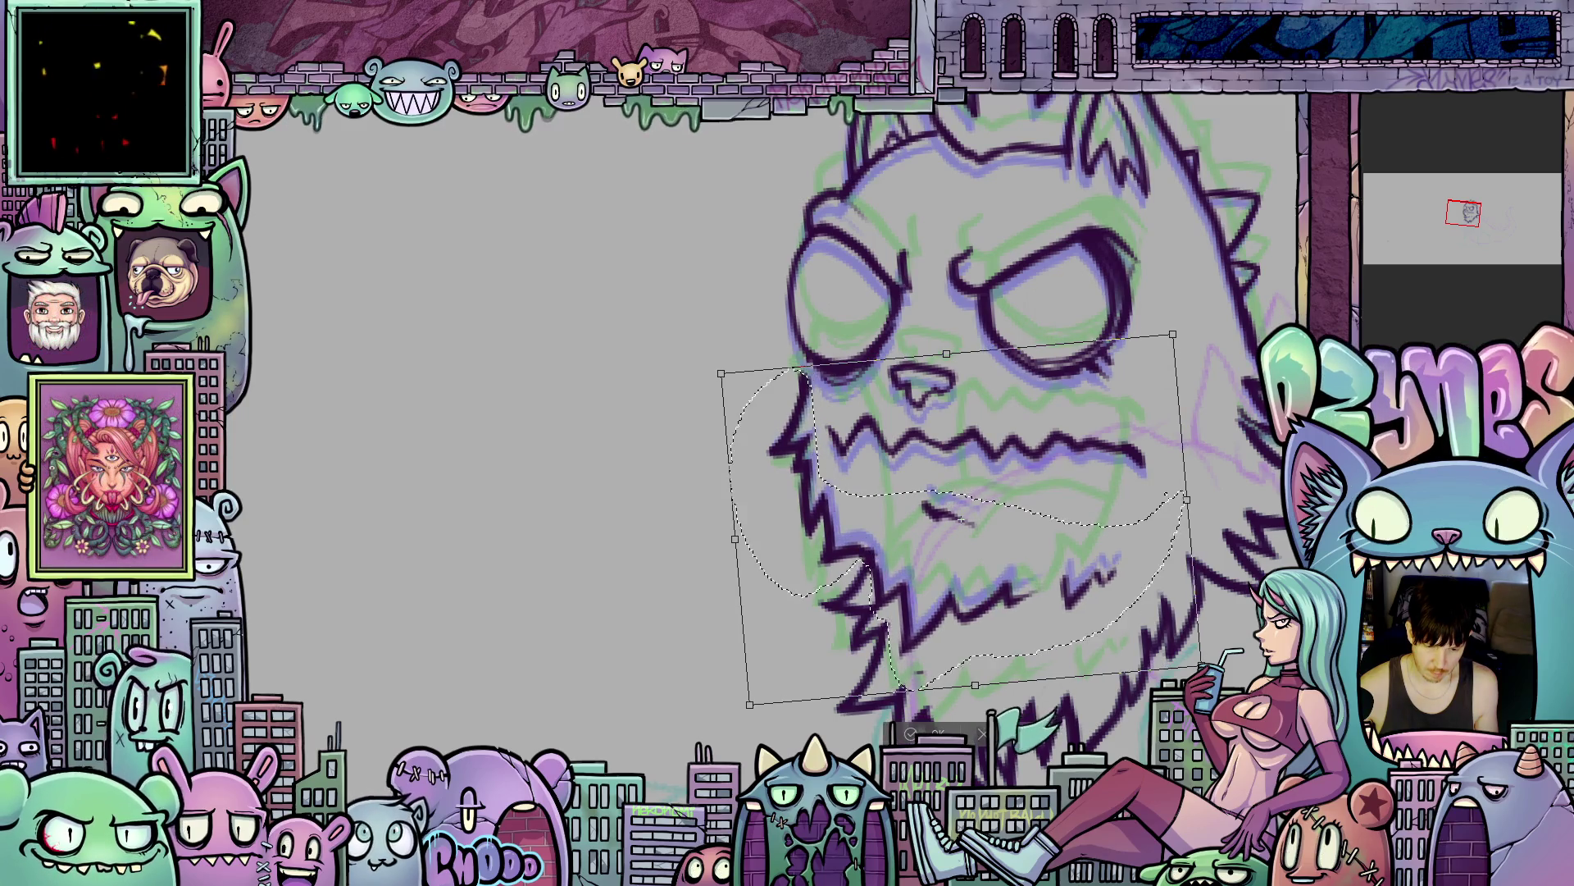
{"action": "key", "text": "Up"}
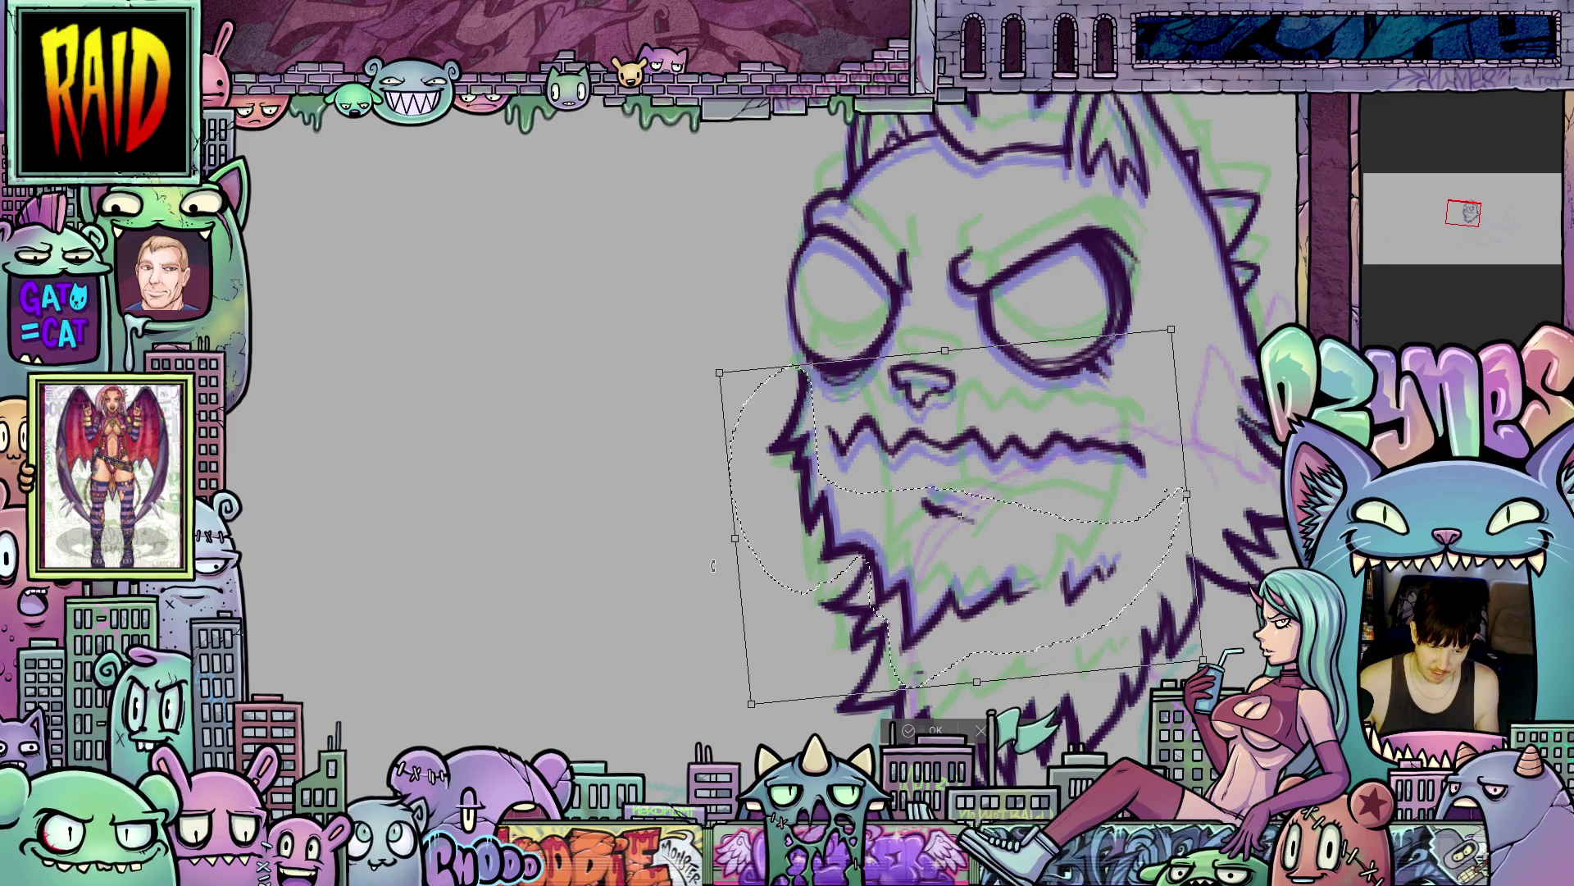
{"action": "left_click_drag", "start_coordinate": [713, 567], "coordinate": [713, 575]}
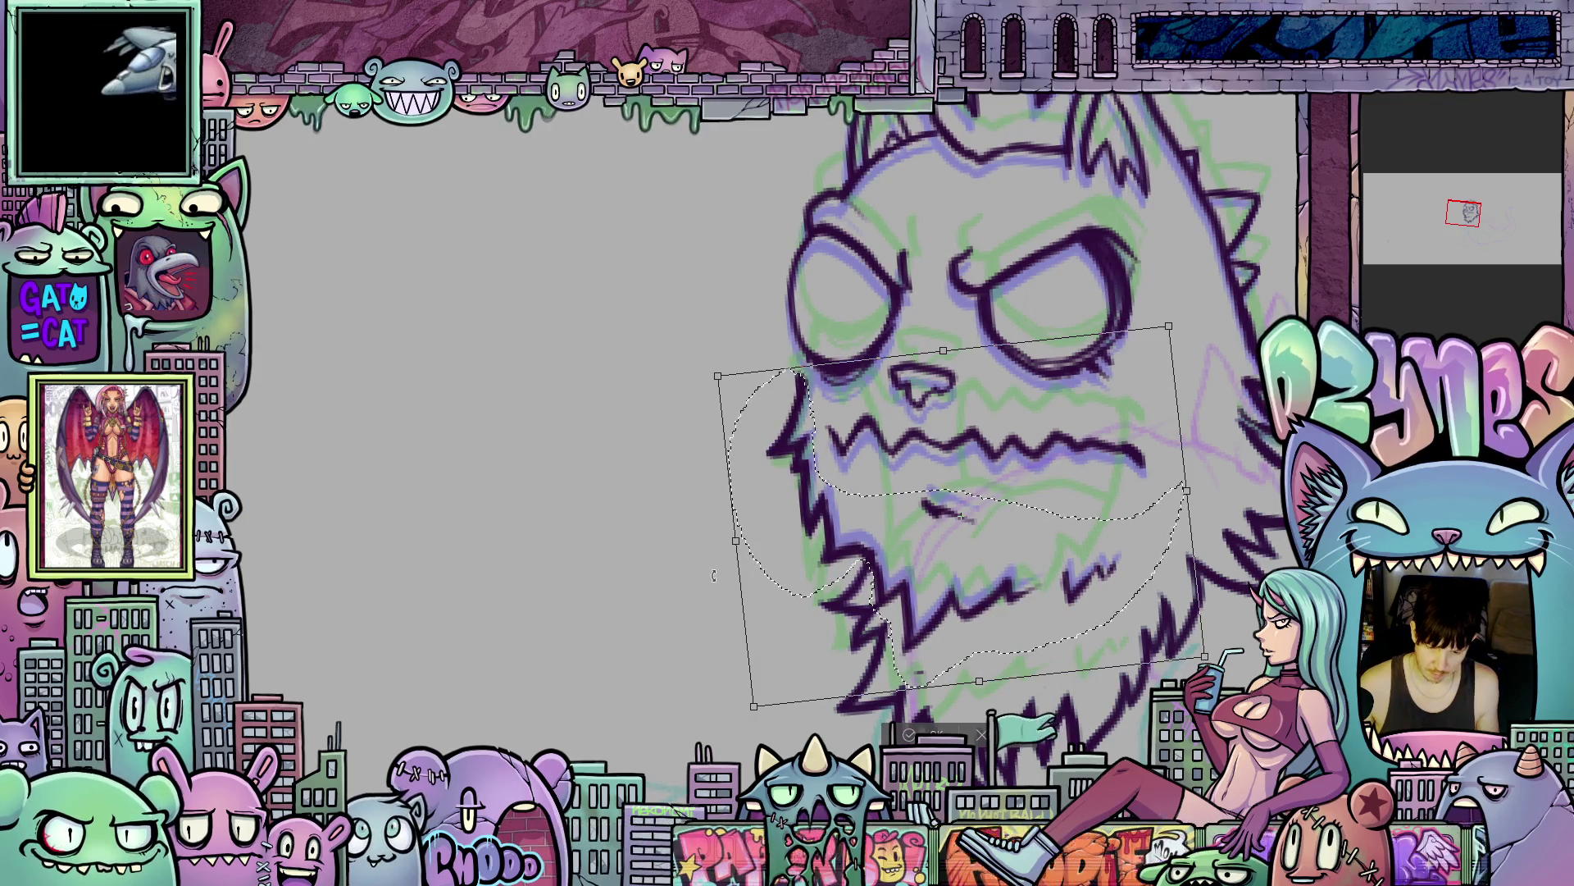
{"action": "key", "text": "Down"}
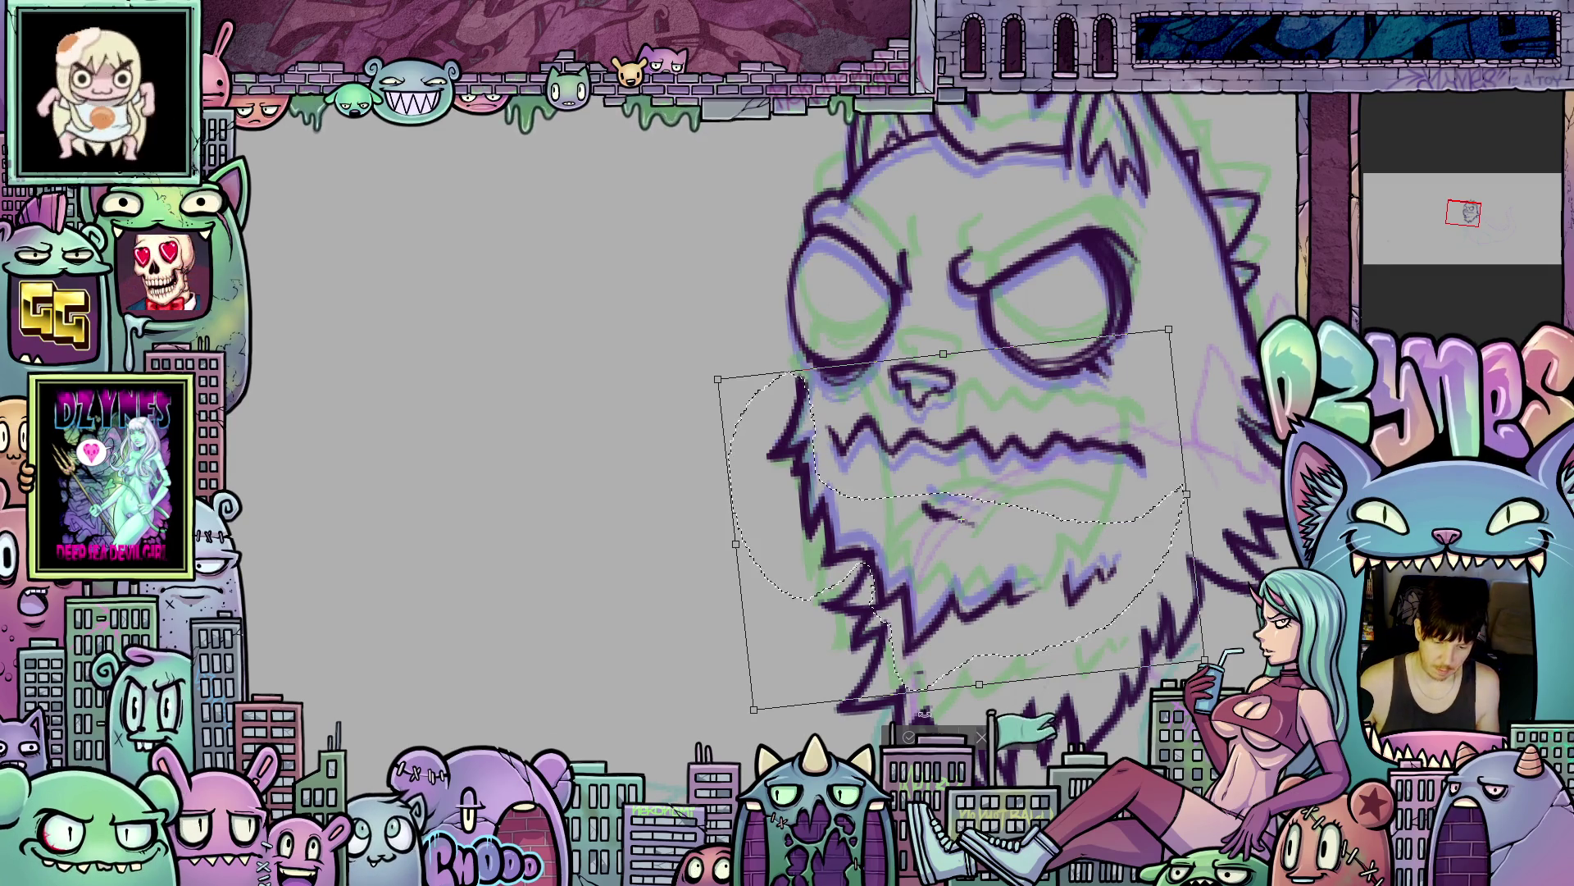
{"action": "key", "text": "Return"}
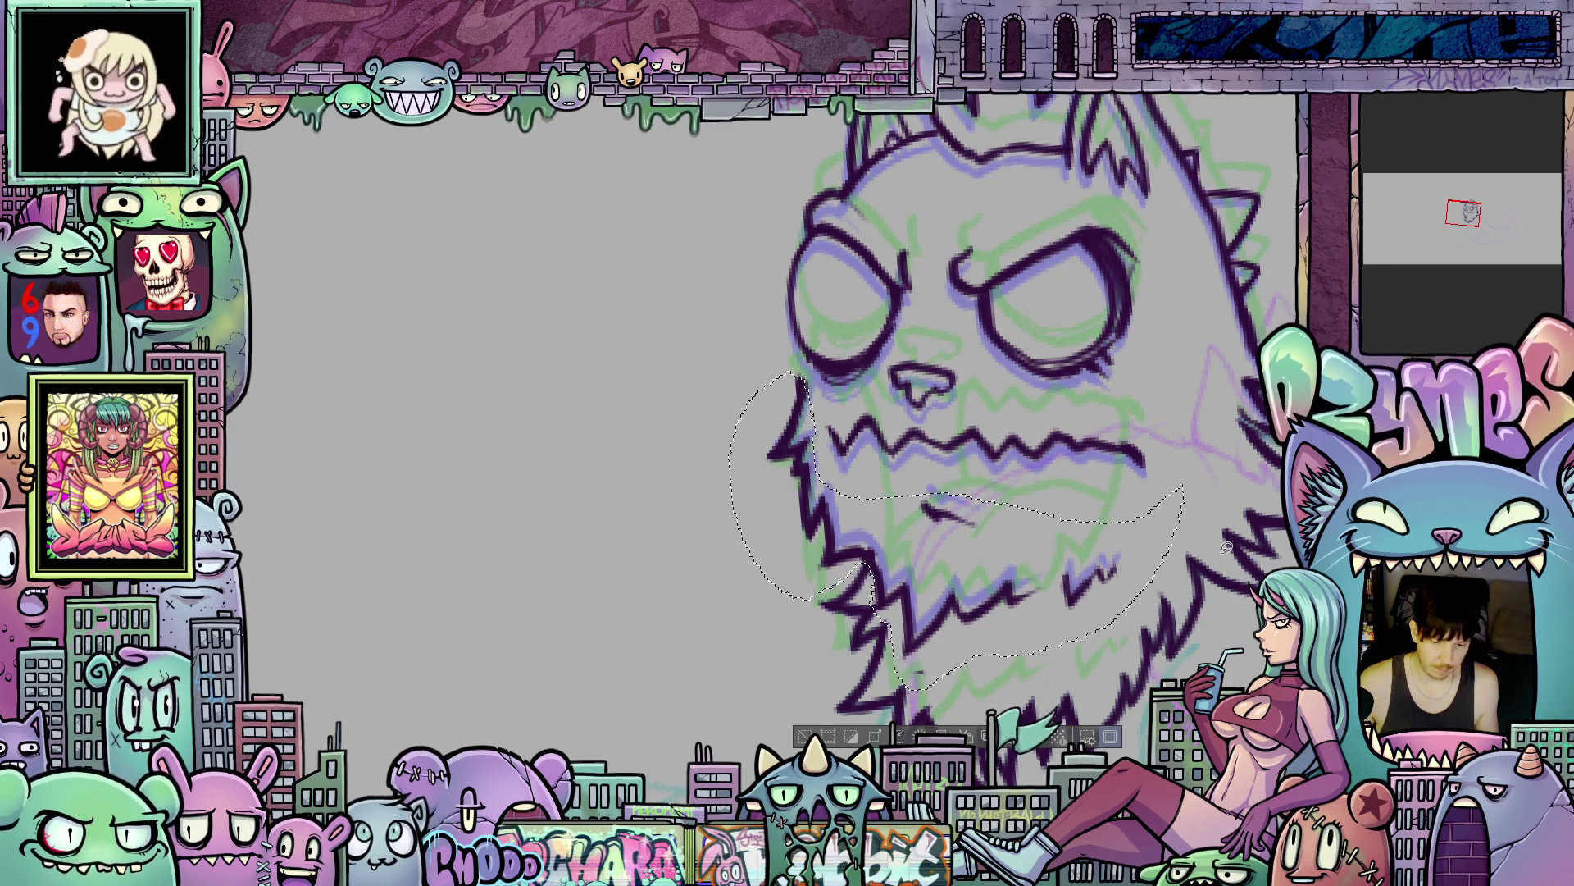
- Undo and redo to compare with the earlier mouth, then deselect
{"action": "key", "text": "ctrl+z"}
{"action": "key", "text": "ctrl+y"}
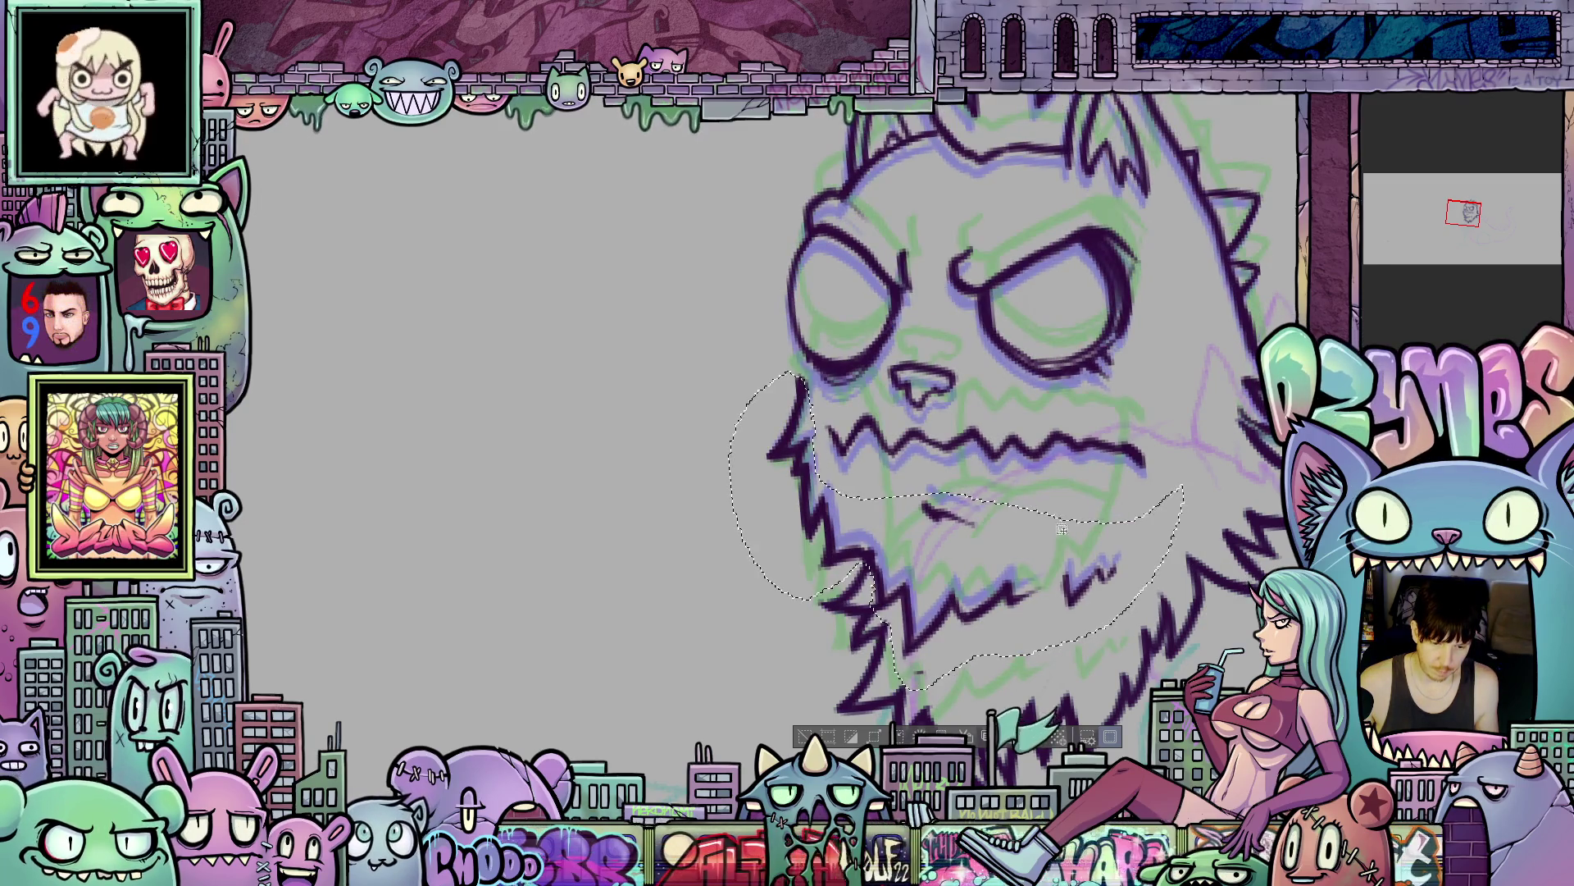
{"action": "key", "text": "ctrl+d"}
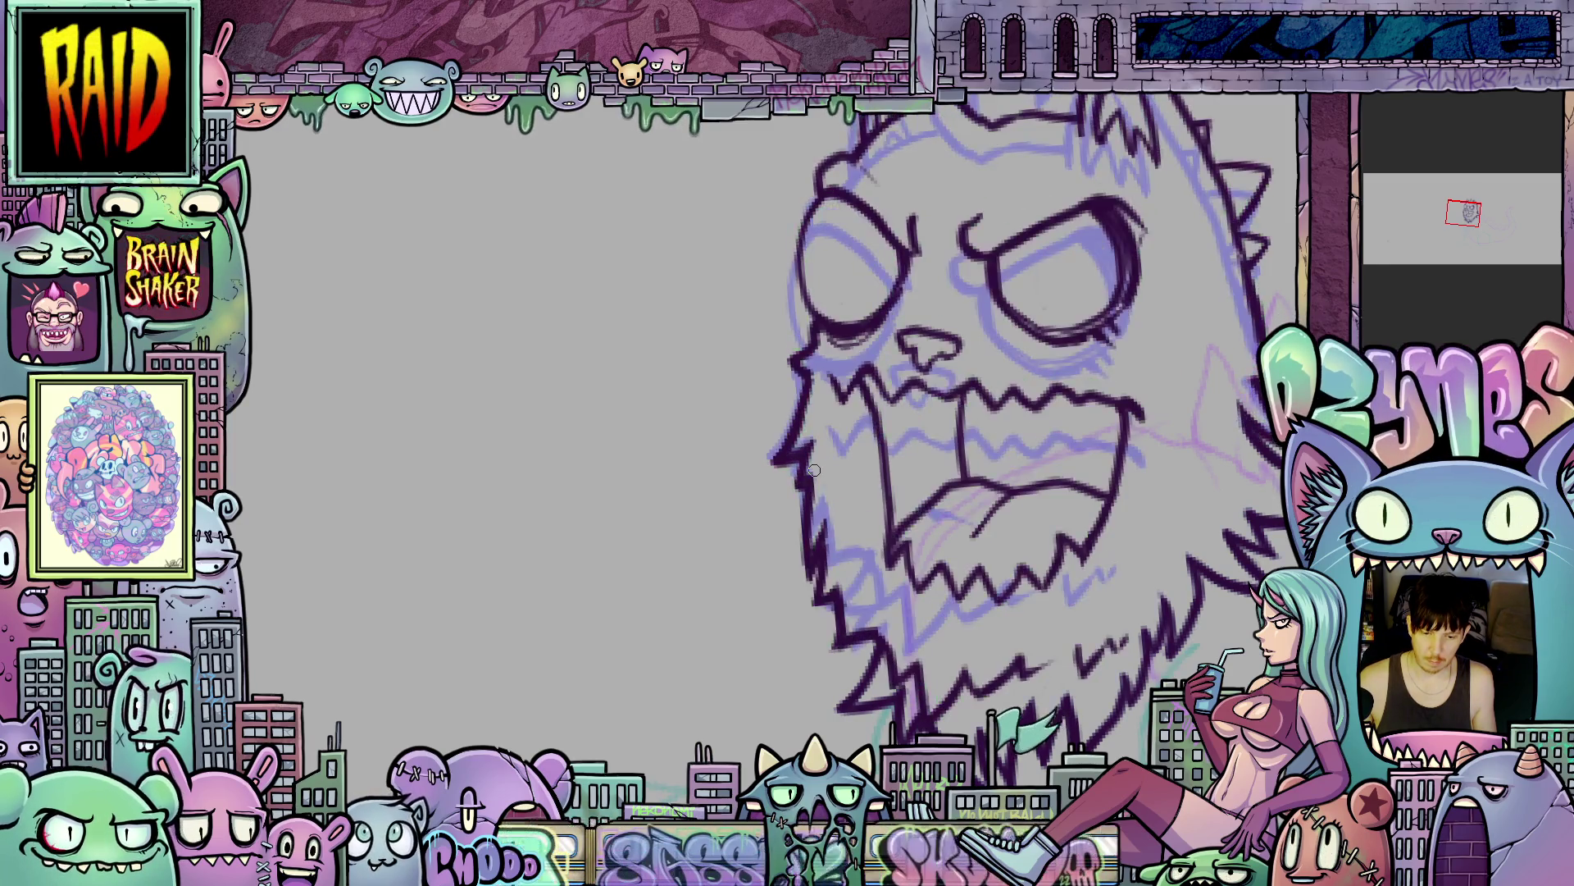
- Zoom in and rotate the view to inspect the mouth, then zoom out to the whole head
{"action": "scroll", "coordinate": [940, 552], "scroll_direction": "down", "scroll_amount": 5}
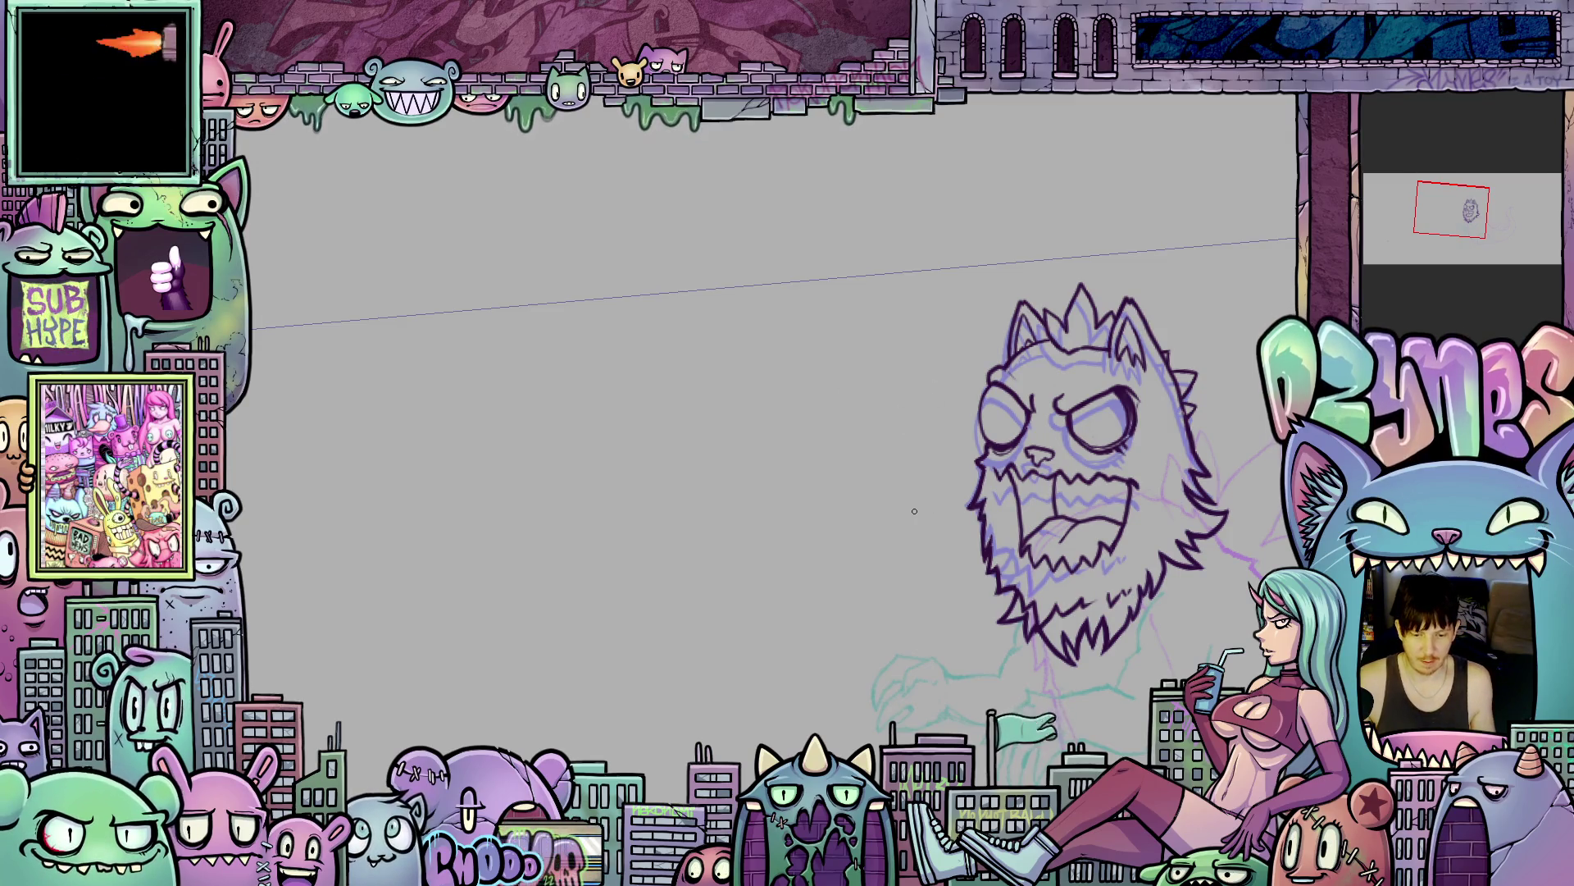
{"action": "scroll", "coordinate": [914, 511], "scroll_direction": "up", "scroll_amount": 2}
{"action": "left_click_drag", "start_coordinate": [915, 541], "coordinate": [745, 471]}
{"action": "scroll", "coordinate": [767, 501], "scroll_direction": "up", "scroll_amount": 1}
{"action": "scroll", "coordinate": [767, 501], "scroll_direction": "up", "scroll_amount": 1}
{"action": "left_click_drag", "start_coordinate": [780, 552], "coordinate": [574, 468]}
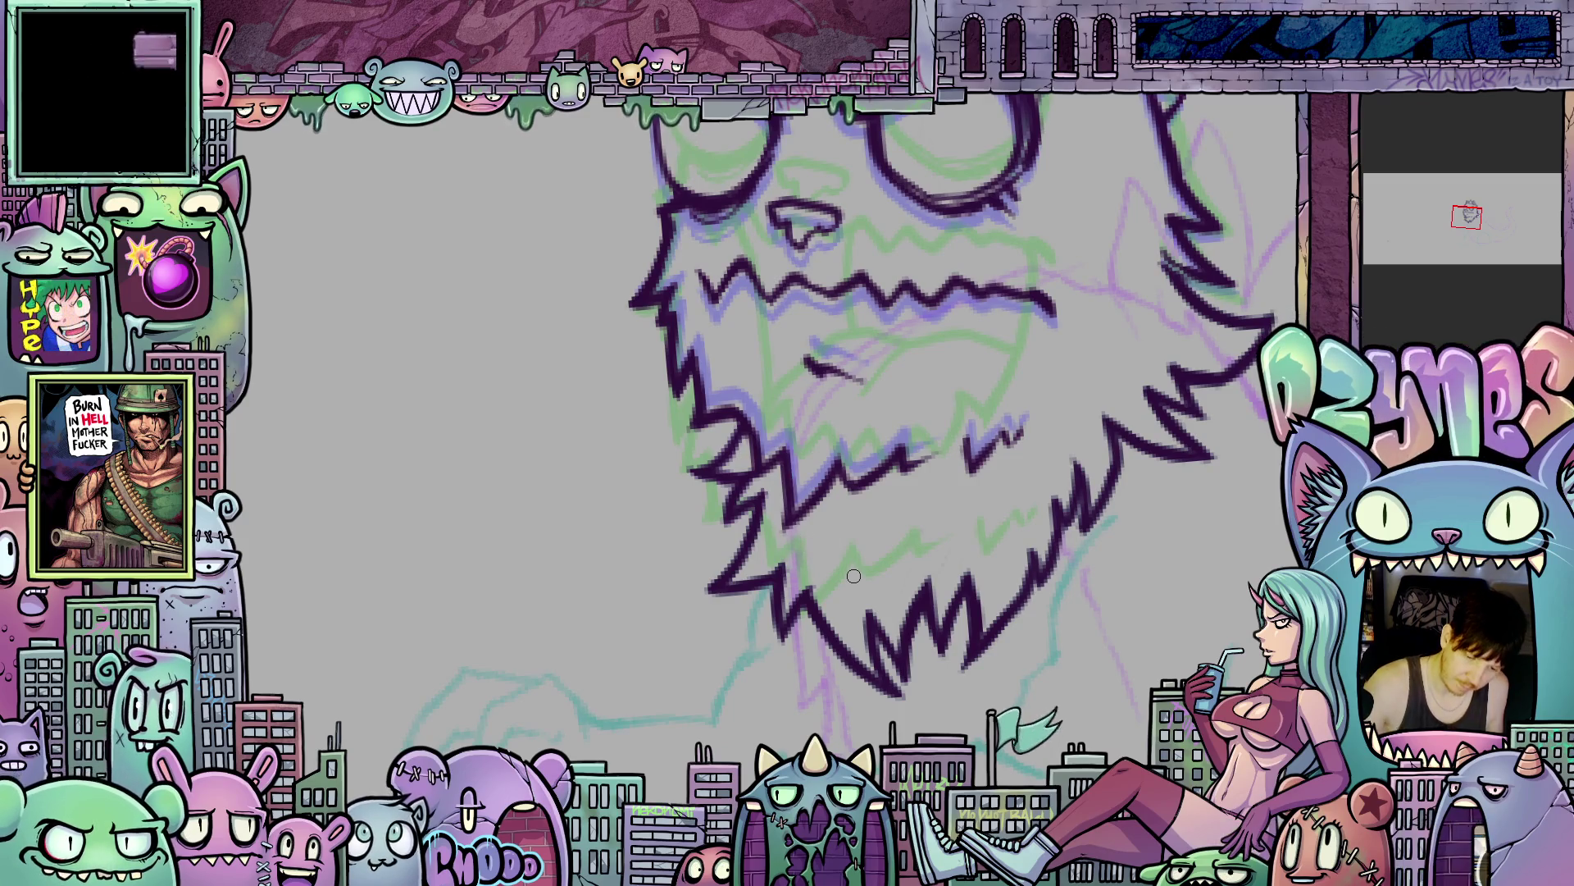
{"action": "scroll", "coordinate": [853, 575], "scroll_direction": "down", "scroll_amount": 5}
{"action": "scroll", "coordinate": [888, 537], "scroll_direction": "up", "scroll_amount": 4}
{"action": "scroll", "coordinate": [888, 537], "scroll_direction": "up", "scroll_amount": 3}
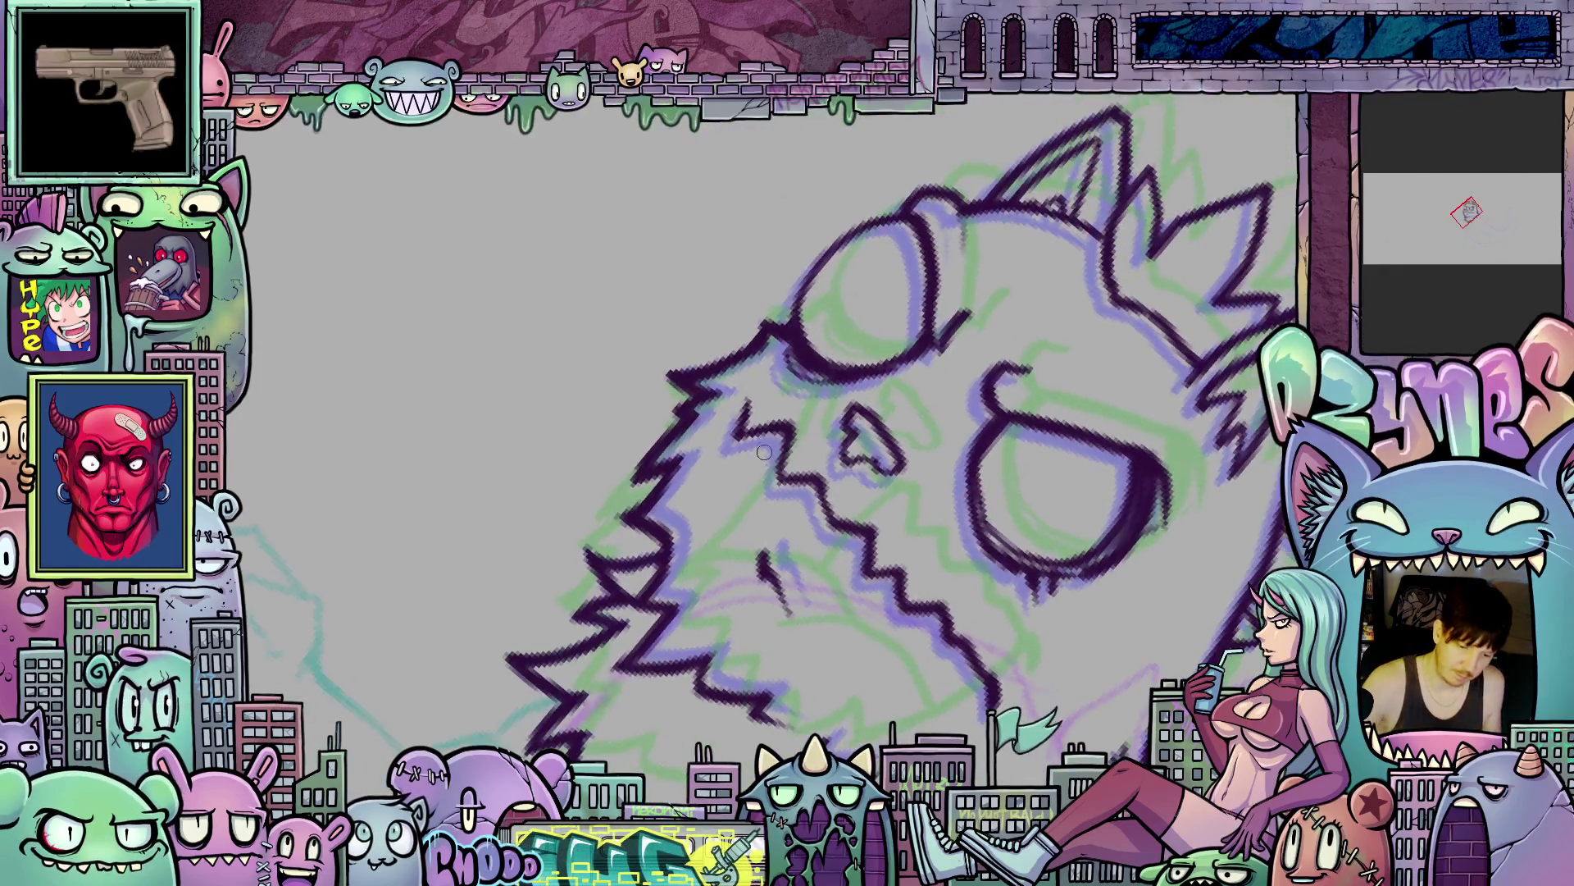
{"action": "scroll", "coordinate": [737, 460], "scroll_direction": "down", "scroll_amount": 3}
{"action": "scroll", "coordinate": [738, 461], "scroll_direction": "up", "scroll_amount": 3}
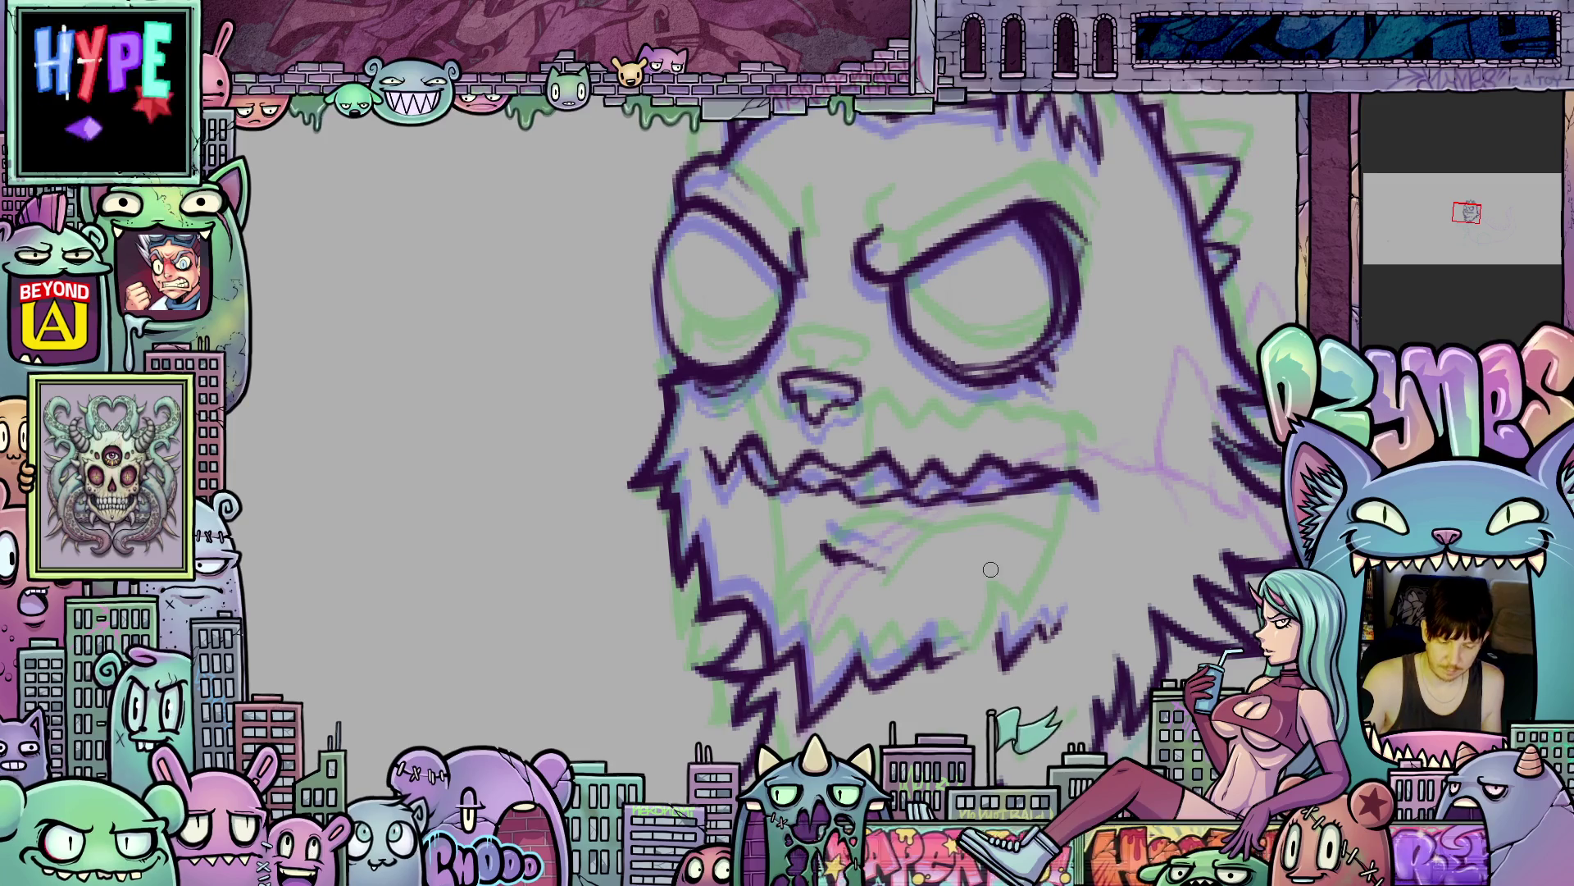
{"action": "left_click_drag", "start_coordinate": [1049, 579], "coordinate": [830, 463]}
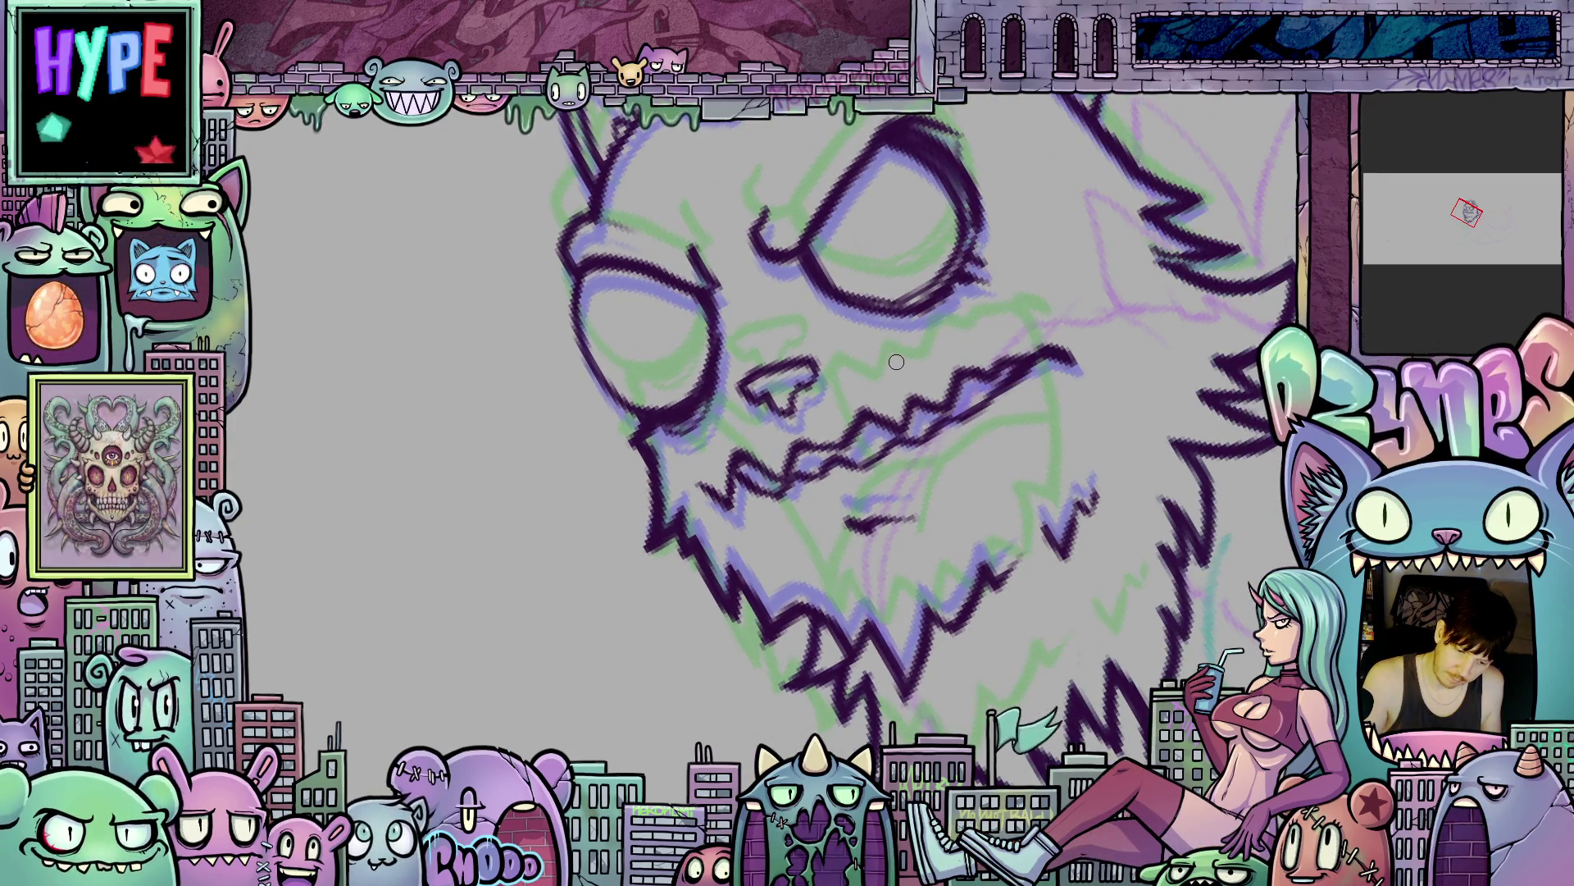
{"action": "left_click_drag", "start_coordinate": [823, 447], "coordinate": [1106, 681]}
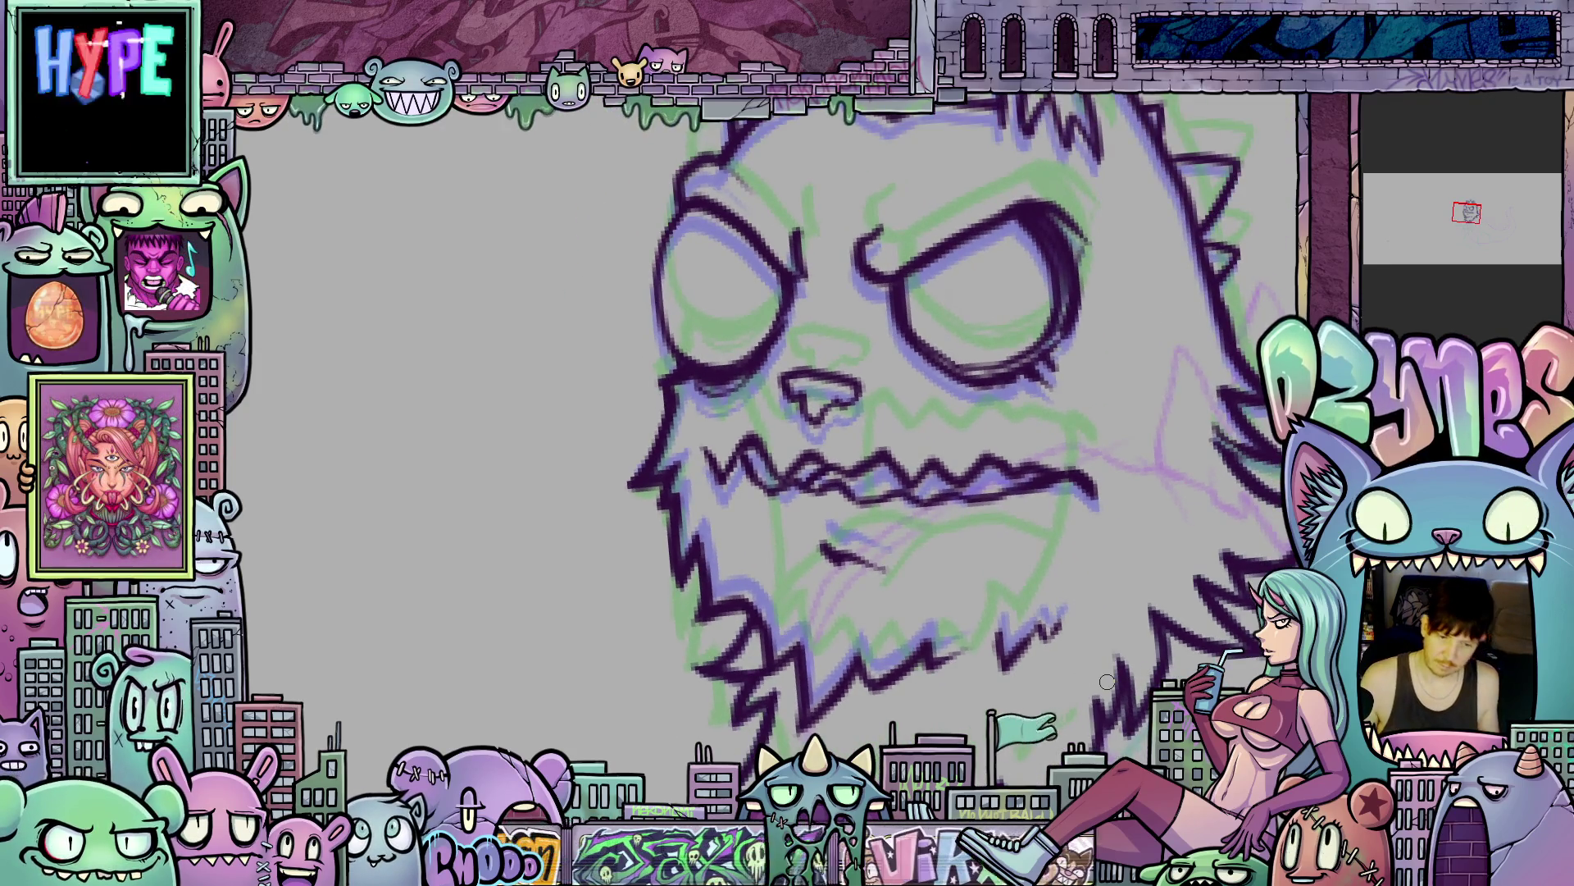
{"action": "scroll", "coordinate": [1106, 681], "scroll_direction": "down", "scroll_amount": 5}
{"action": "left_click_drag", "start_coordinate": [1138, 642], "coordinate": [994, 523]}
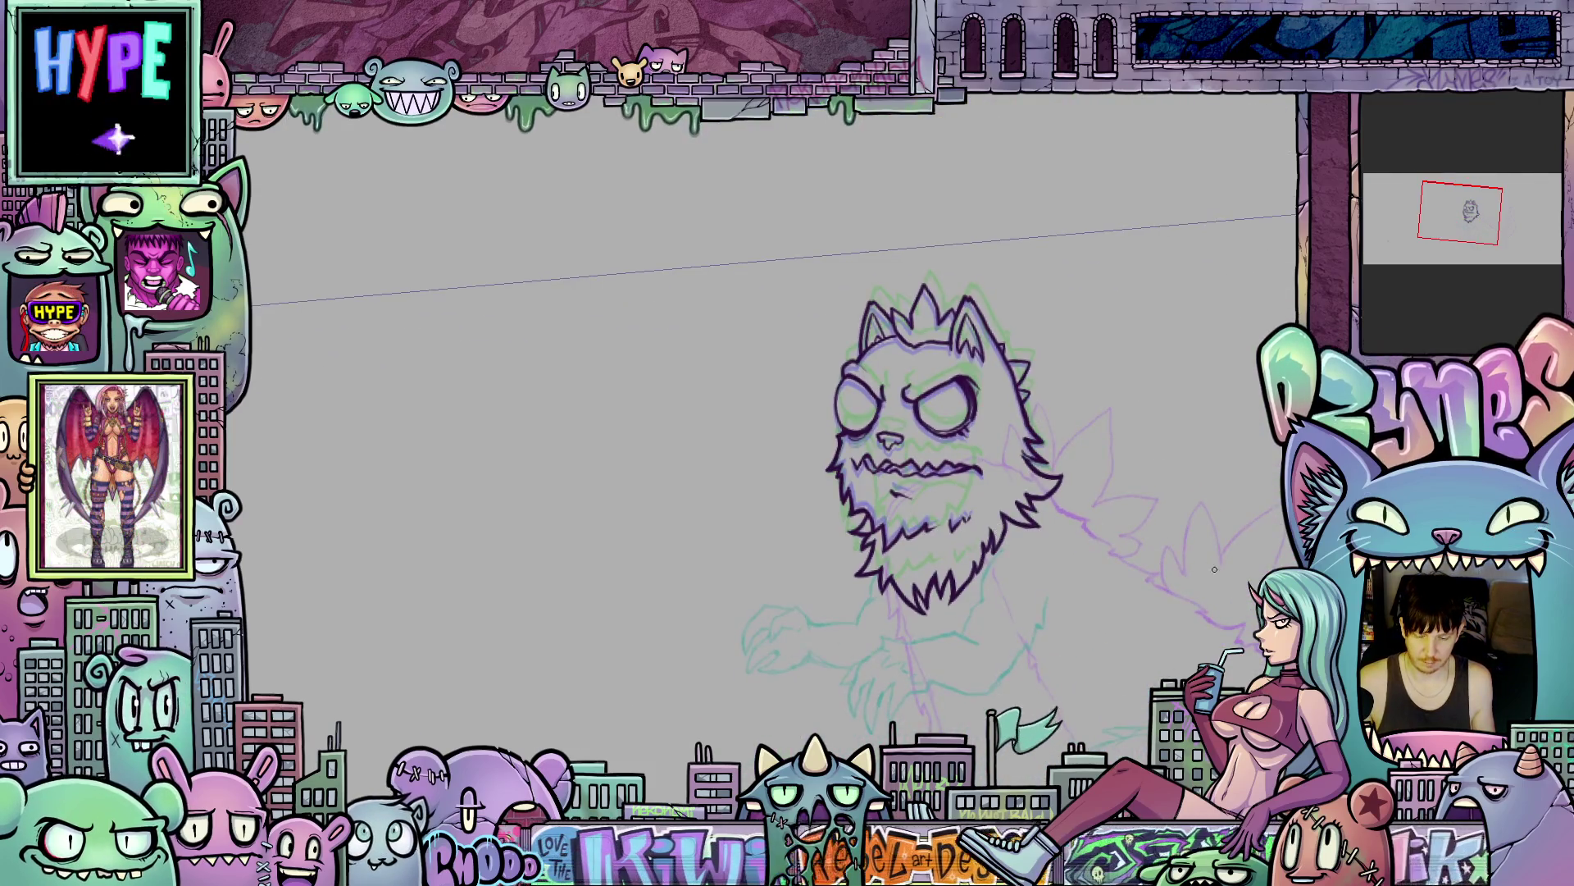
- Toggle undo and redo repeatedly to compare the open and closed mouth versions
{"action": "key", "text": "ctrl+z"}
{"action": "key", "text": "ctrl+shift+z"}
{"action": "key", "text": "ctrl+z"}
{"action": "key", "text": "ctrl+shift+z"}
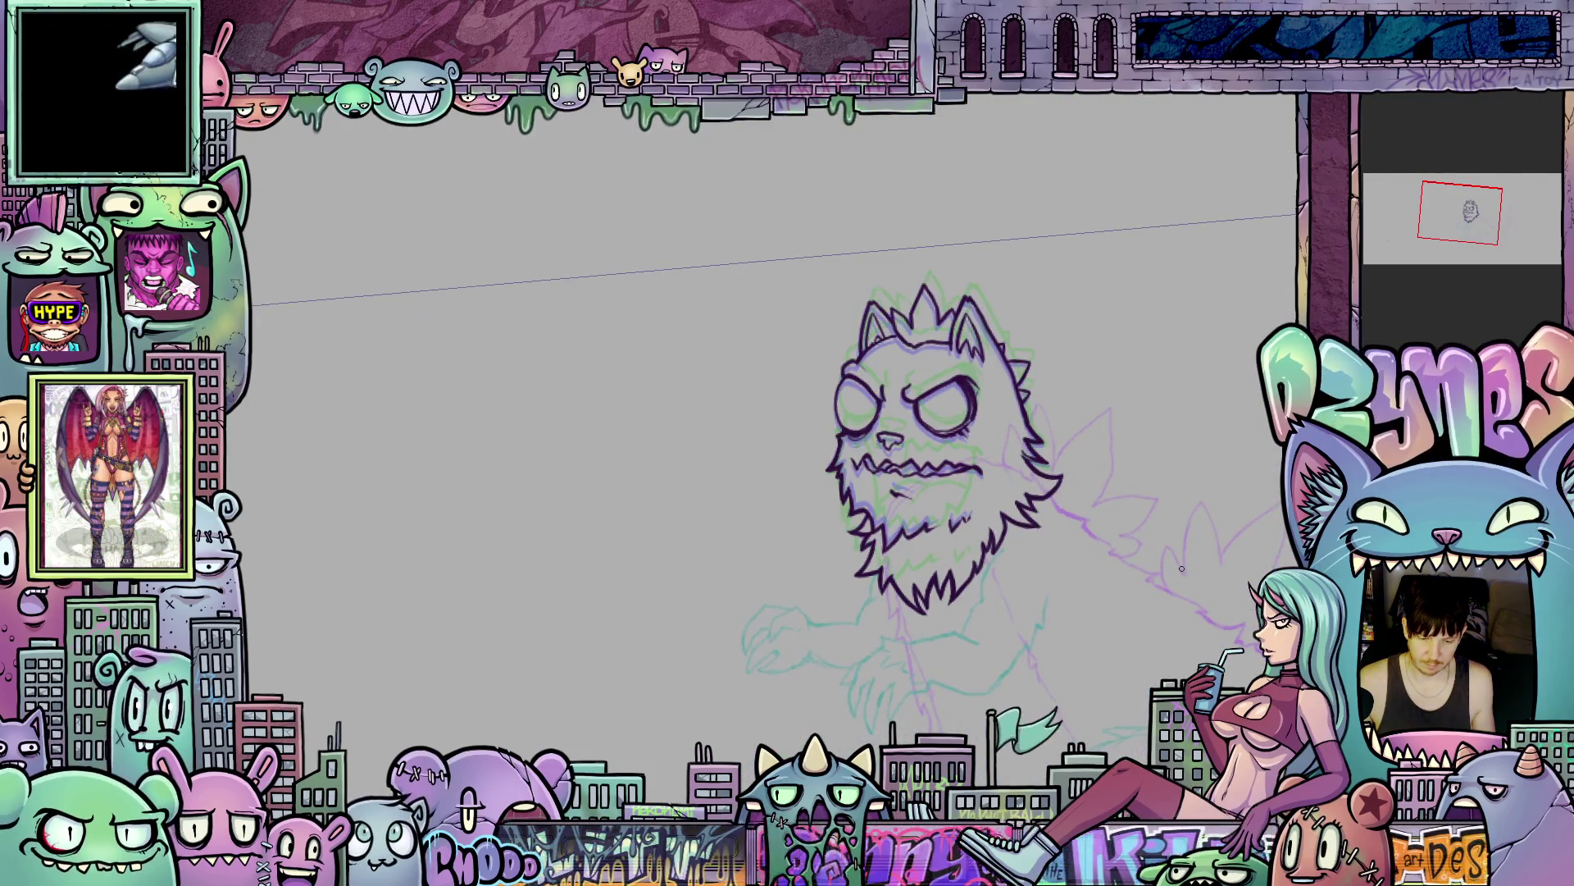
{"action": "key", "text": "ctrl+z"}
{"action": "key", "text": "ctrl+shift+z"}
{"action": "key", "text": "ctrl+z"}
{"action": "key", "text": "ctrl+shift+z"}
{"action": "key", "text": "ctrl+shift+z"}
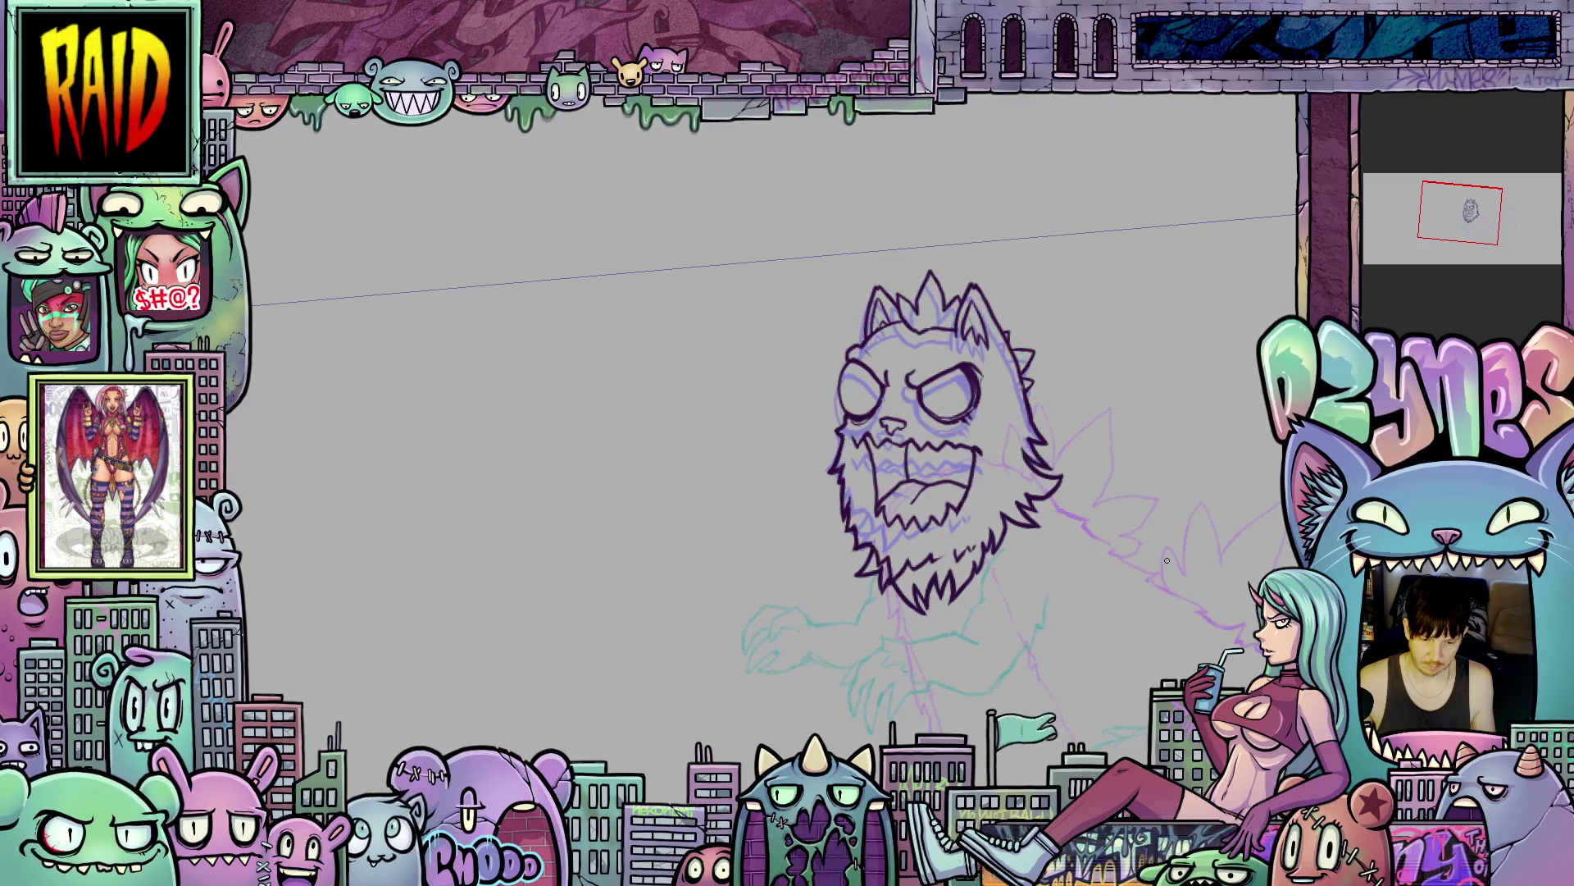
{"action": "key", "text": "ctrl+z"}
{"action": "key", "text": "ctrl+shift+z"}
{"action": "key", "text": "ctrl+z"}
{"action": "key", "text": "ctrl+shift+z"}
{"action": "key", "text": "ctrl+z"}
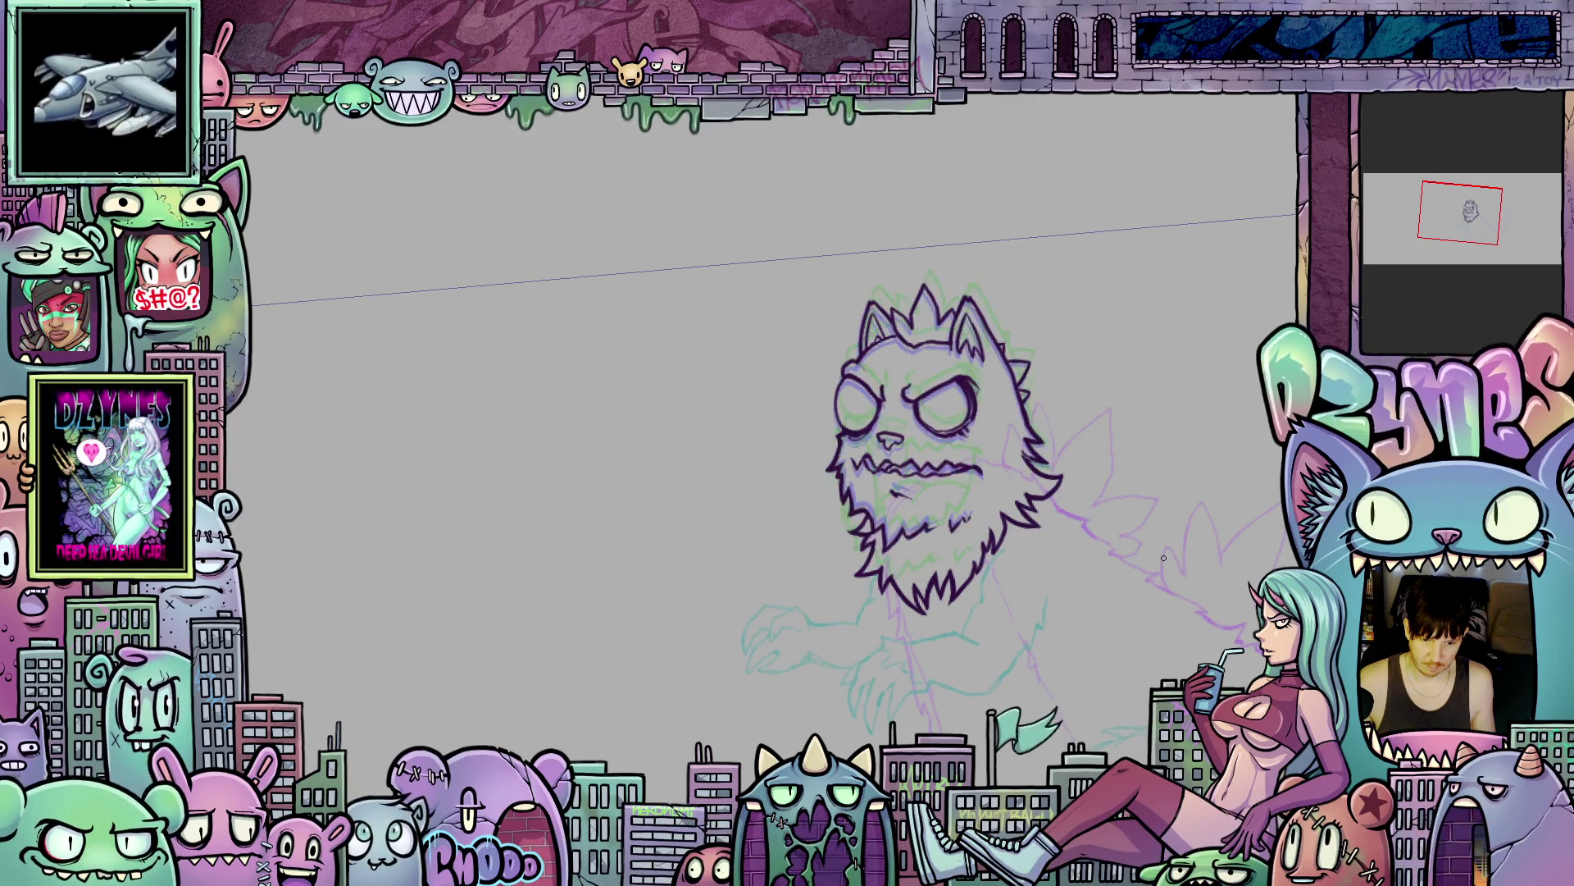
{"action": "key", "text": "ctrl+shift+z"}
{"action": "key", "text": "ctrl+z"}
{"action": "key", "text": "ctrl+shift+z"}
{"action": "key", "text": "ctrl+z"}
{"action": "key", "text": "ctrl+shift+z"}
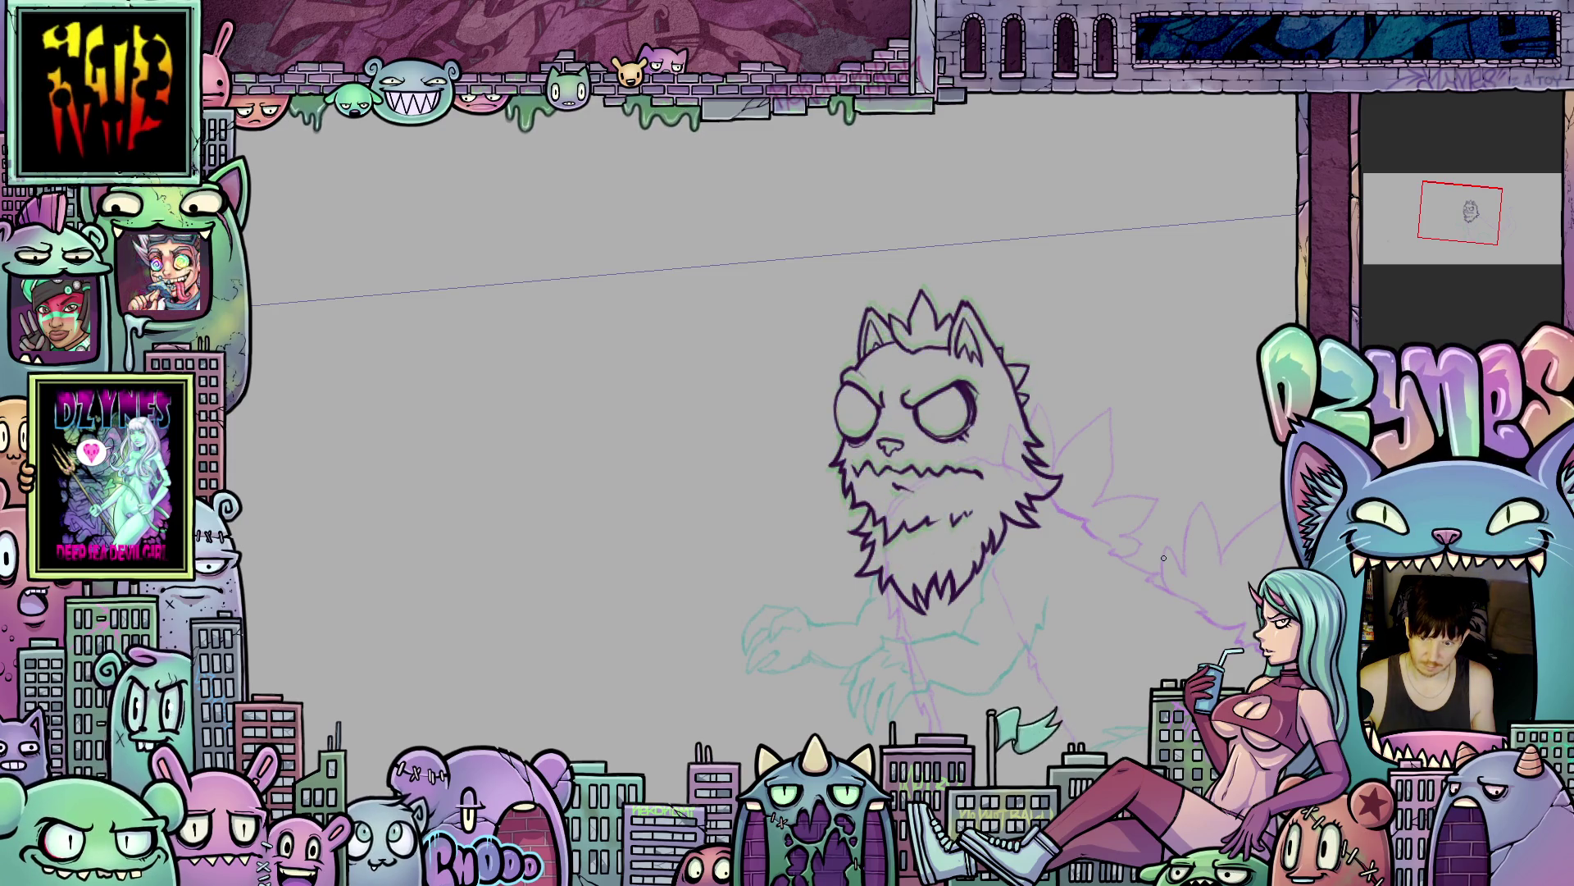
{"action": "key", "text": "ctrl+z"}
{"action": "key", "text": "ctrl+shift+z"}
{"action": "key", "text": "ctrl+z"}
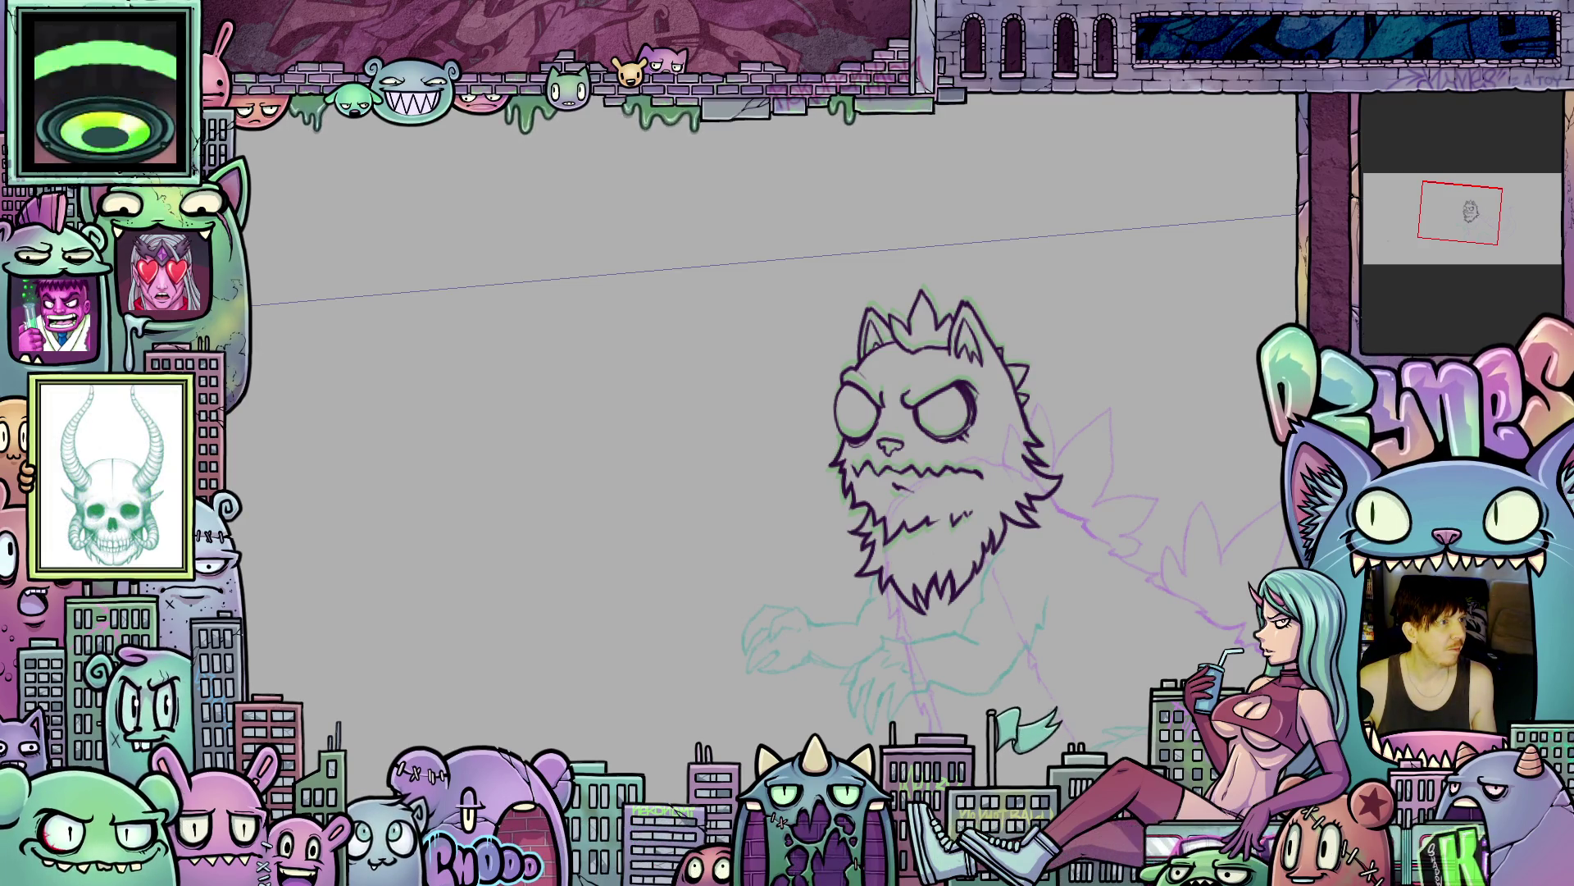
- Flip between the open-mouth and closed-mouth frames, ending on the closed-mouth one
{"action": "key", "text": "Right"}
{"action": "key", "text": "Right"}
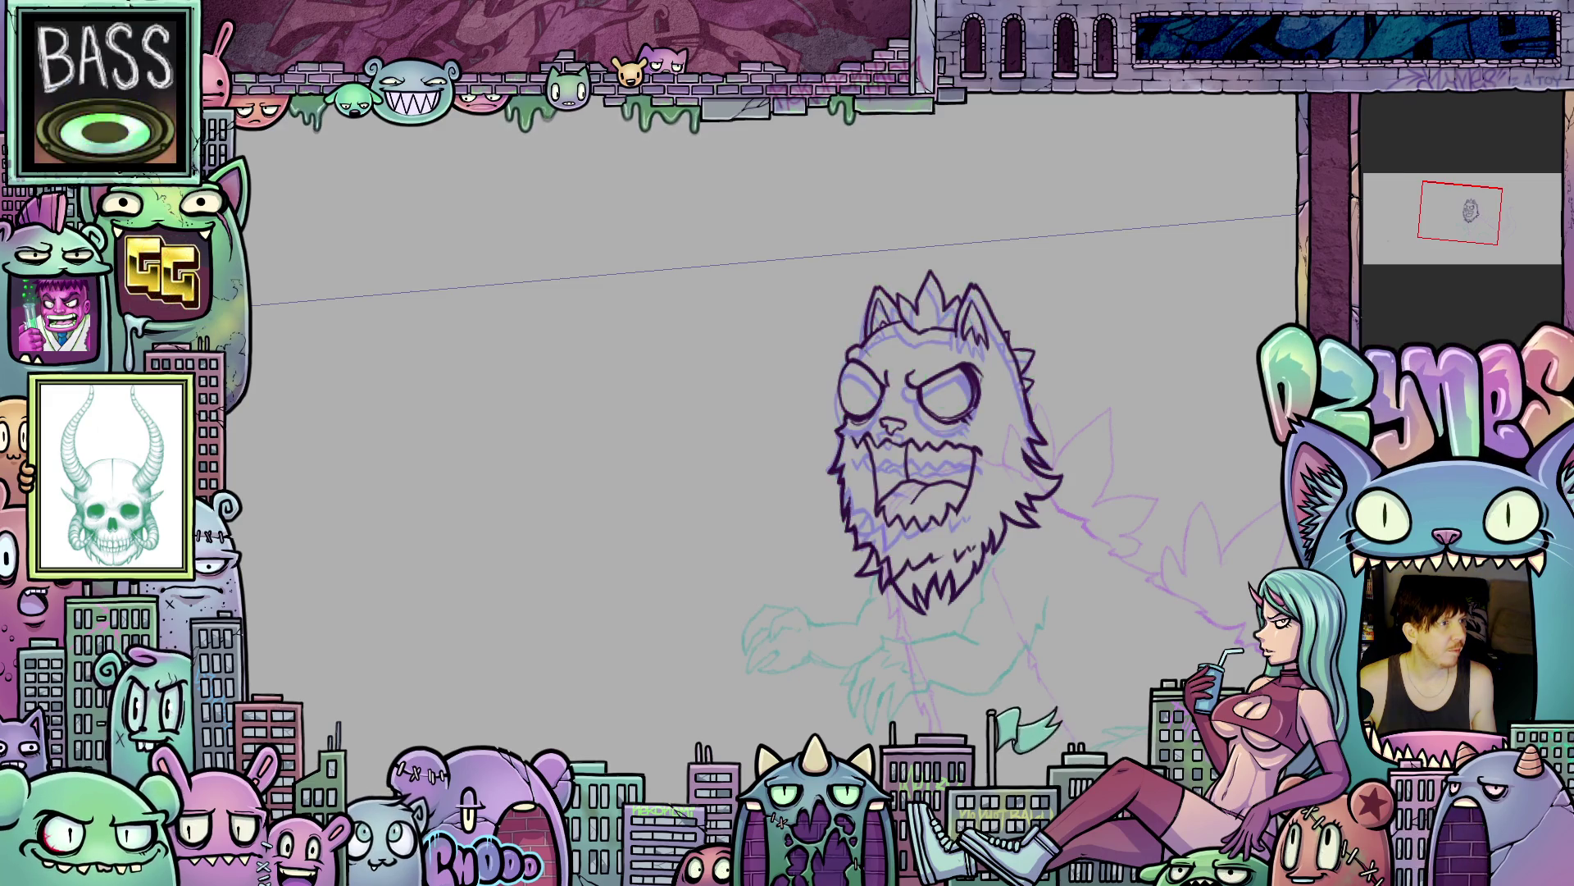
{"action": "key", "text": "Left"}
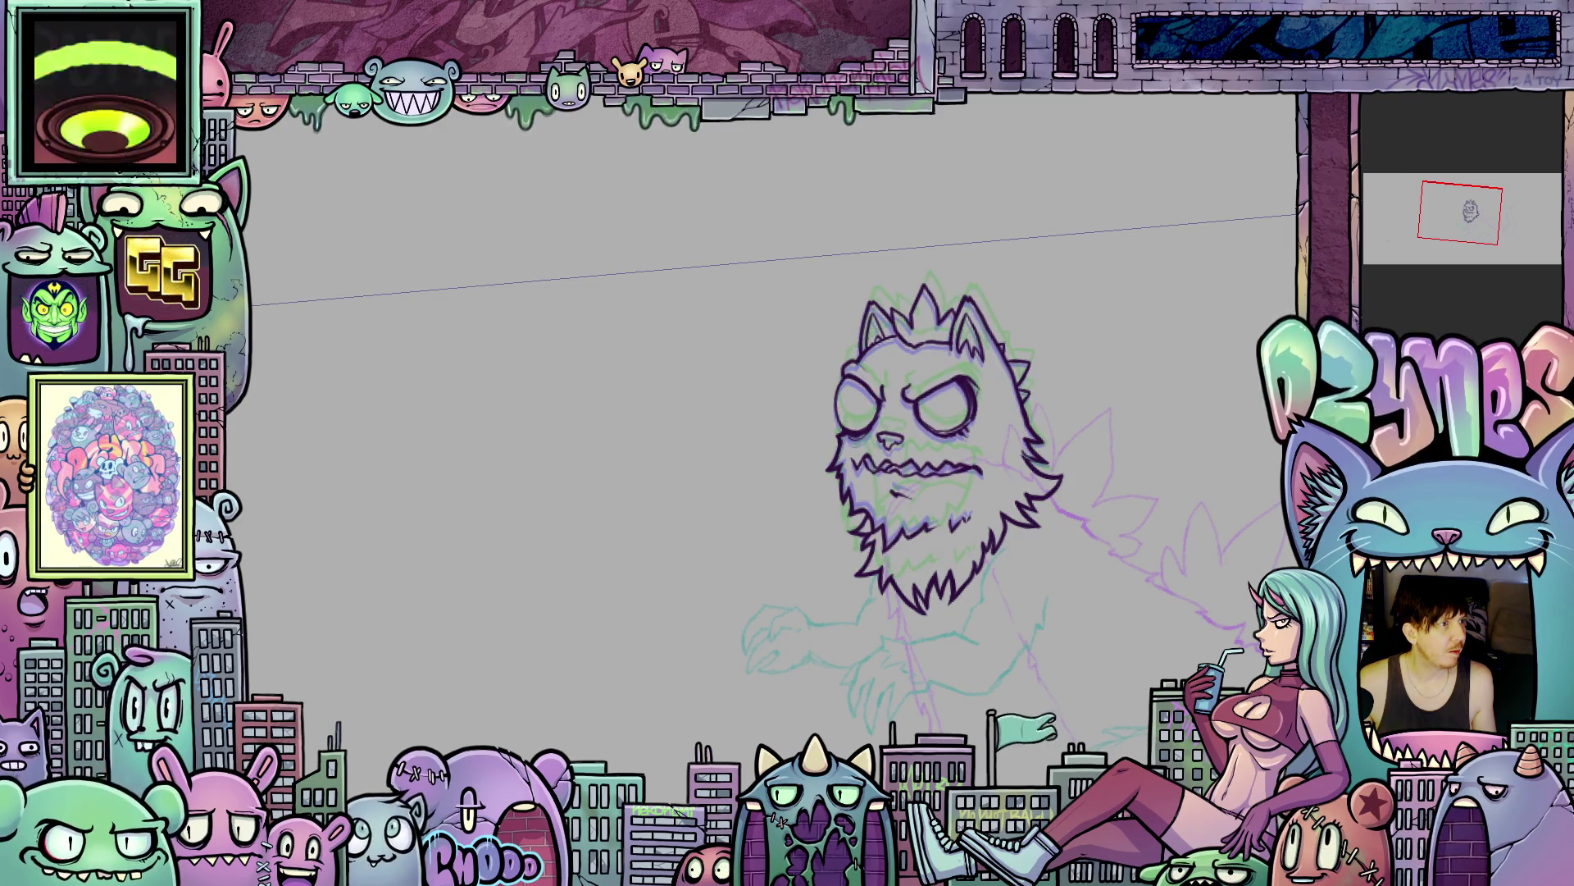
{"action": "key", "text": "Right"}
{"action": "key", "text": "Left"}
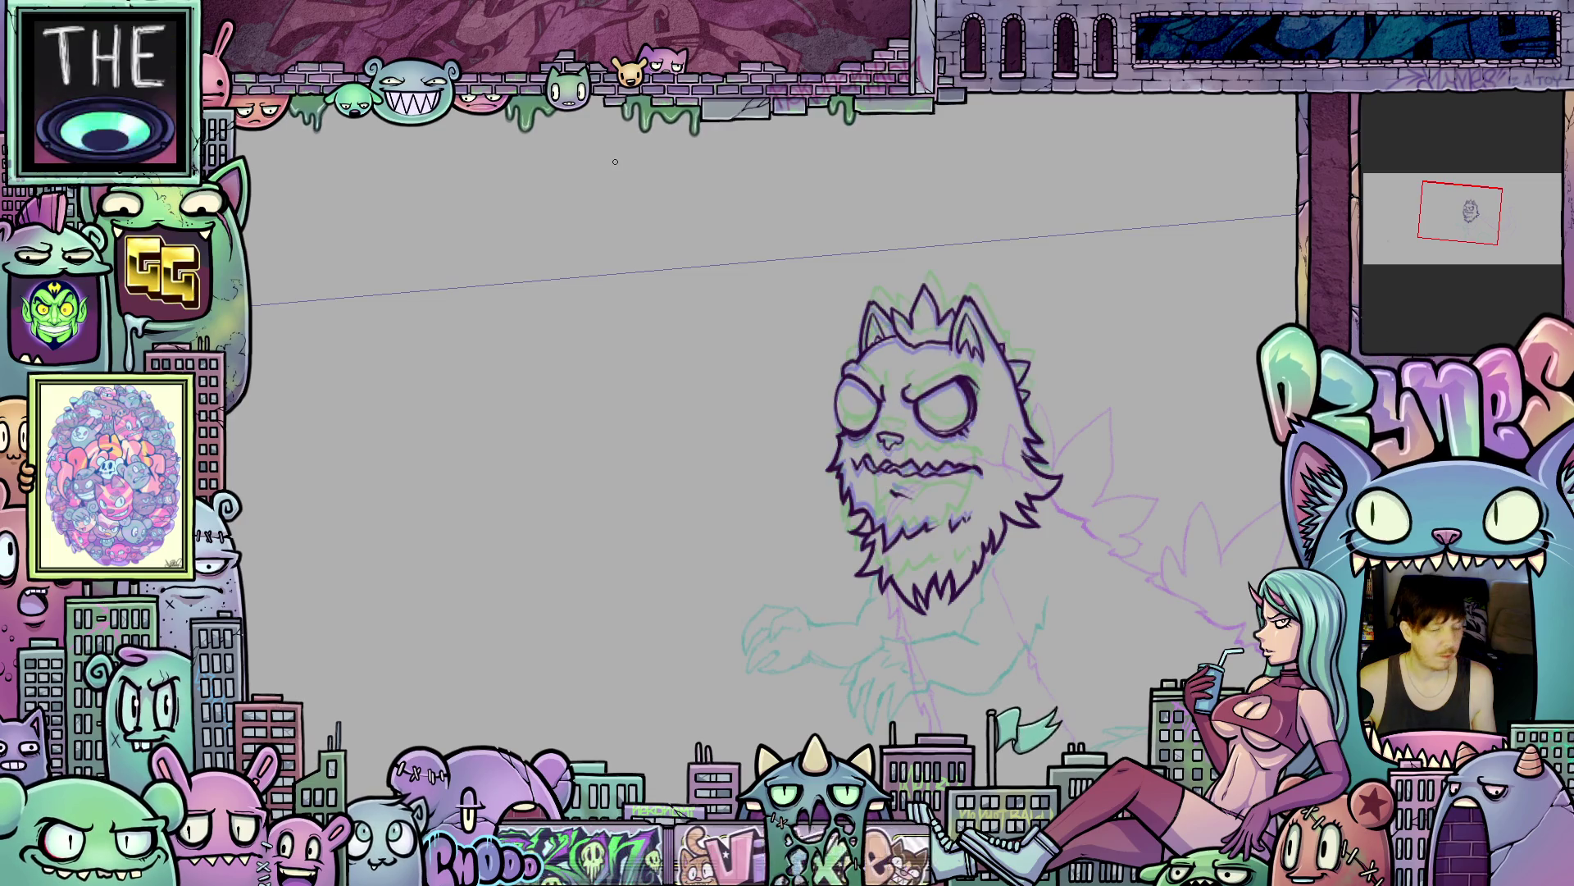
{"action": "scroll", "coordinate": [925, 466], "scroll_direction": "up", "scroll_amount": 2}
{"action": "scroll", "coordinate": [925, 466], "scroll_direction": "up", "scroll_amount": 2}
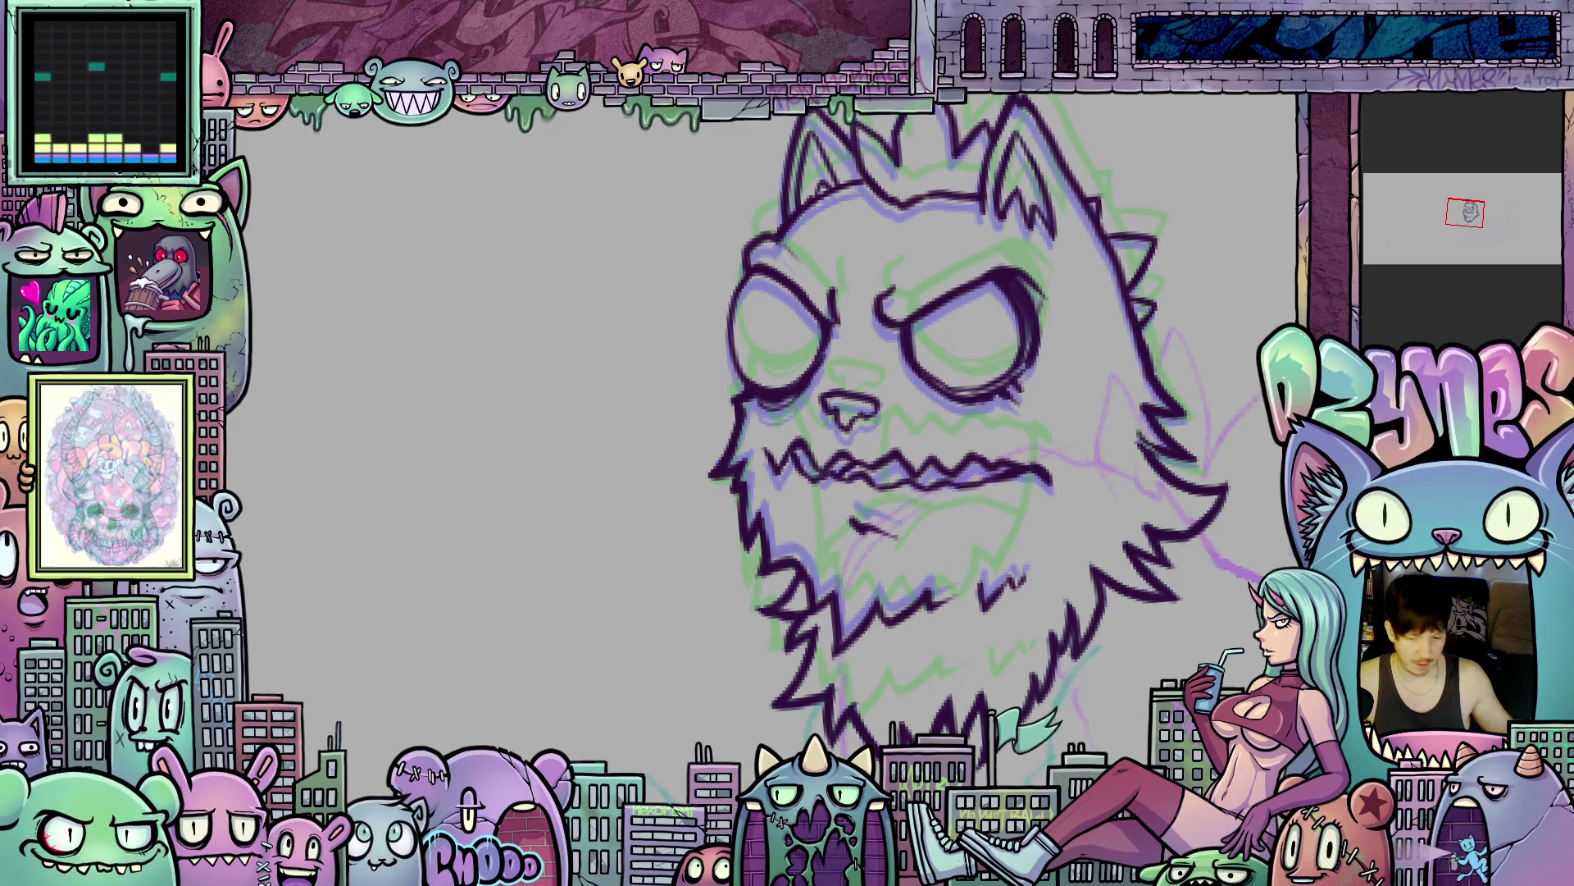
- Adjust the zoom to view the fully inked closed-mouth head
{"action": "scroll", "coordinate": [955, 548], "scroll_direction": "down", "scroll_amount": 2}
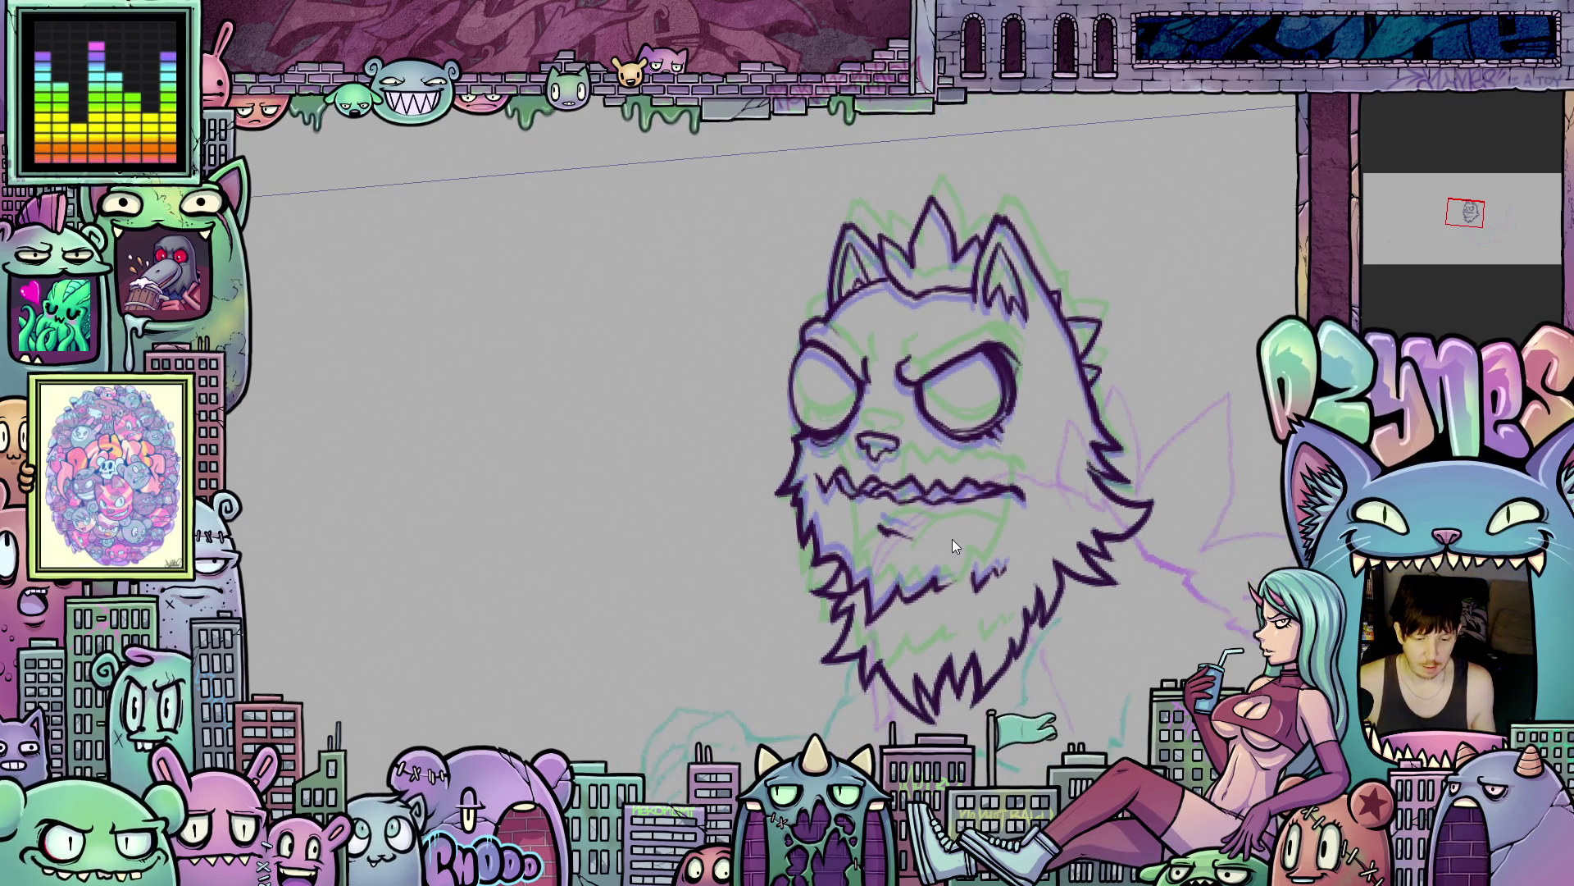
{"action": "scroll", "coordinate": [1006, 544], "scroll_direction": "up", "scroll_amount": 2}
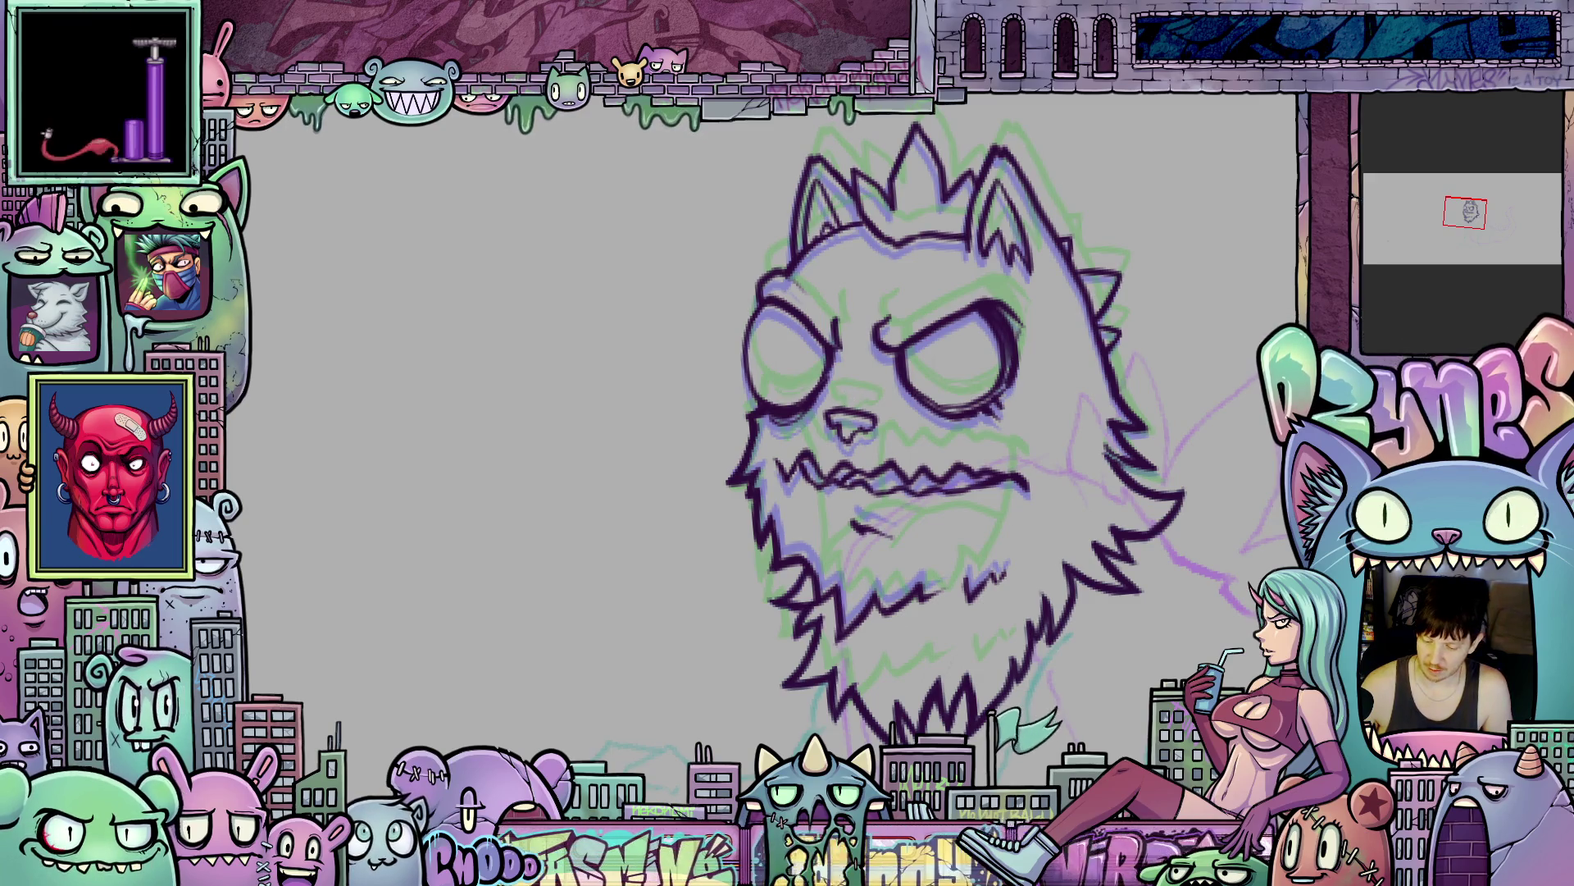
{"action": "scroll", "coordinate": [981, 505], "scroll_direction": "up", "scroll_amount": 5}
{"action": "scroll", "coordinate": [970, 481], "scroll_direction": "down", "scroll_amount": 3}
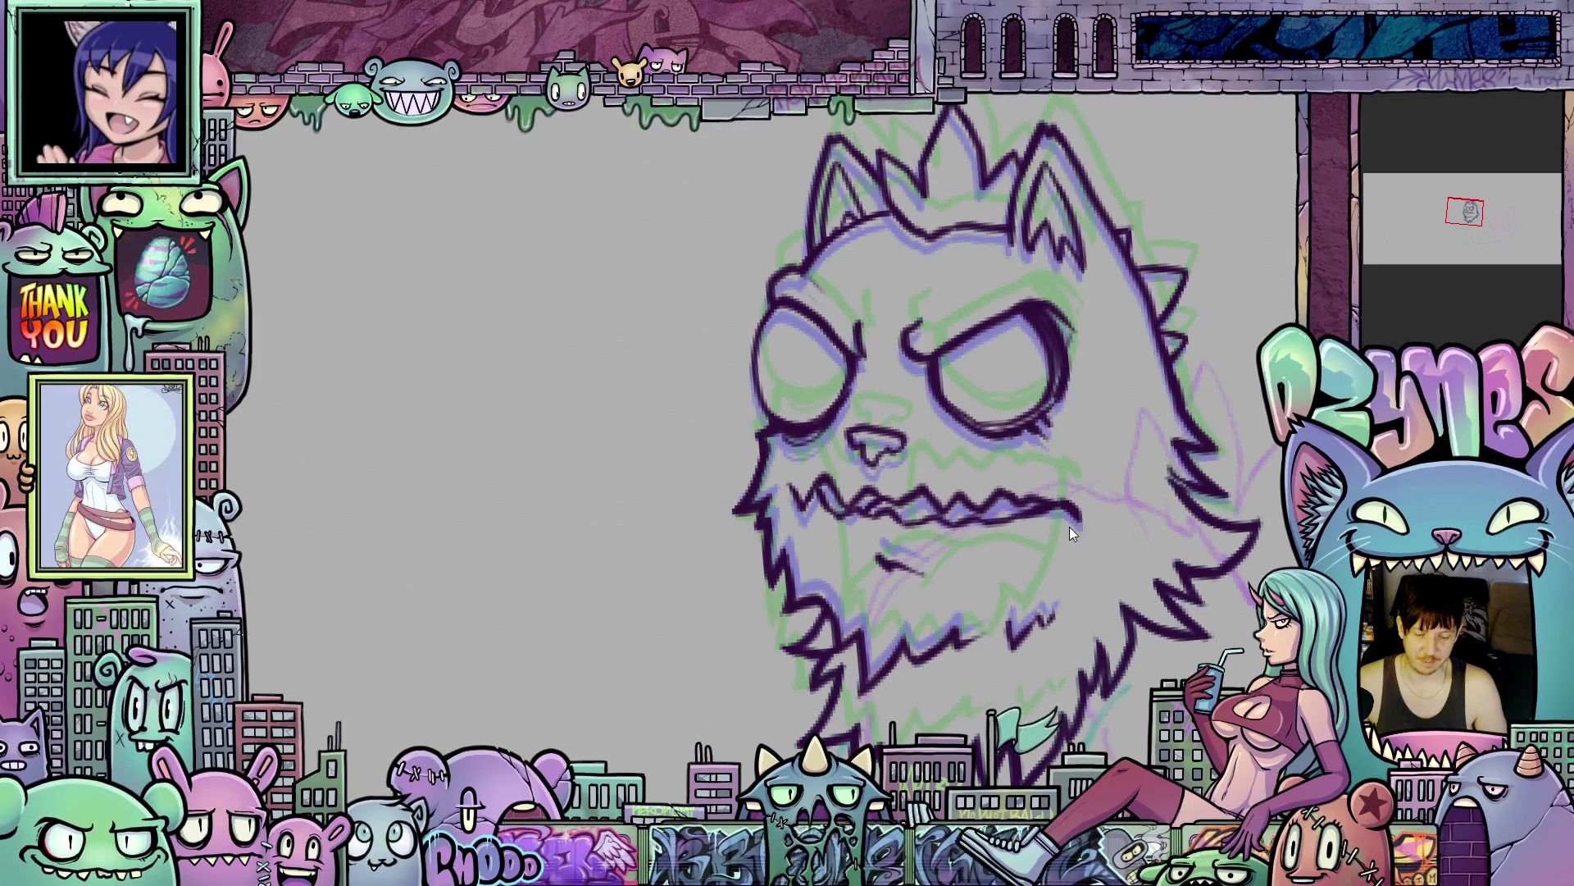
{"action": "scroll", "coordinate": [1070, 526], "scroll_direction": "down", "scroll_amount": 3}
{"action": "scroll", "coordinate": [1148, 602], "scroll_direction": "down", "scroll_amount": 1}
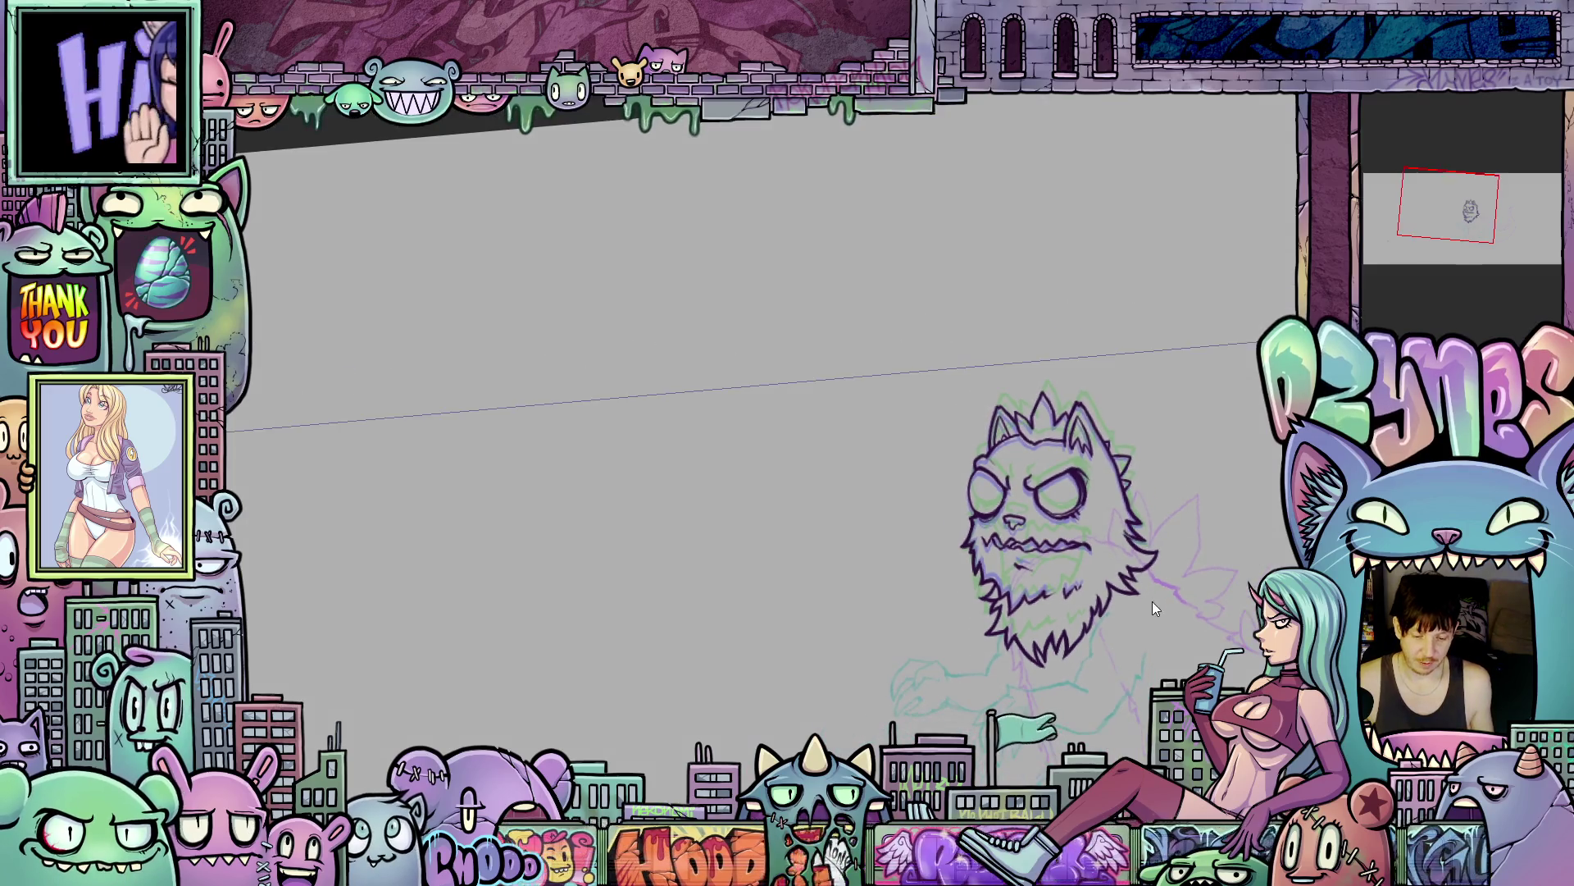
{"action": "scroll", "coordinate": [1128, 605], "scroll_direction": "up", "scroll_amount": 2}
{"action": "scroll", "coordinate": [1129, 605], "scroll_direction": "up", "scroll_amount": 5}
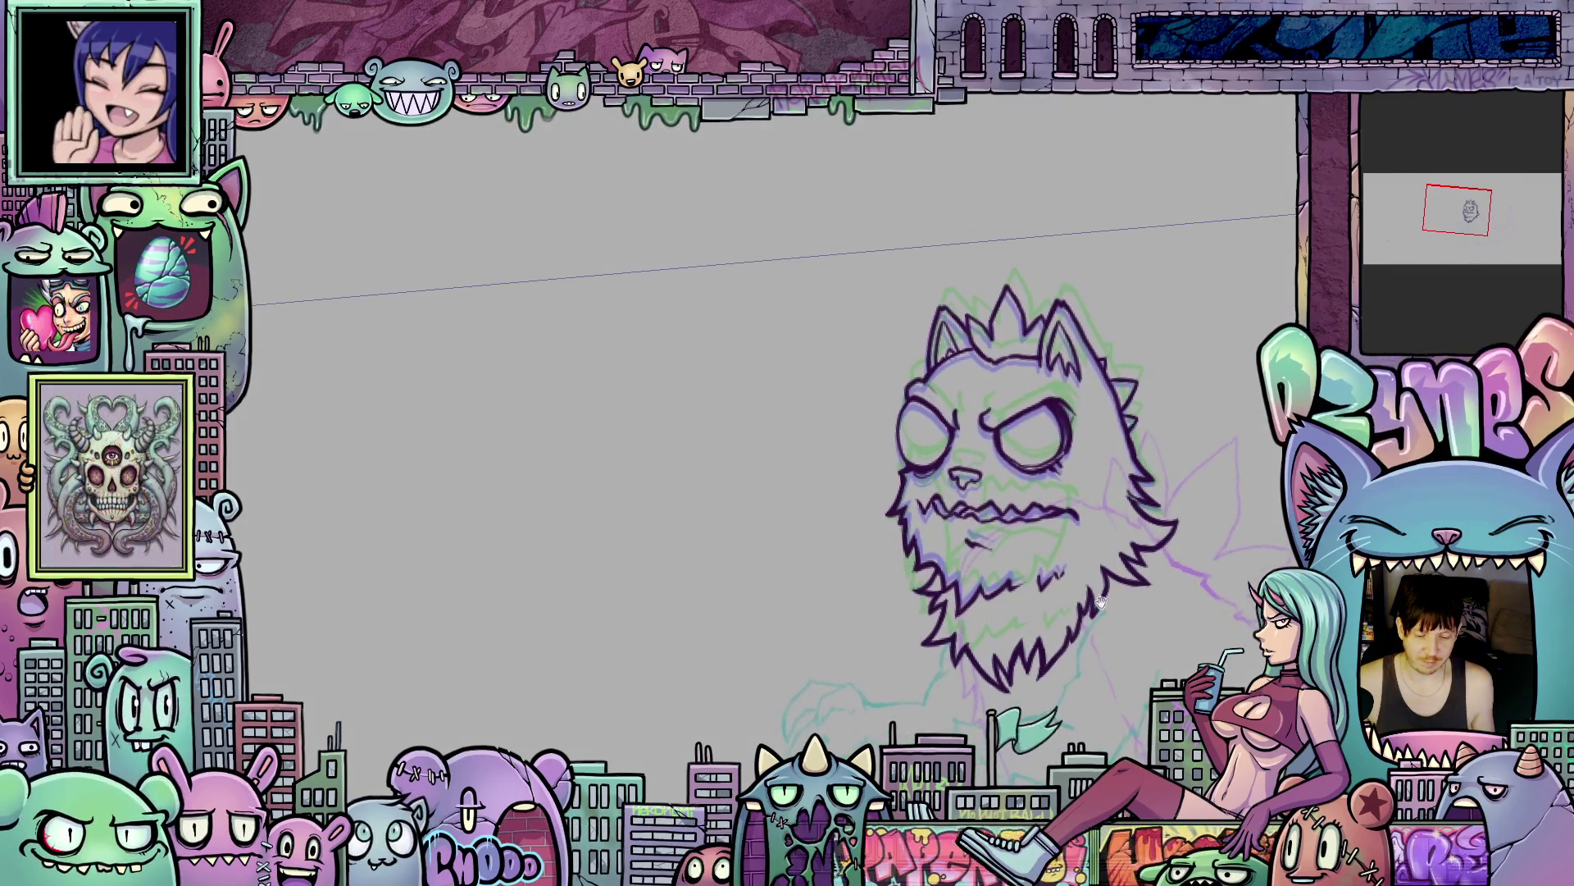
{"action": "left_click_drag", "start_coordinate": [1014, 532], "coordinate": [1013, 583]}
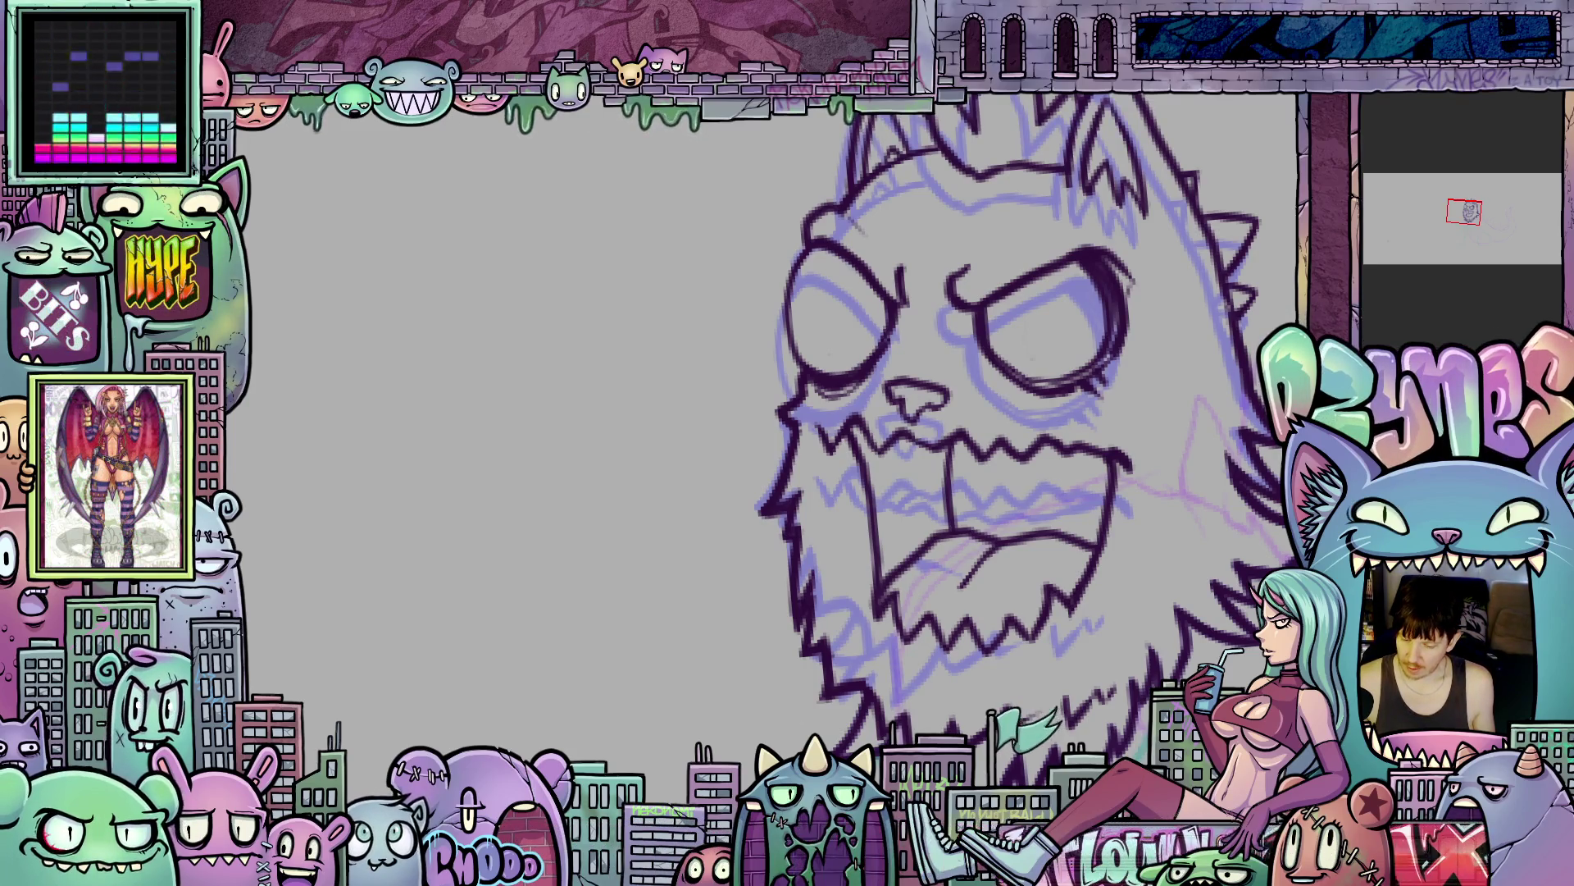
- Duplicate the open-mouth head's layer from its layer context menu
{"action": "right_click", "coordinate": [1380, 193]}
{"action": "left_click", "coordinate": [1468, 325]}
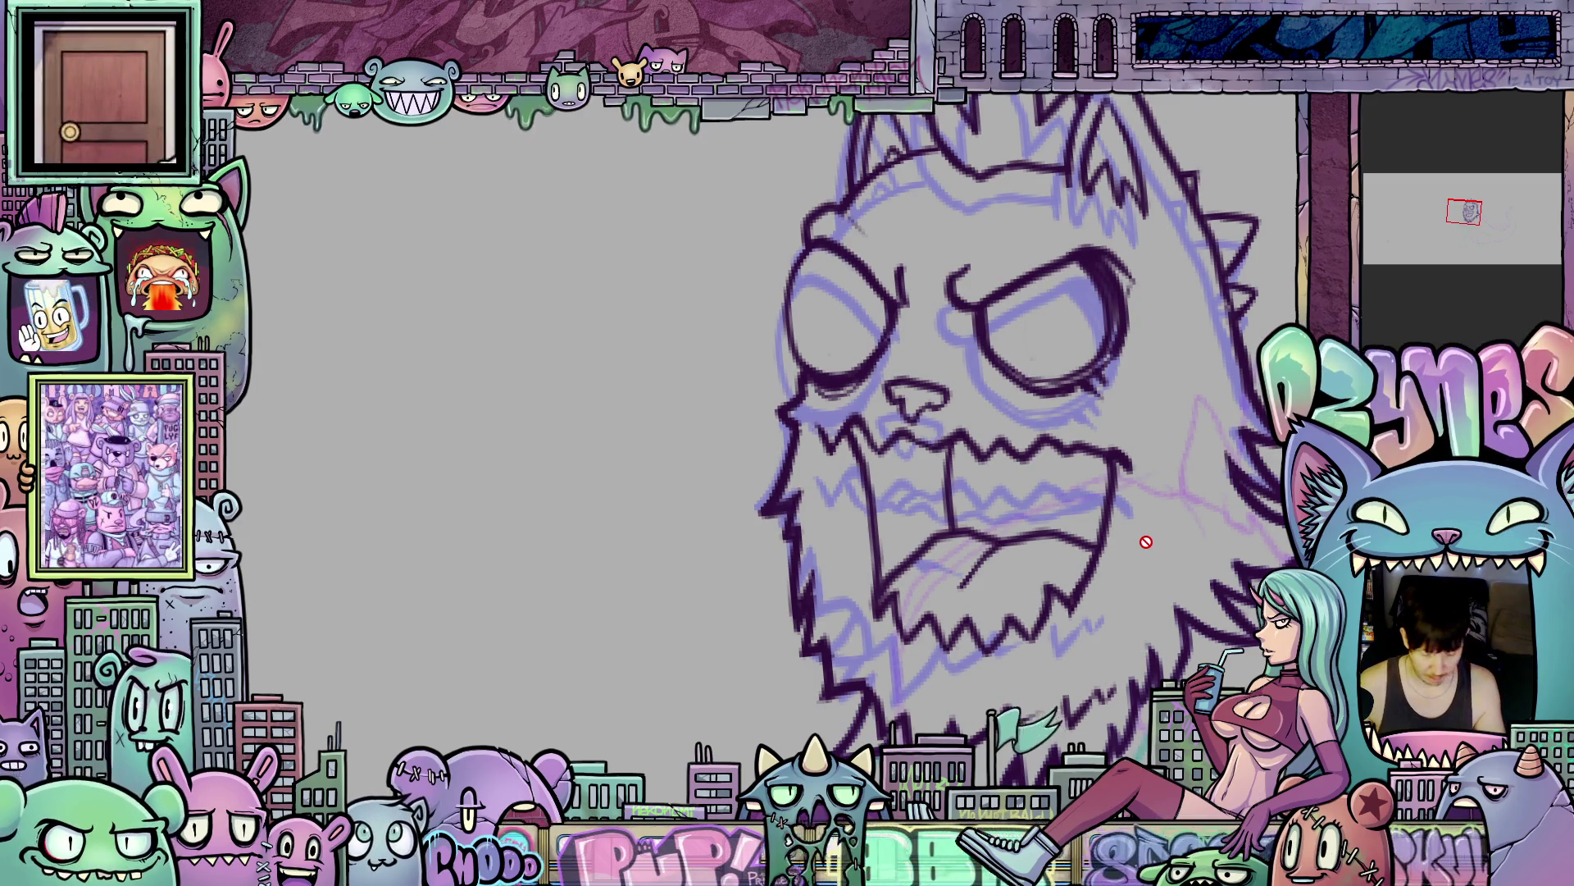
{"action": "scroll", "coordinate": [1132, 587], "scroll_direction": "down", "scroll_amount": 5}
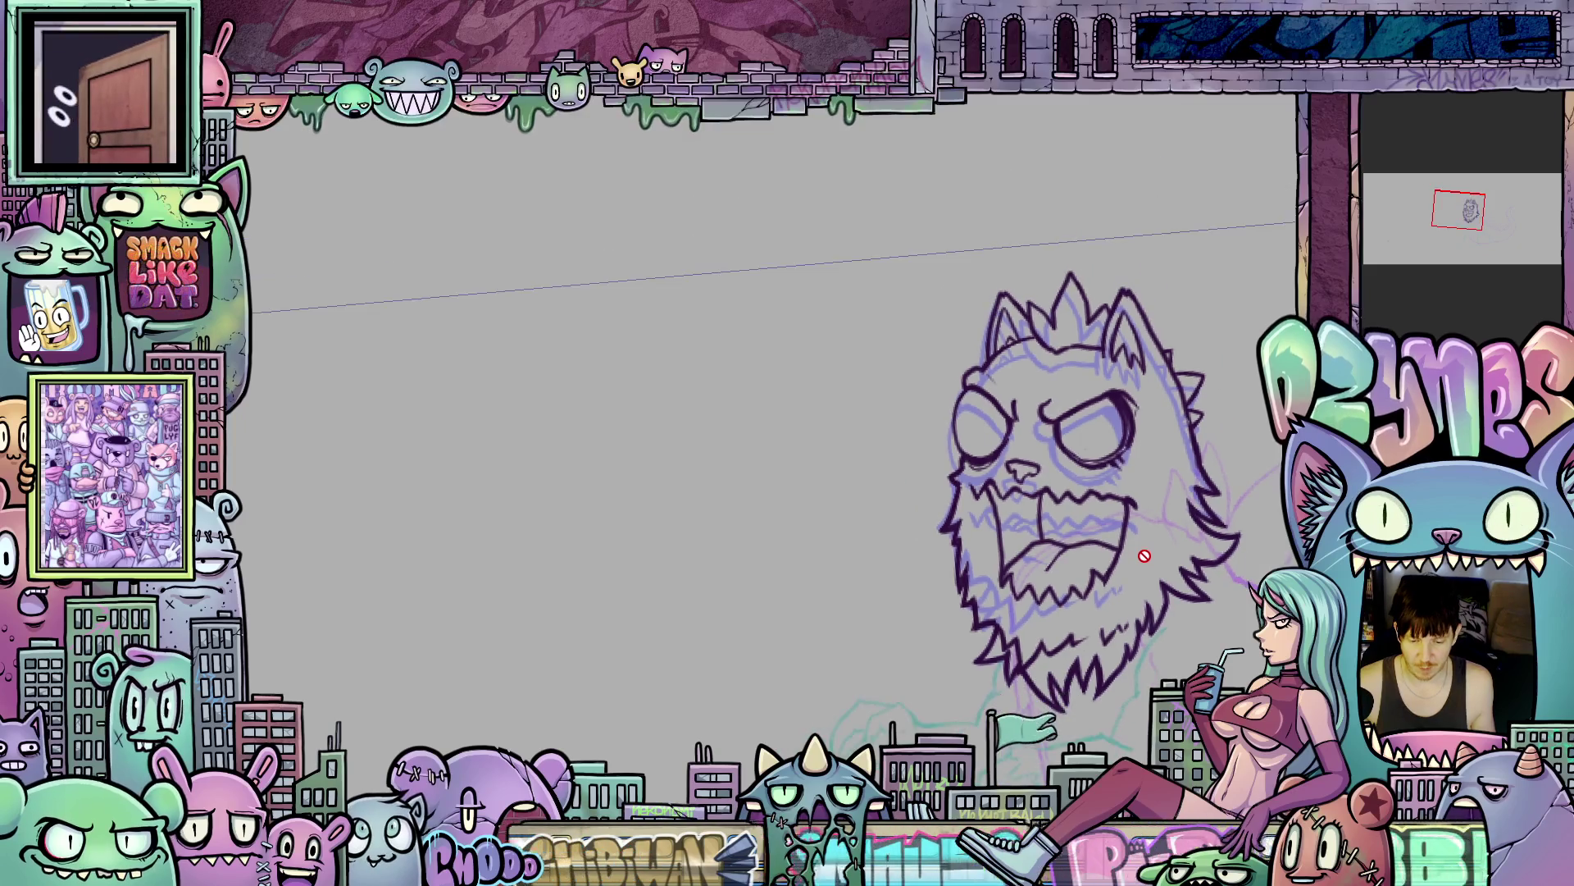
{"action": "mouse_move", "coordinate": [1203, 645]}
{"action": "left_mouse_down"}
{"action": "mouse_move", "coordinate": [1138, 621]}
{"action": "mouse_move", "coordinate": [1138, 642]}
{"action": "mouse_move", "coordinate": [1050, 545]}
{"action": "mouse_move", "coordinate": [1055, 597]}
{"action": "left_mouse_up"}
{"action": "scroll", "coordinate": [984, 534], "scroll_direction": "up", "scroll_amount": 4}
{"action": "mouse_move", "coordinate": [984, 533]}
{"action": "left_mouse_down"}
{"action": "mouse_move", "coordinate": [1016, 592]}
{"action": "mouse_move", "coordinate": [1047, 607]}
{"action": "left_mouse_up"}
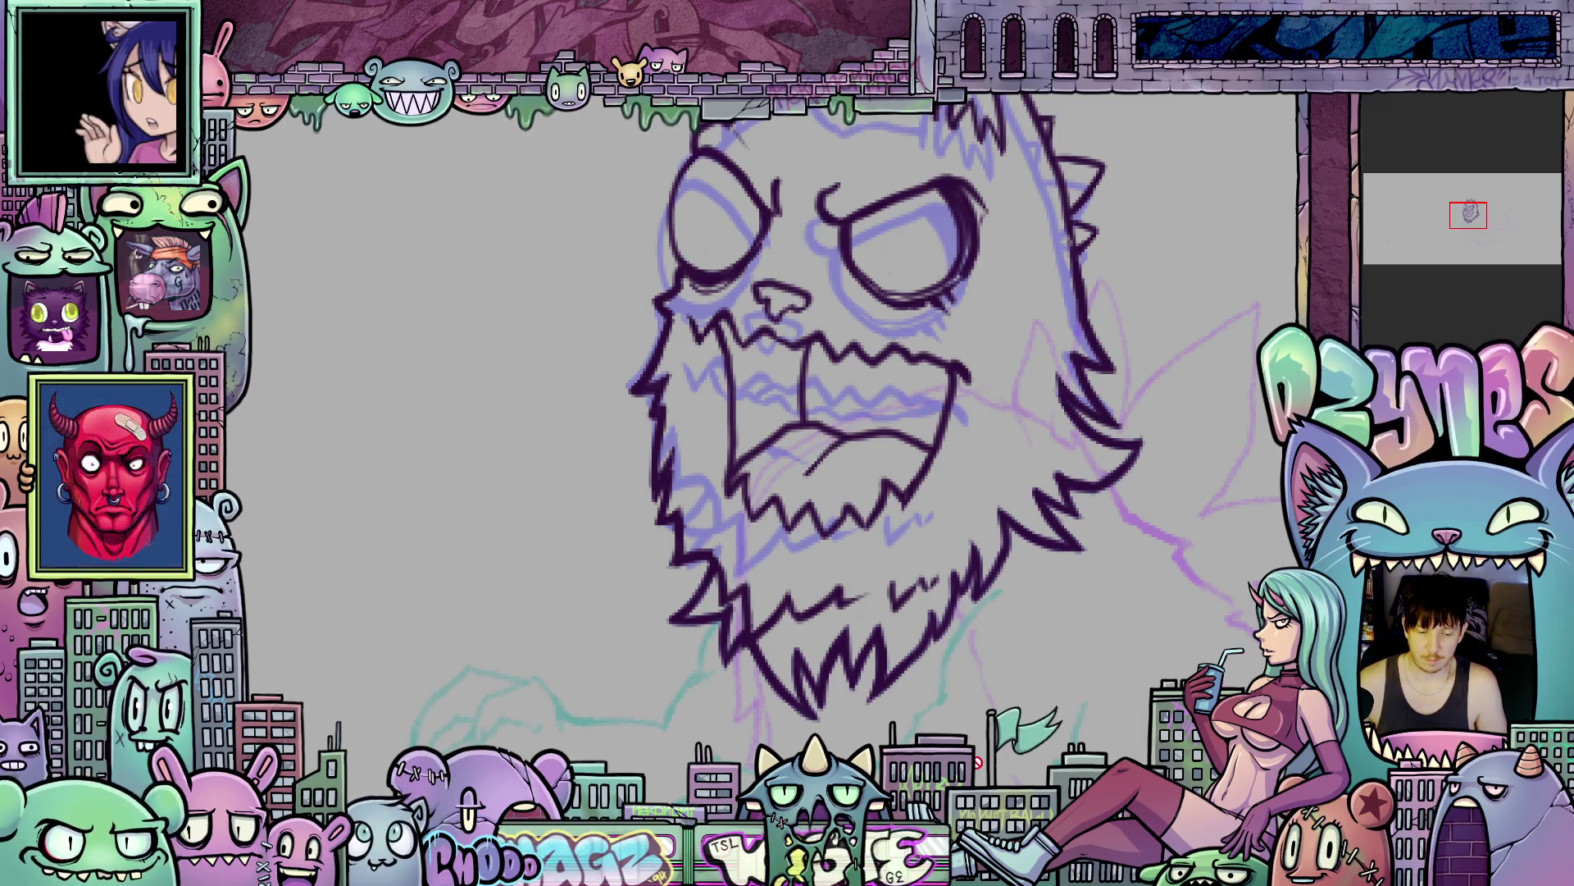
{"action": "scroll", "coordinate": [998, 640], "scroll_direction": "down", "scroll_amount": 2}
{"action": "scroll", "coordinate": [1003, 646], "scroll_direction": "up", "scroll_amount": 3}
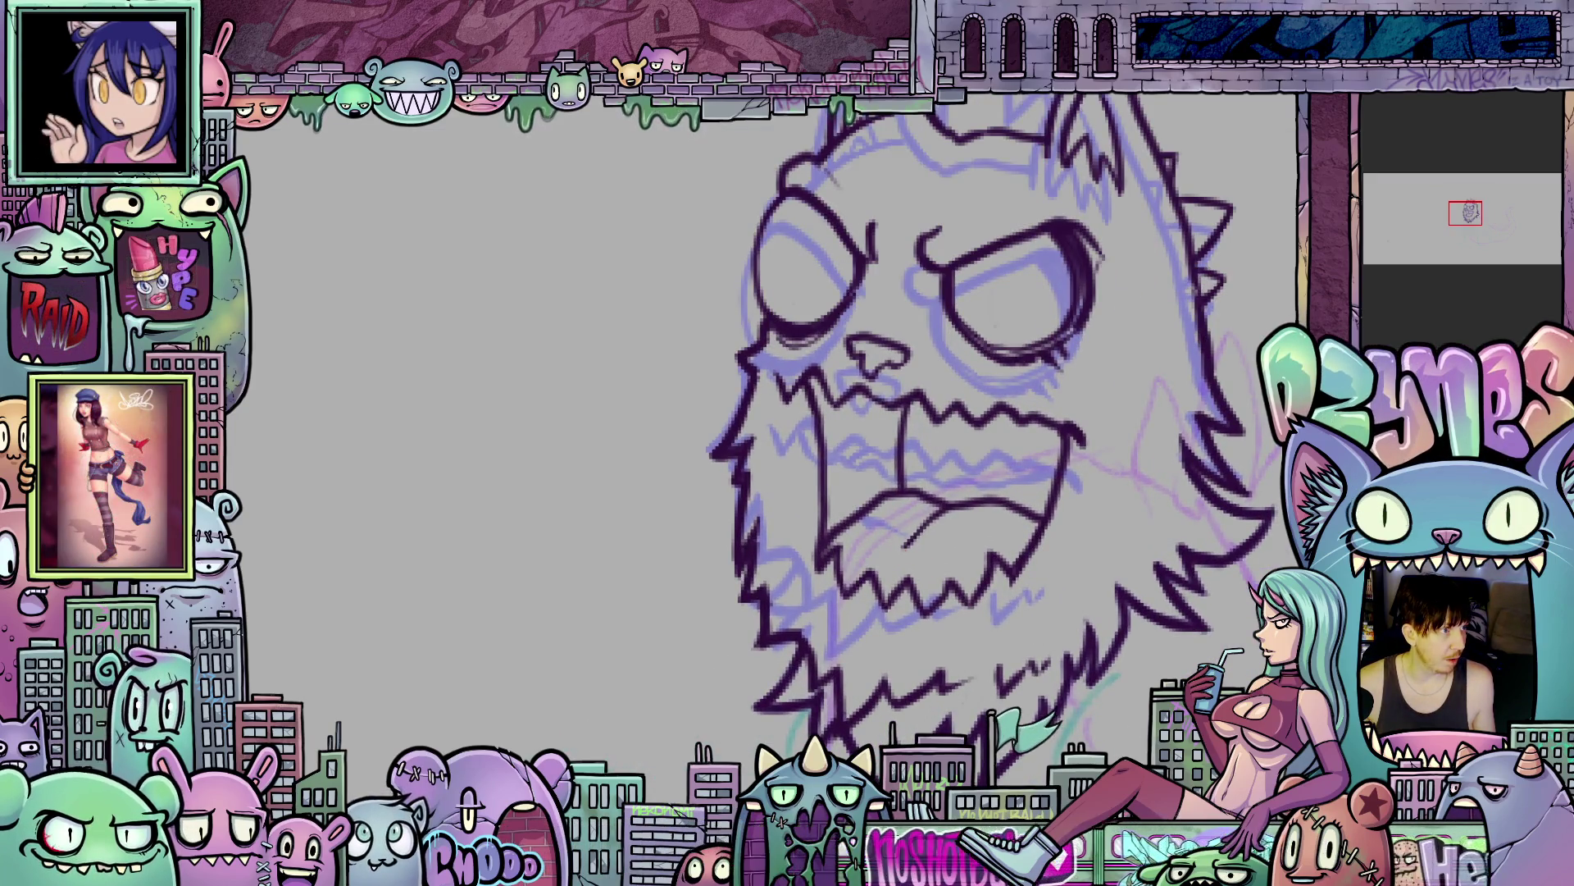
- Step forward to the open-mouth head frame and pan the view to centre the inked head
{"action": "key", "text": "Right"}
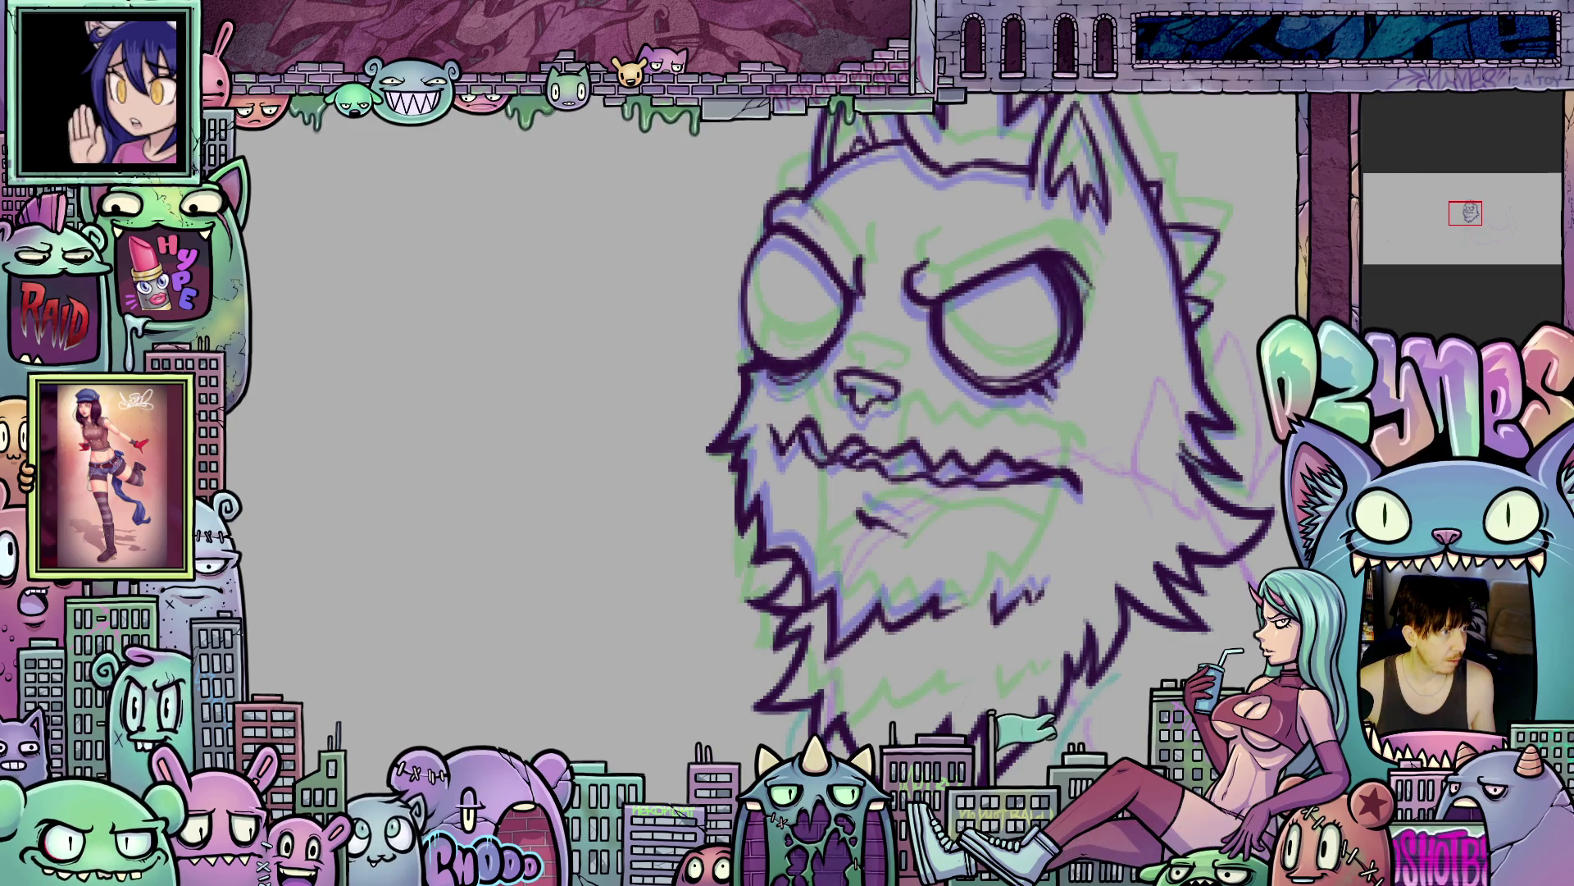
{"action": "key", "text": "Right"}
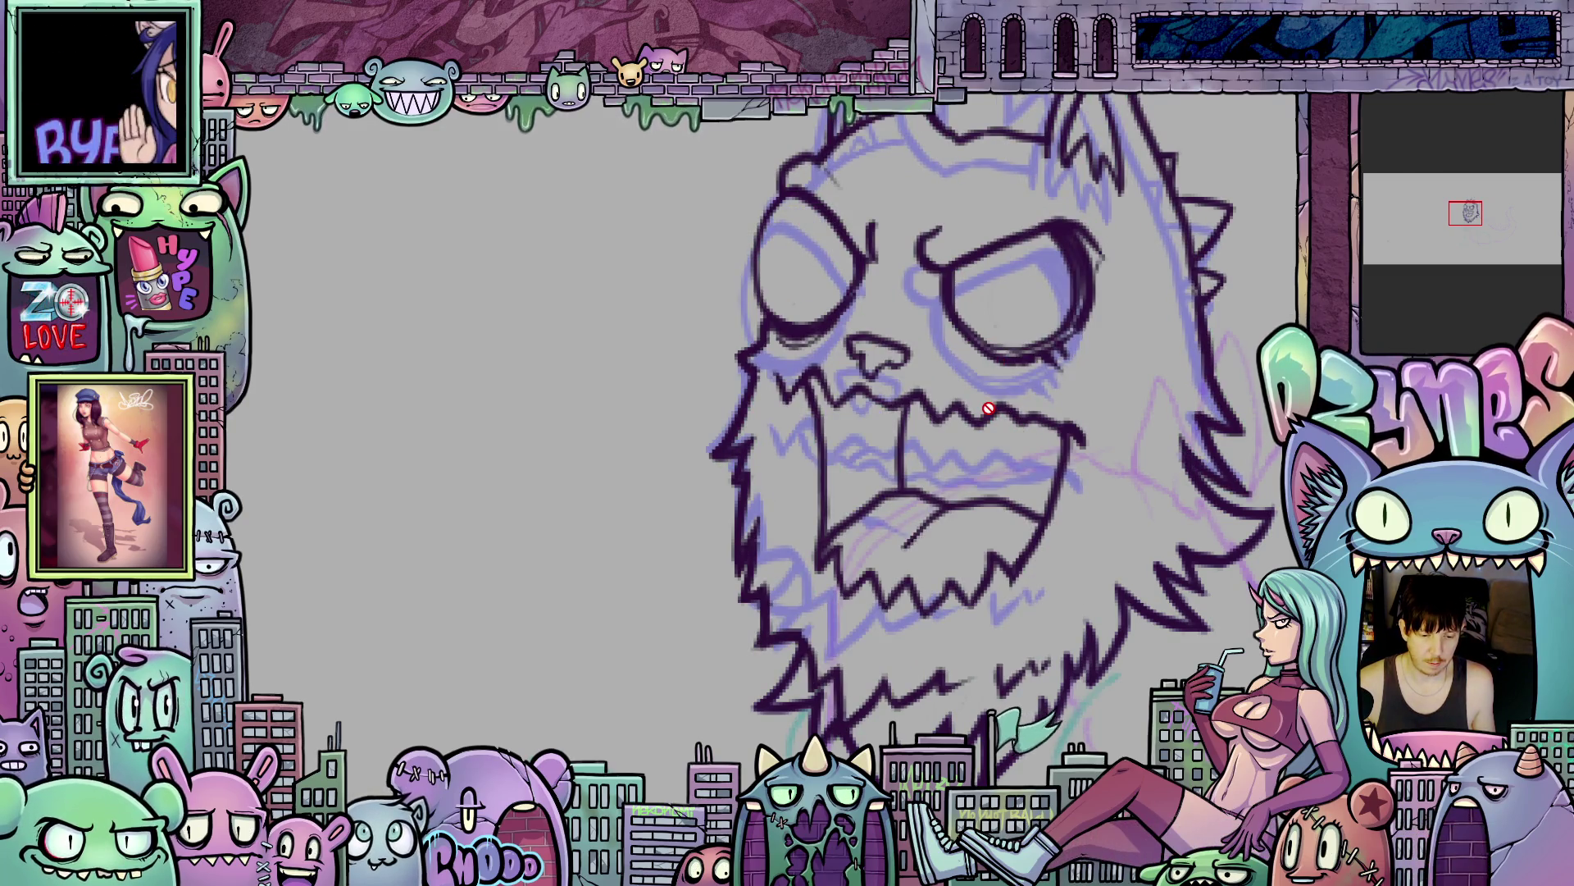
{"action": "mouse_move", "coordinate": [989, 408]}
{"action": "left_mouse_down"}
{"action": "mouse_move", "coordinate": [887, 489]}
{"action": "mouse_move", "coordinate": [888, 459]}
{"action": "left_mouse_up"}
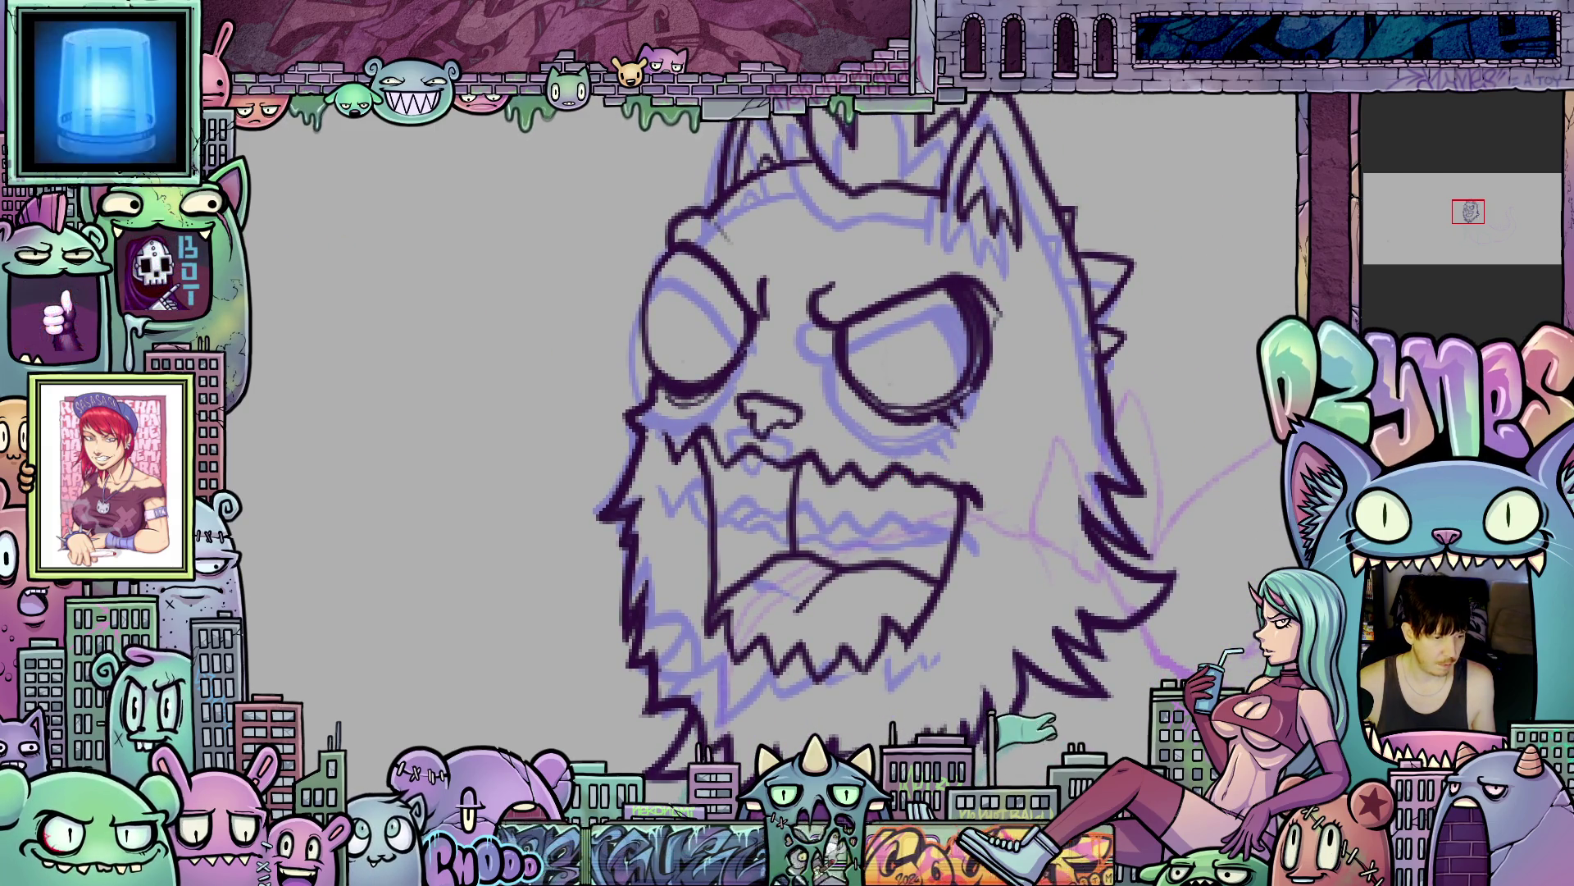
{"action": "mouse_move", "coordinate": [1036, 697]}
{"action": "left_mouse_down"}
{"action": "mouse_move", "coordinate": [1117, 641]}
{"action": "mouse_move", "coordinate": [1112, 679]}
{"action": "mouse_move", "coordinate": [1117, 632]}
{"action": "mouse_move", "coordinate": [1086, 683]}
{"action": "left_mouse_up"}
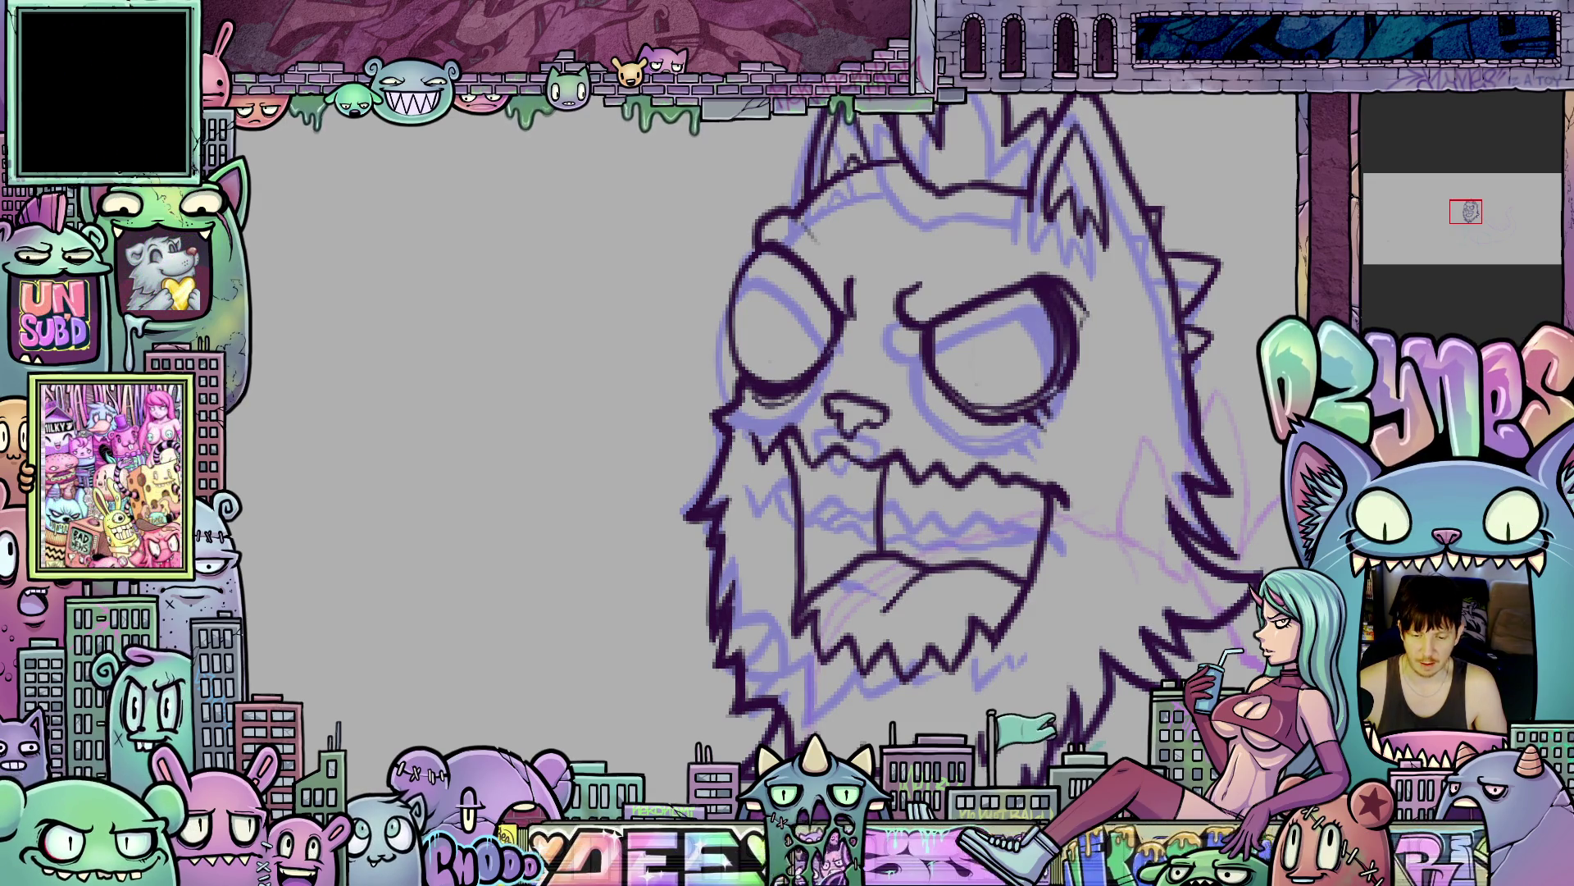
{"action": "left_click_drag", "start_coordinate": [1250, 409], "coordinate": [1107, 425]}
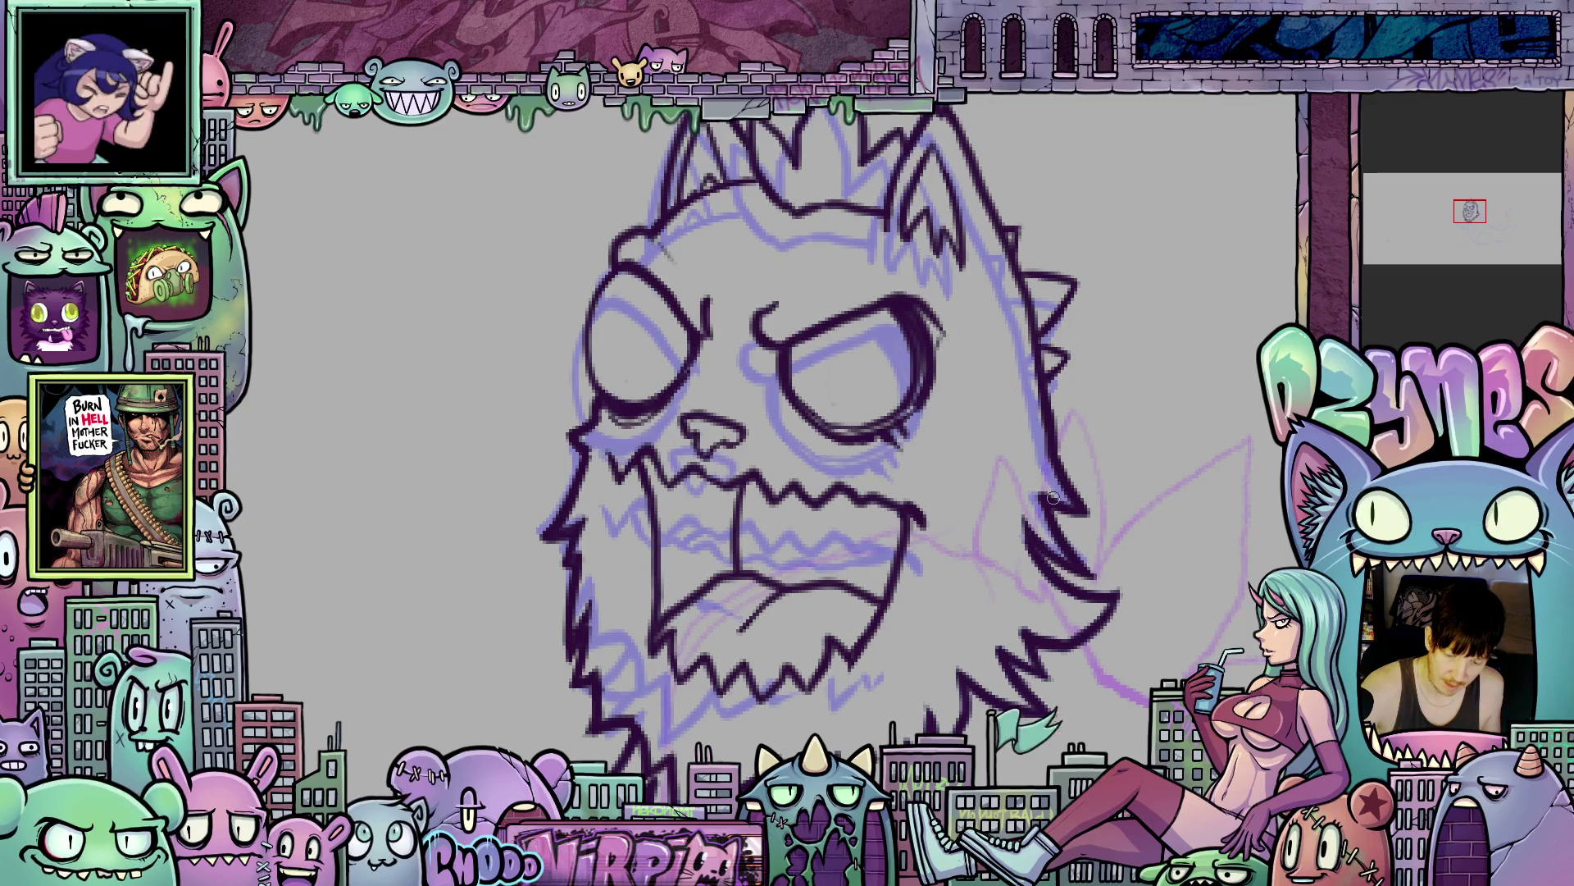
- Scroll the view to review the inked head over the coloured sketch
{"action": "scroll", "coordinate": [859, 516], "scroll_direction": "down", "scroll_amount": 3}
{"action": "scroll", "coordinate": [859, 515], "scroll_direction": "down", "scroll_amount": 3}
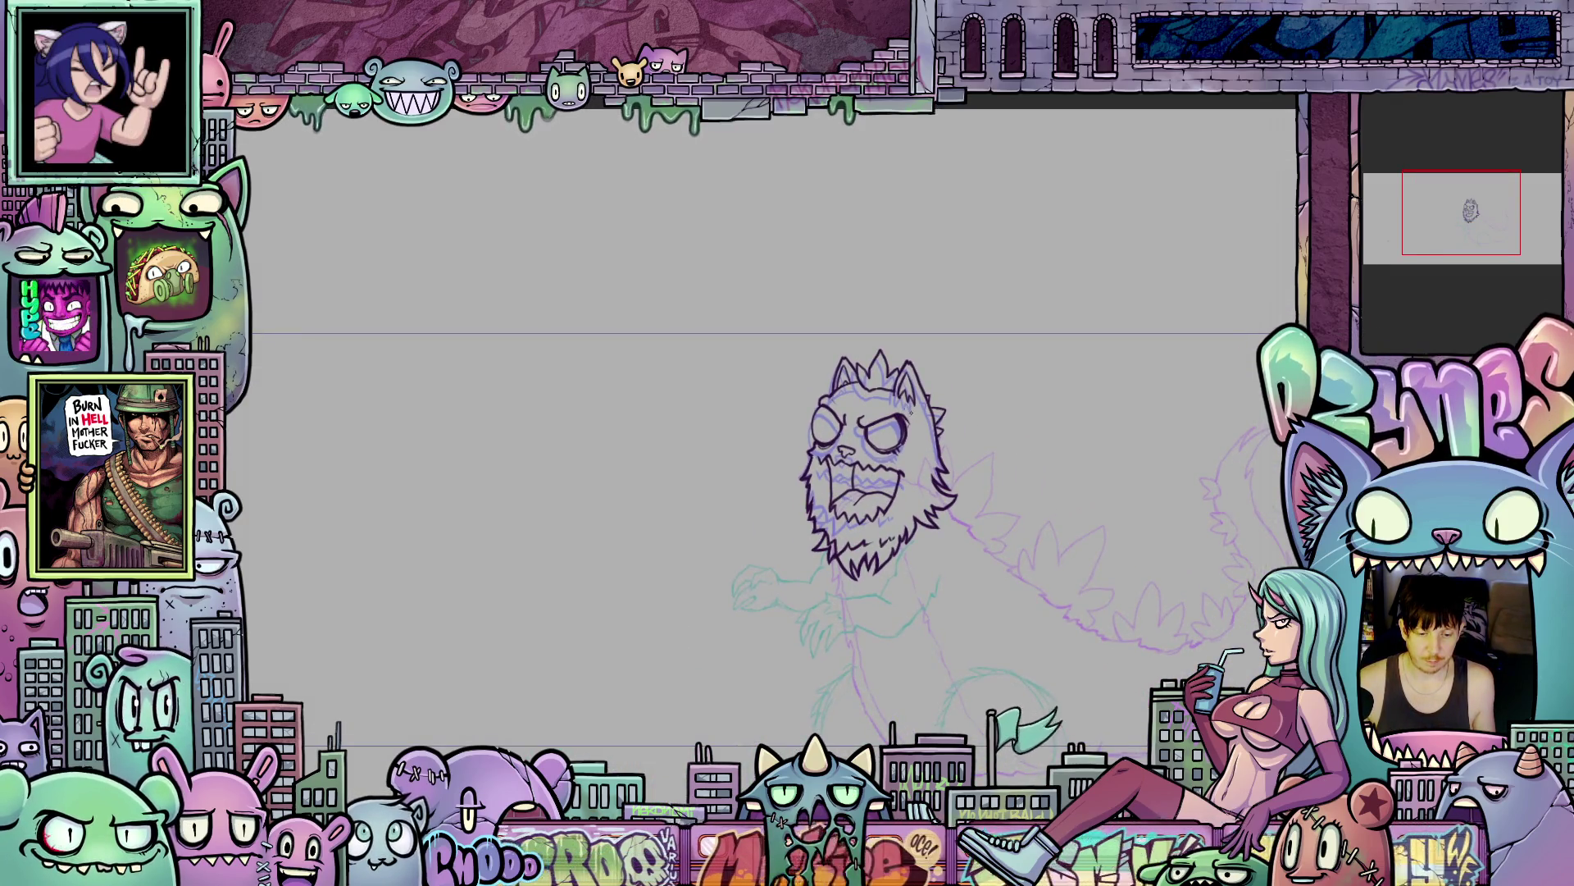
{"action": "scroll", "coordinate": [901, 410], "scroll_direction": "up", "scroll_amount": 3}
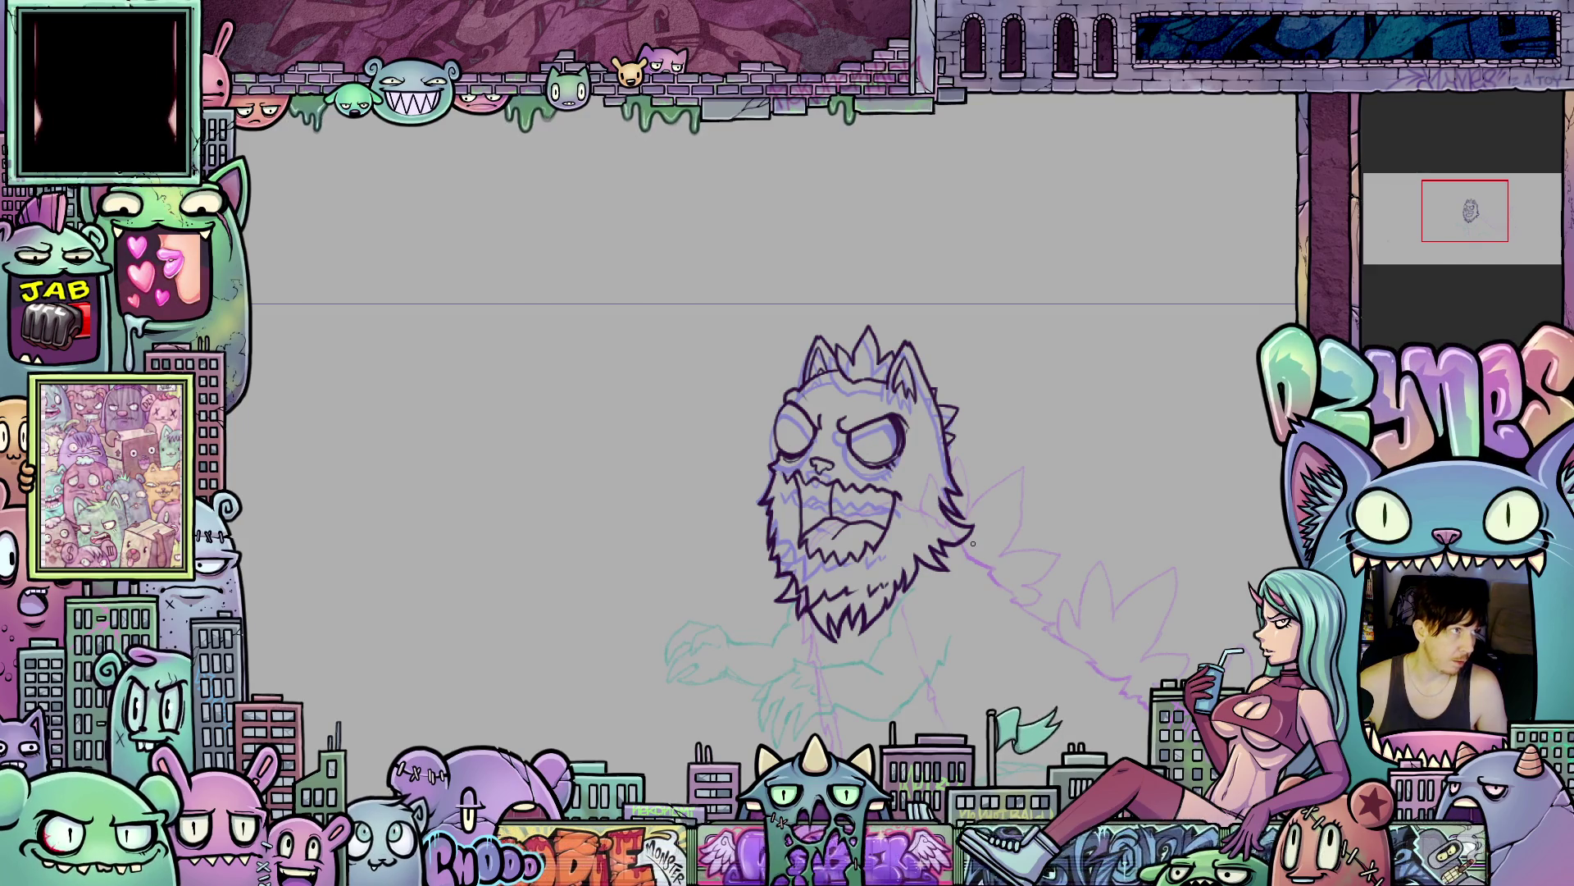
{"action": "mouse_move", "coordinate": [890, 614]}
{"action": "left_mouse_down"}
{"action": "mouse_move", "coordinate": [854, 534]}
{"action": "mouse_move", "coordinate": [815, 573]}
{"action": "mouse_move", "coordinate": [932, 569]}
{"action": "left_mouse_up"}
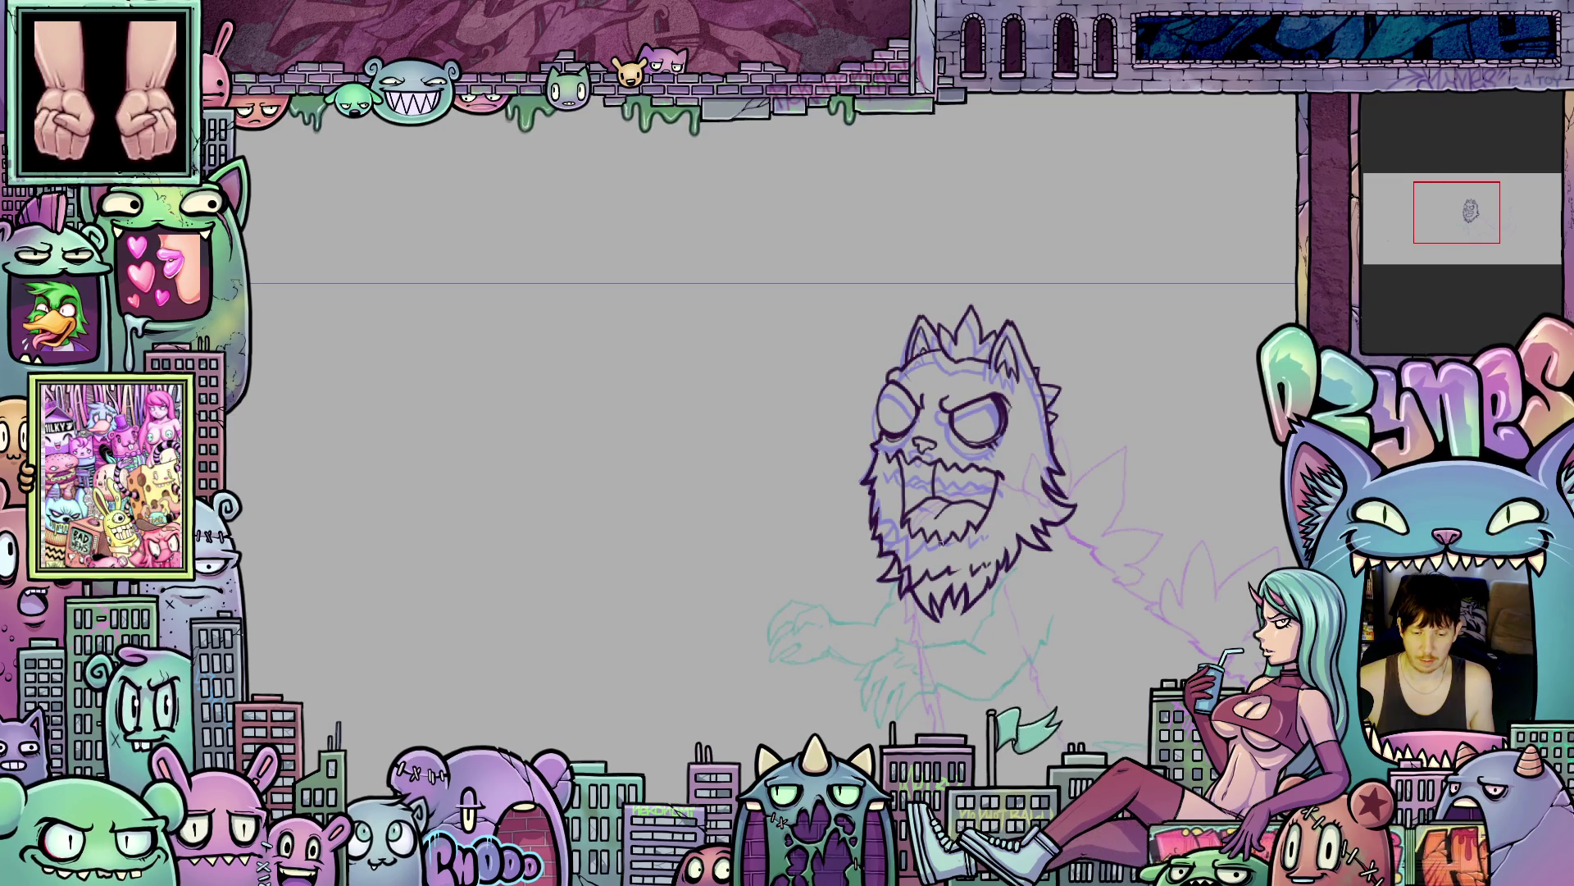
{"action": "scroll", "coordinate": [942, 544], "scroll_direction": "up", "scroll_amount": 5}
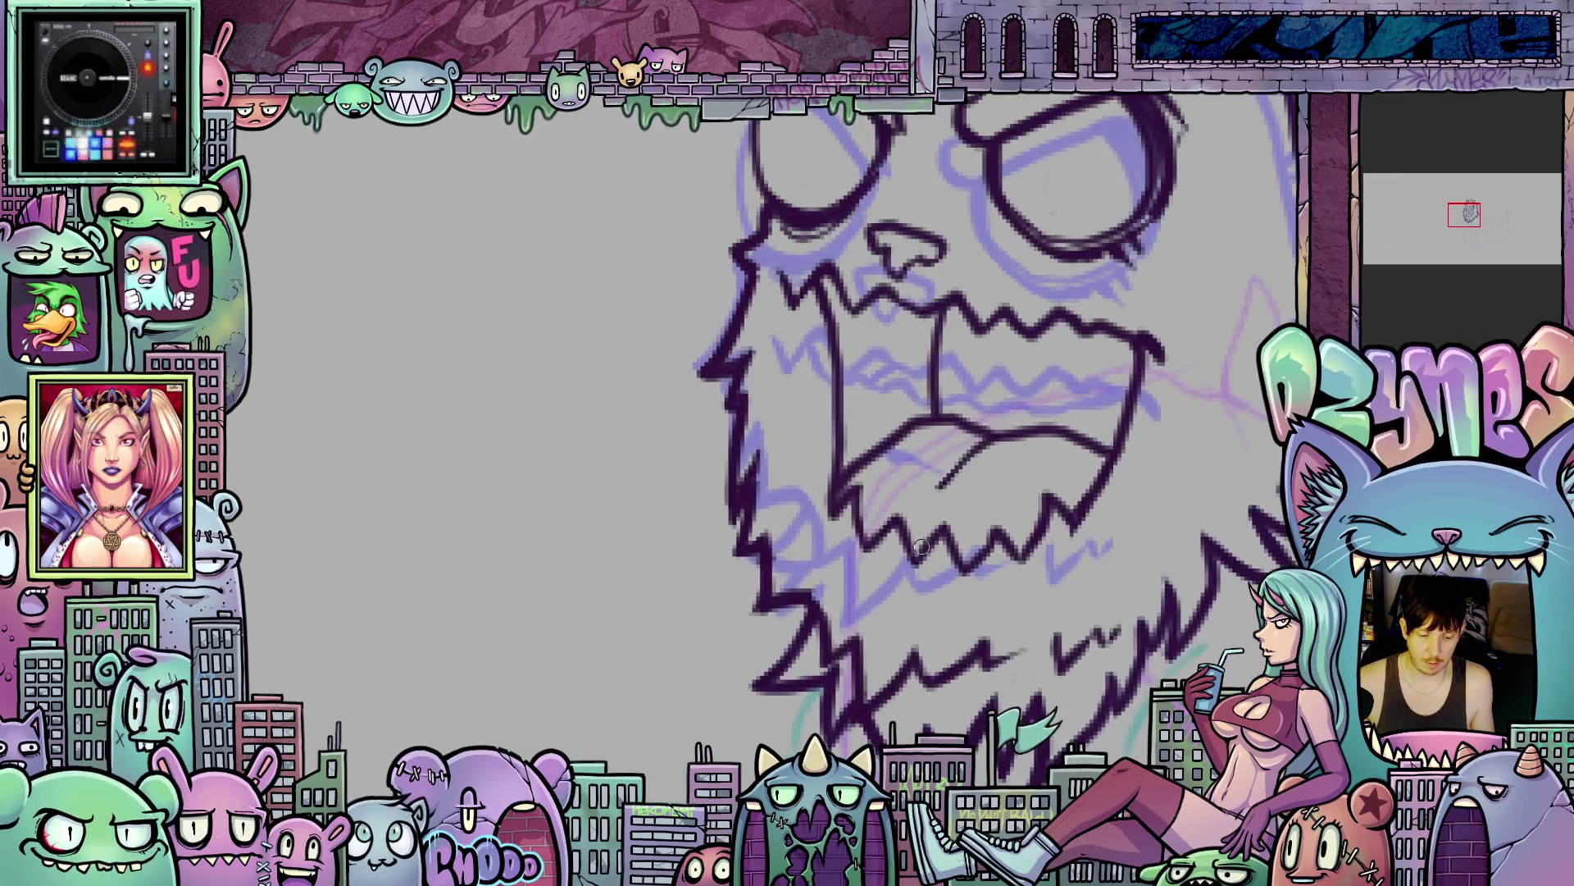
{"action": "left_click_drag", "start_coordinate": [920, 580], "coordinate": [916, 504]}
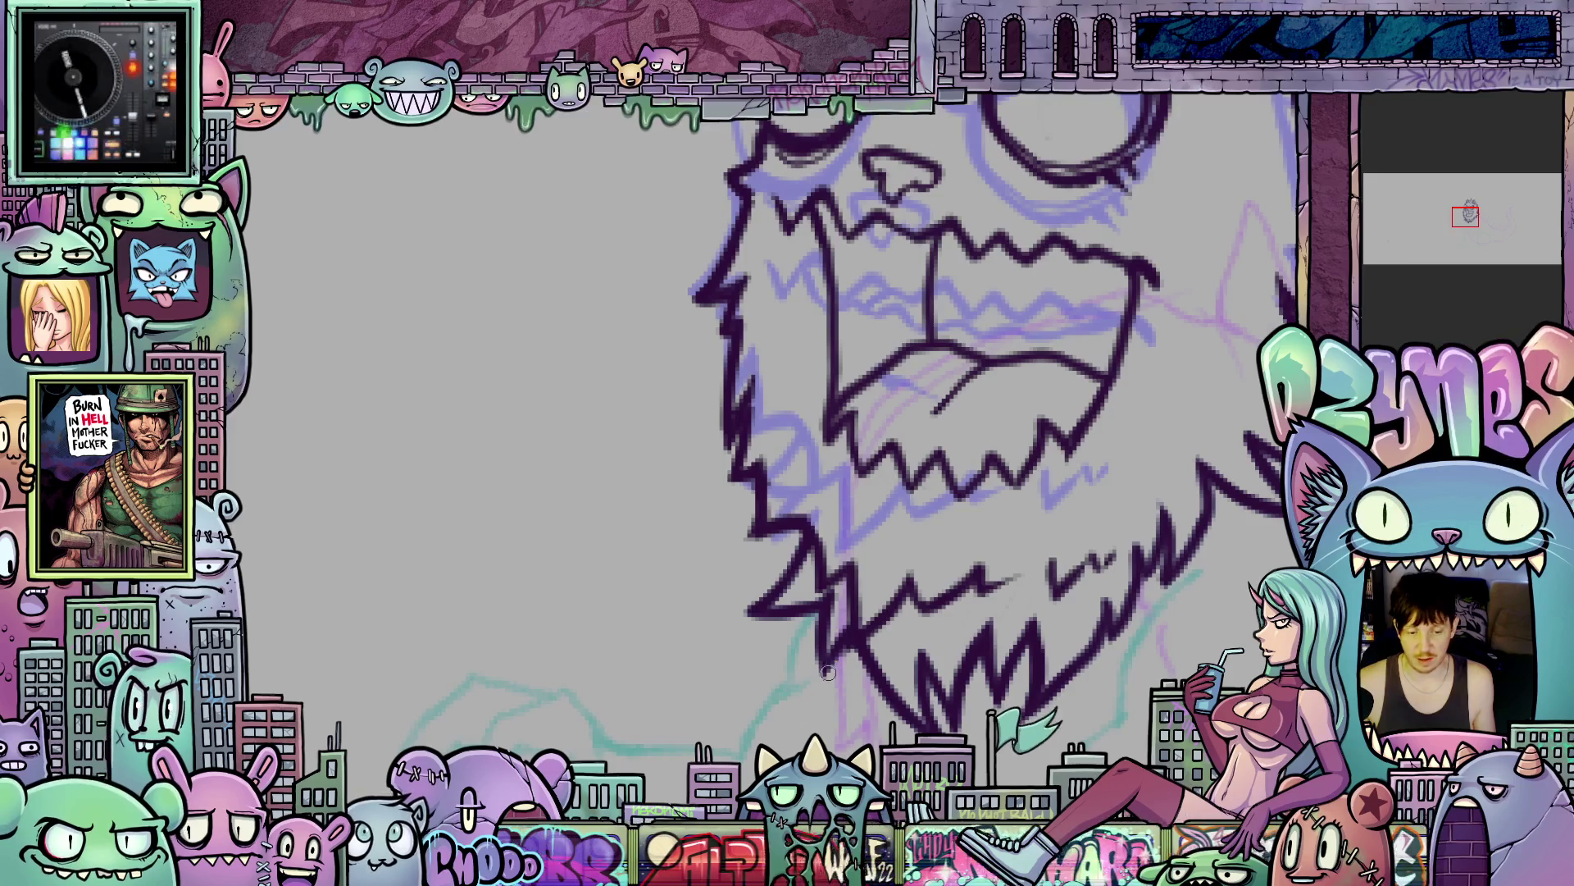
{"action": "scroll", "coordinate": [917, 542], "scroll_direction": "down", "scroll_amount": 5}
{"action": "left_click_drag", "start_coordinate": [1026, 609], "coordinate": [1007, 624]}
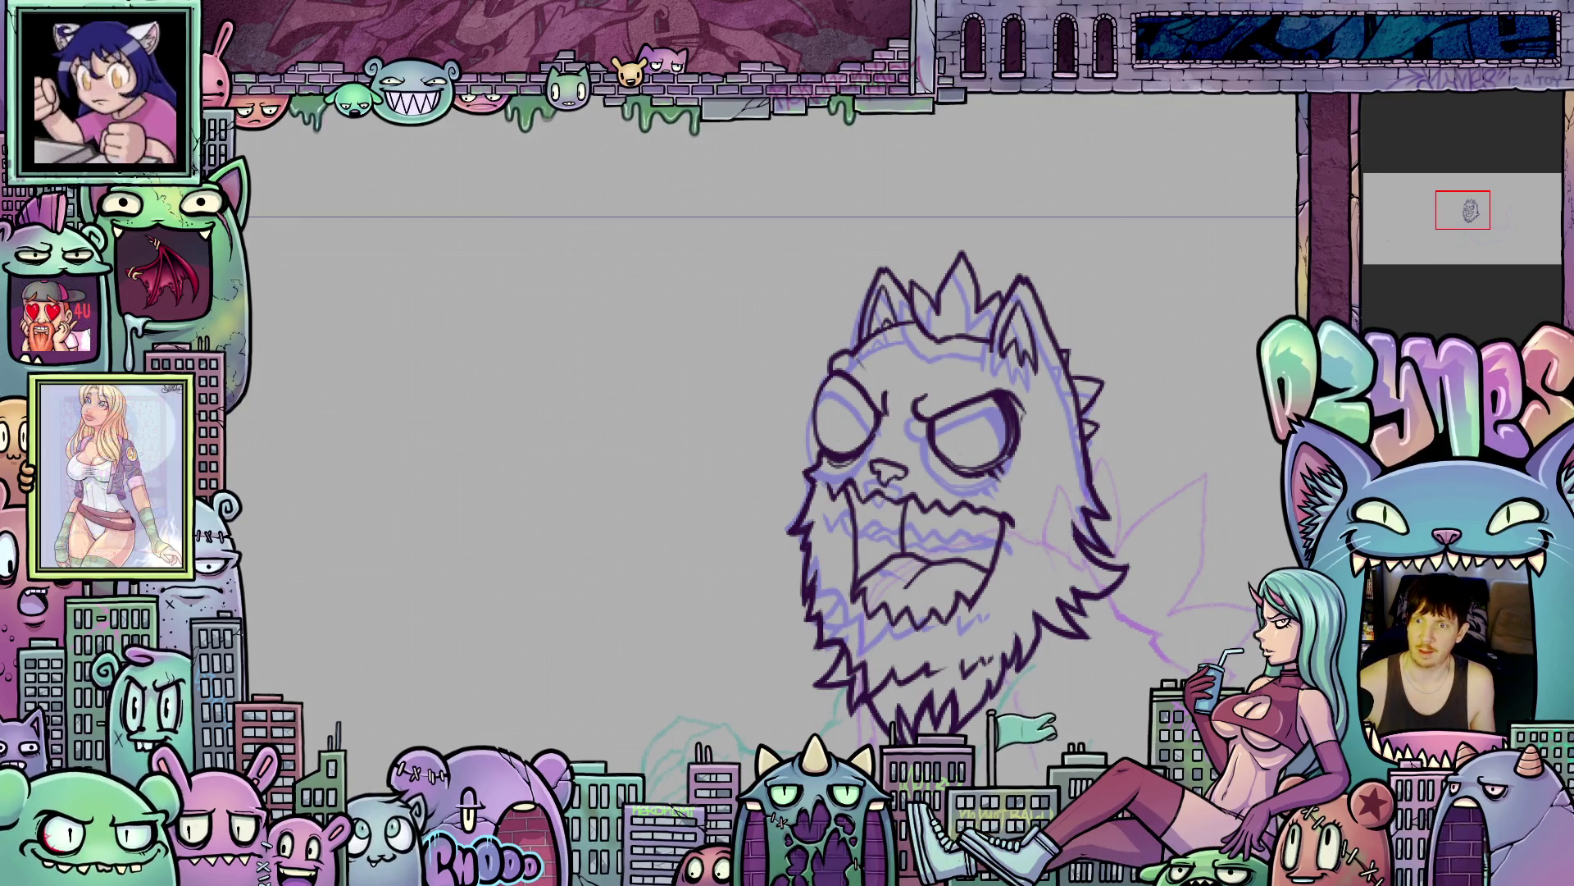
{"action": "scroll", "coordinate": [1219, 416], "scroll_direction": "down", "scroll_amount": 1}
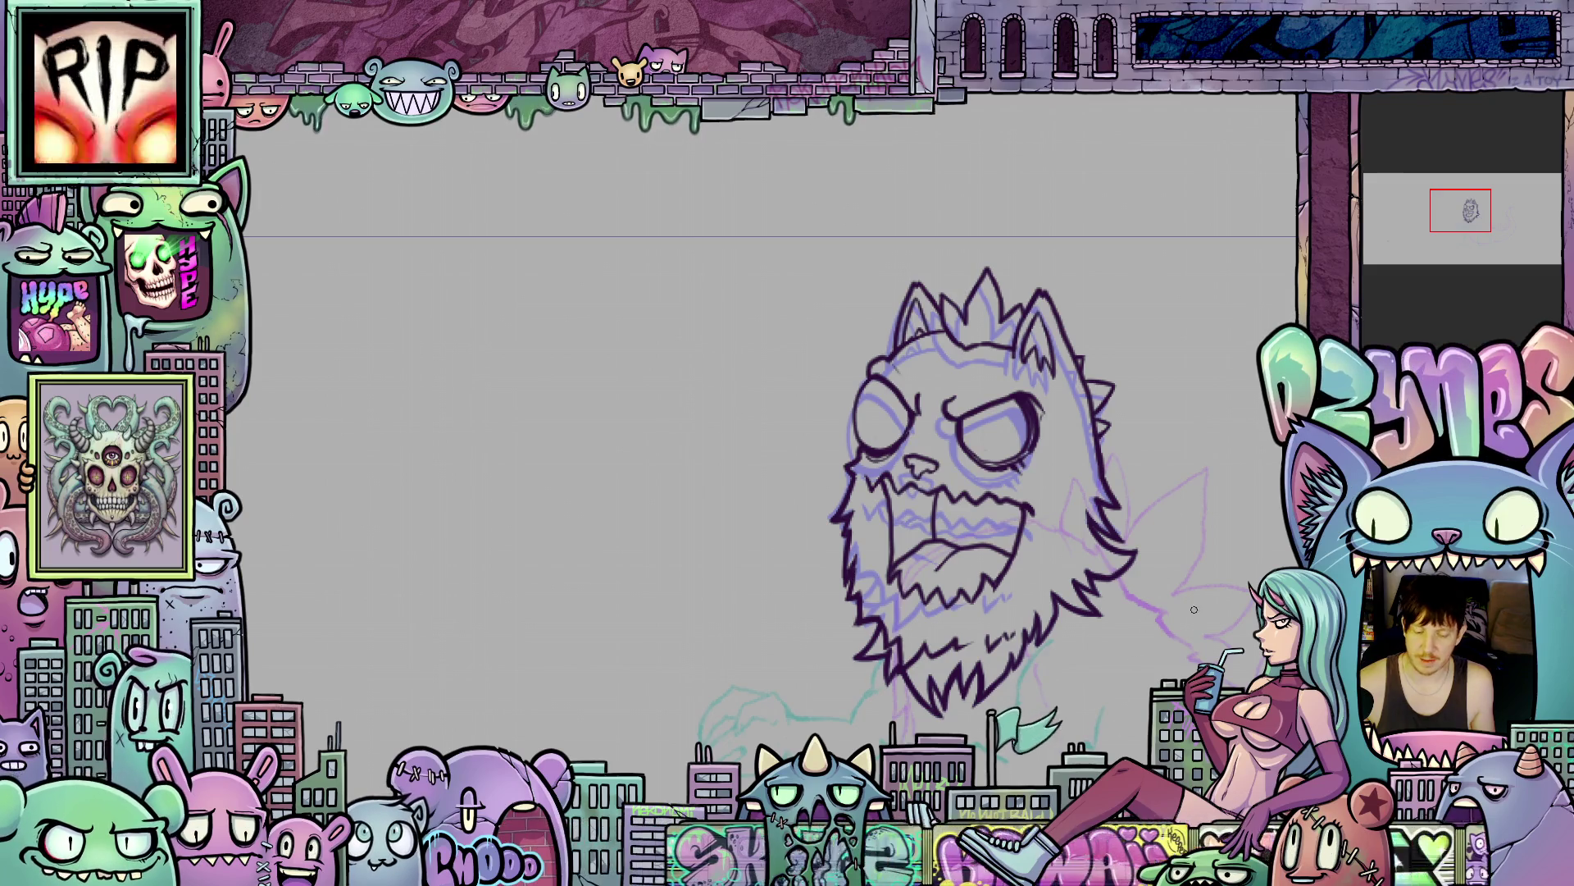
{"action": "scroll", "coordinate": [1134, 652], "scroll_direction": "up", "scroll_amount": 3}
- Rotate the canvas view clockwise, then level it and reframe it around the head
{"action": "scroll", "coordinate": [1135, 653], "scroll_direction": "up", "scroll_amount": 4}
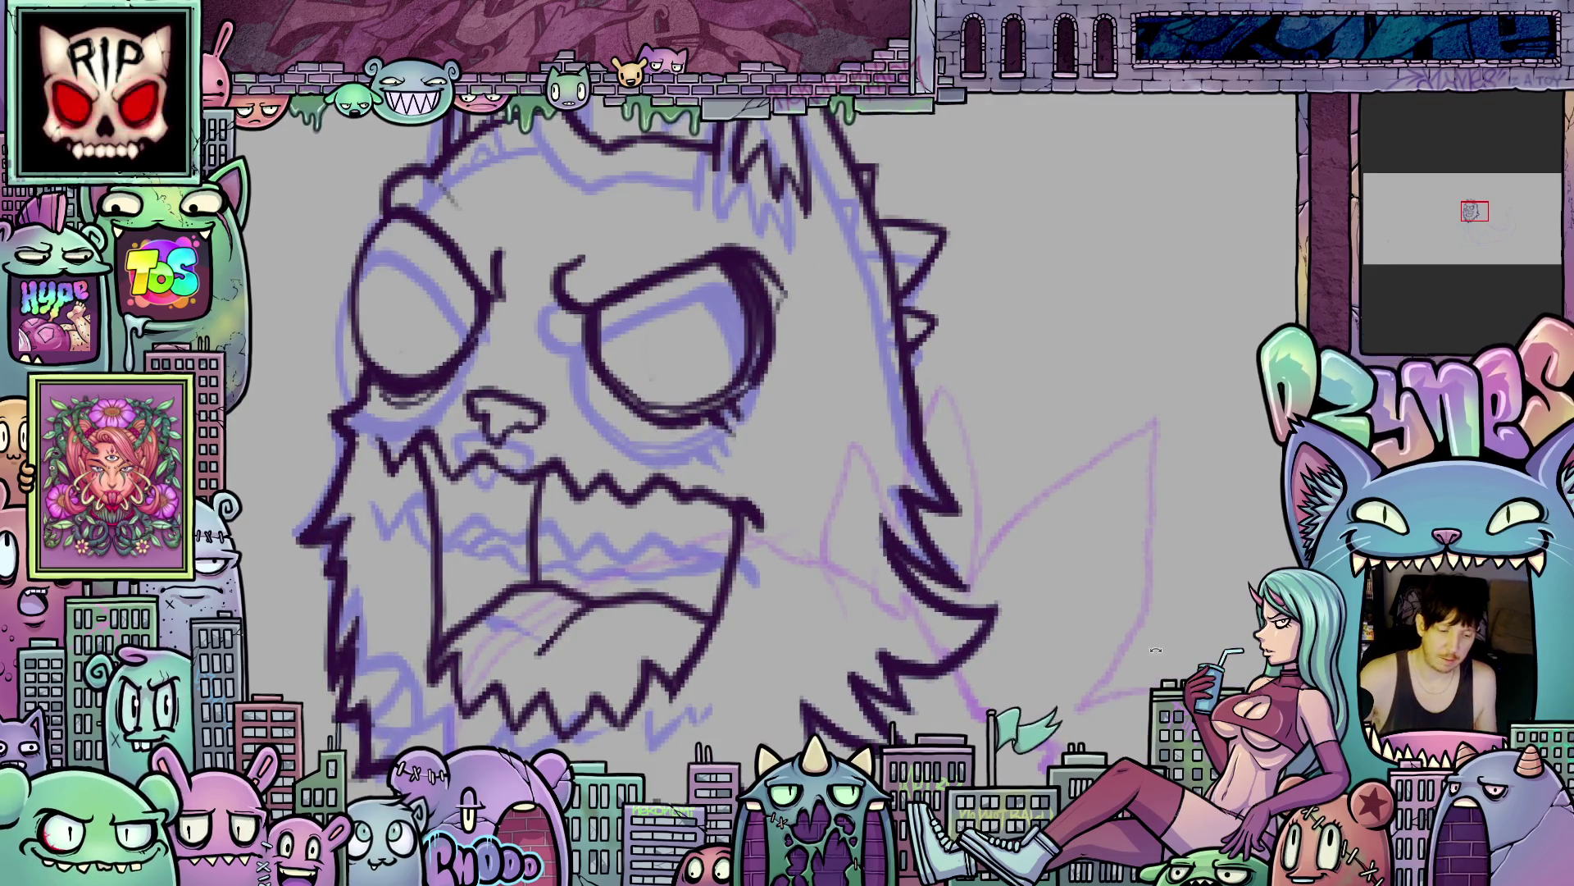
{"action": "left_click_drag", "start_coordinate": [1153, 647], "coordinate": [1000, 813]}
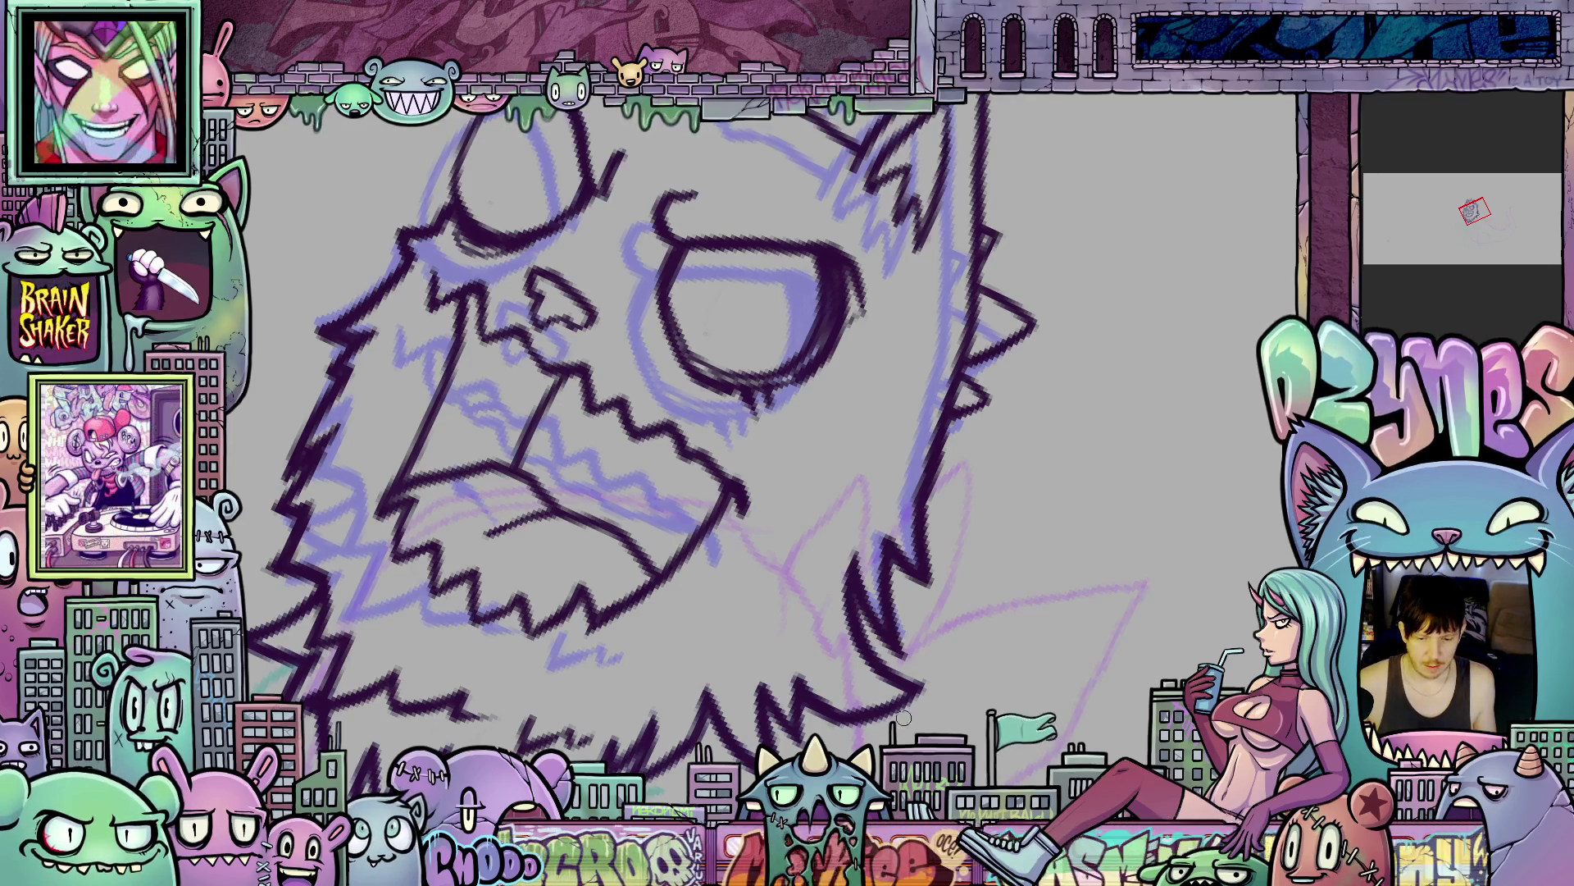
{"action": "scroll", "coordinate": [1147, 314], "scroll_direction": "down", "scroll_amount": 3}
{"action": "mouse_move", "coordinate": [1151, 626]}
{"action": "left_mouse_down"}
{"action": "mouse_move", "coordinate": [1161, 434]}
{"action": "mouse_move", "coordinate": [1144, 516]}
{"action": "left_mouse_up"}
{"action": "scroll", "coordinate": [1161, 434], "scroll_direction": "down", "scroll_amount": 2}
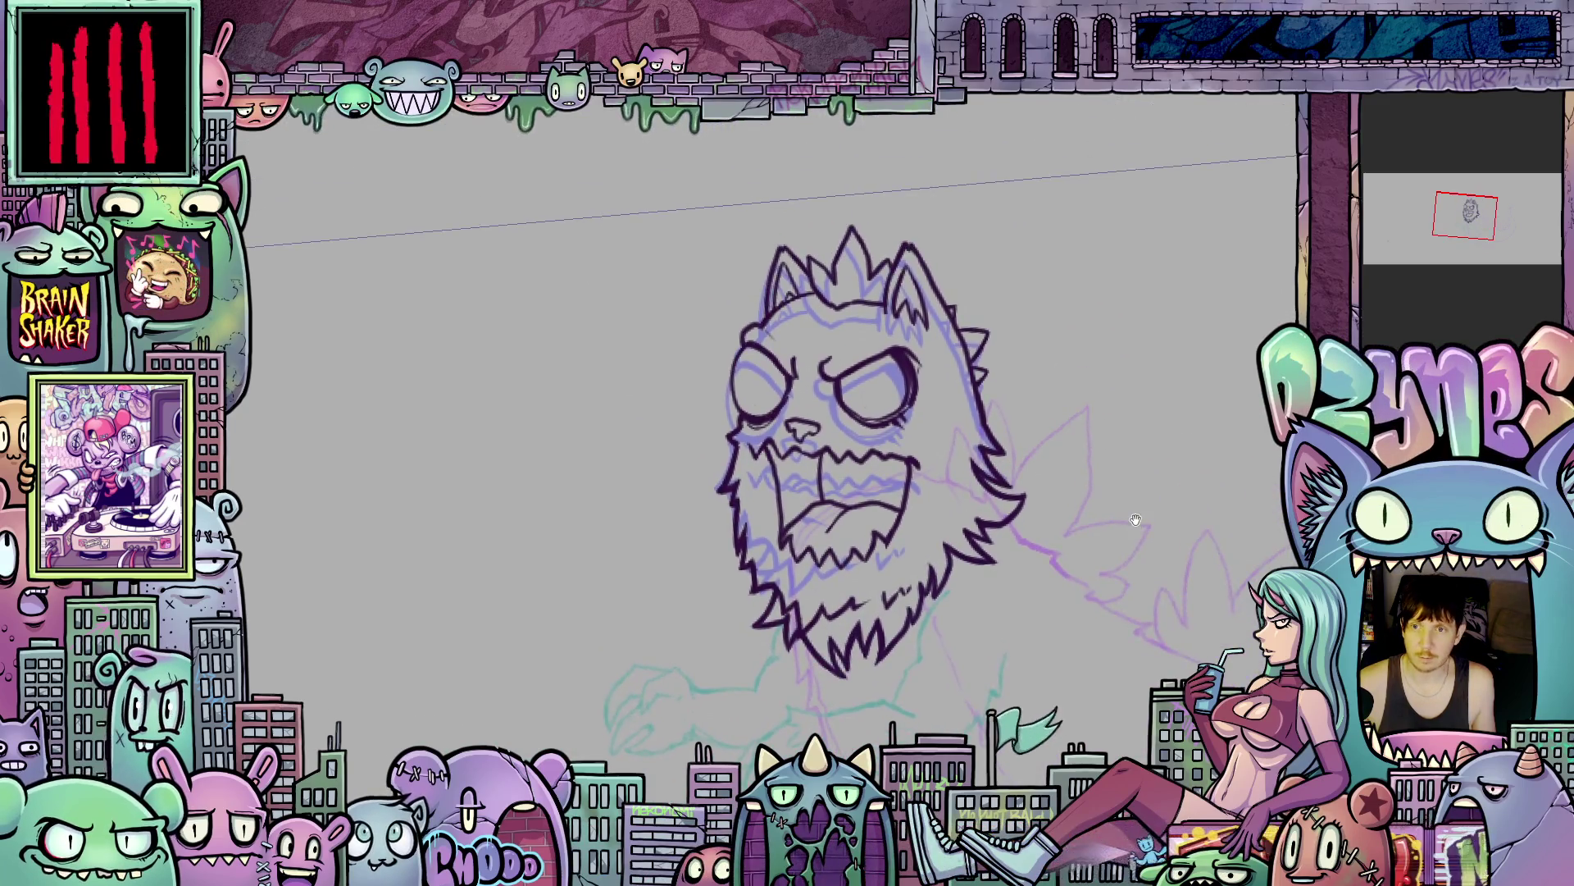
{"action": "scroll", "coordinate": [1172, 542], "scroll_direction": "up", "scroll_amount": 2}
{"action": "mouse_move", "coordinate": [1194, 562]}
{"action": "left_mouse_down"}
{"action": "mouse_move", "coordinate": [1164, 533]}
{"action": "mouse_move", "coordinate": [1241, 566]}
{"action": "mouse_move", "coordinate": [1207, 571]}
{"action": "left_mouse_up"}
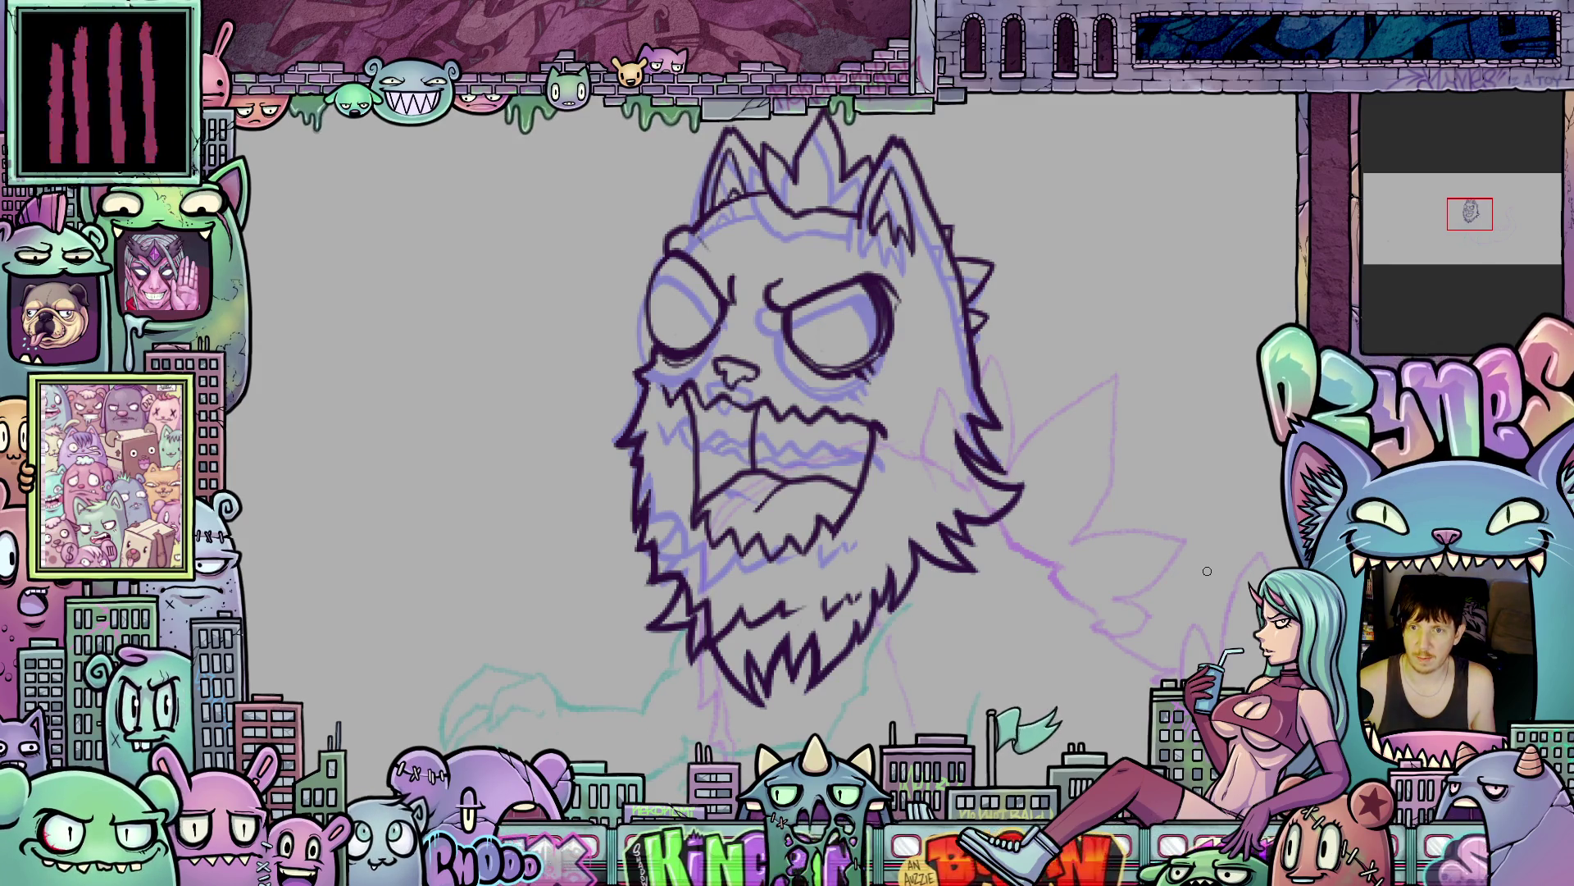
{"action": "left_click_drag", "start_coordinate": [1207, 570], "coordinate": [924, 502]}
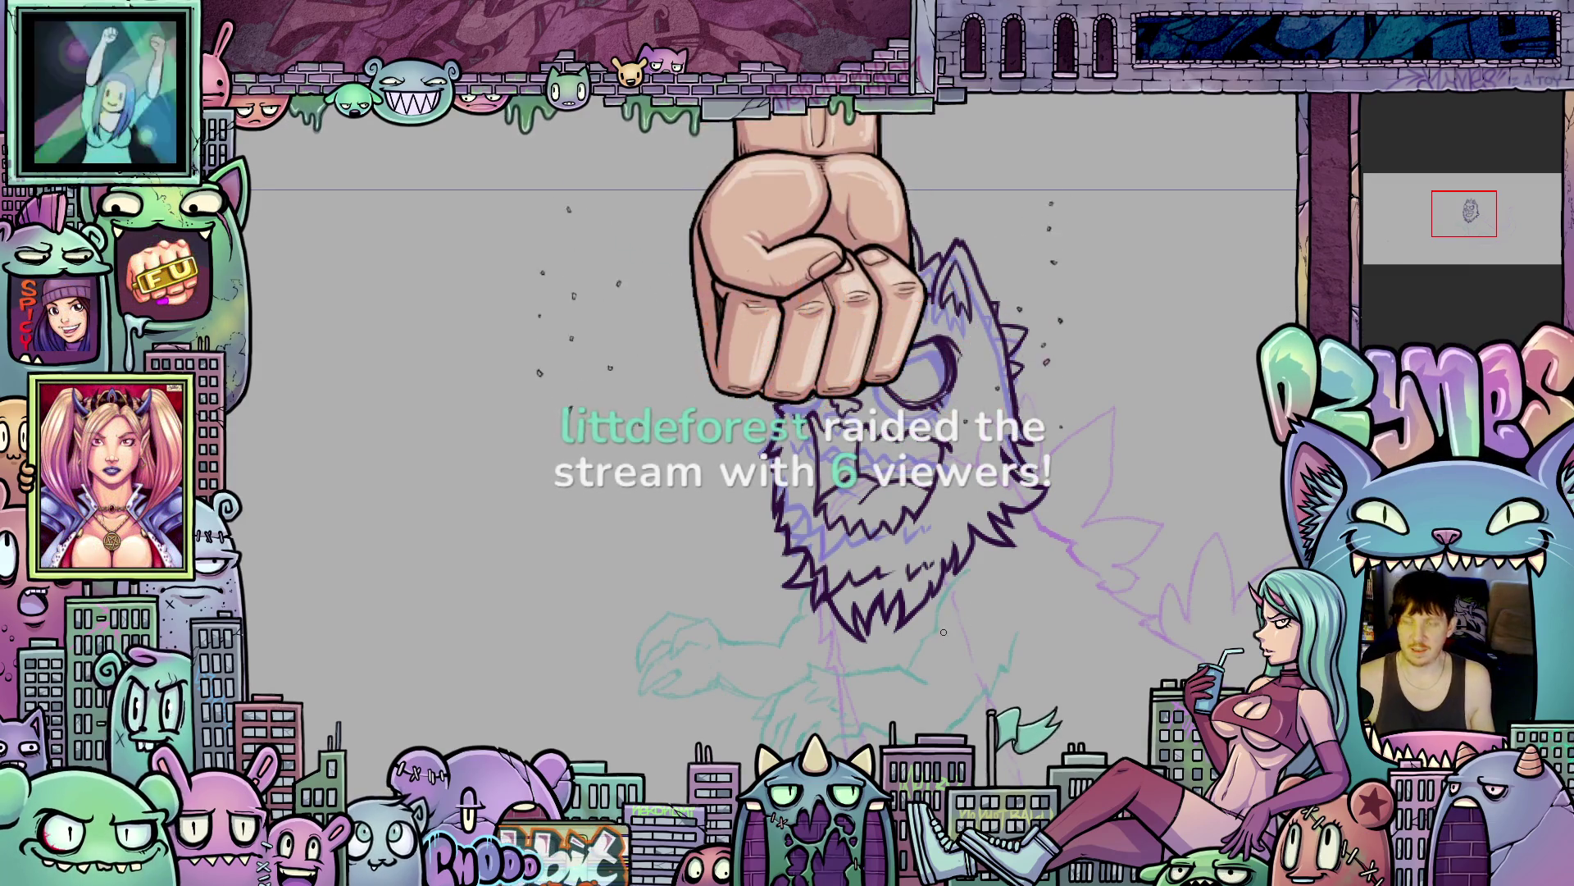
- Ink a small V-shaped stroke near the mouth and start lassoing the top of the head
{"action": "scroll", "coordinate": [952, 614], "scroll_direction": "up", "scroll_amount": 5}
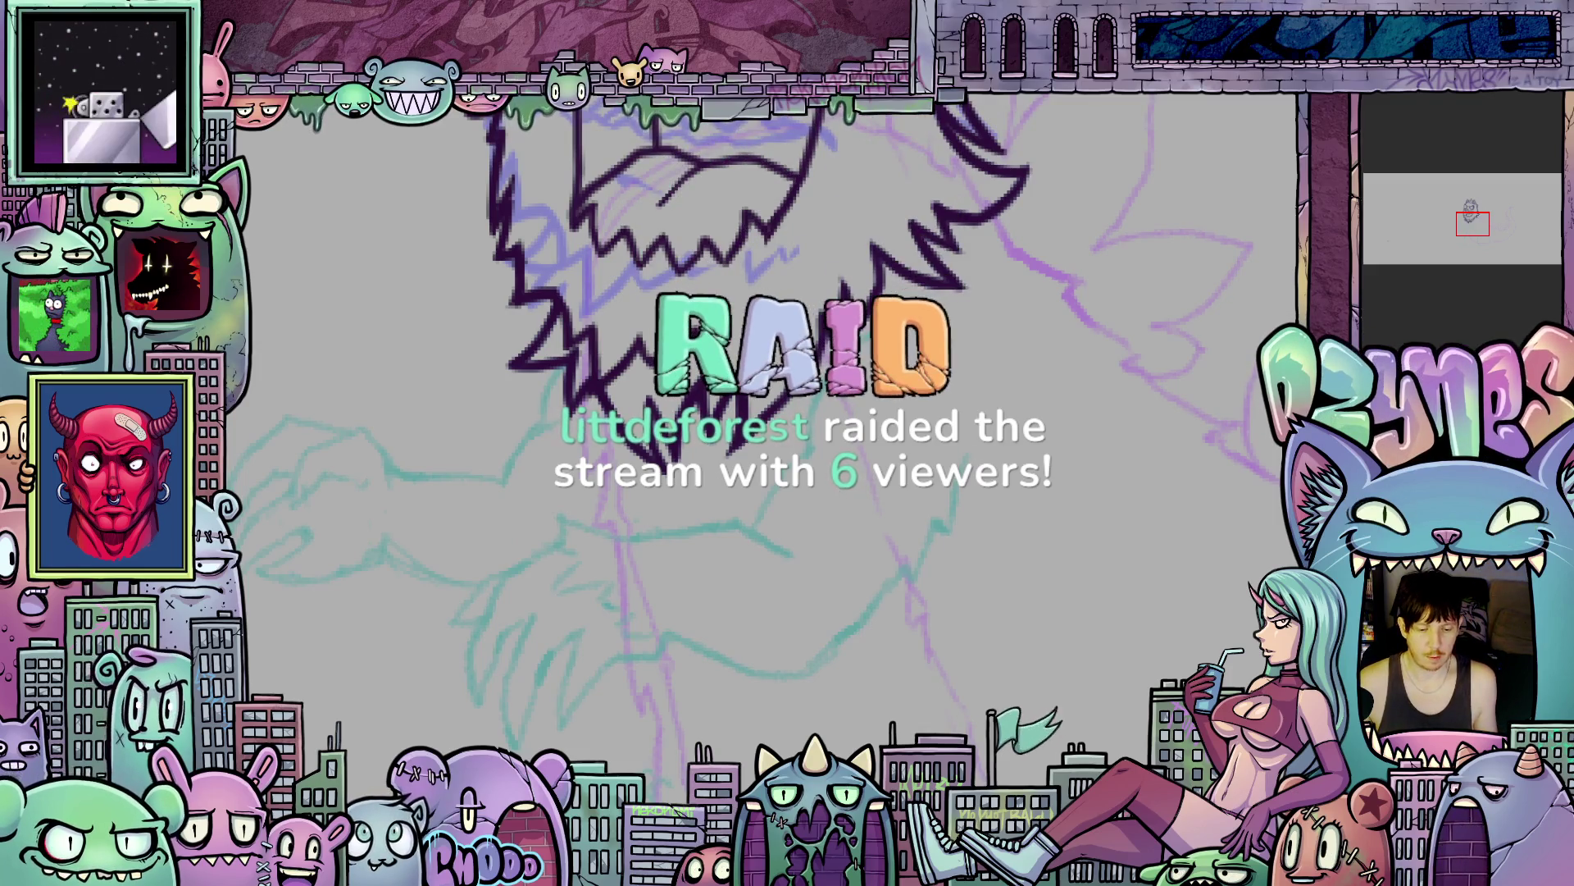
{"action": "scroll", "coordinate": [936, 631], "scroll_direction": "down", "scroll_amount": 6}
{"action": "scroll", "coordinate": [935, 631], "scroll_direction": "up", "scroll_amount": 6}
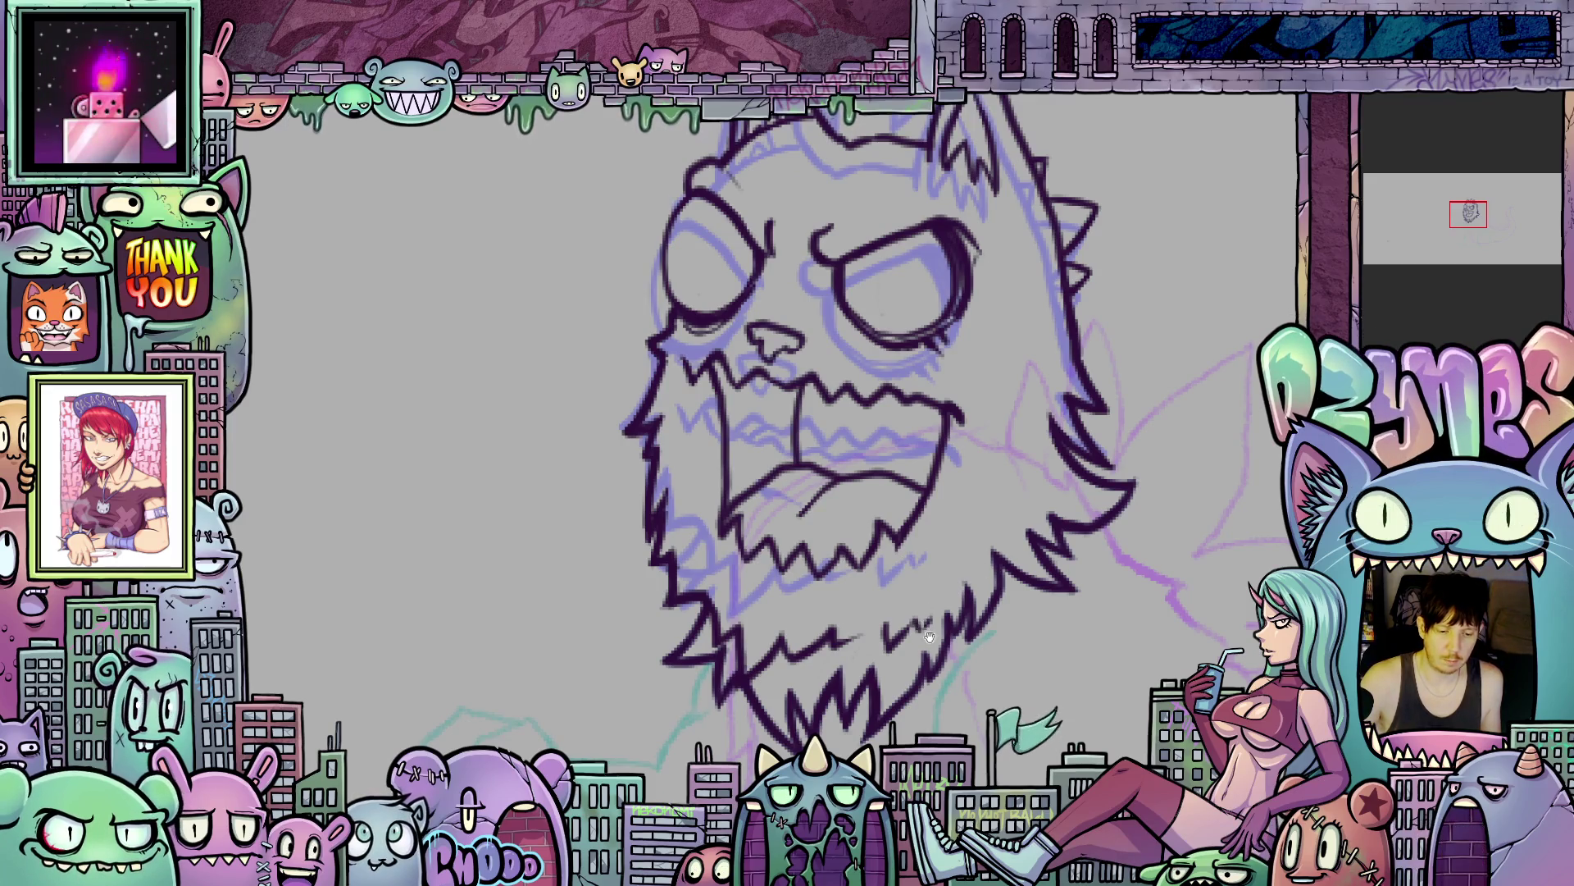
{"action": "left_click_drag", "start_coordinate": [782, 568], "coordinate": [831, 633]}
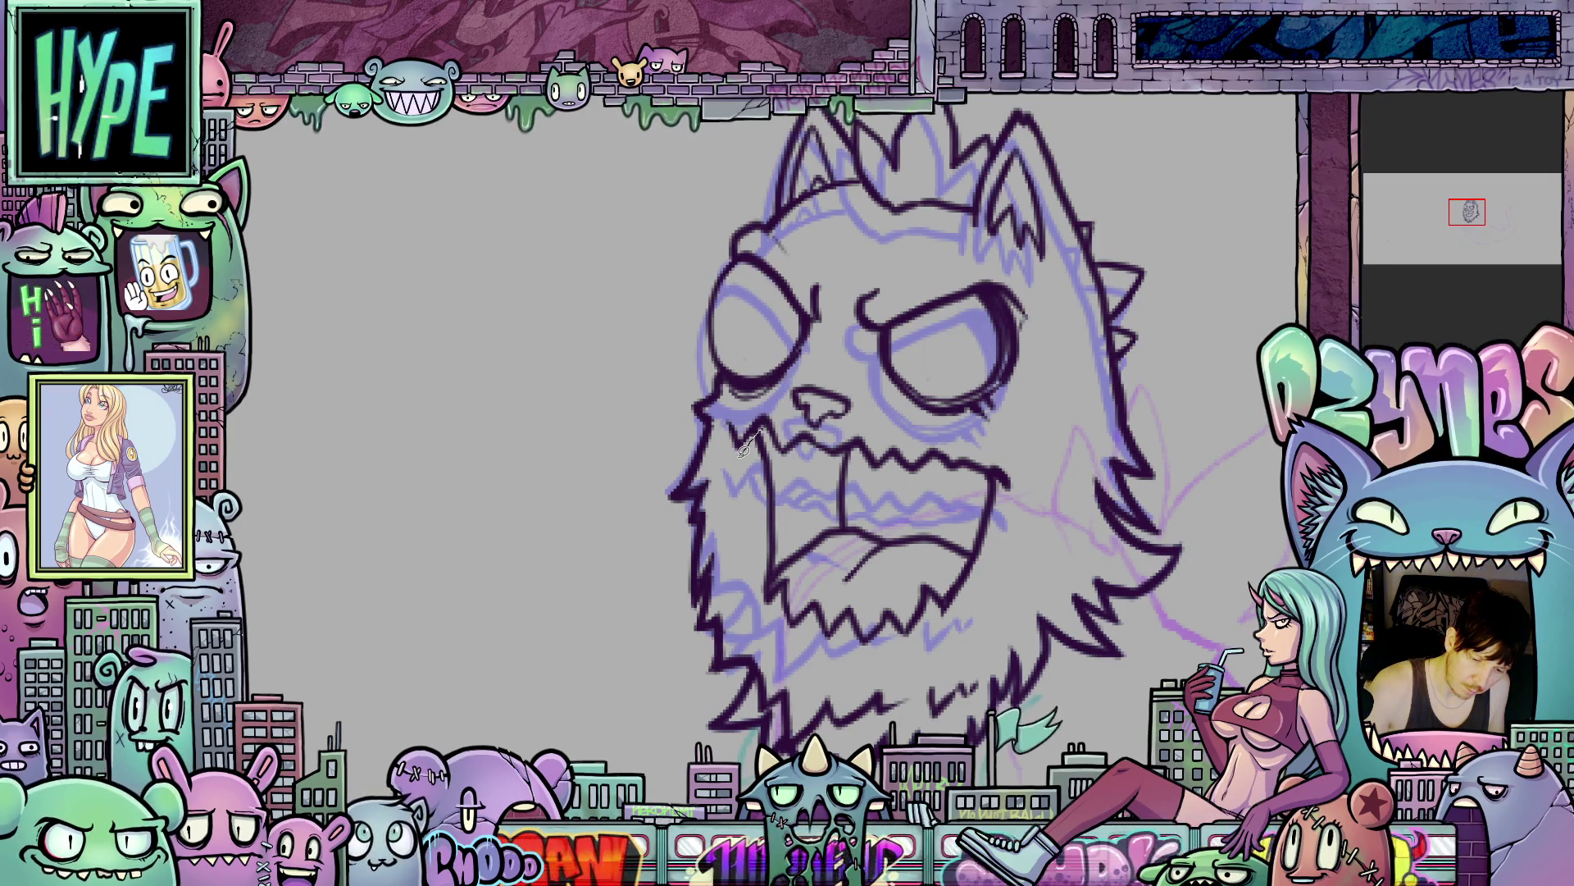
{"action": "left_click_drag", "start_coordinate": [746, 447], "coordinate": [725, 399]}
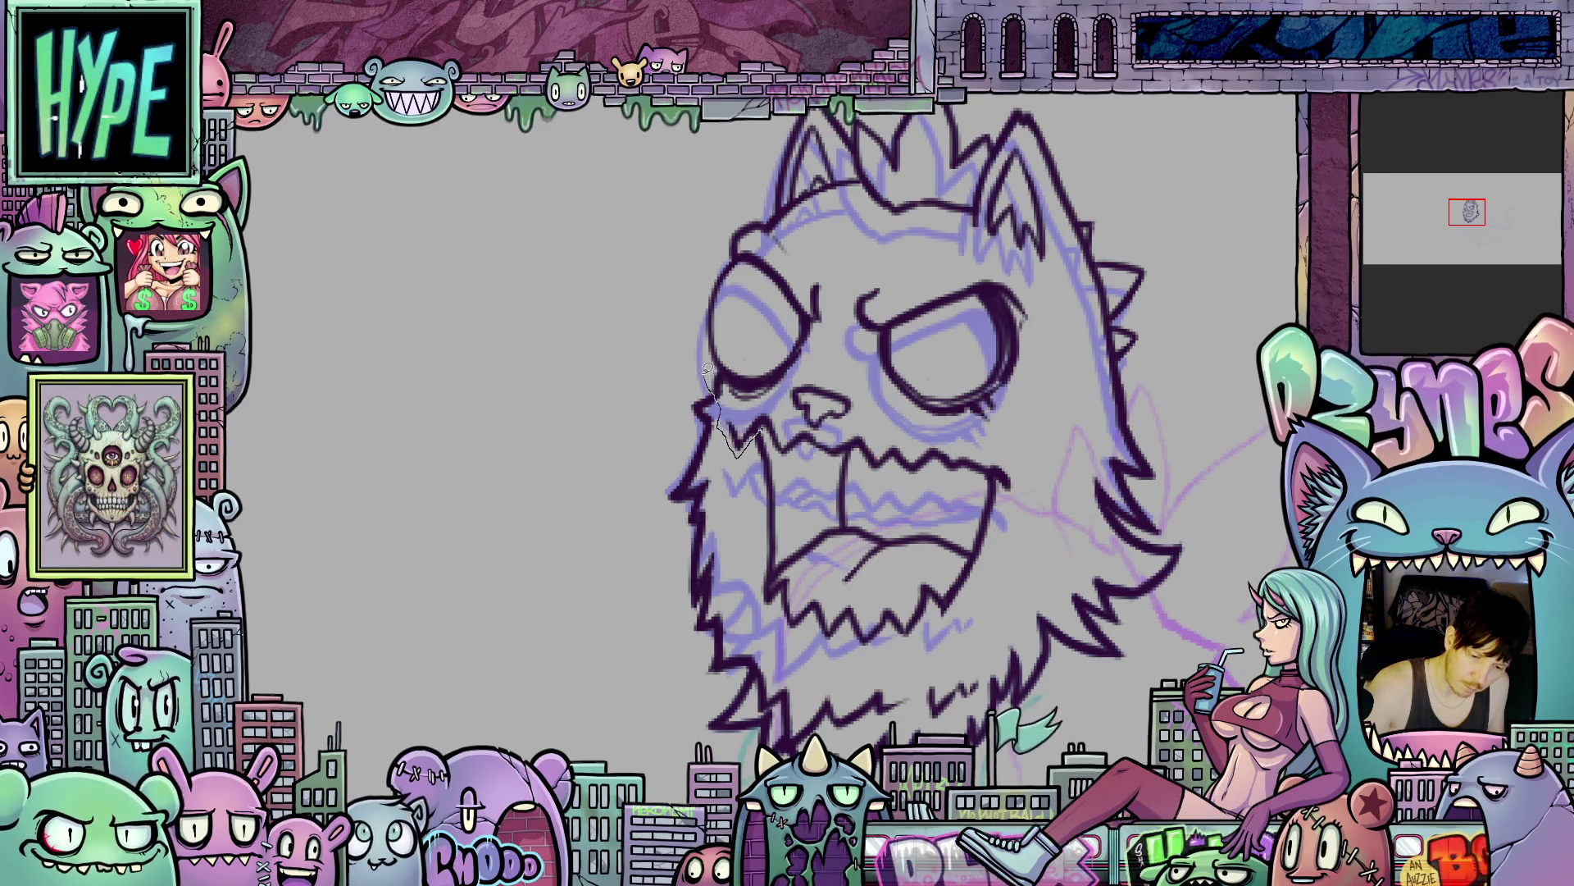
{"action": "mouse_move", "coordinate": [746, 118]}
{"action": "left_mouse_down"}
{"action": "mouse_move", "coordinate": [902, 97]}
{"action": "mouse_move", "coordinate": [1033, 103]}
{"action": "mouse_move", "coordinate": [1185, 207]}
{"action": "mouse_move", "coordinate": [1209, 476]}
{"action": "left_mouse_up"}
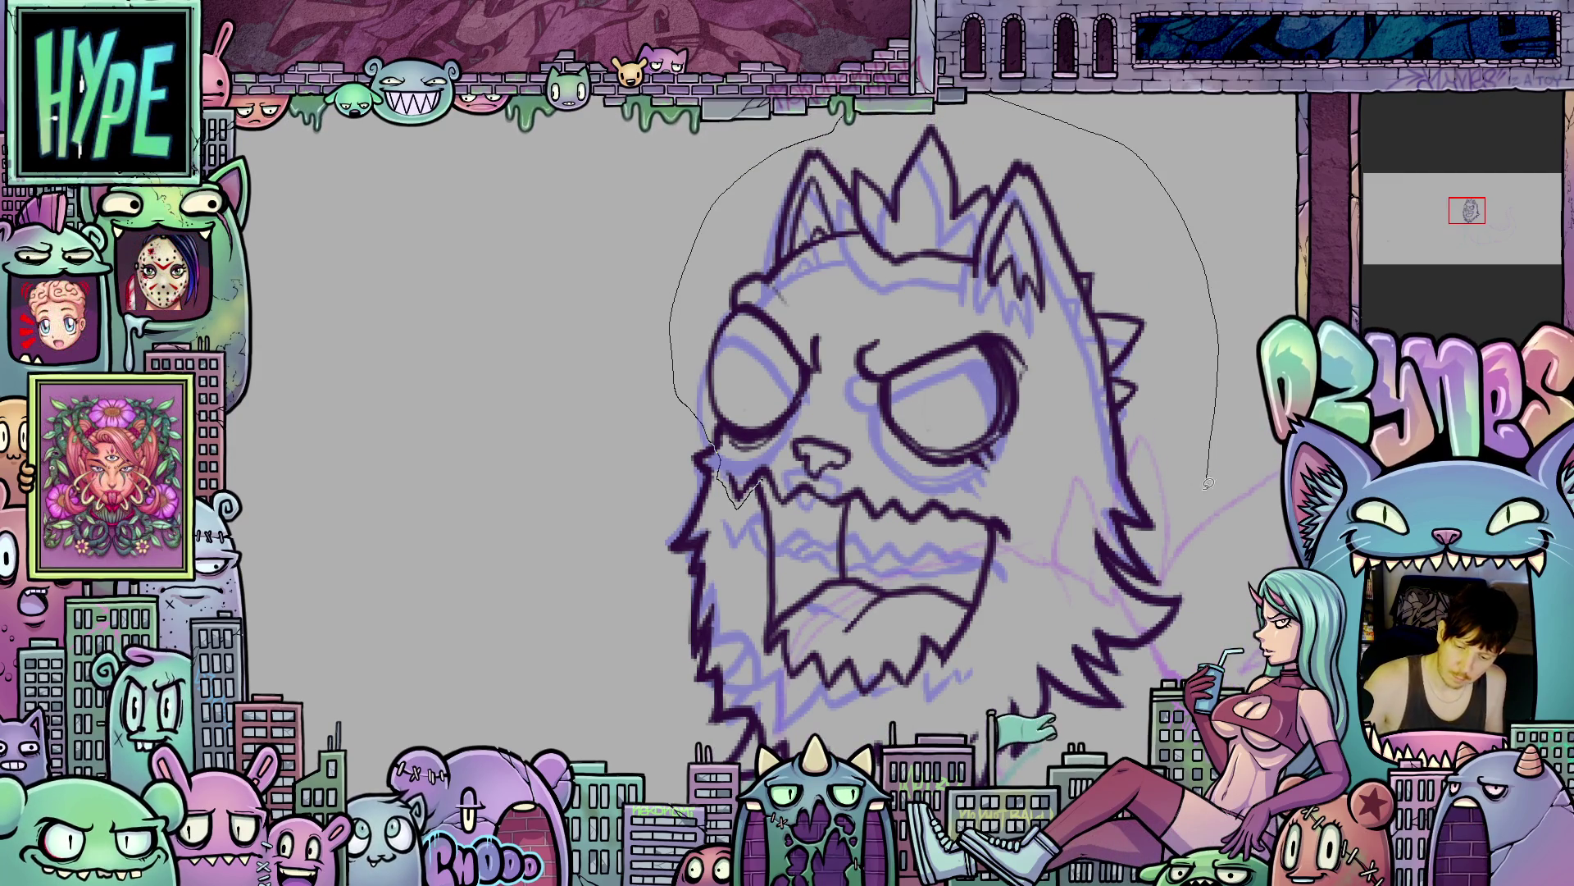
- Continue the lasso loop around the ears and down the head's left side
{"action": "left_click_drag", "start_coordinate": [1182, 561], "coordinate": [1135, 573]}
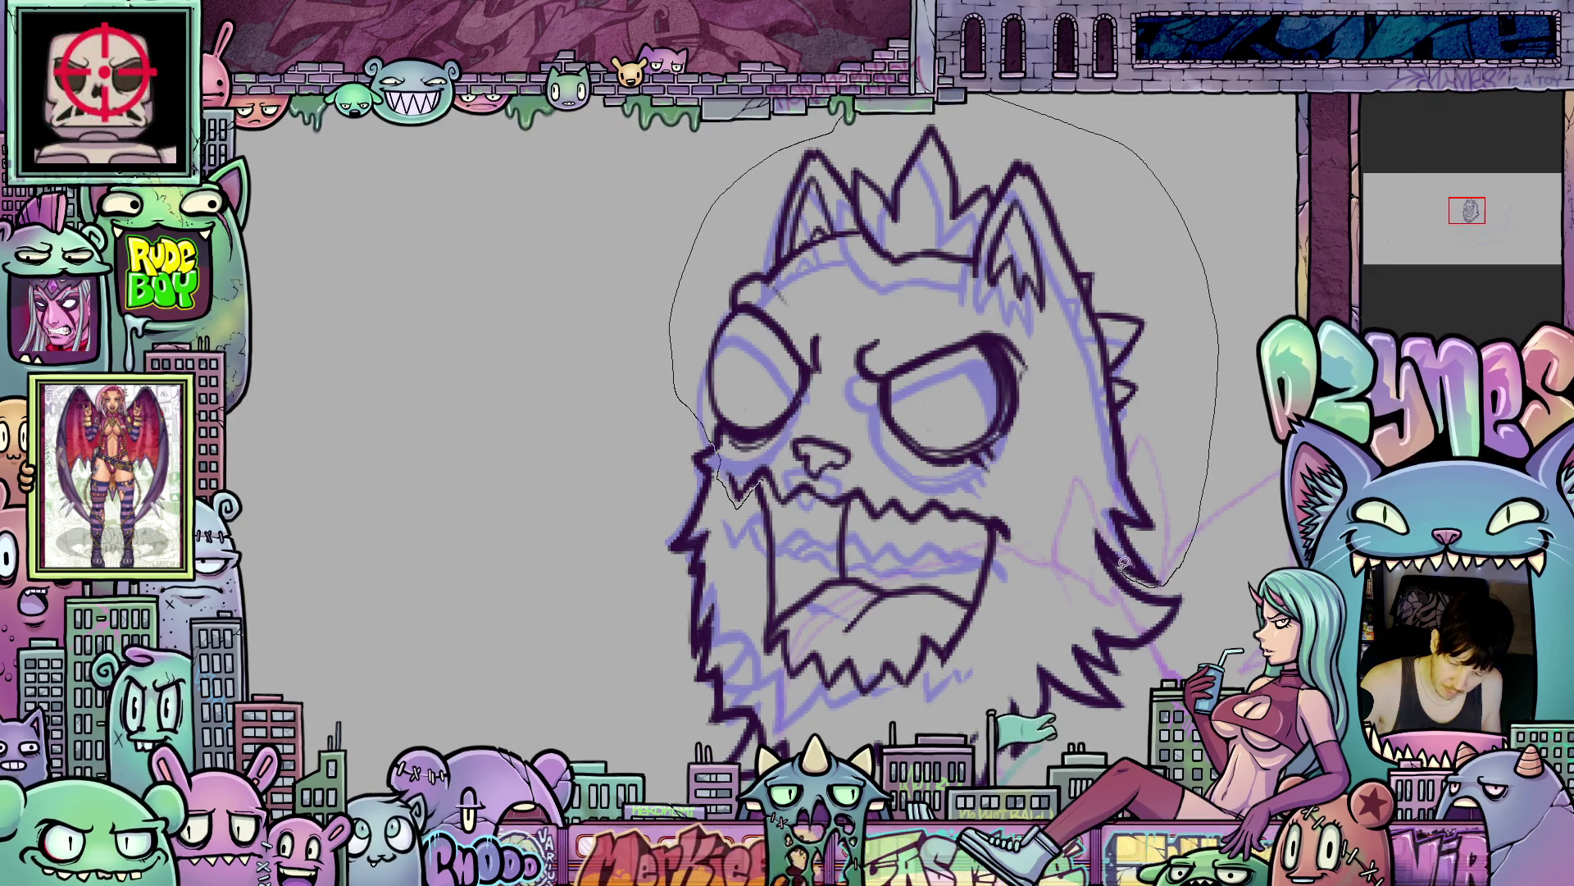
{"action": "mouse_move", "coordinate": [1079, 519]}
{"action": "left_mouse_down"}
{"action": "mouse_move", "coordinate": [1007, 538]}
{"action": "mouse_move", "coordinate": [783, 502]}
{"action": "left_mouse_up"}
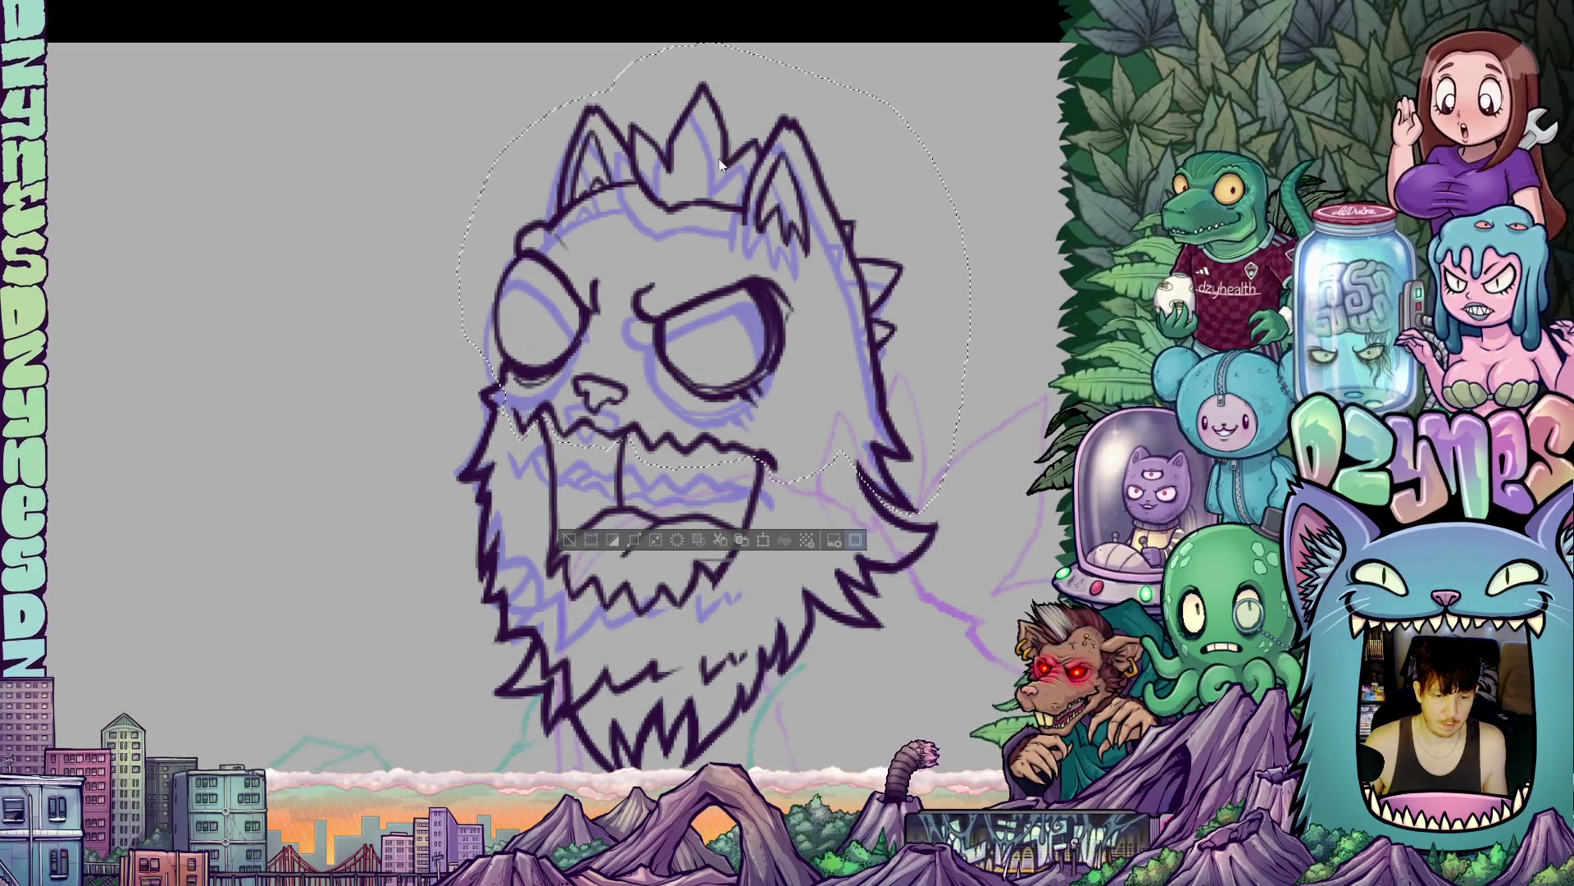
- Nudge the lassoed upper head down and left with Scale/Rotate, confirm, and deselect
{"action": "left_click", "coordinate": [765, 540]}
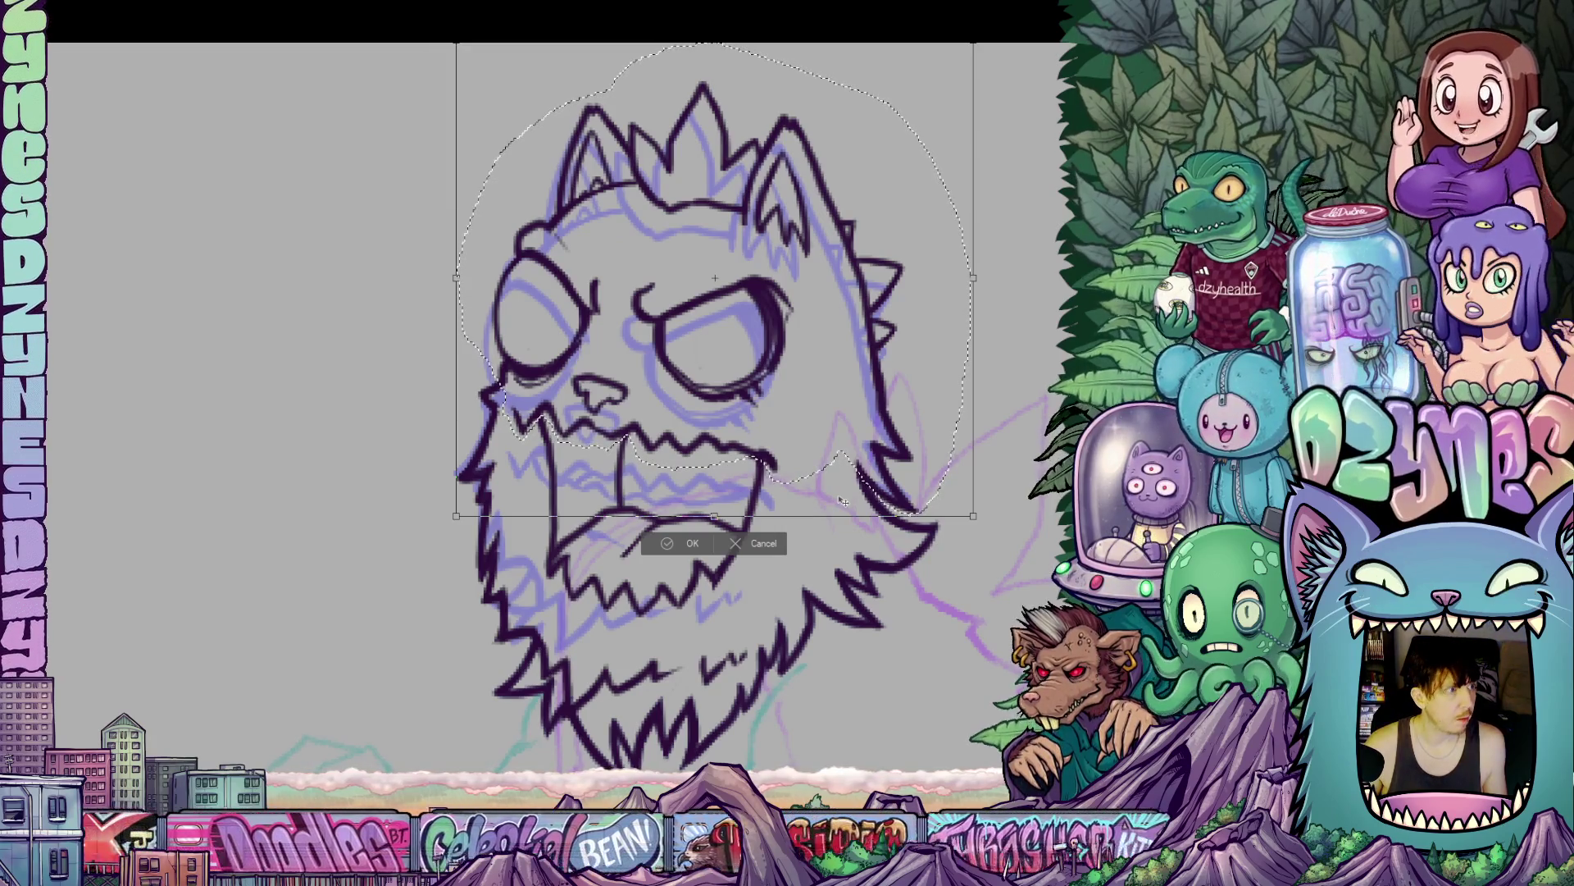
{"action": "key", "text": "Down"}
{"action": "key", "text": "Down"}
{"action": "key", "text": "Down"}
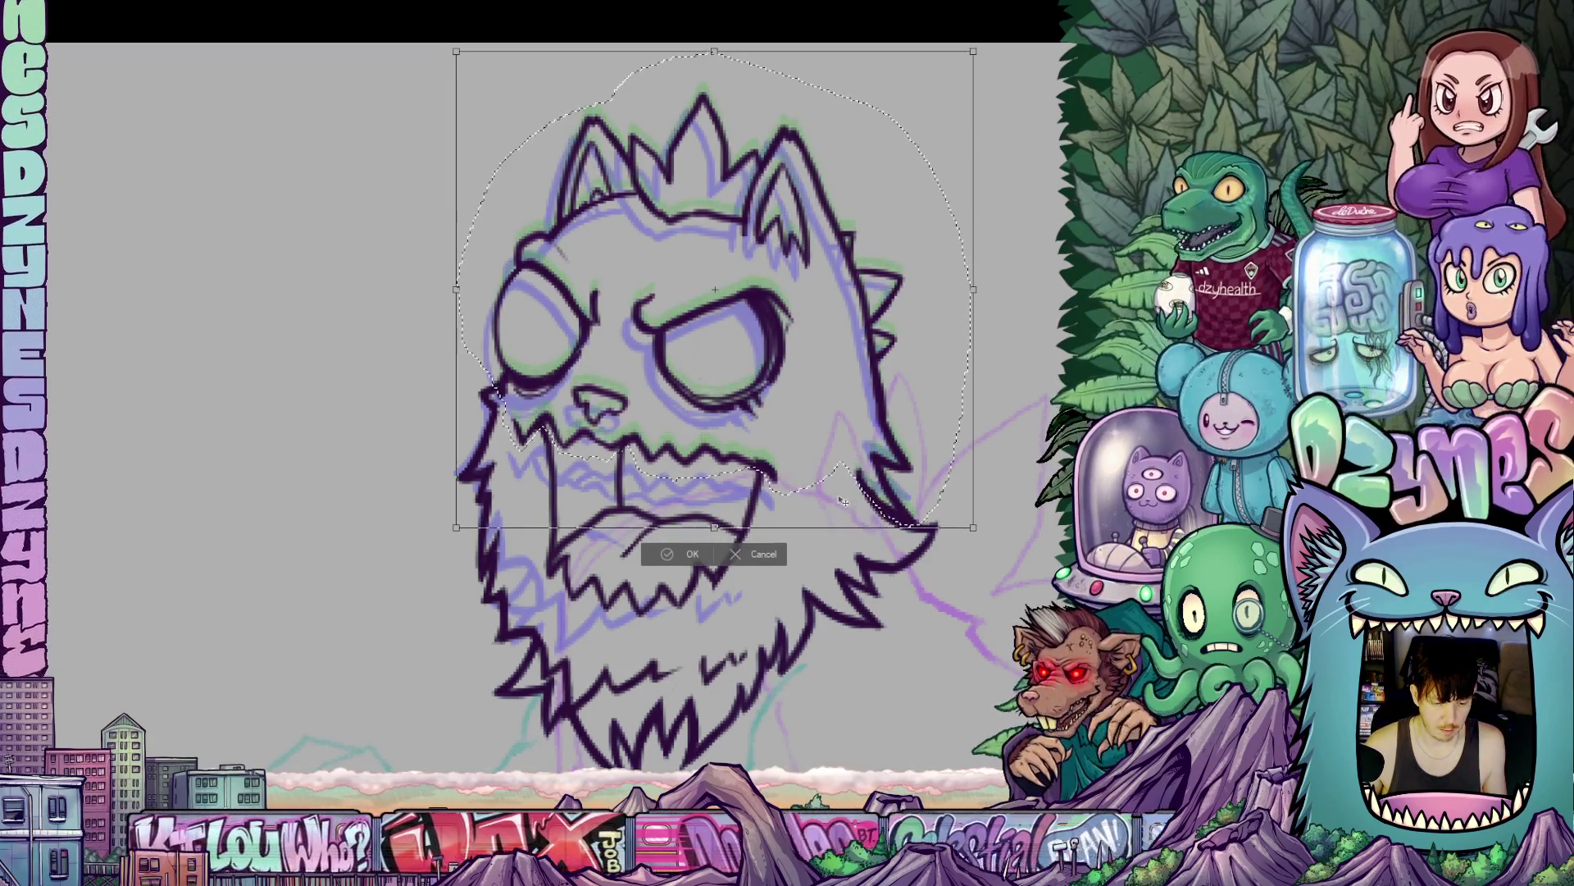
{"action": "key", "text": "Left"}
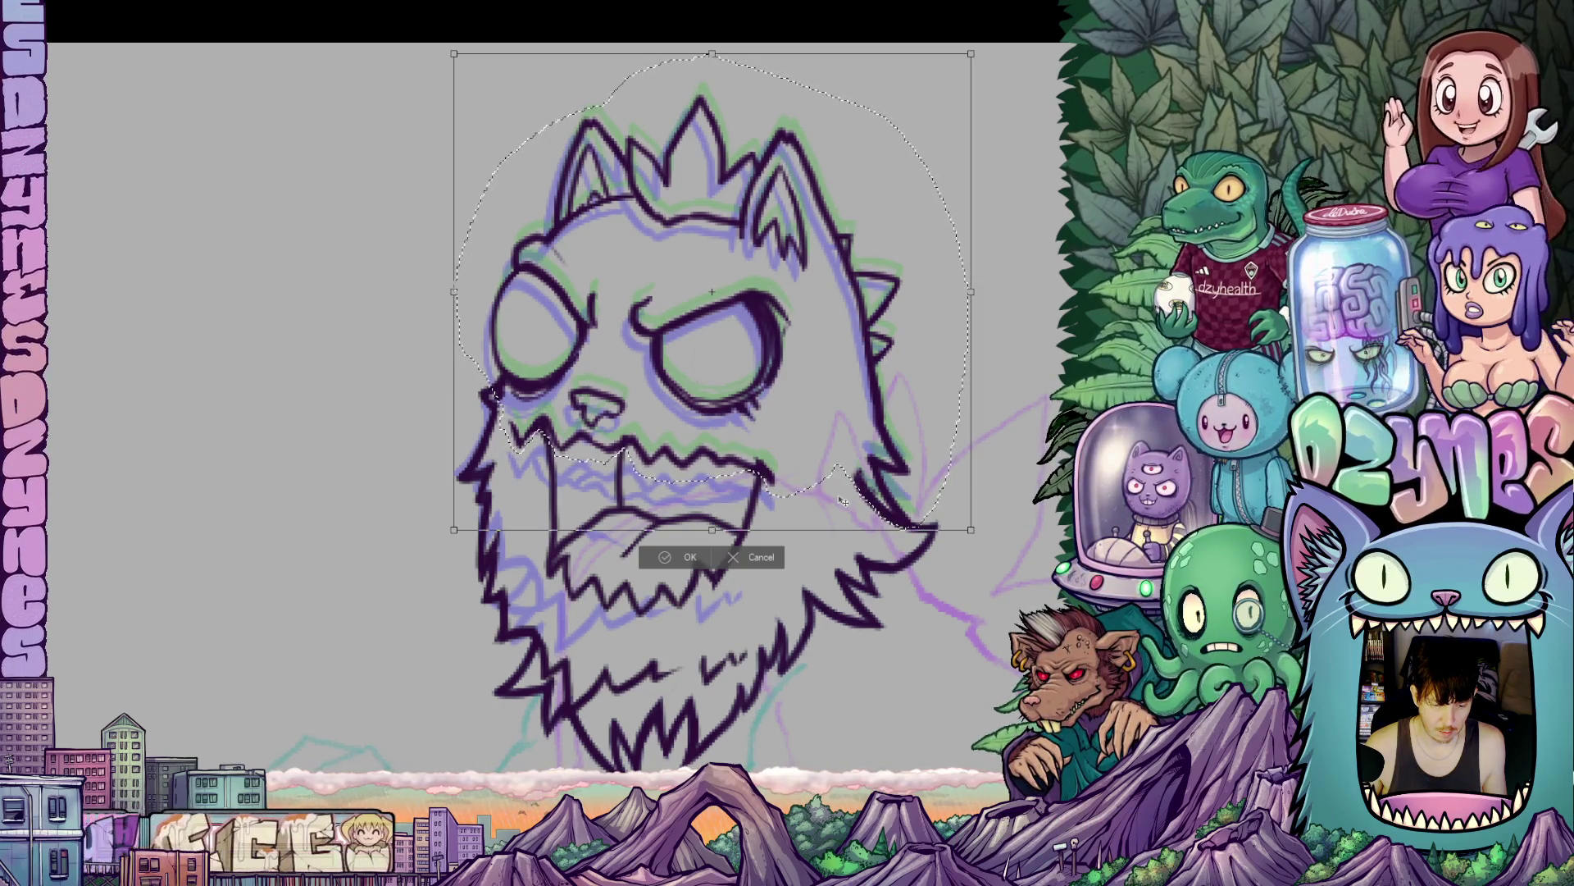
{"action": "key", "text": "Up"}
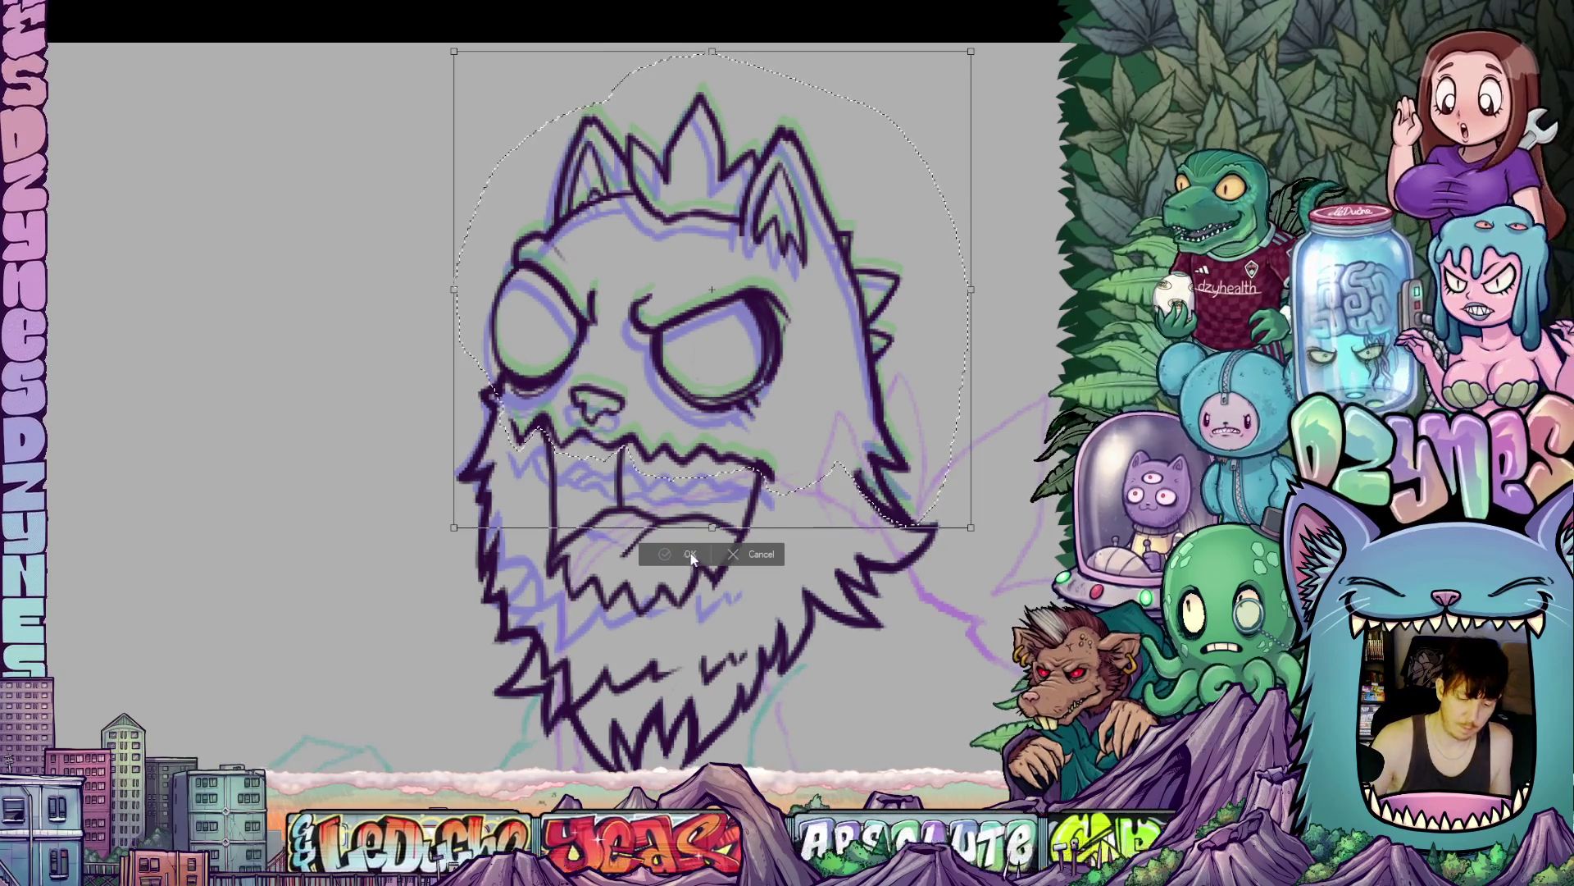
{"action": "left_click", "coordinate": [689, 554]}
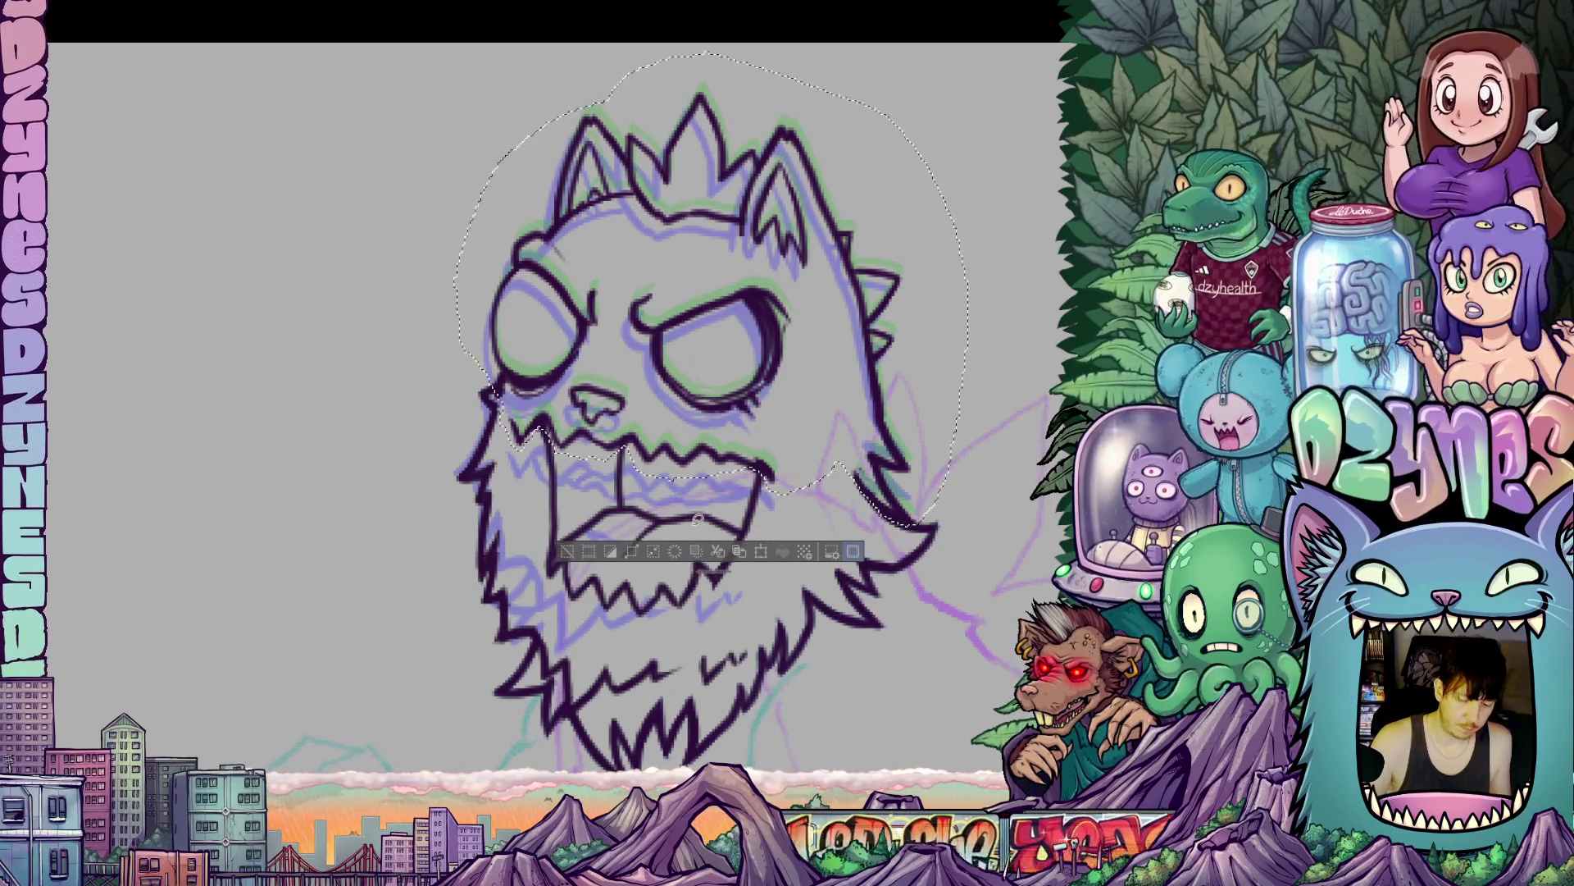
{"action": "key", "text": "ctrl+d"}
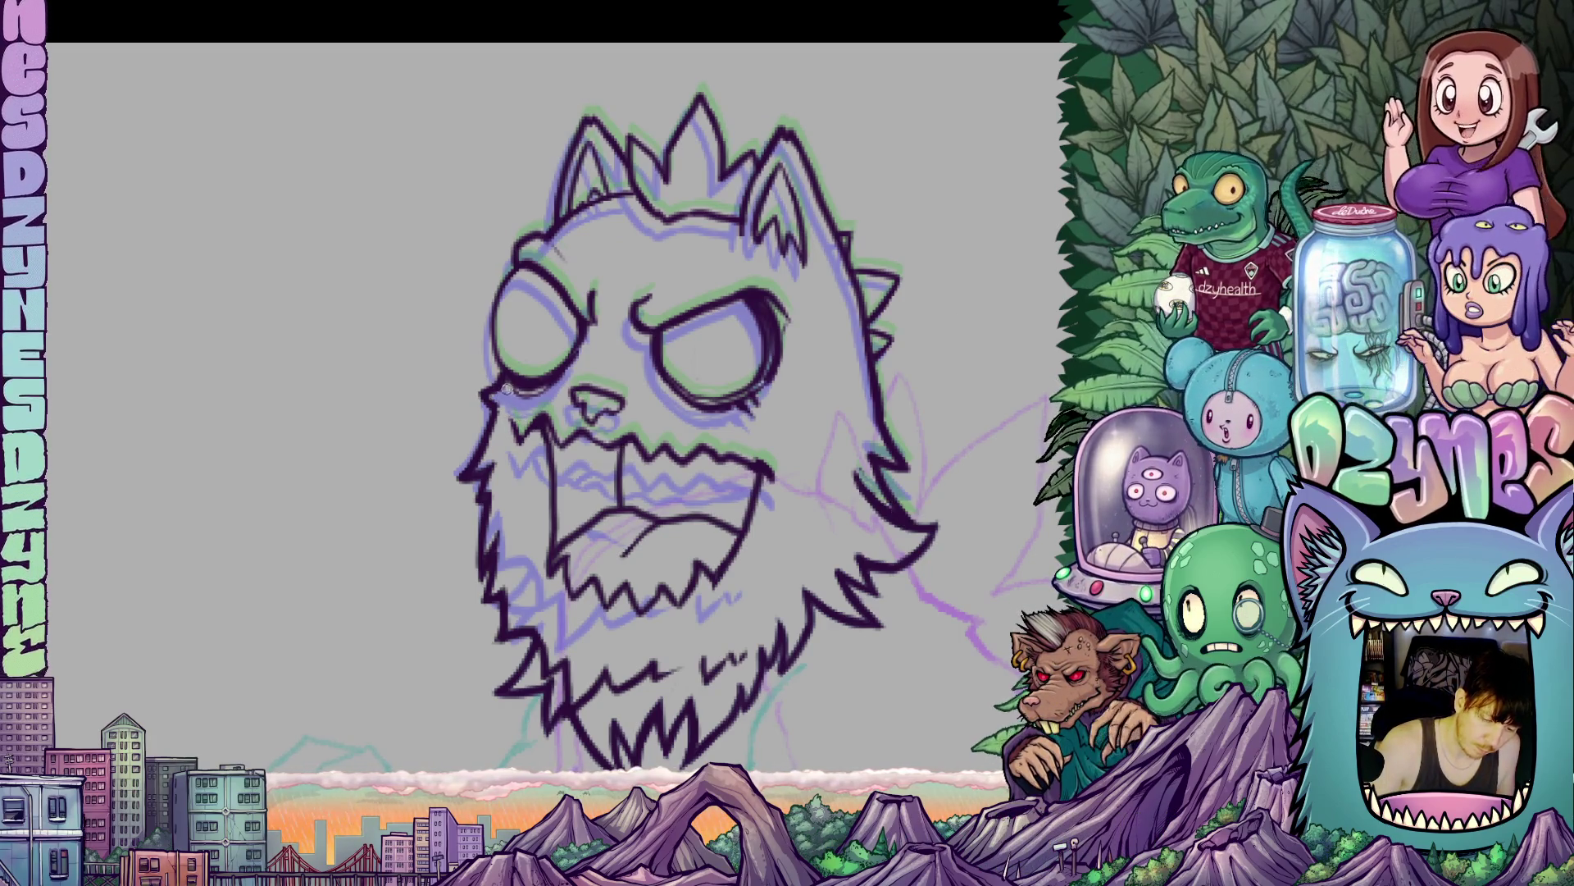
- Lasso the mouth area, nudge it up one step with Scale/Rotate, and commit
{"action": "mouse_move", "coordinate": [507, 390]}
{"action": "left_mouse_down"}
{"action": "mouse_move", "coordinate": [486, 344]}
{"action": "mouse_move", "coordinate": [730, 421]}
{"action": "left_mouse_up"}
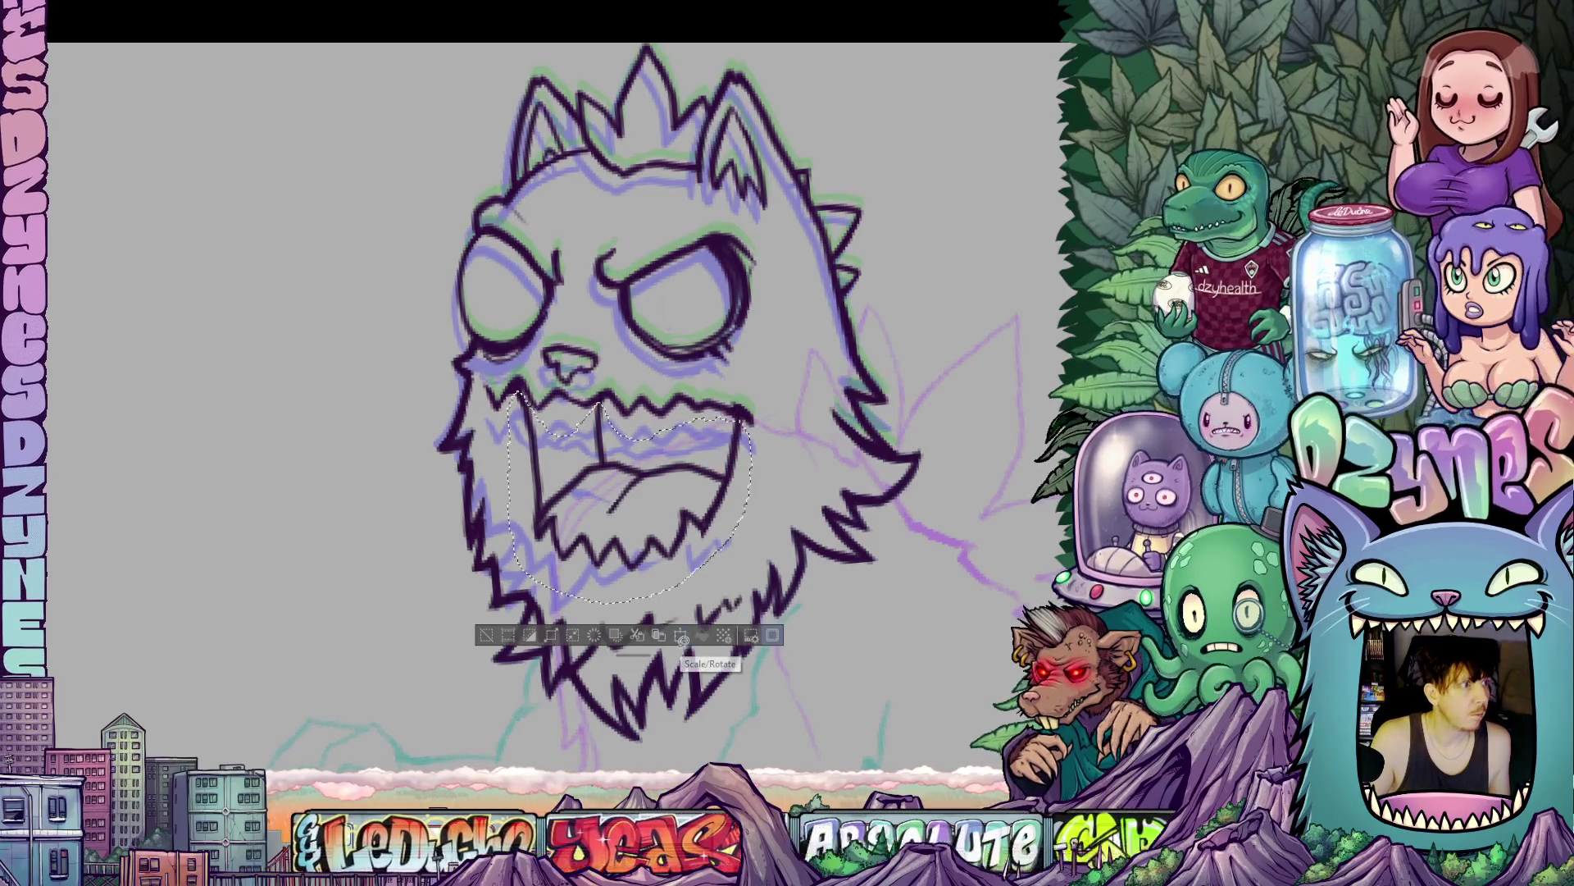
{"action": "left_click", "coordinate": [680, 637]}
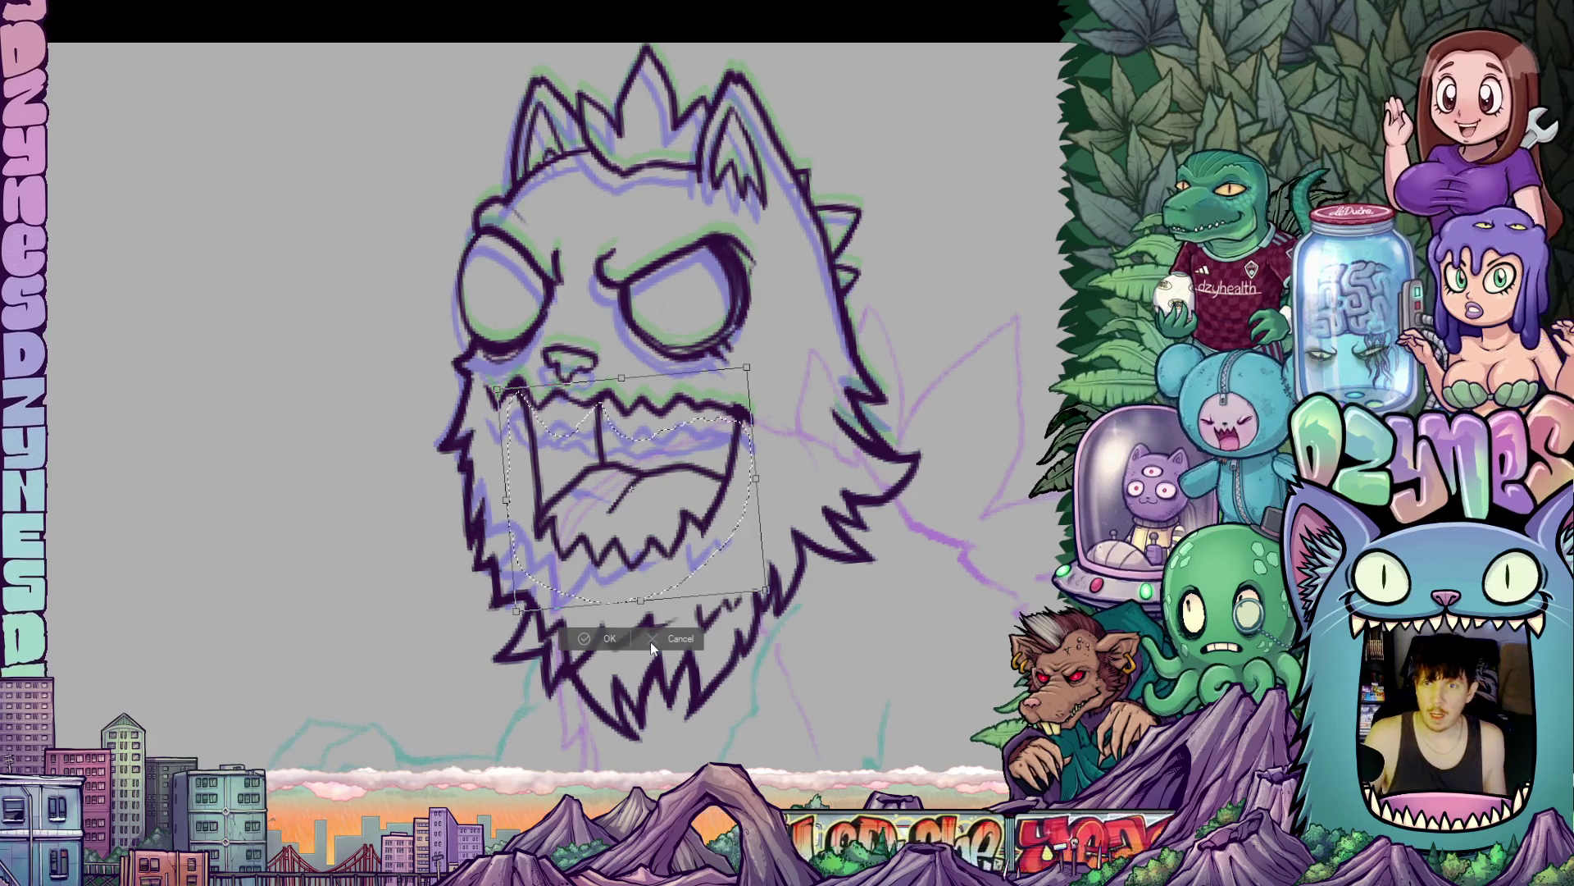
{"action": "key", "text": "Up"}
{"action": "key", "text": "Up"}
{"action": "key", "text": "Up"}
{"action": "key", "text": "Up"}
{"action": "key", "text": "Up"}
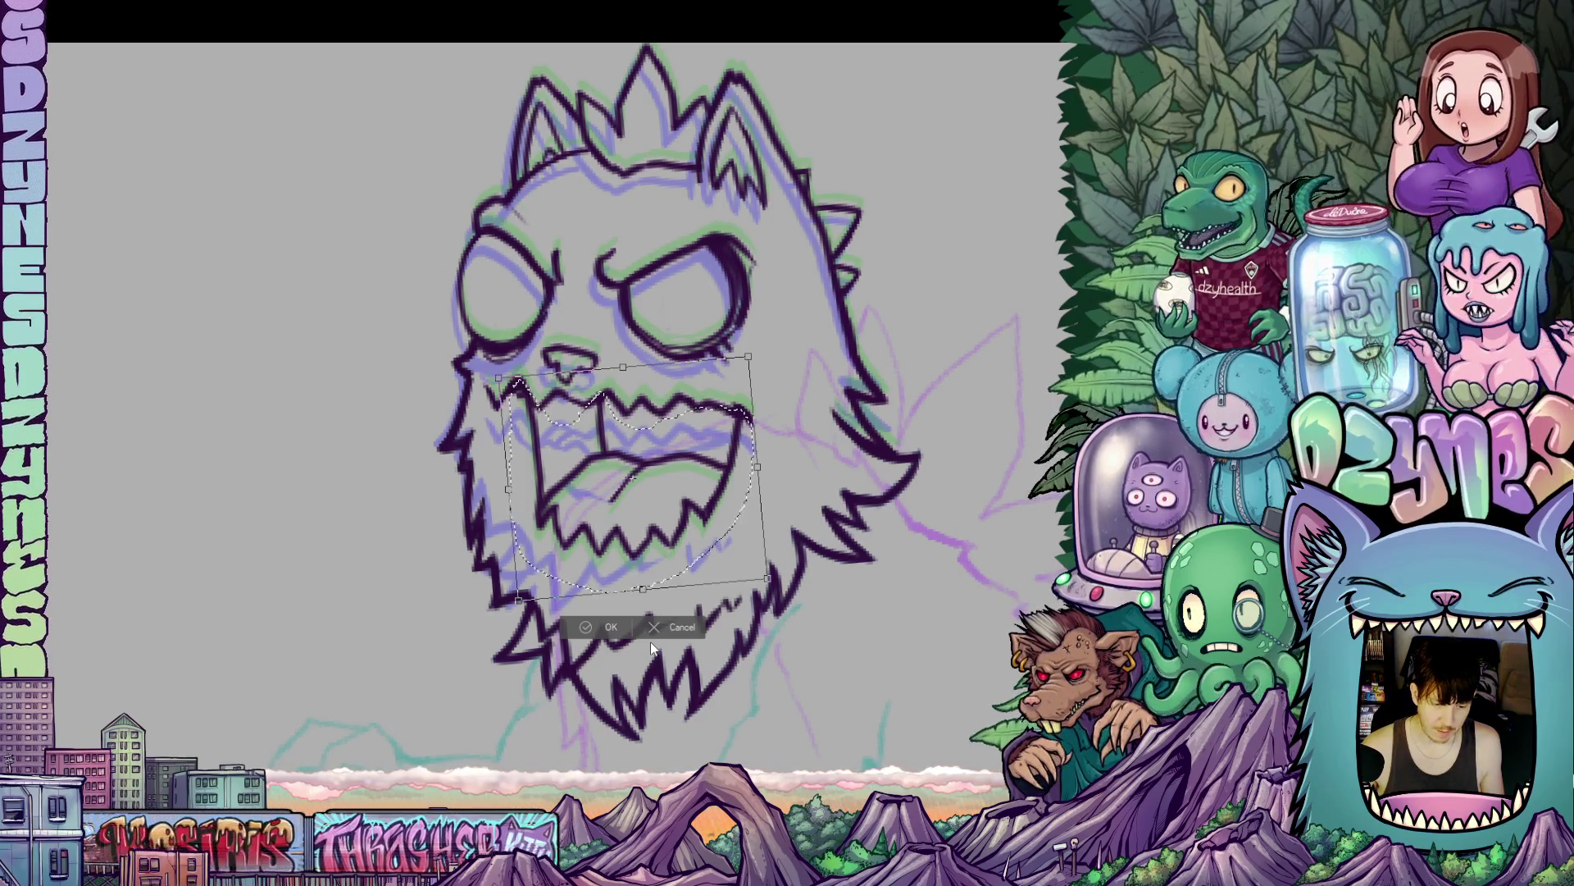
{"action": "left_click", "coordinate": [604, 625]}
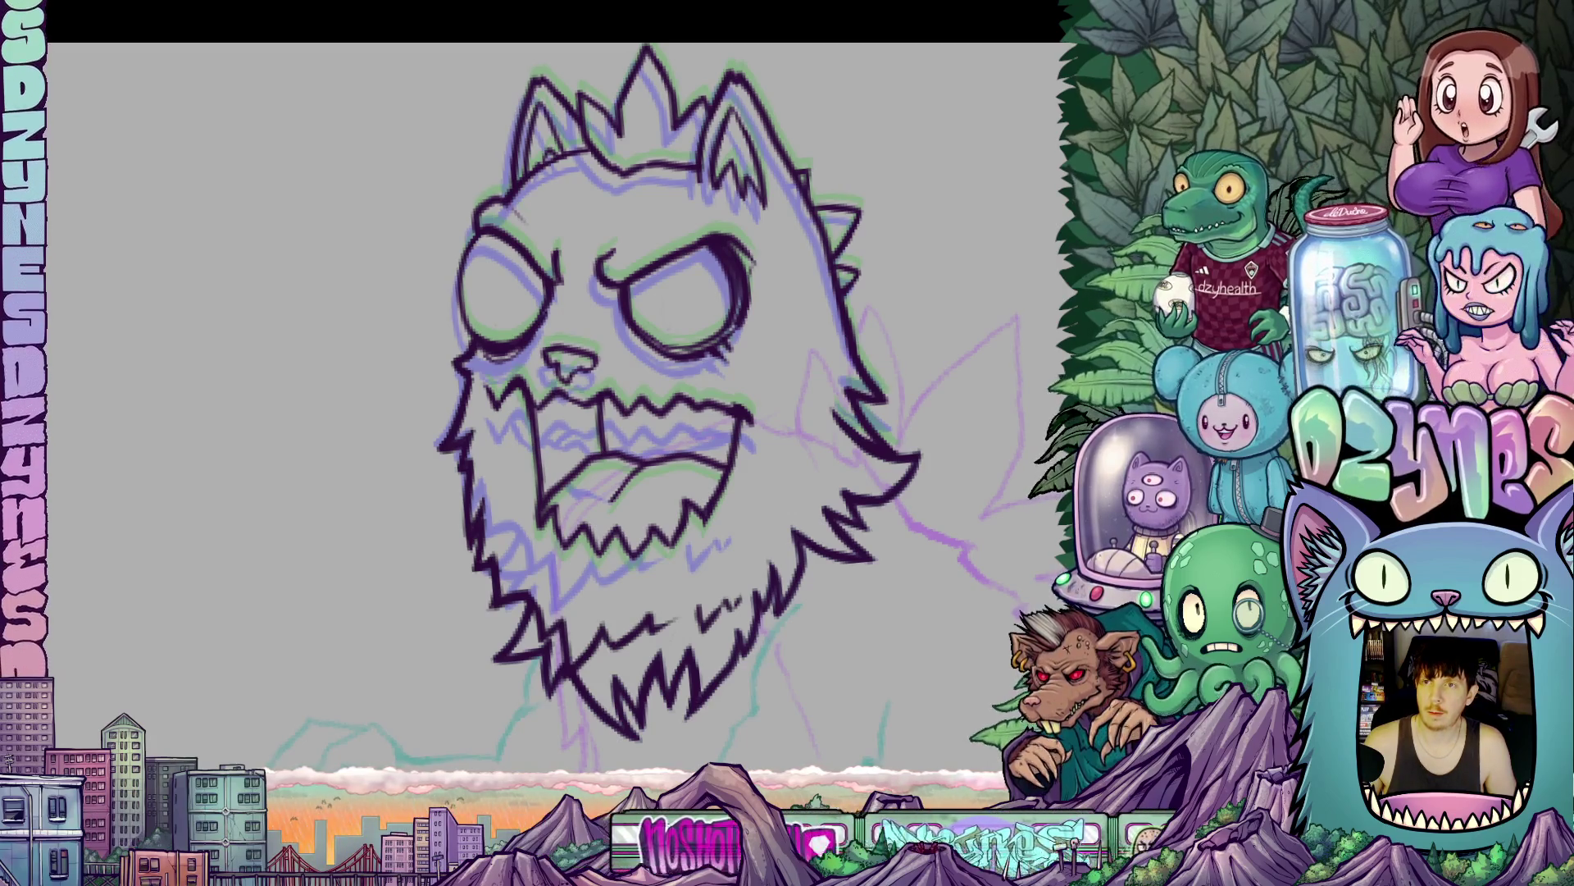
- Zoom in, ink a short beard stroke, and begin lassoing the left cheek and beard
{"action": "scroll", "coordinate": [742, 324], "scroll_direction": "down", "scroll_amount": 5}
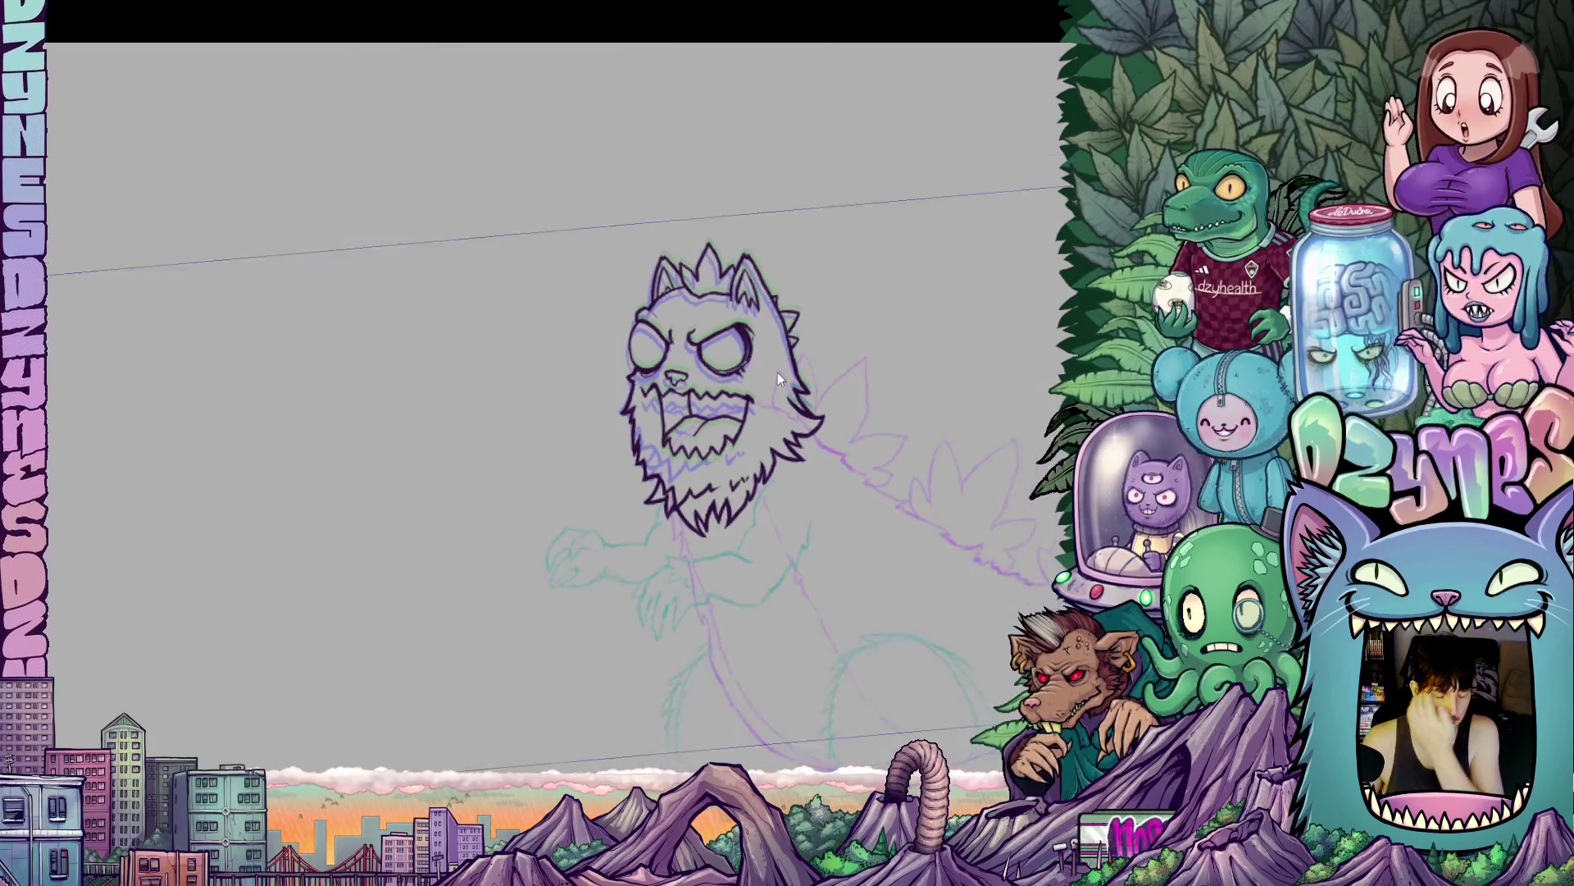
{"action": "scroll", "coordinate": [728, 403], "scroll_direction": "up", "scroll_amount": 5}
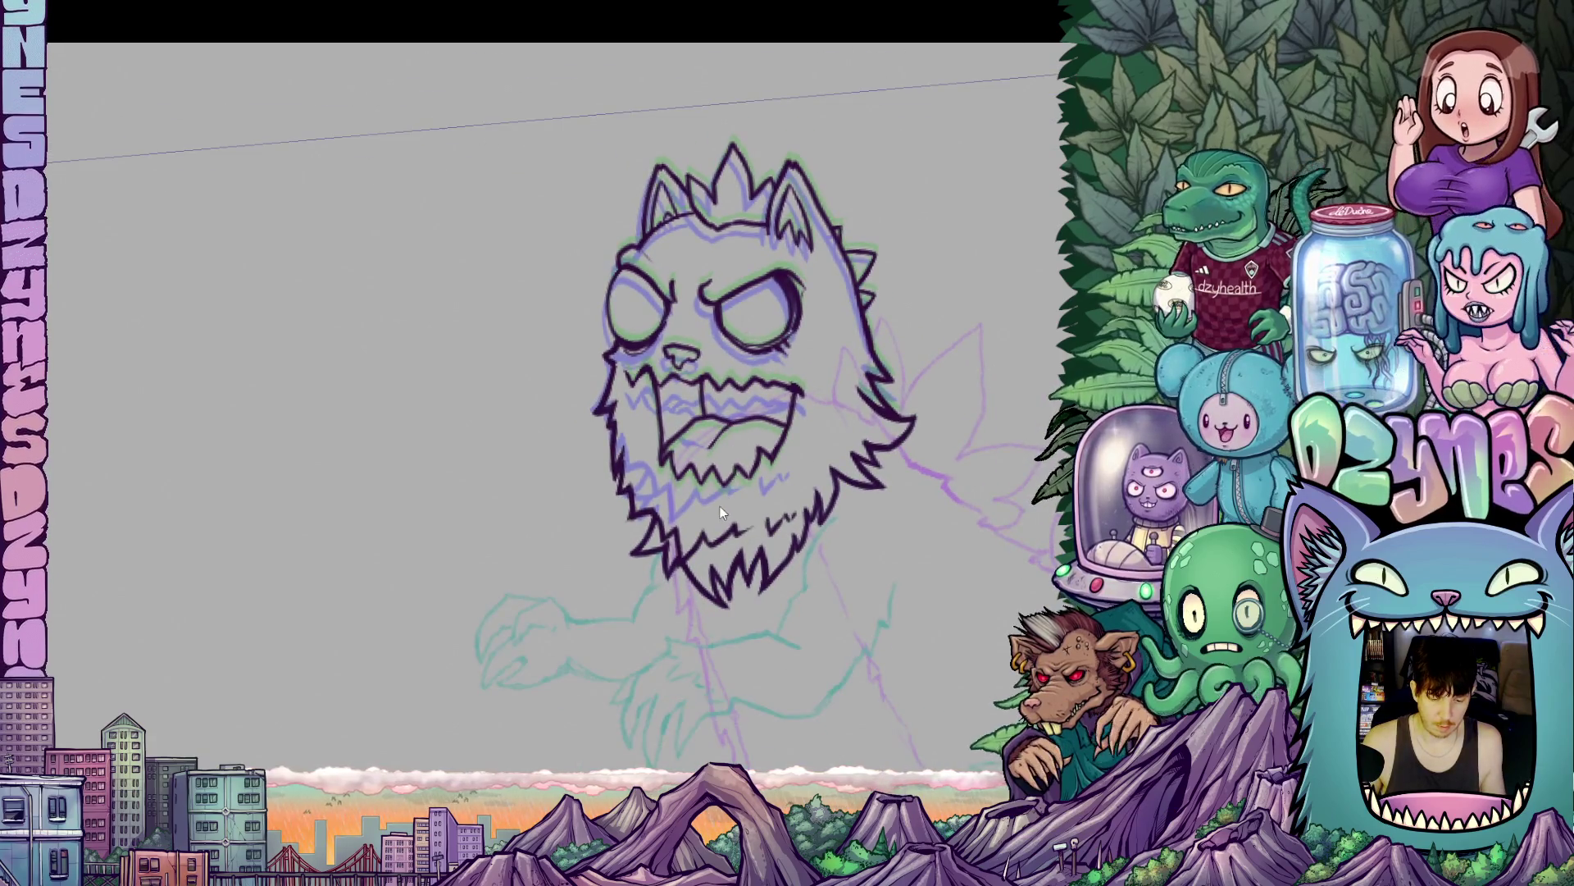
{"action": "scroll", "coordinate": [712, 509], "scroll_direction": "up", "scroll_amount": 2}
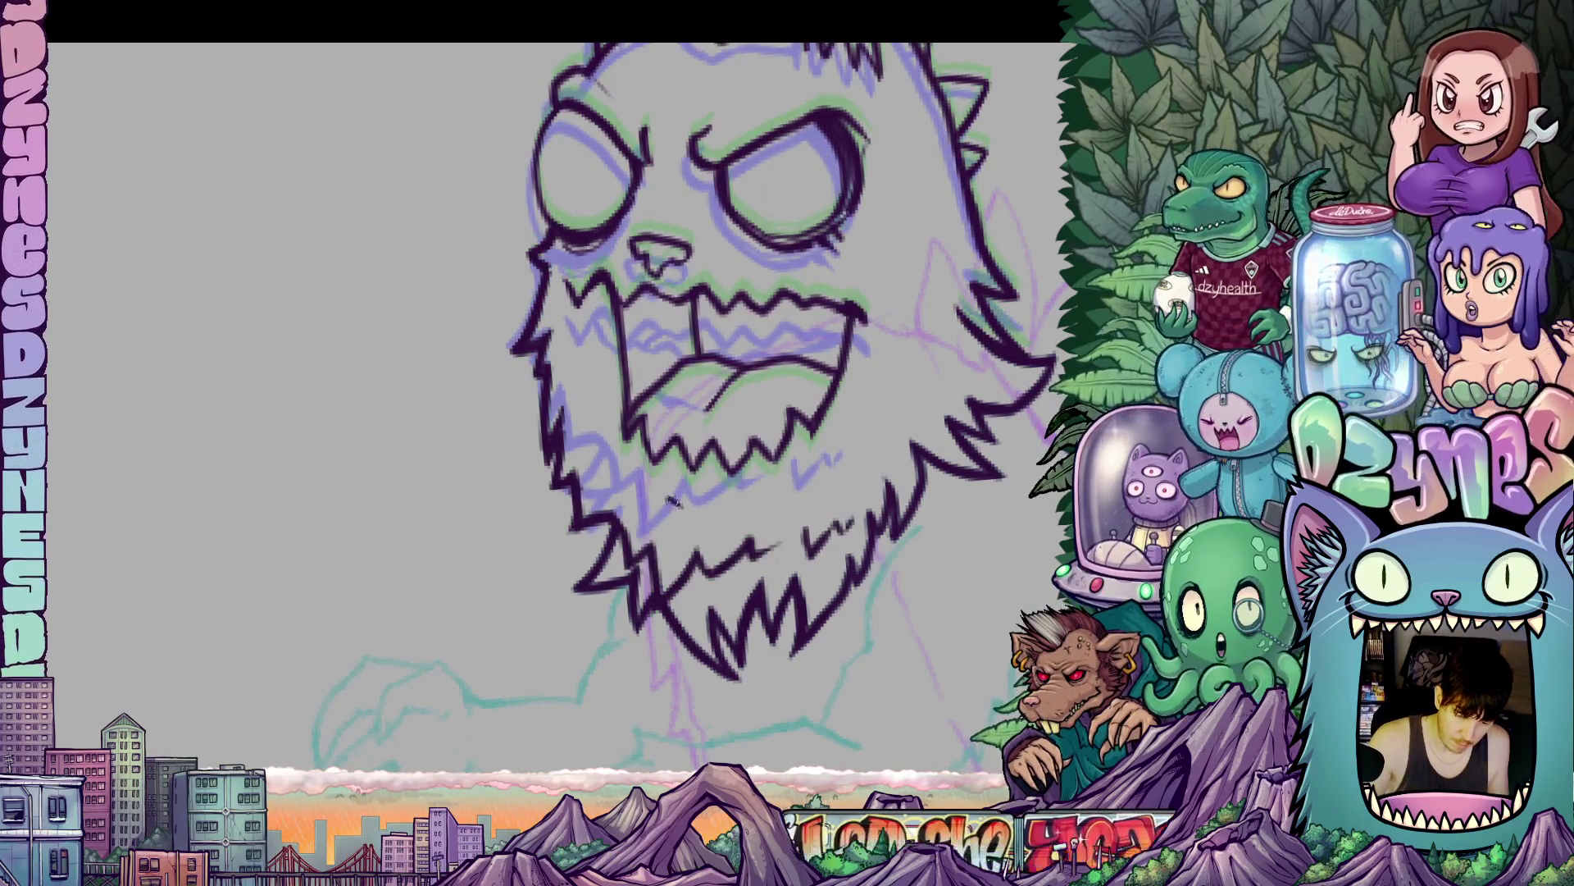
{"action": "left_click_drag", "start_coordinate": [681, 501], "coordinate": [715, 508]}
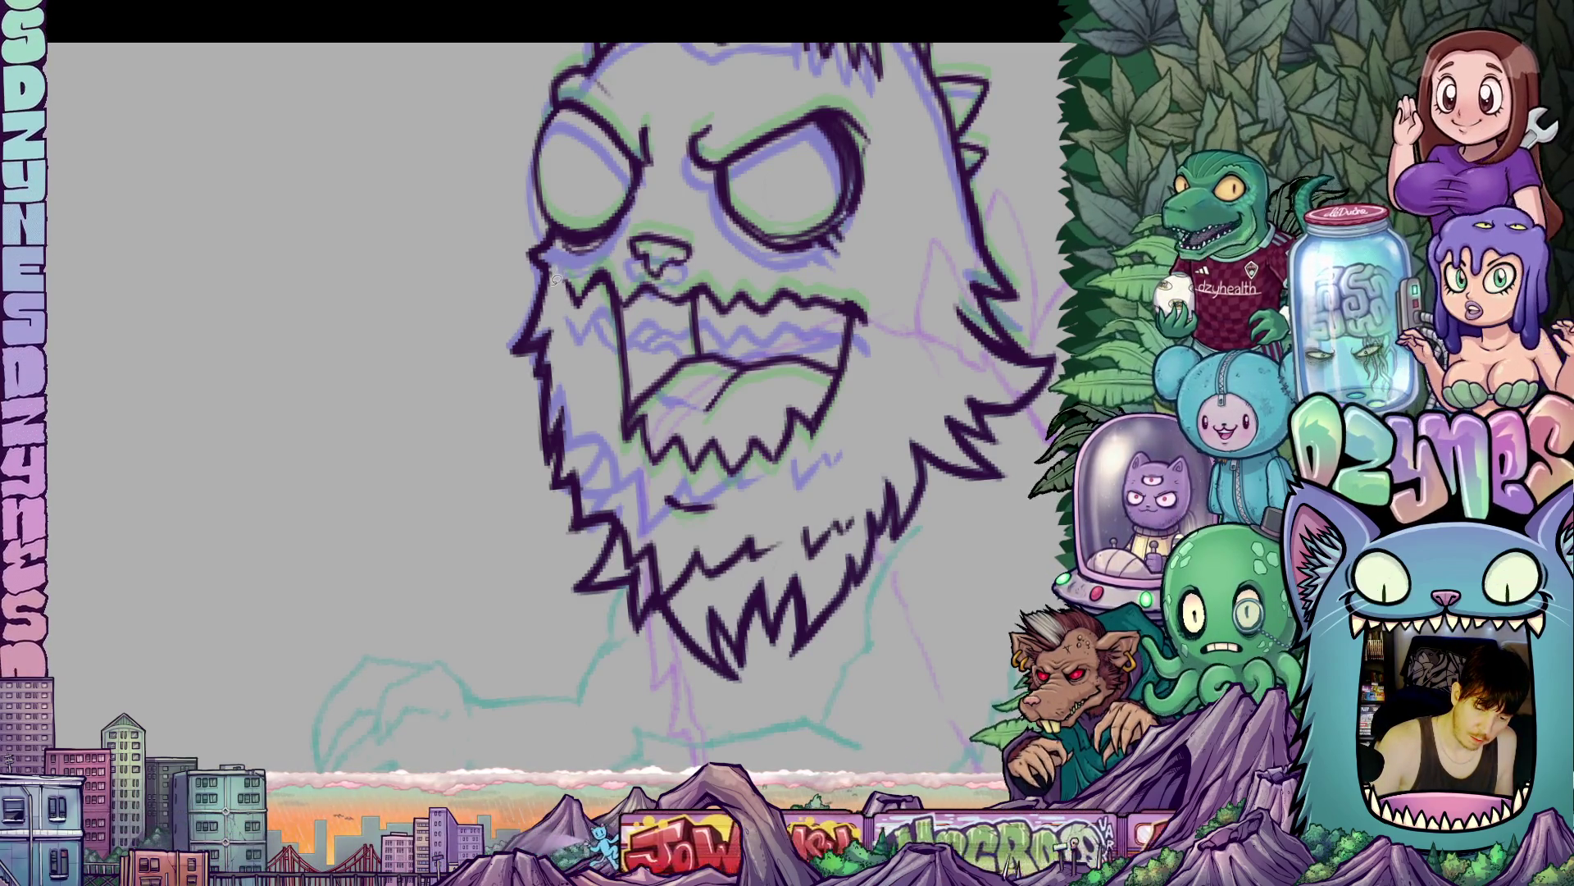
{"action": "mouse_move", "coordinate": [556, 271]}
{"action": "left_mouse_down"}
{"action": "mouse_move", "coordinate": [534, 275]}
{"action": "mouse_move", "coordinate": [489, 435]}
{"action": "mouse_move", "coordinate": [559, 541]}
{"action": "mouse_move", "coordinate": [615, 520]}
{"action": "mouse_move", "coordinate": [630, 564]}
{"action": "mouse_move", "coordinate": [648, 556]}
{"action": "mouse_move", "coordinate": [658, 611]}
{"action": "mouse_move", "coordinate": [677, 589]}
{"action": "left_mouse_up"}
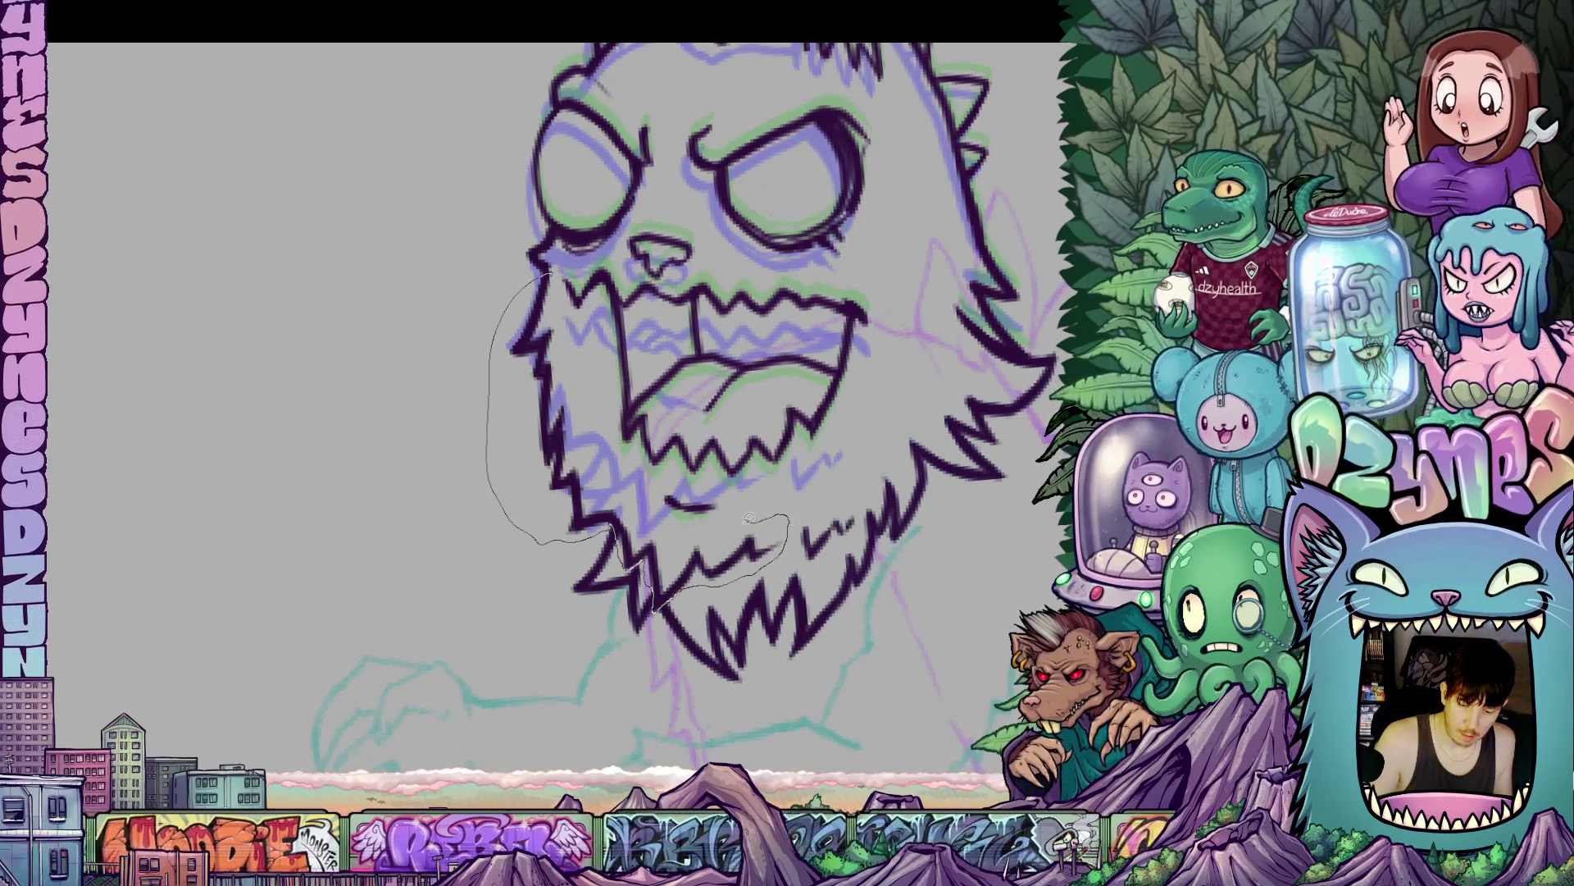
- Close the cheek-and-beard lasso, shift it up and right with Scale/Rotate, commit, and deselect
{"action": "mouse_move", "coordinate": [699, 525]}
{"action": "left_mouse_down"}
{"action": "mouse_move", "coordinate": [624, 488]}
{"action": "mouse_move", "coordinate": [557, 275]}
{"action": "left_mouse_up"}
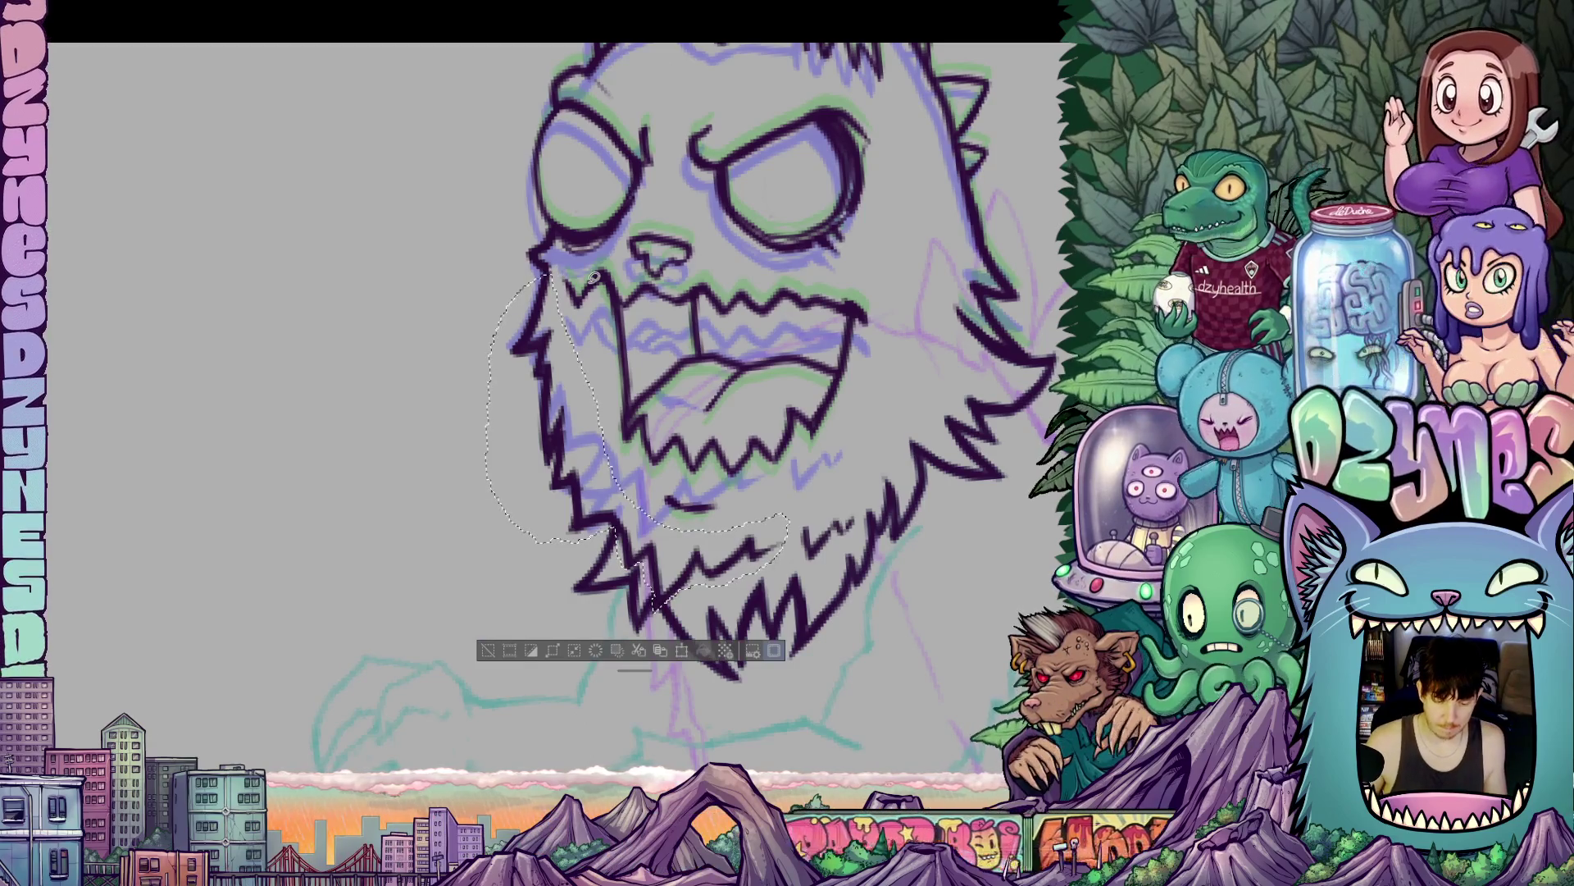
{"action": "left_click", "coordinate": [679, 649]}
{"action": "key", "text": "Up"}
{"action": "key", "text": "Up"}
{"action": "key", "text": "Up"}
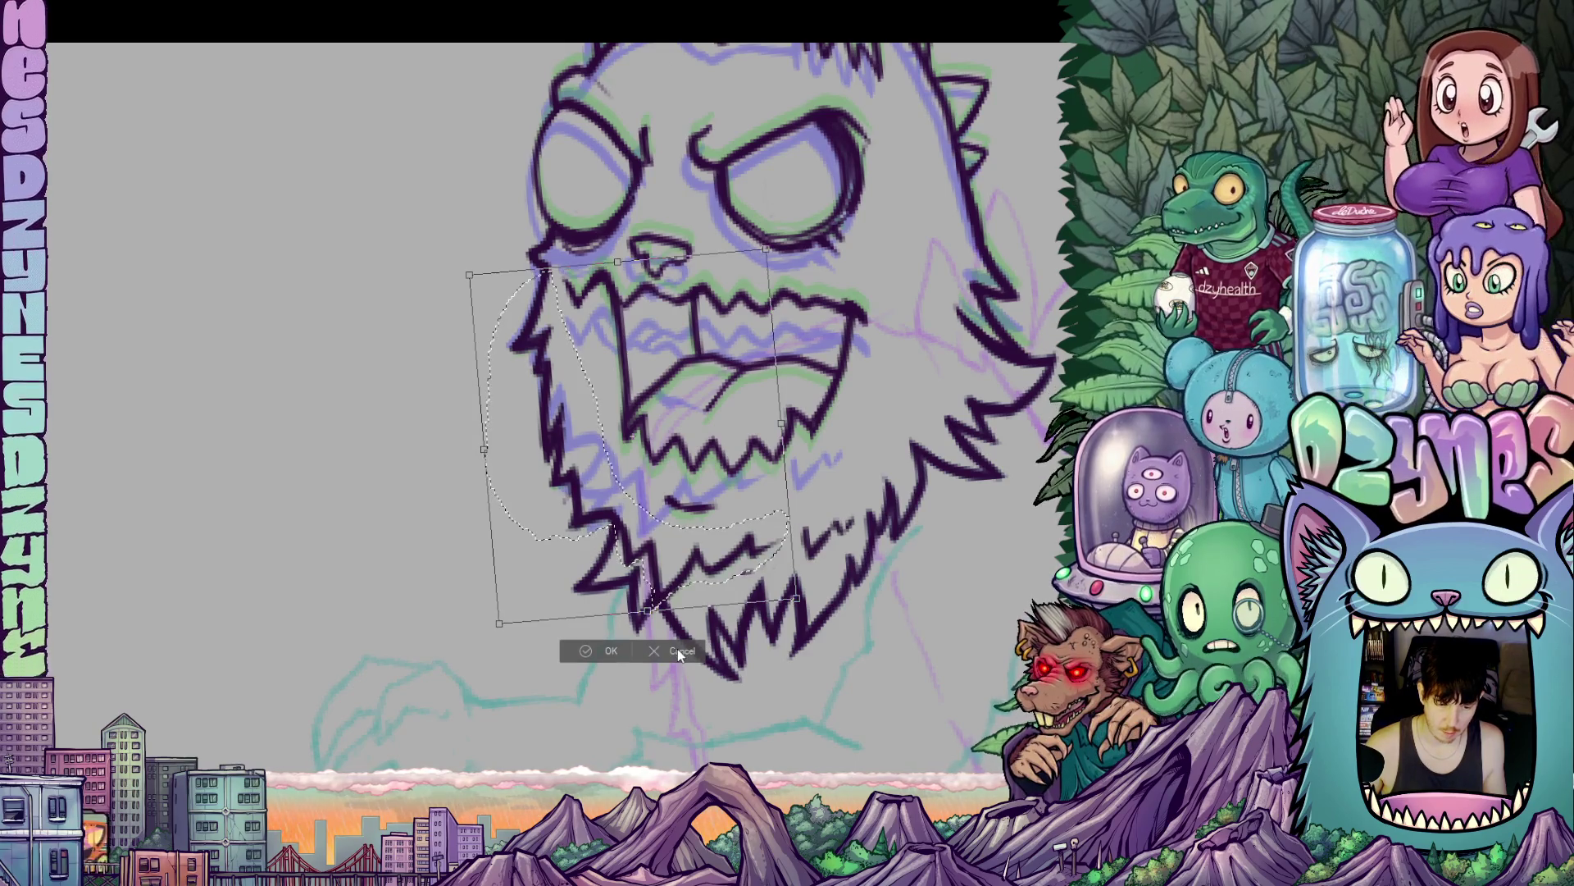
{"action": "key", "text": "Up"}
{"action": "key", "text": "Up"}
{"action": "key", "text": "Up"}
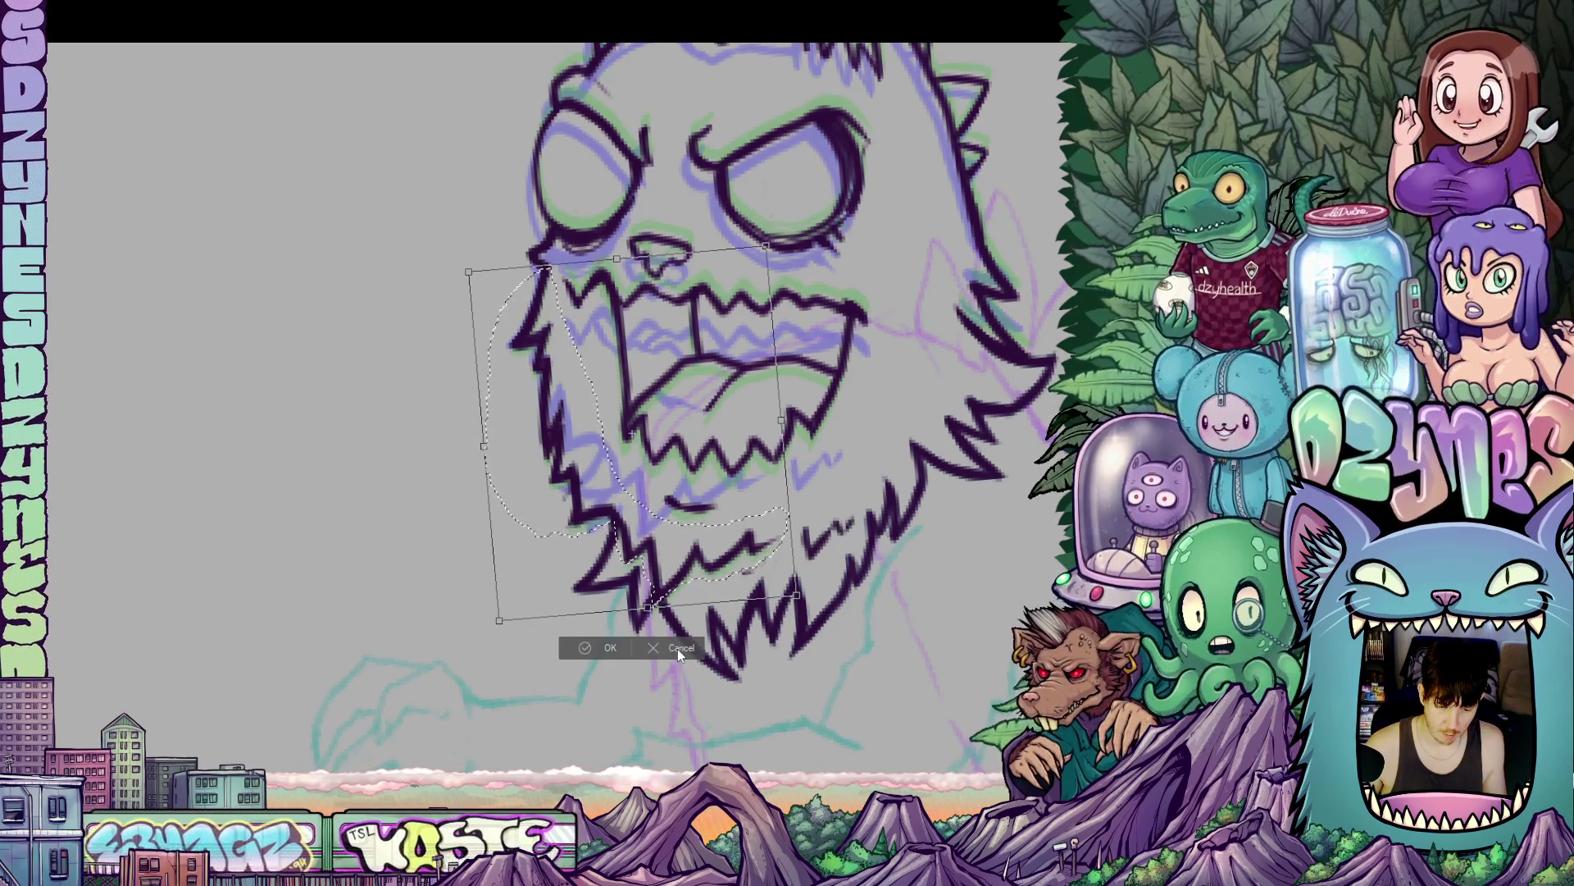
{"action": "key", "text": "Right"}
{"action": "key", "text": "Right"}
{"action": "key", "text": "Right"}
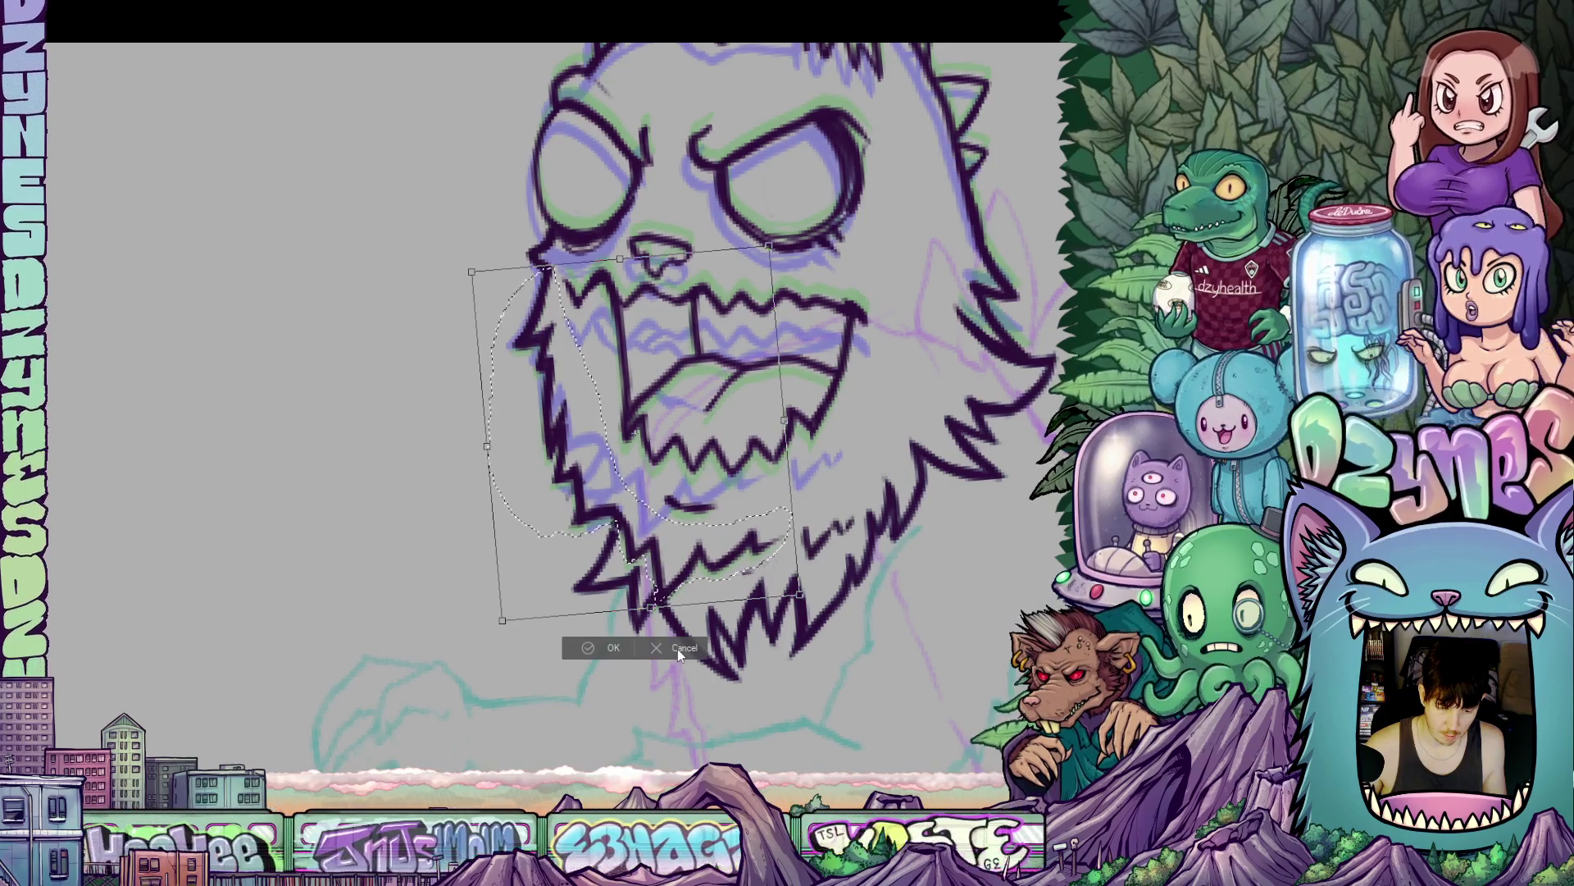
{"action": "key", "text": "Down"}
{"action": "key", "text": "Down"}
{"action": "key", "text": "Down"}
{"action": "key", "text": "Down"}
{"action": "key", "text": "Down"}
{"action": "key", "text": "Down"}
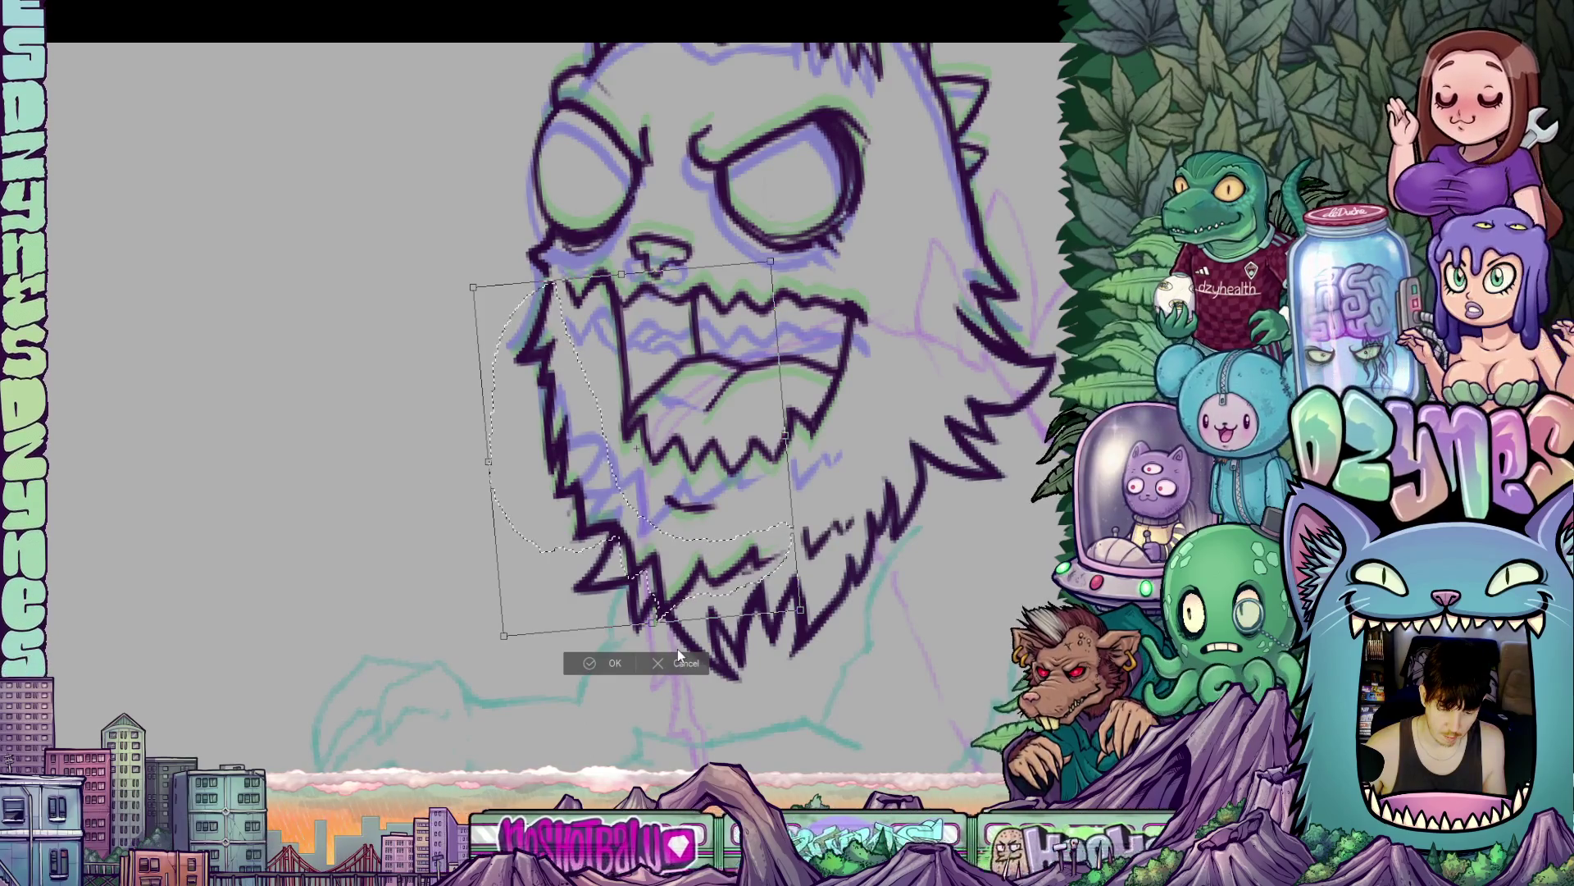
{"action": "key", "text": "Left"}
{"action": "key", "text": "Left"}
{"action": "key", "text": "Left"}
{"action": "key", "text": "Up"}
{"action": "key", "text": "Up"}
{"action": "key", "text": "Up"}
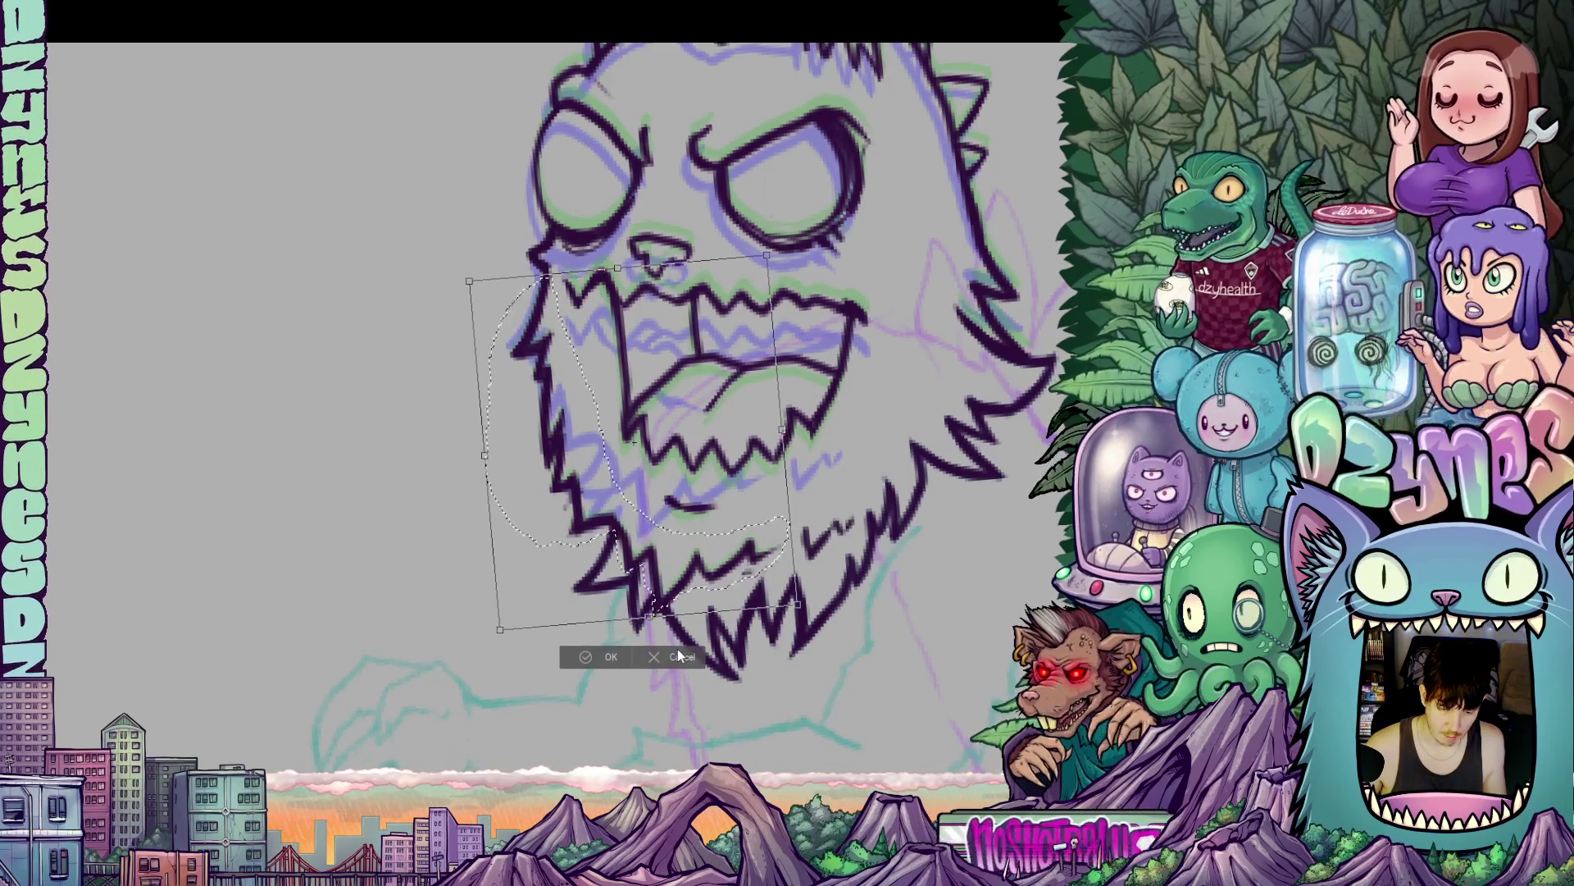
{"action": "key", "text": "Up"}
{"action": "key", "text": "Up"}
{"action": "key", "text": "Up"}
{"action": "key", "text": "Right"}
{"action": "key", "text": "Right"}
{"action": "key", "text": "Right"}
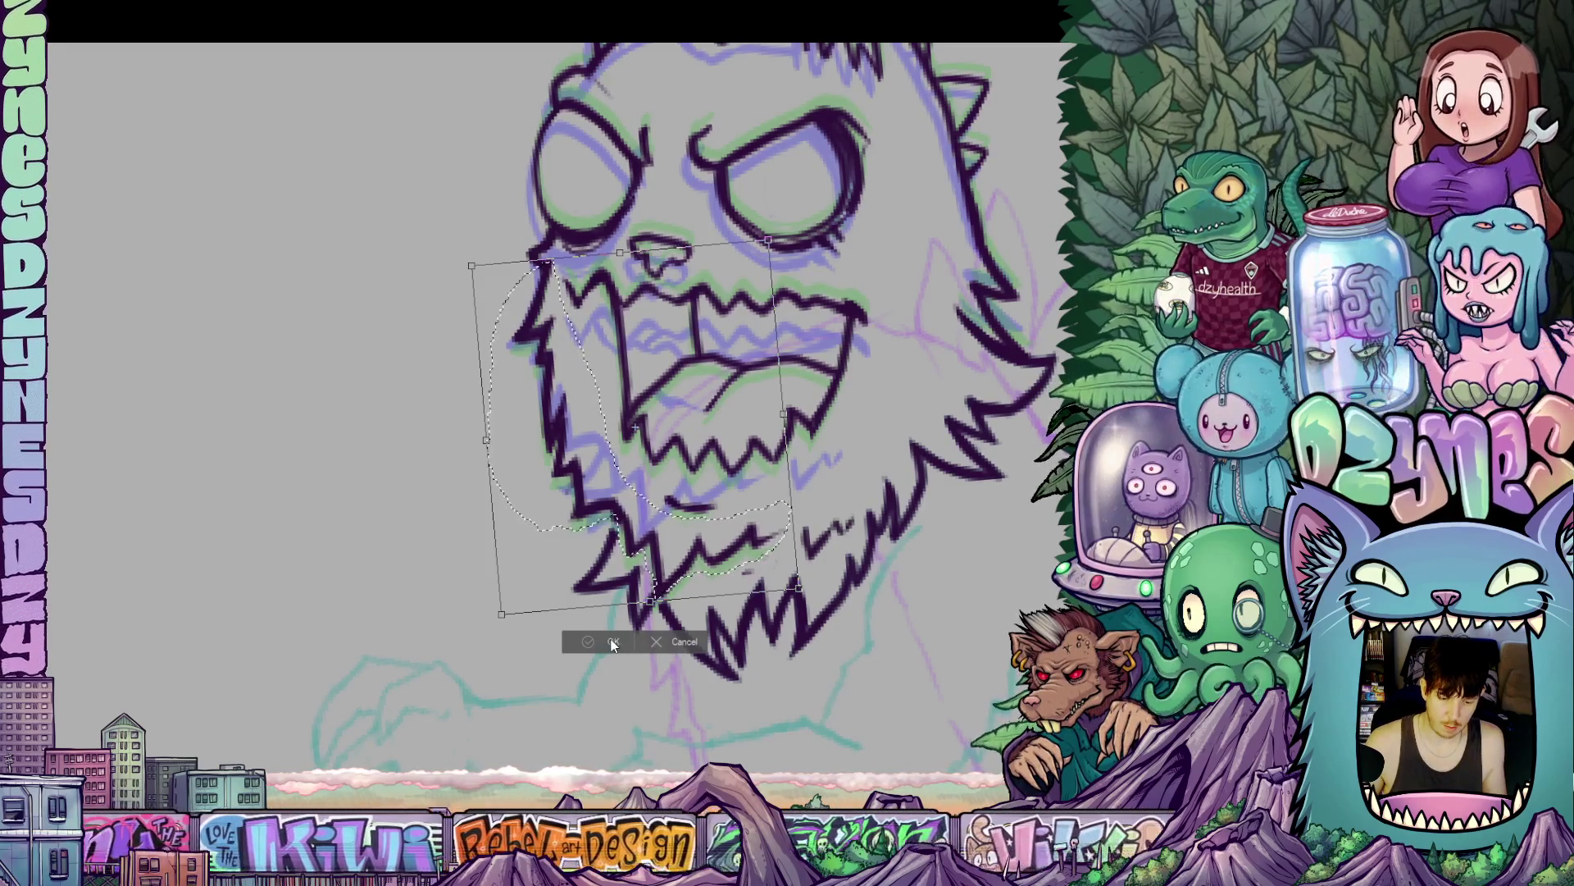
{"action": "left_click", "coordinate": [612, 641]}
{"action": "key", "text": "ctrl+d"}
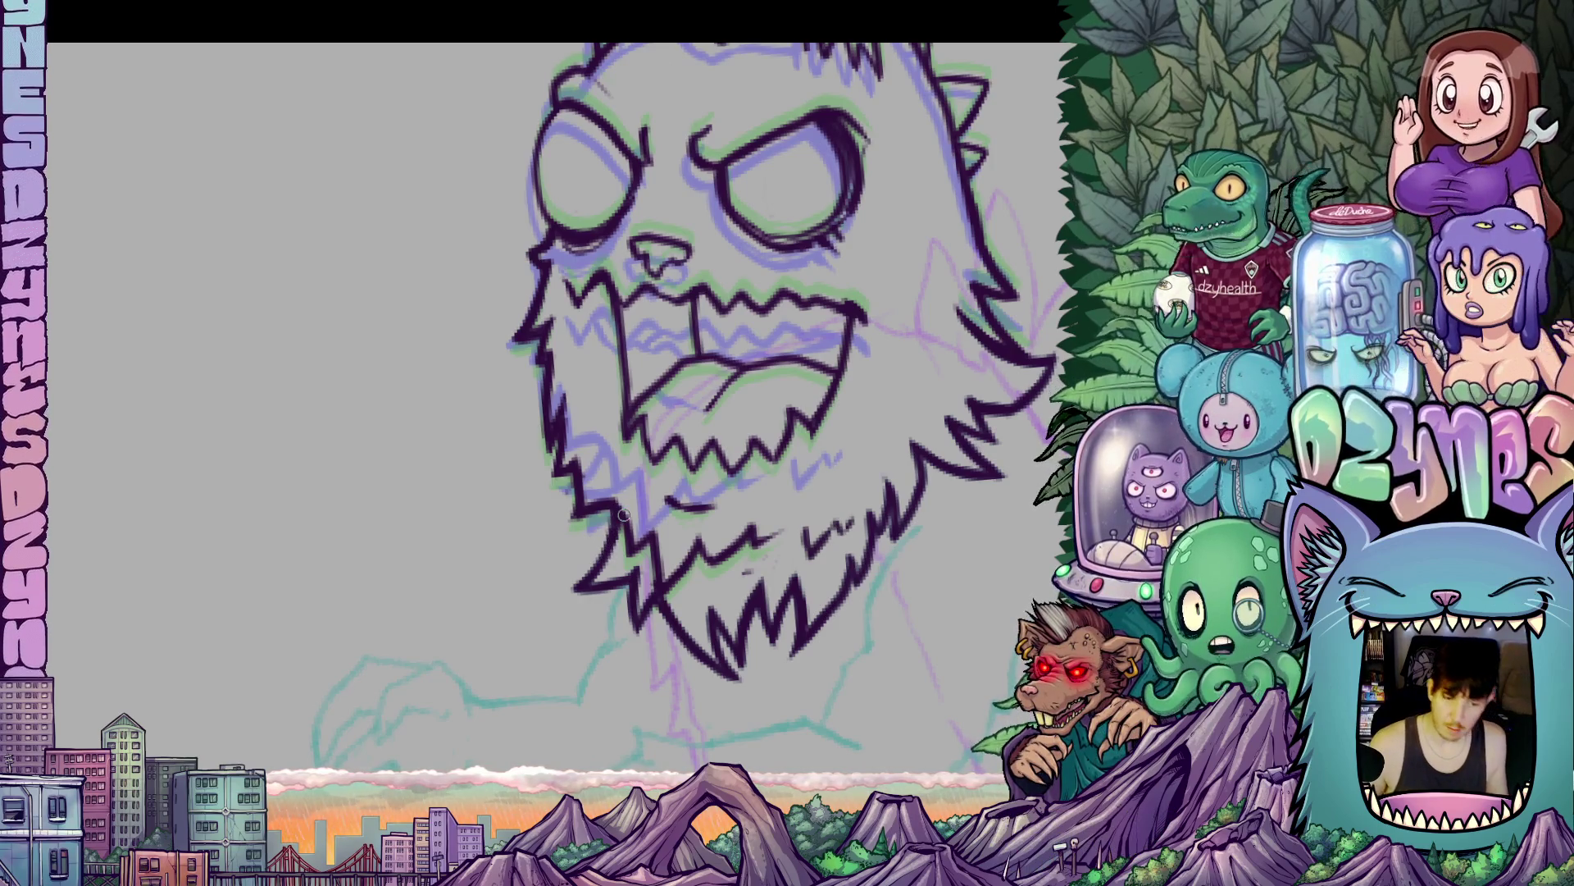
- Zoom in and out to check the adjusted head proportions
{"action": "scroll", "coordinate": [623, 514], "scroll_direction": "down", "scroll_amount": 5}
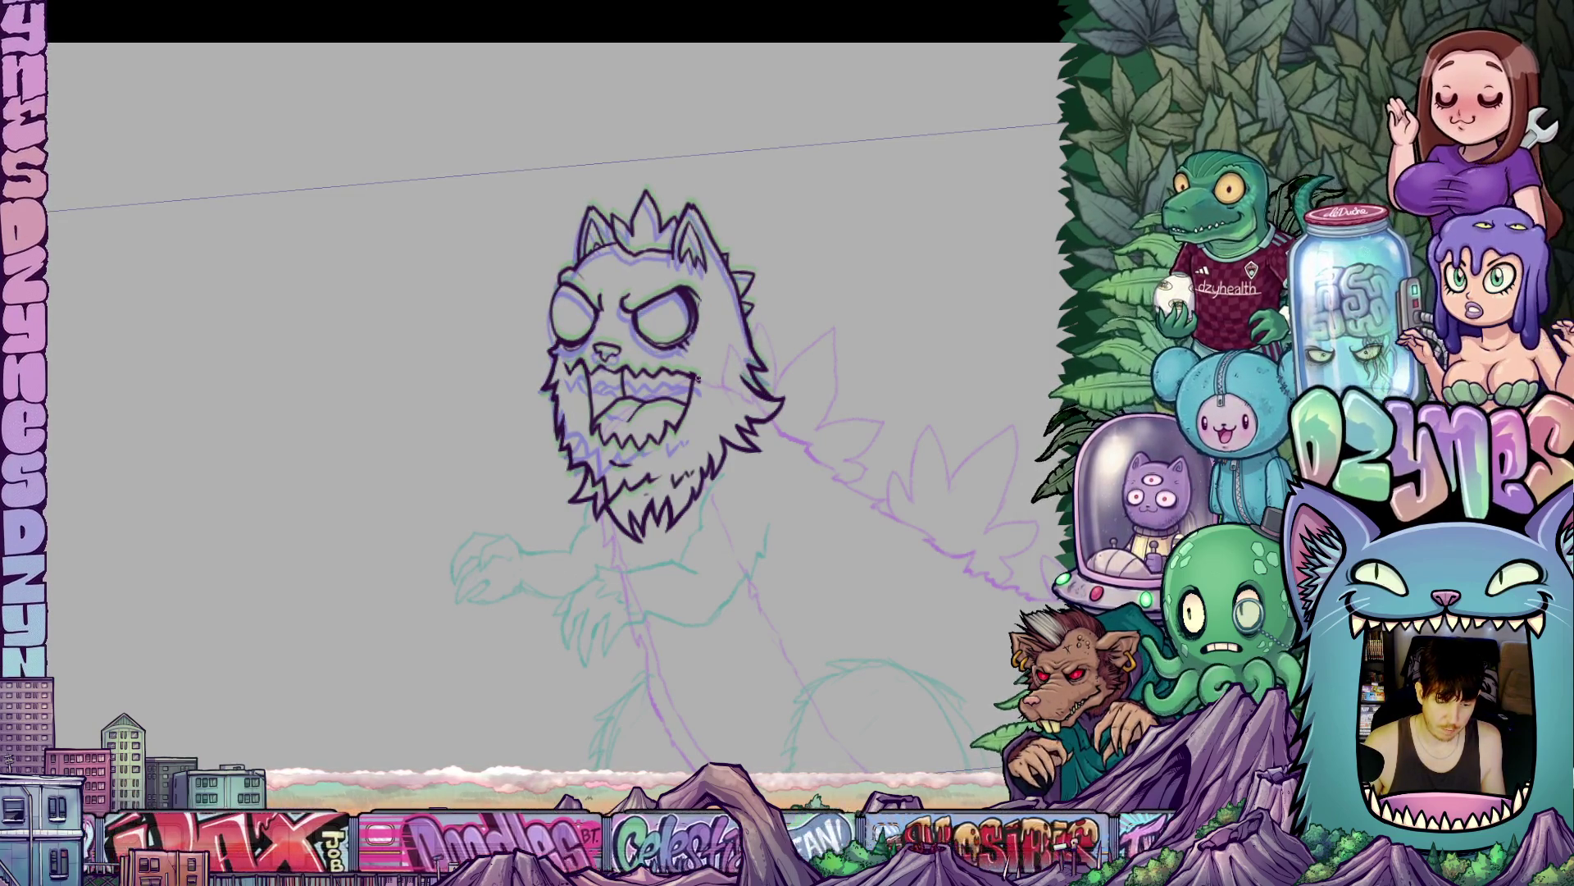
{"action": "scroll", "coordinate": [600, 369], "scroll_direction": "up", "scroll_amount": 10}
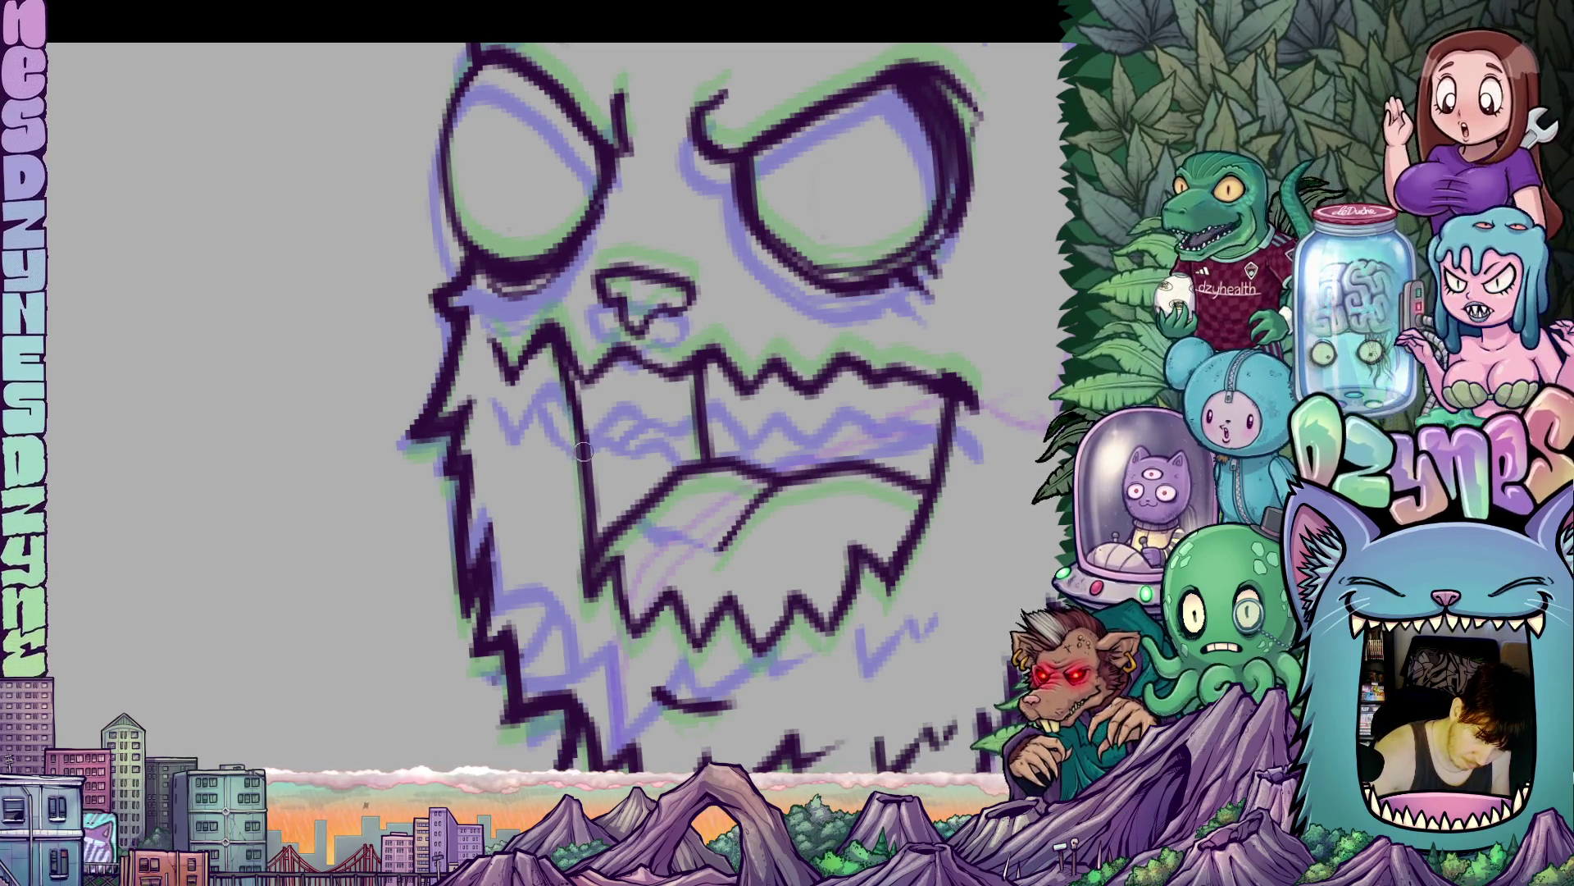
{"action": "scroll", "coordinate": [570, 394], "scroll_direction": "down", "scroll_amount": 3}
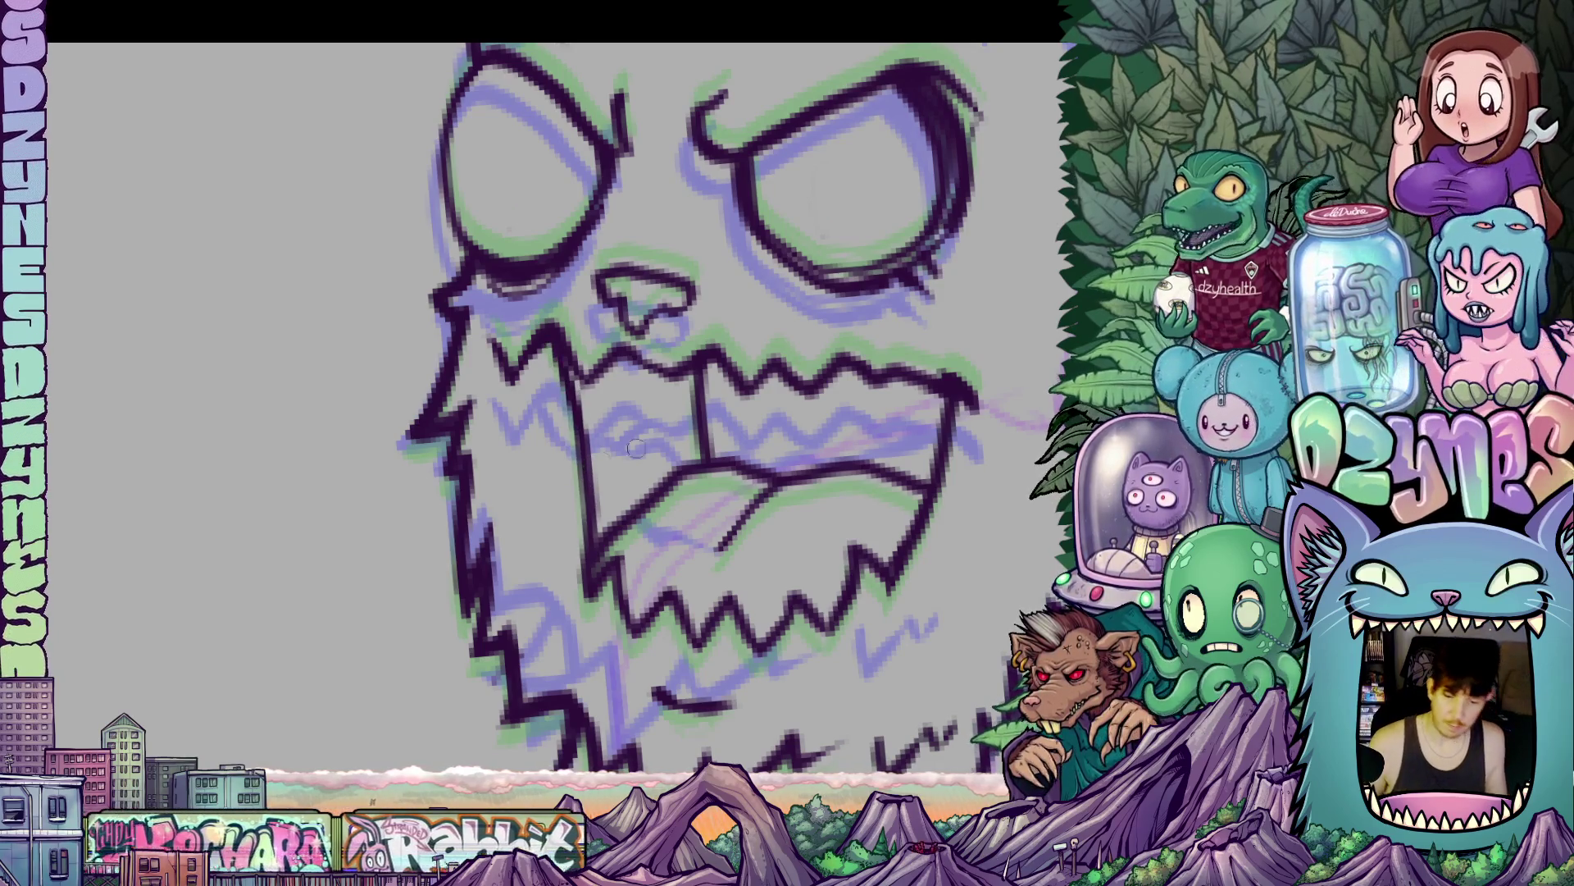
{"action": "scroll", "coordinate": [749, 416], "scroll_direction": "down", "scroll_amount": 2}
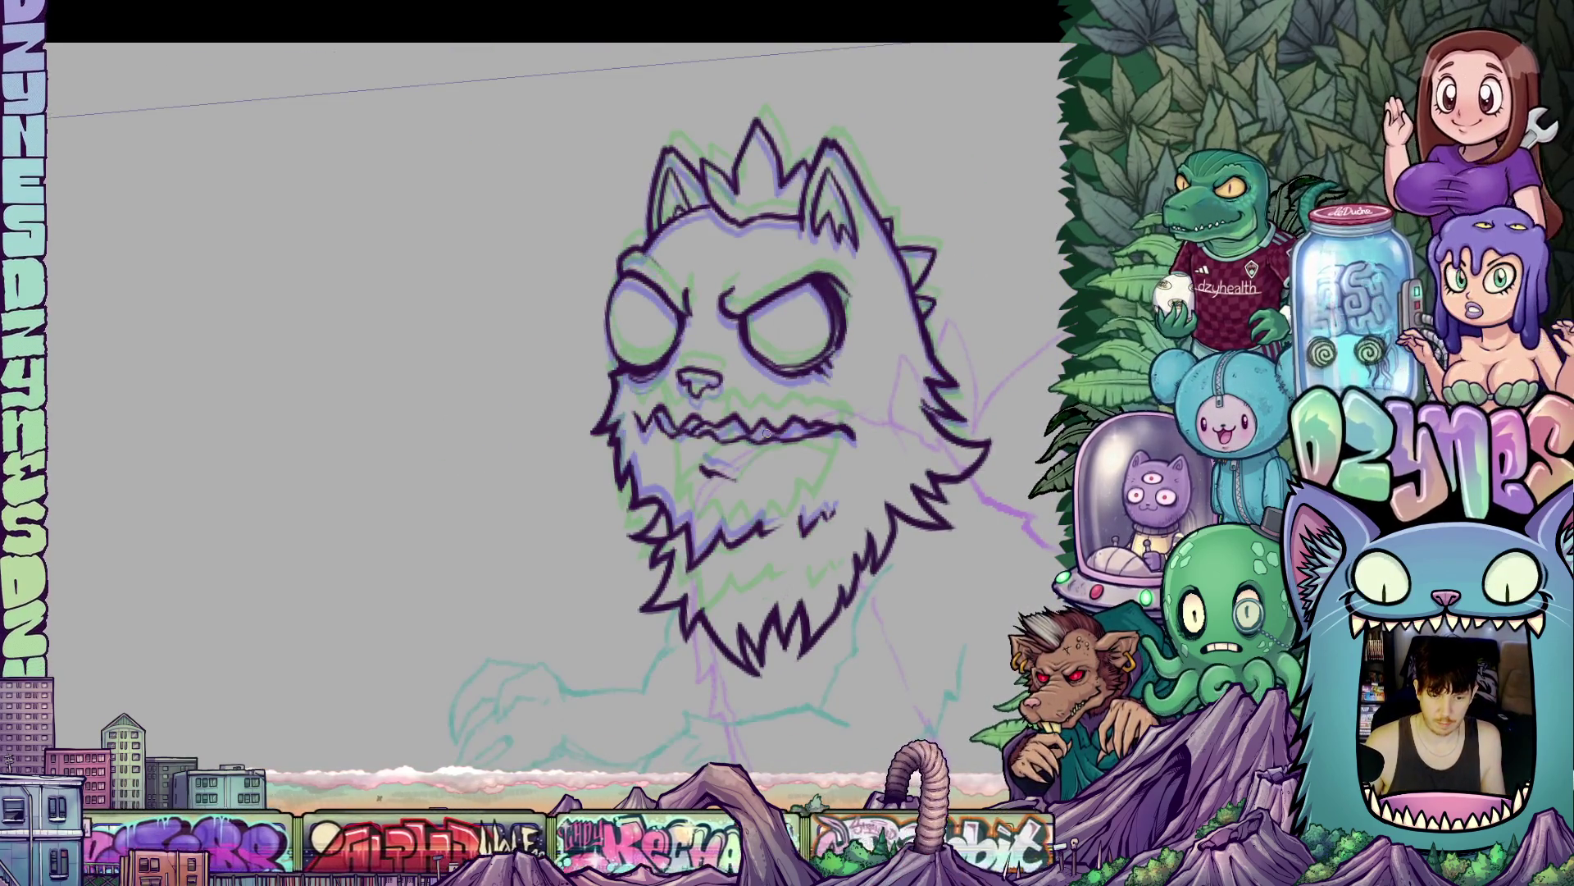
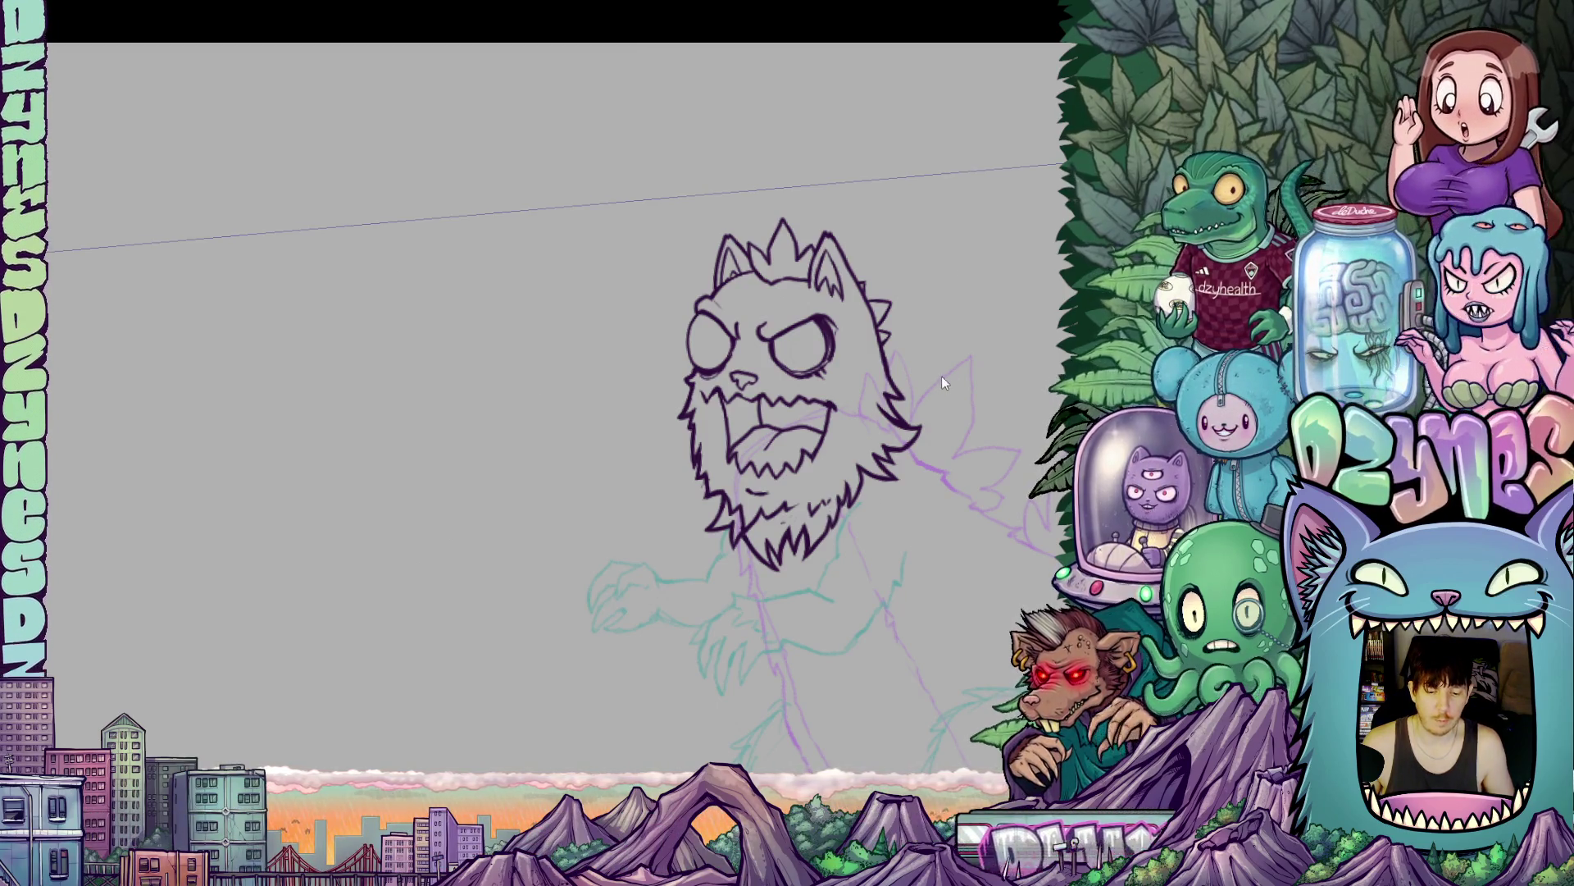
- Pan and zoom the canvas to bring the whole monster drawing into view
{"action": "scroll", "coordinate": [930, 374], "scroll_direction": "down", "scroll_amount": 2}
{"action": "left_click_drag", "start_coordinate": [930, 373], "coordinate": [844, 333]}
{"action": "scroll", "coordinate": [844, 333], "scroll_direction": "up", "scroll_amount": 5}
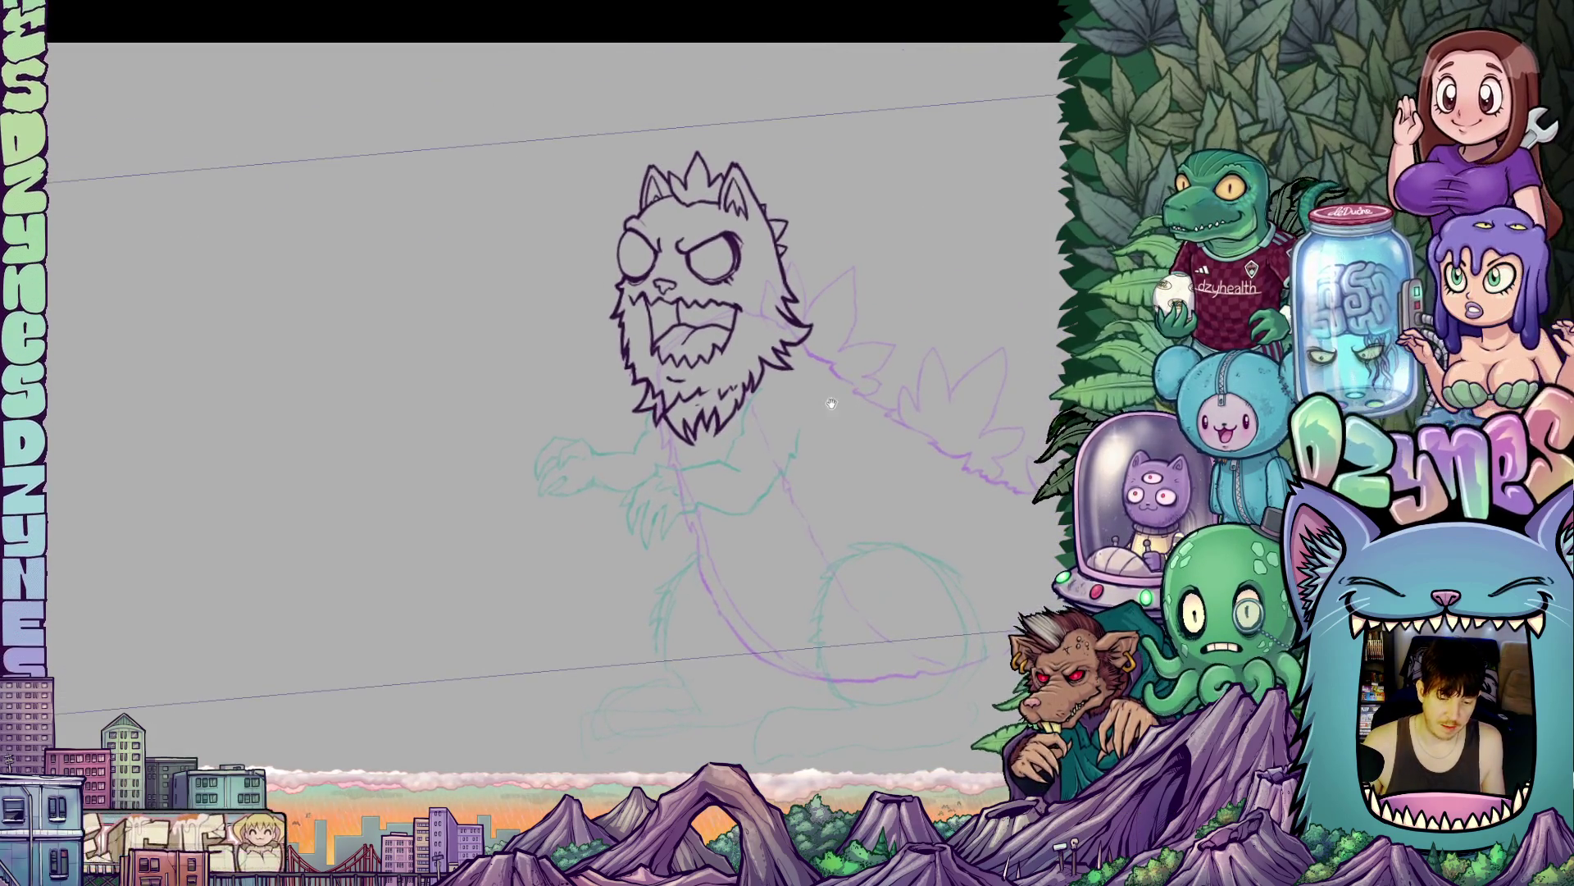
{"action": "scroll", "coordinate": [714, 392], "scroll_direction": "up", "scroll_amount": 1}
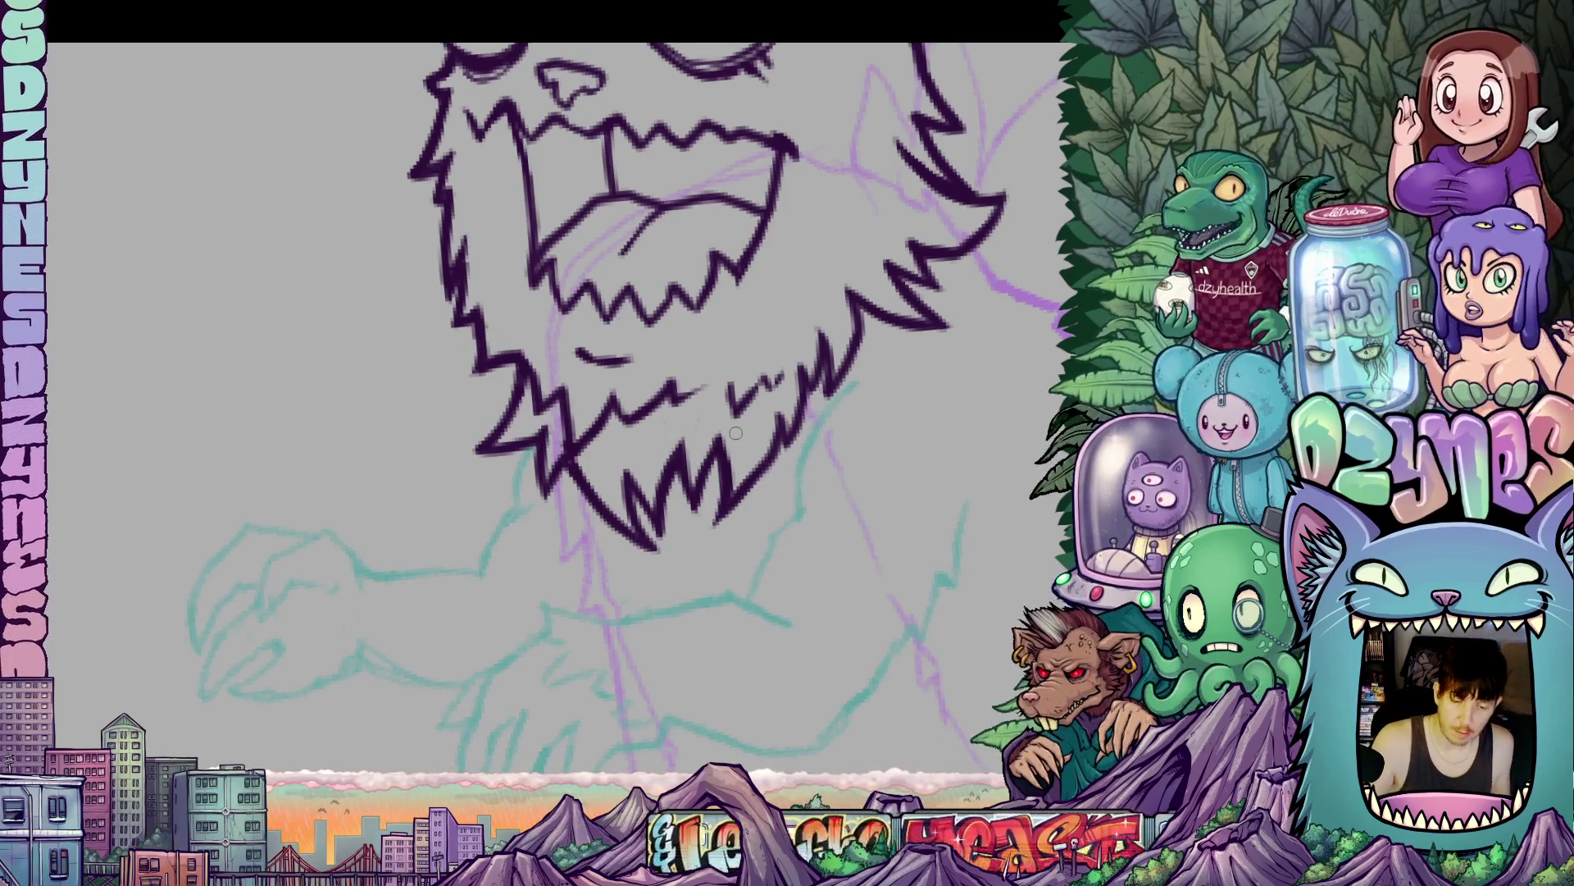
{"action": "mouse_move", "coordinate": [730, 454]}
{"action": "left_mouse_down"}
{"action": "mouse_move", "coordinate": [669, 386]}
{"action": "mouse_move", "coordinate": [502, 379]}
{"action": "mouse_move", "coordinate": [483, 394]}
{"action": "mouse_move", "coordinate": [517, 491]}
{"action": "left_mouse_up"}
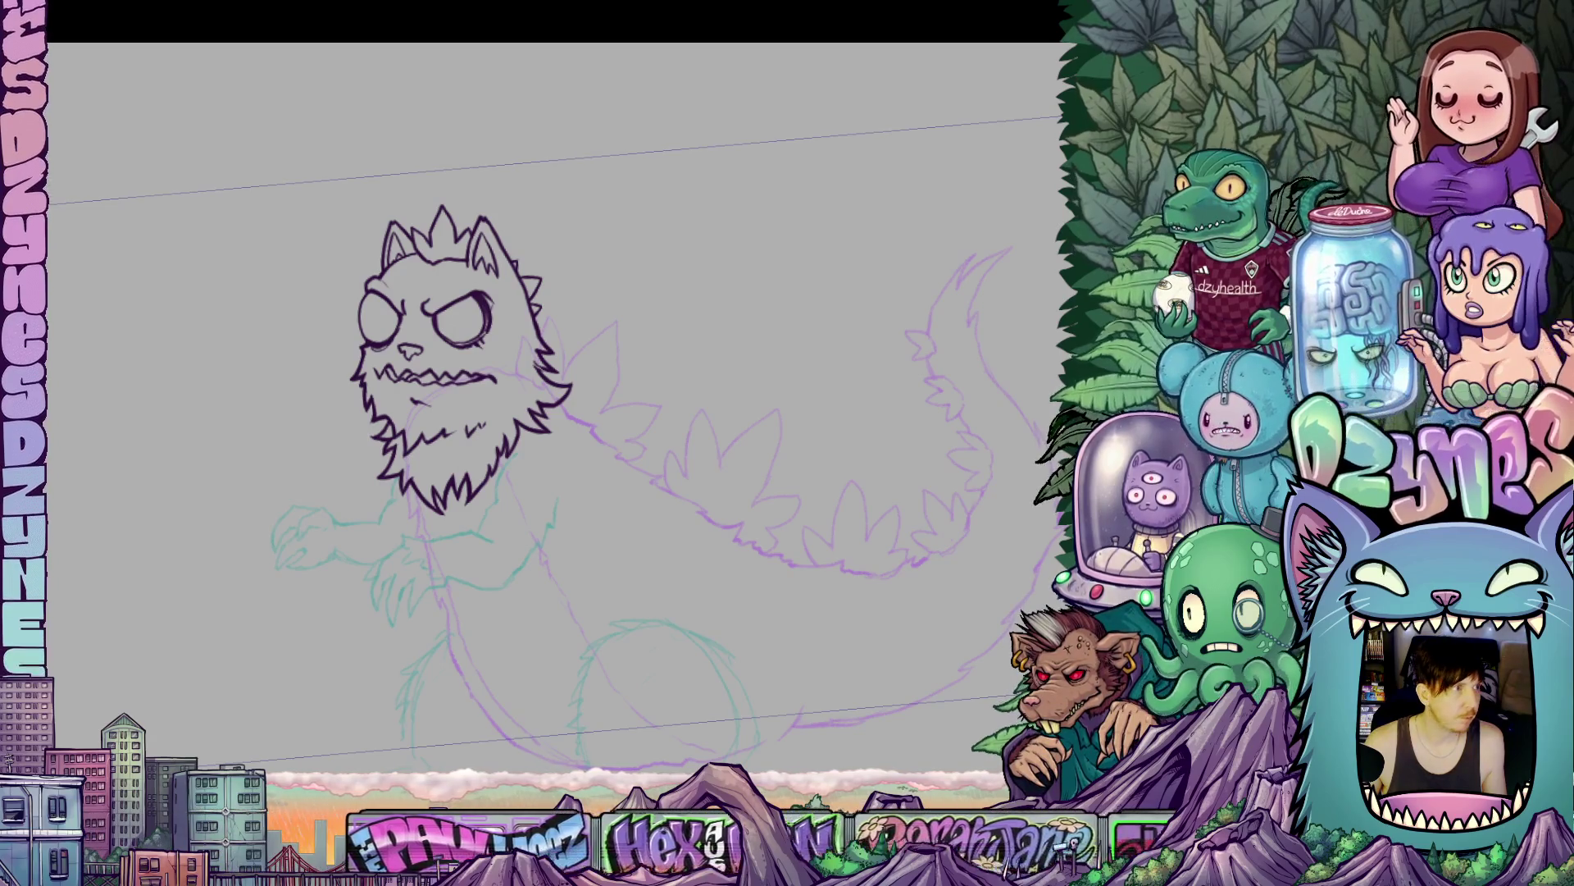
{"action": "scroll", "coordinate": [464, 378], "scroll_direction": "up", "scroll_amount": 5}
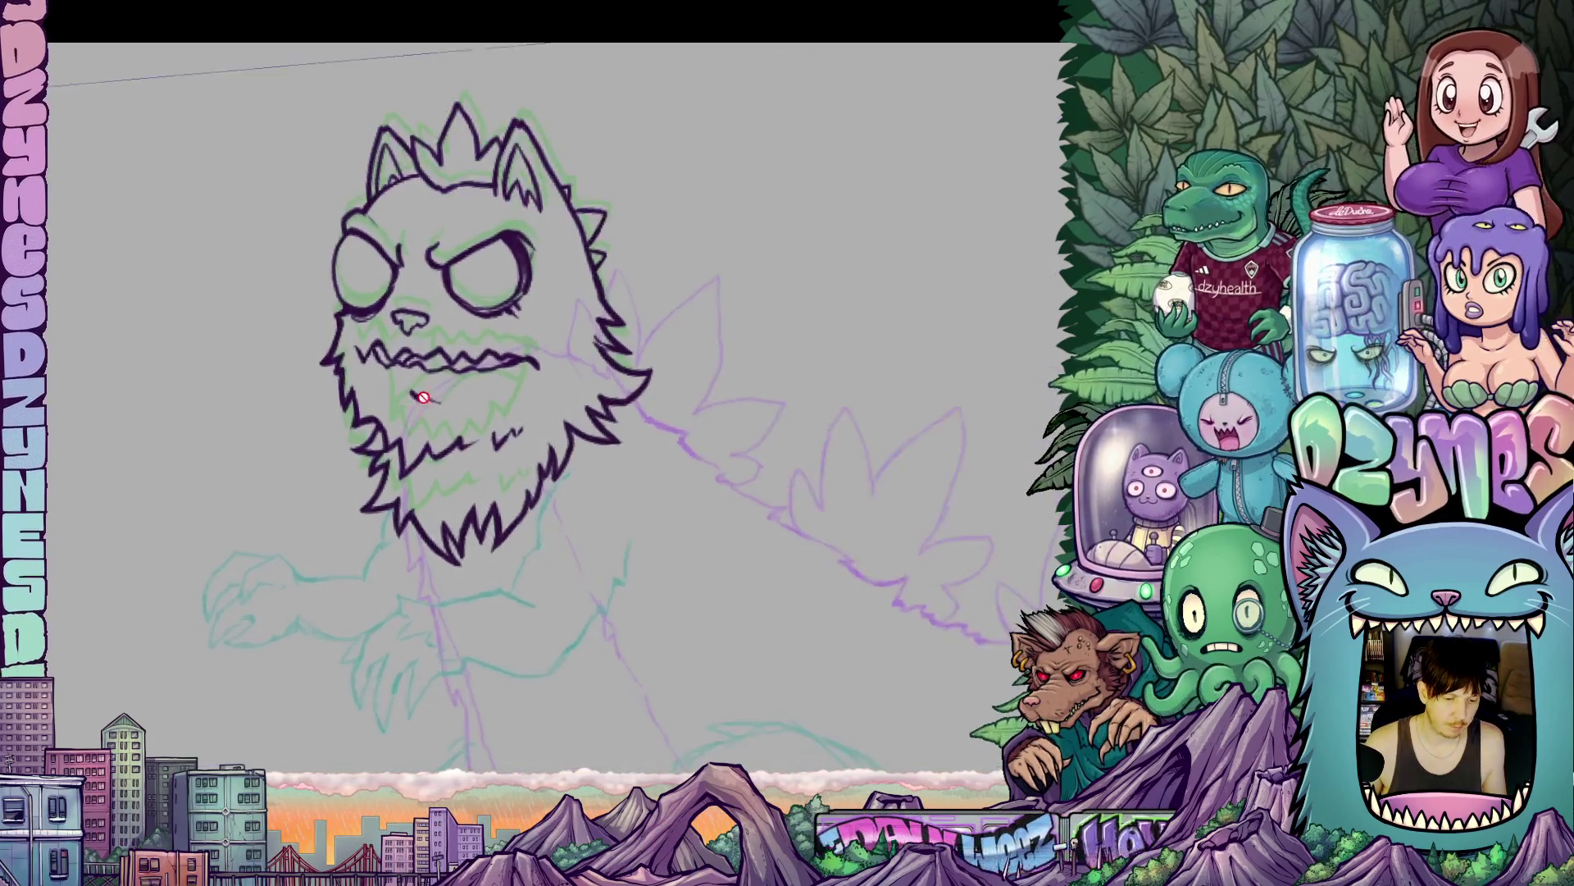
- Centre and tilt the view on the monster's face, then begin lassoing around the jaw
{"action": "left_click_drag", "start_coordinate": [402, 402], "coordinate": [520, 420]}
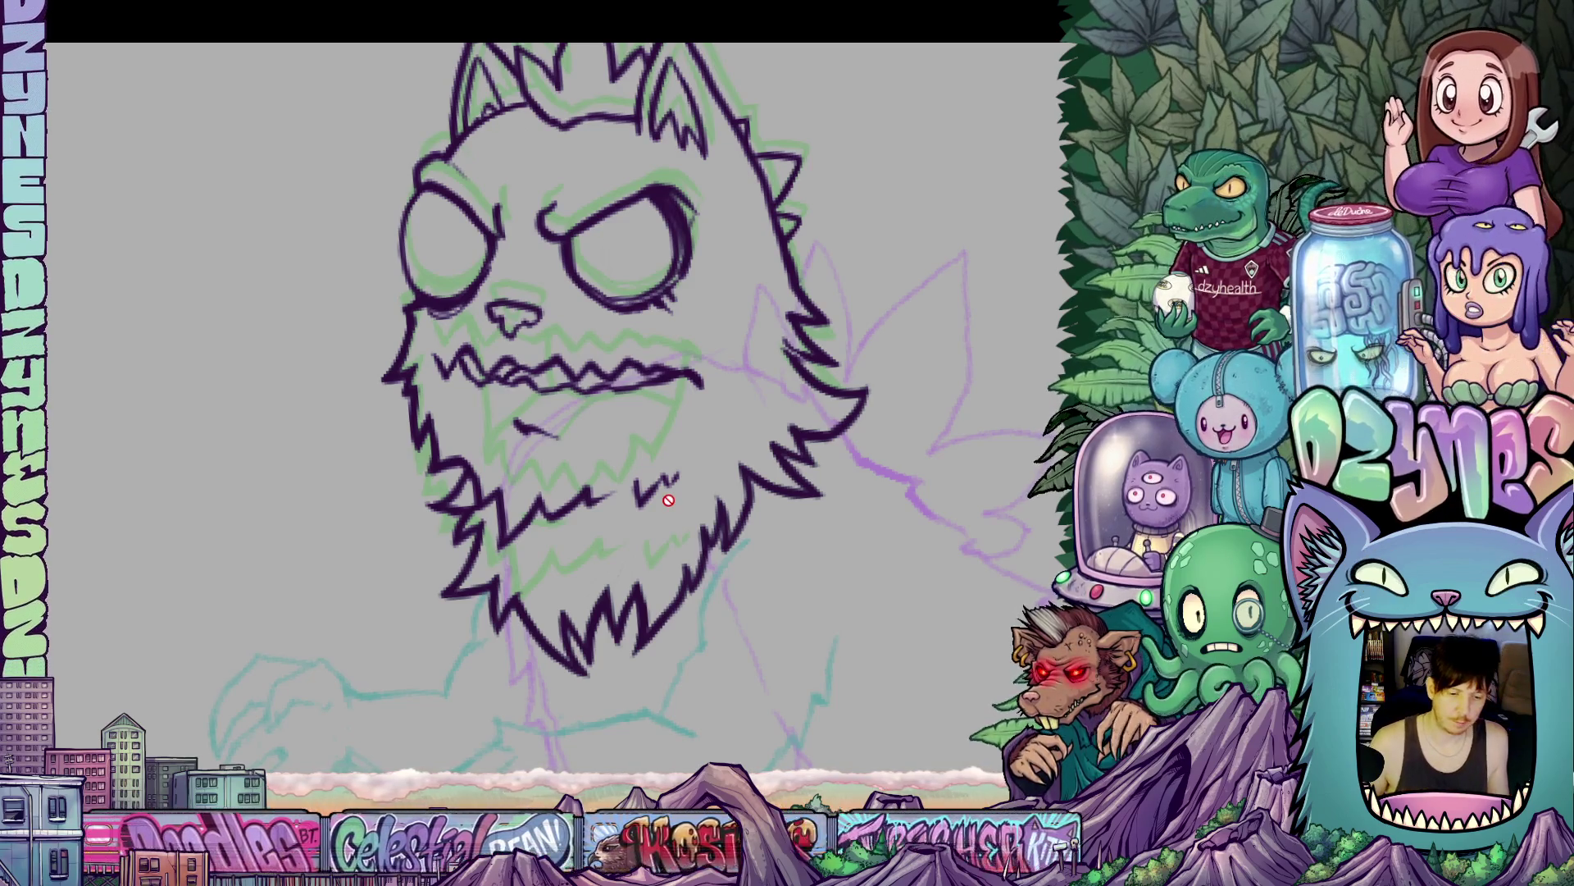
{"action": "scroll", "coordinate": [689, 455], "scroll_direction": "down", "scroll_amount": 1}
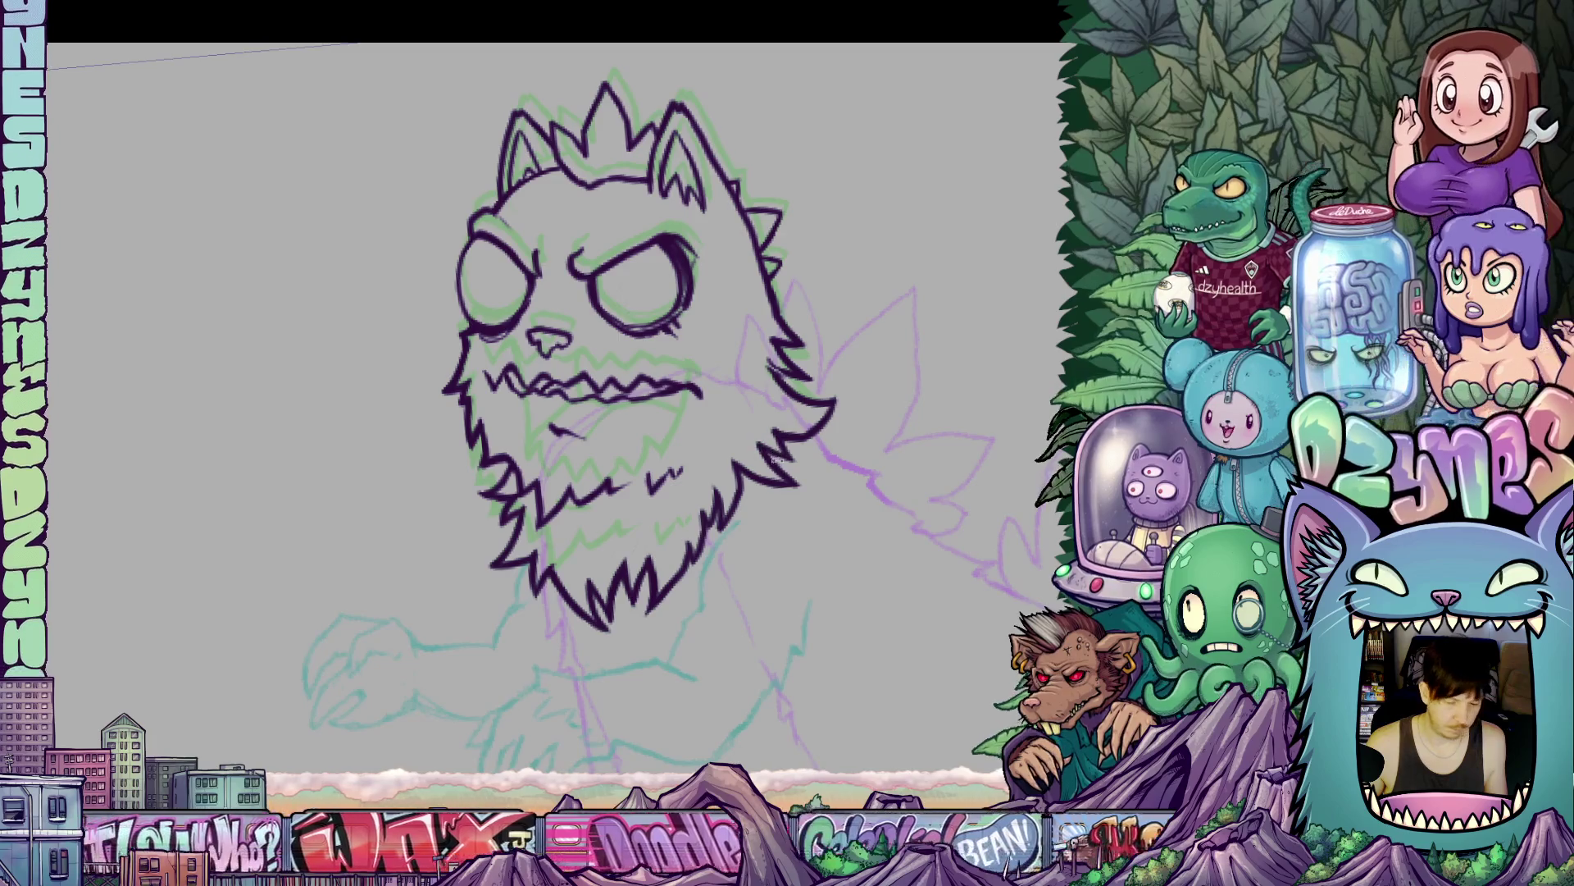
{"action": "key", "text": "asciicircum"}
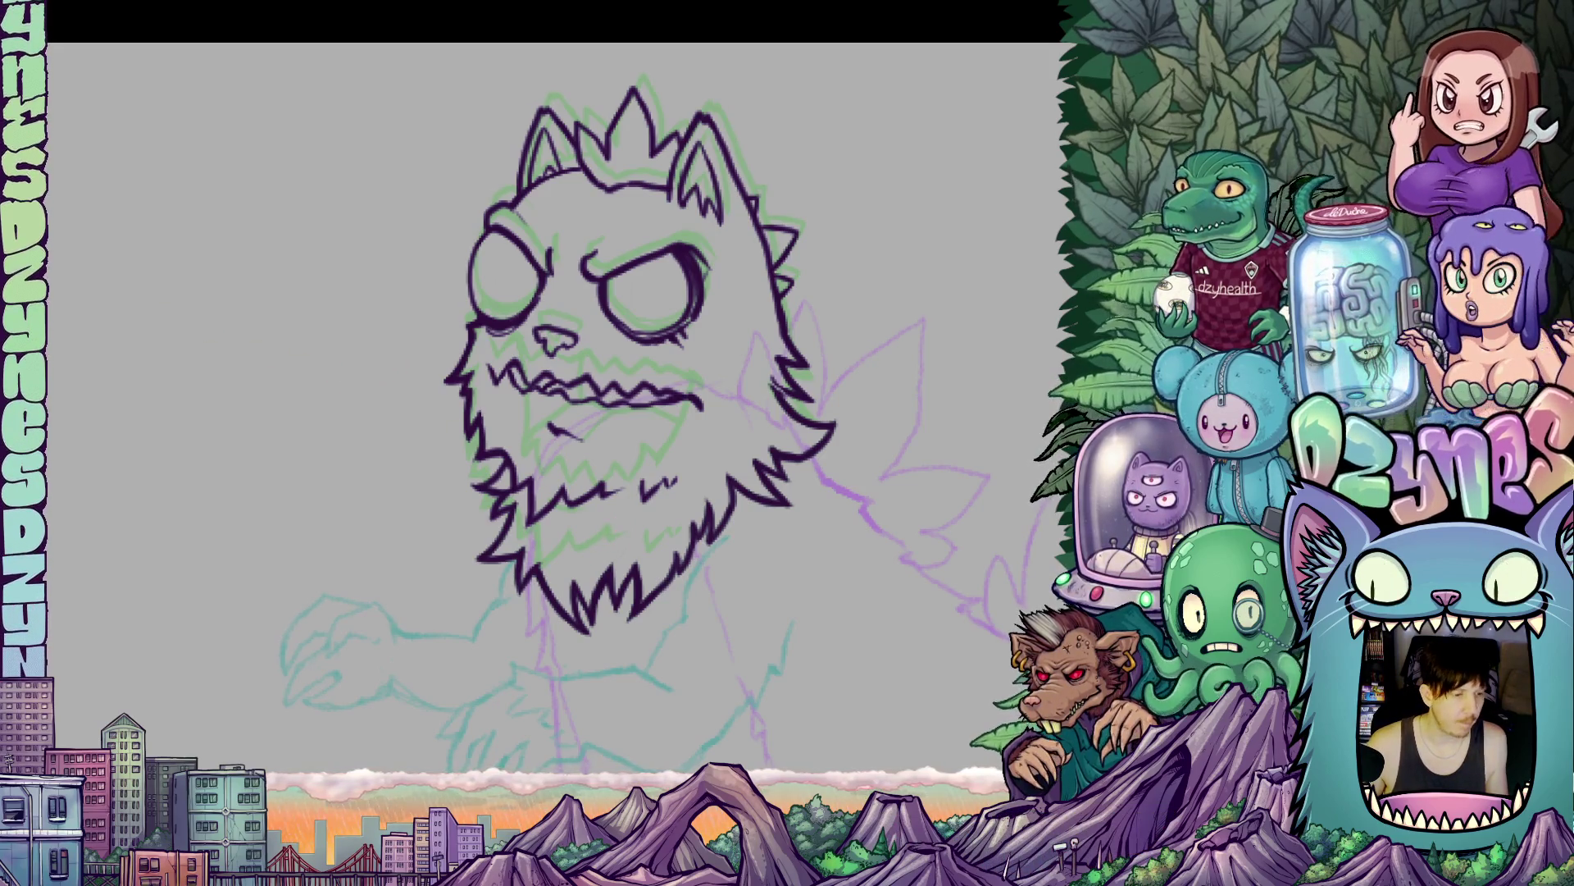
{"action": "scroll", "coordinate": [682, 519], "scroll_direction": "up", "scroll_amount": 2}
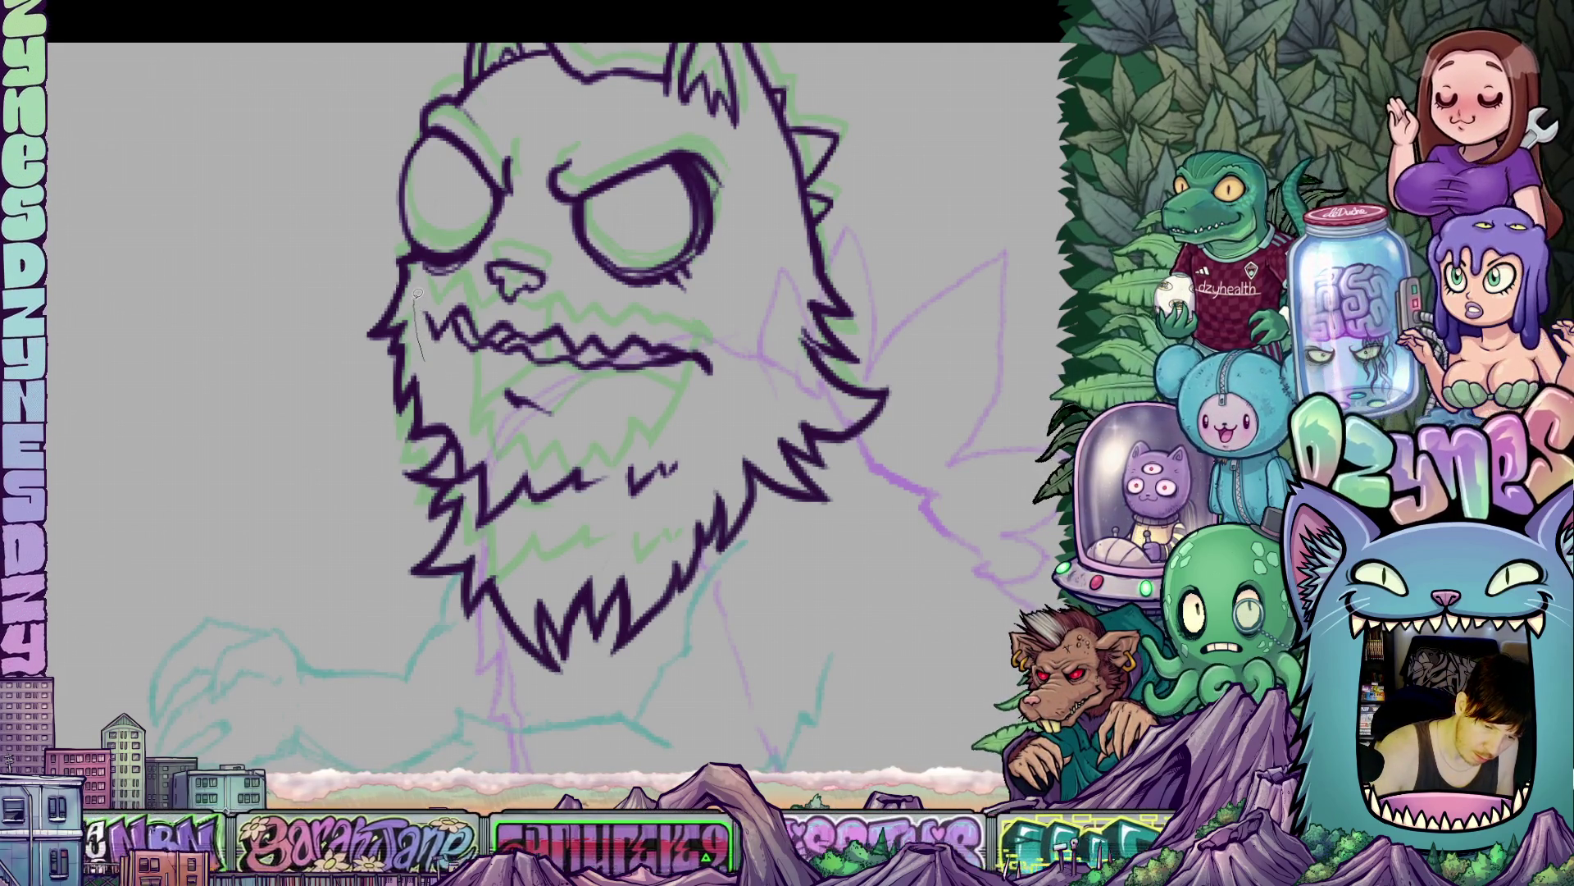
{"action": "mouse_move", "coordinate": [408, 280]}
{"action": "left_mouse_down"}
{"action": "mouse_move", "coordinate": [377, 281]}
{"action": "mouse_move", "coordinate": [370, 439]}
{"action": "mouse_move", "coordinate": [422, 451]}
{"action": "mouse_move", "coordinate": [449, 432]}
{"action": "mouse_move", "coordinate": [500, 547]}
{"action": "left_mouse_up"}
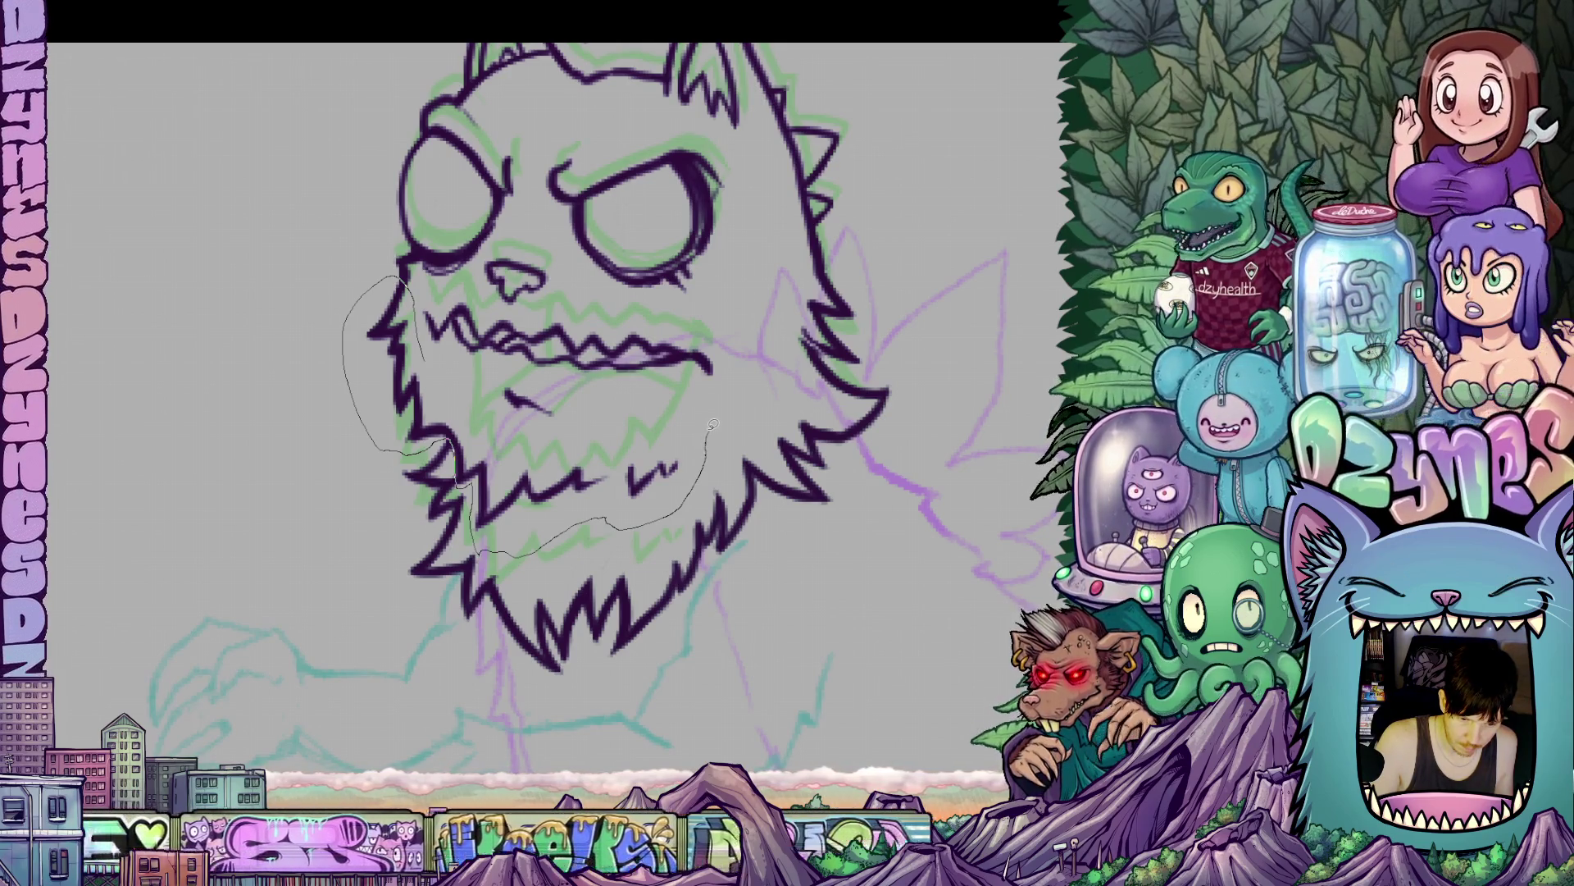
- Close the jaw and beard selection, nudge it down-right, tilt it slightly counter-clockwise, then deselect
{"action": "mouse_move", "coordinate": [644, 414]}
{"action": "left_mouse_down"}
{"action": "mouse_move", "coordinate": [516, 432]}
{"action": "mouse_move", "coordinate": [424, 358]}
{"action": "left_mouse_up"}
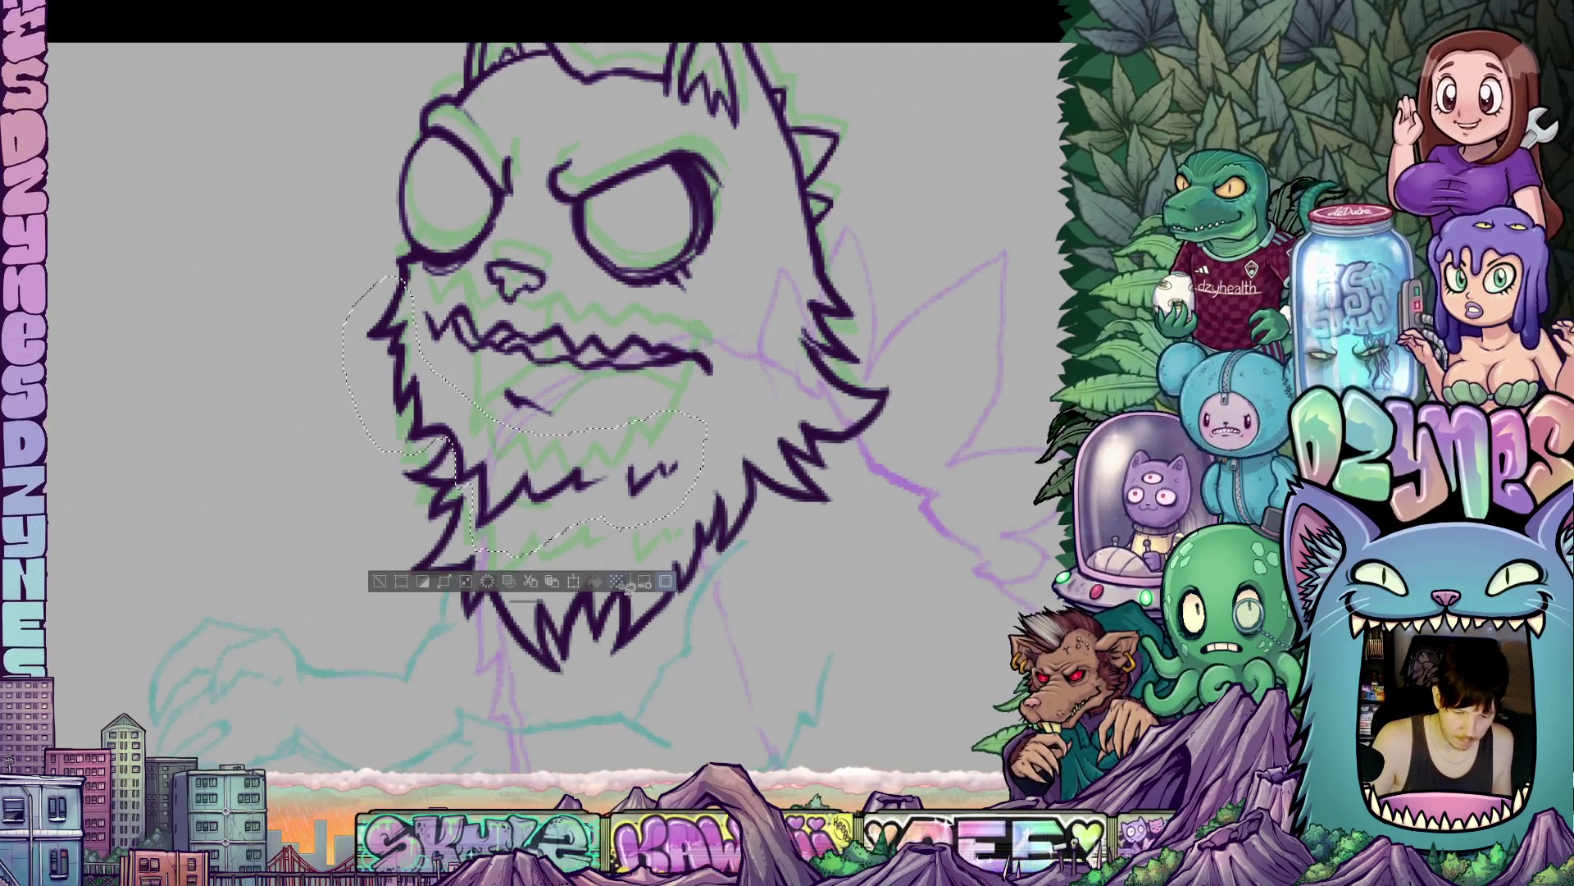
{"action": "left_click", "coordinate": [574, 582]}
{"action": "left_click_drag", "start_coordinate": [670, 521], "coordinate": [677, 538]}
{"action": "left_click_drag", "start_coordinate": [749, 465], "coordinate": [649, 520]}
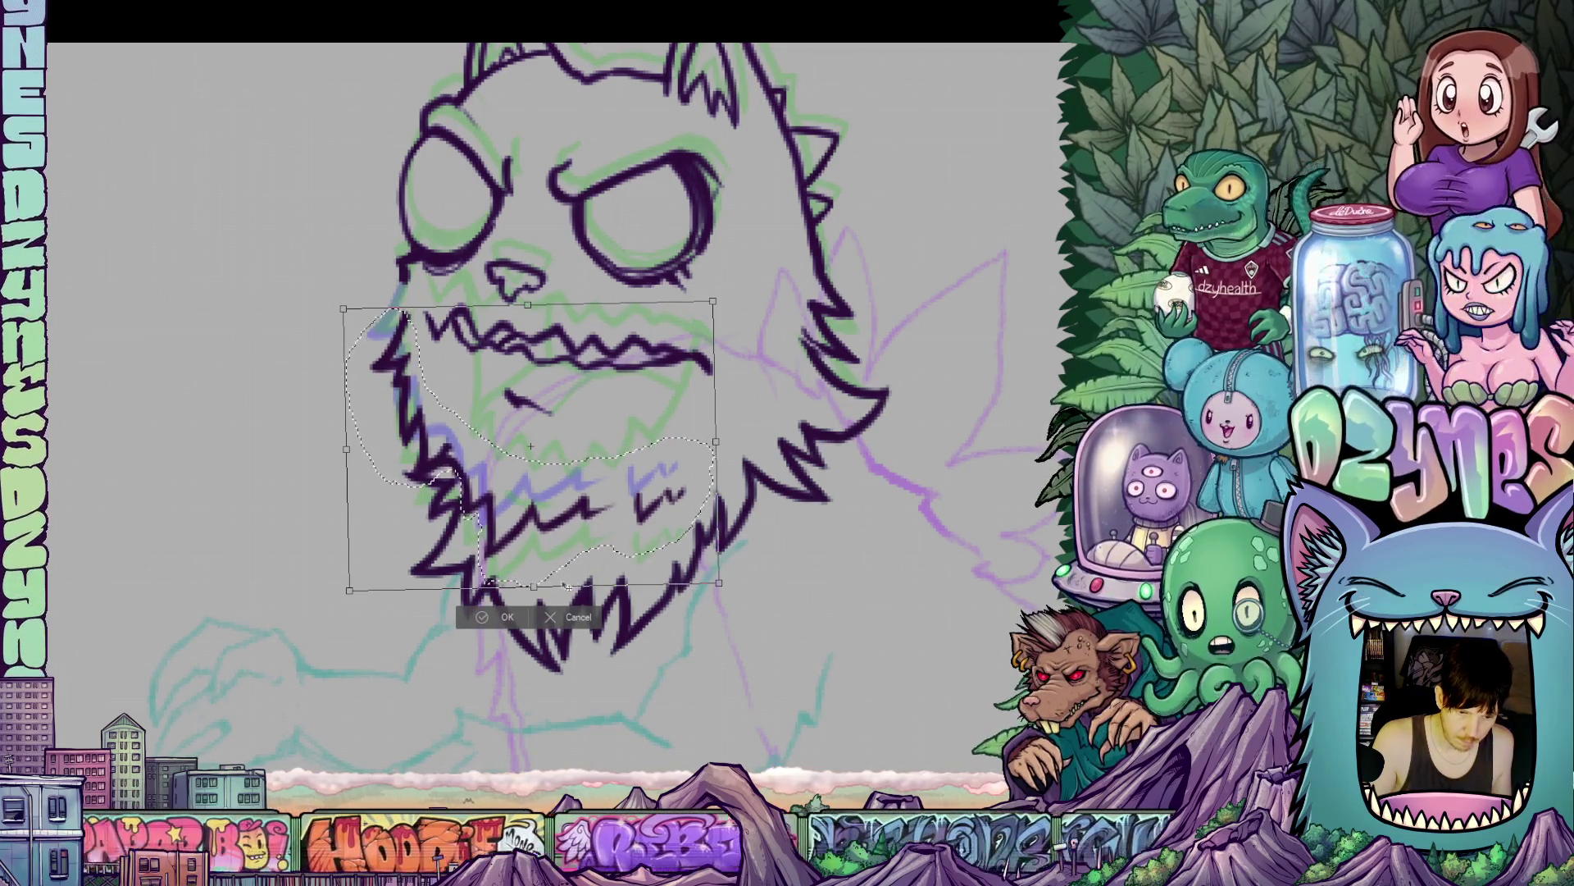
{"action": "key", "text": "Return"}
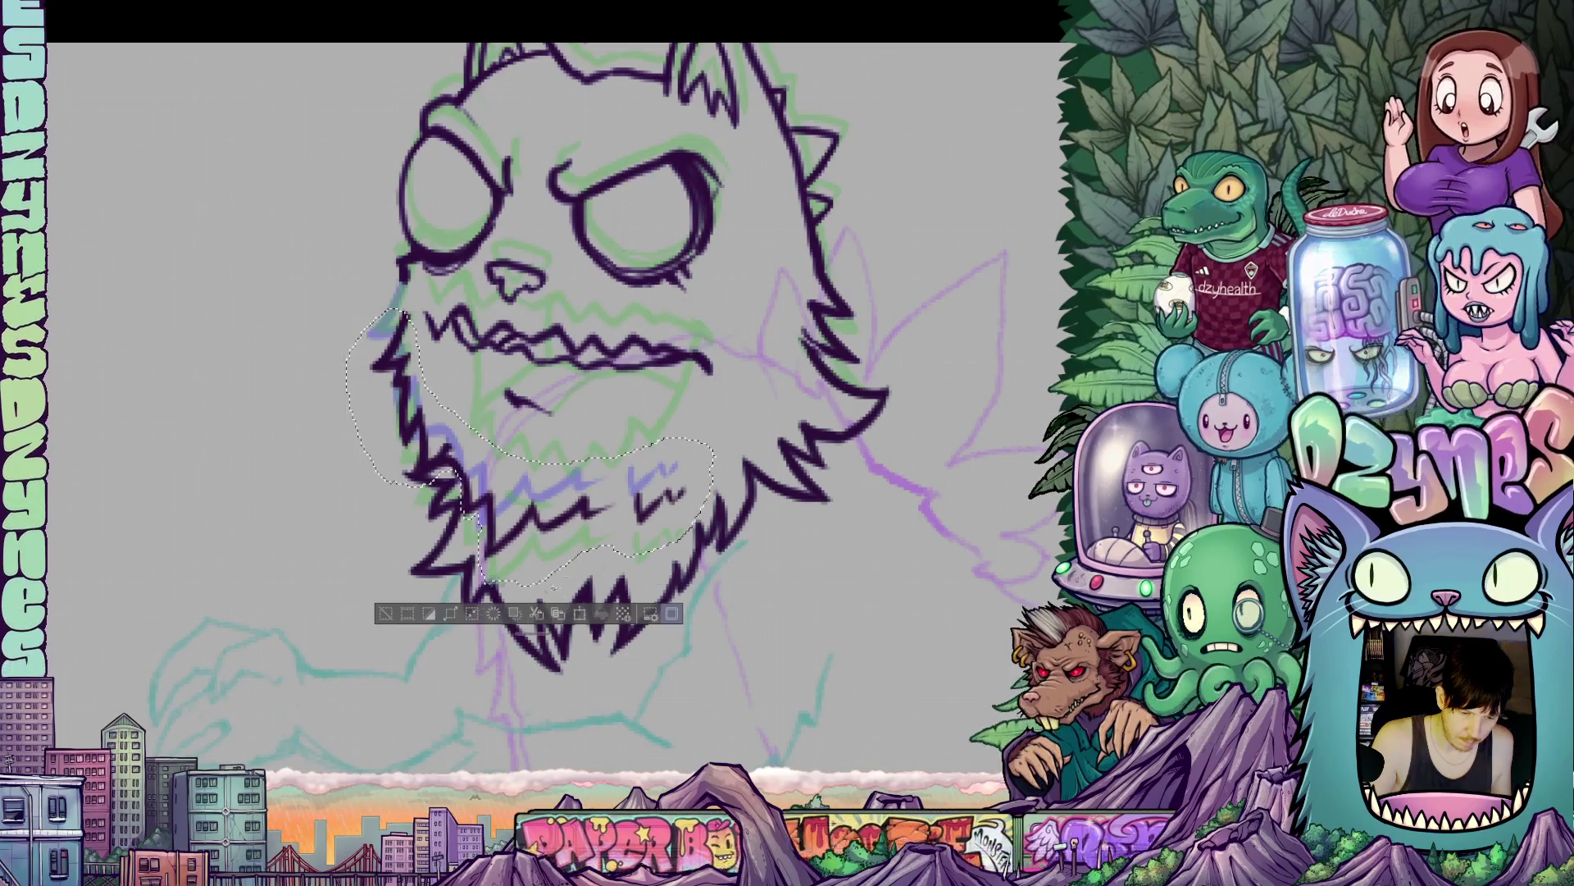
{"action": "key", "text": "ctrl+d"}
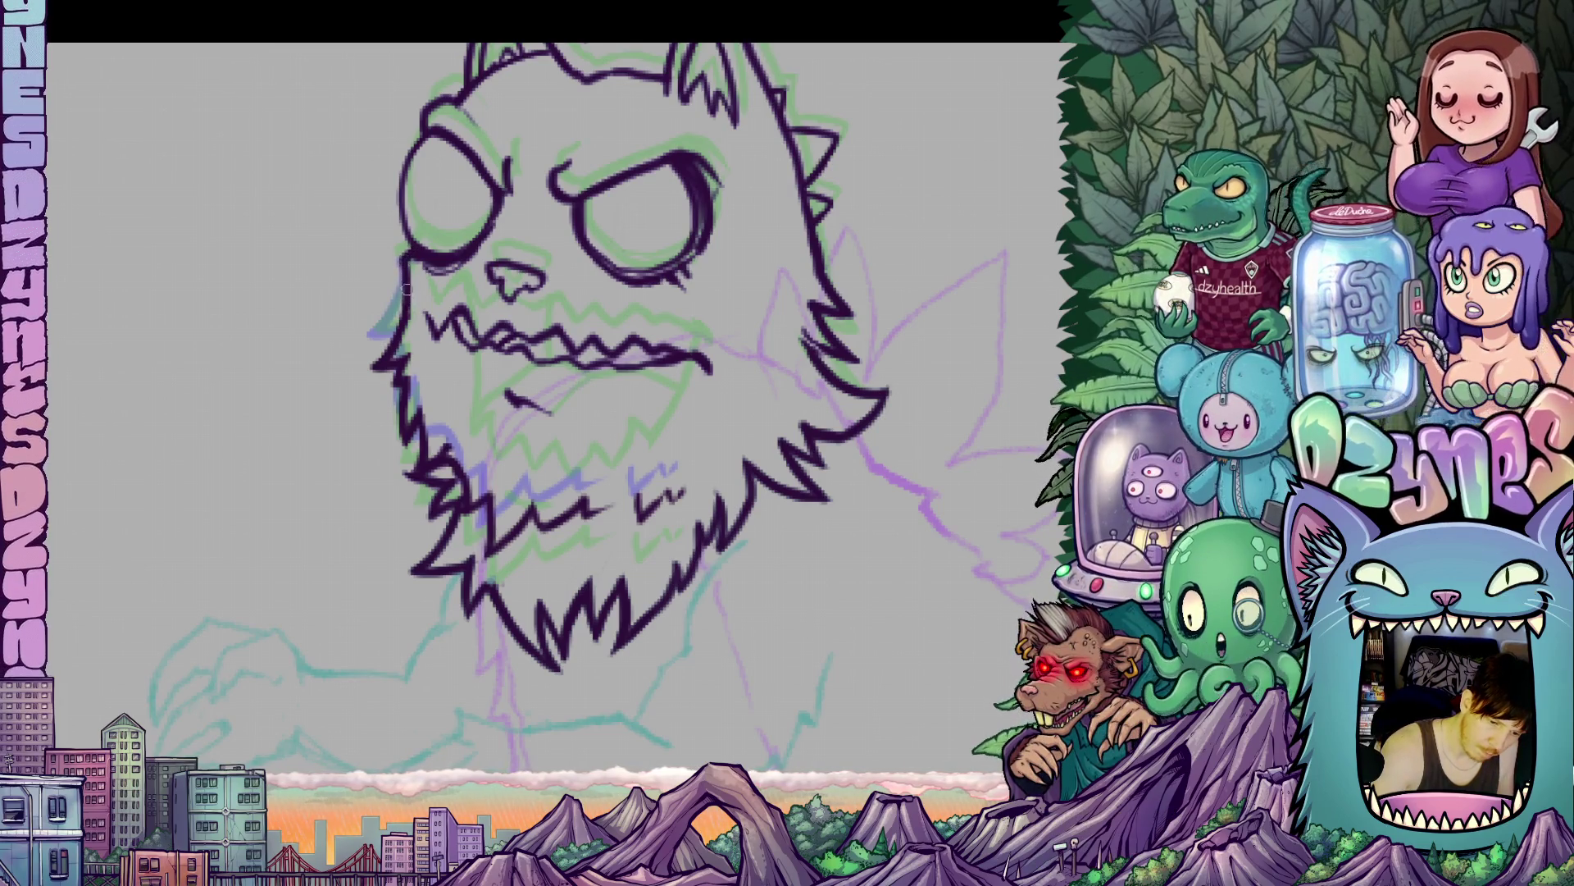
{"action": "left_click_drag", "start_coordinate": [428, 341], "coordinate": [549, 348]}
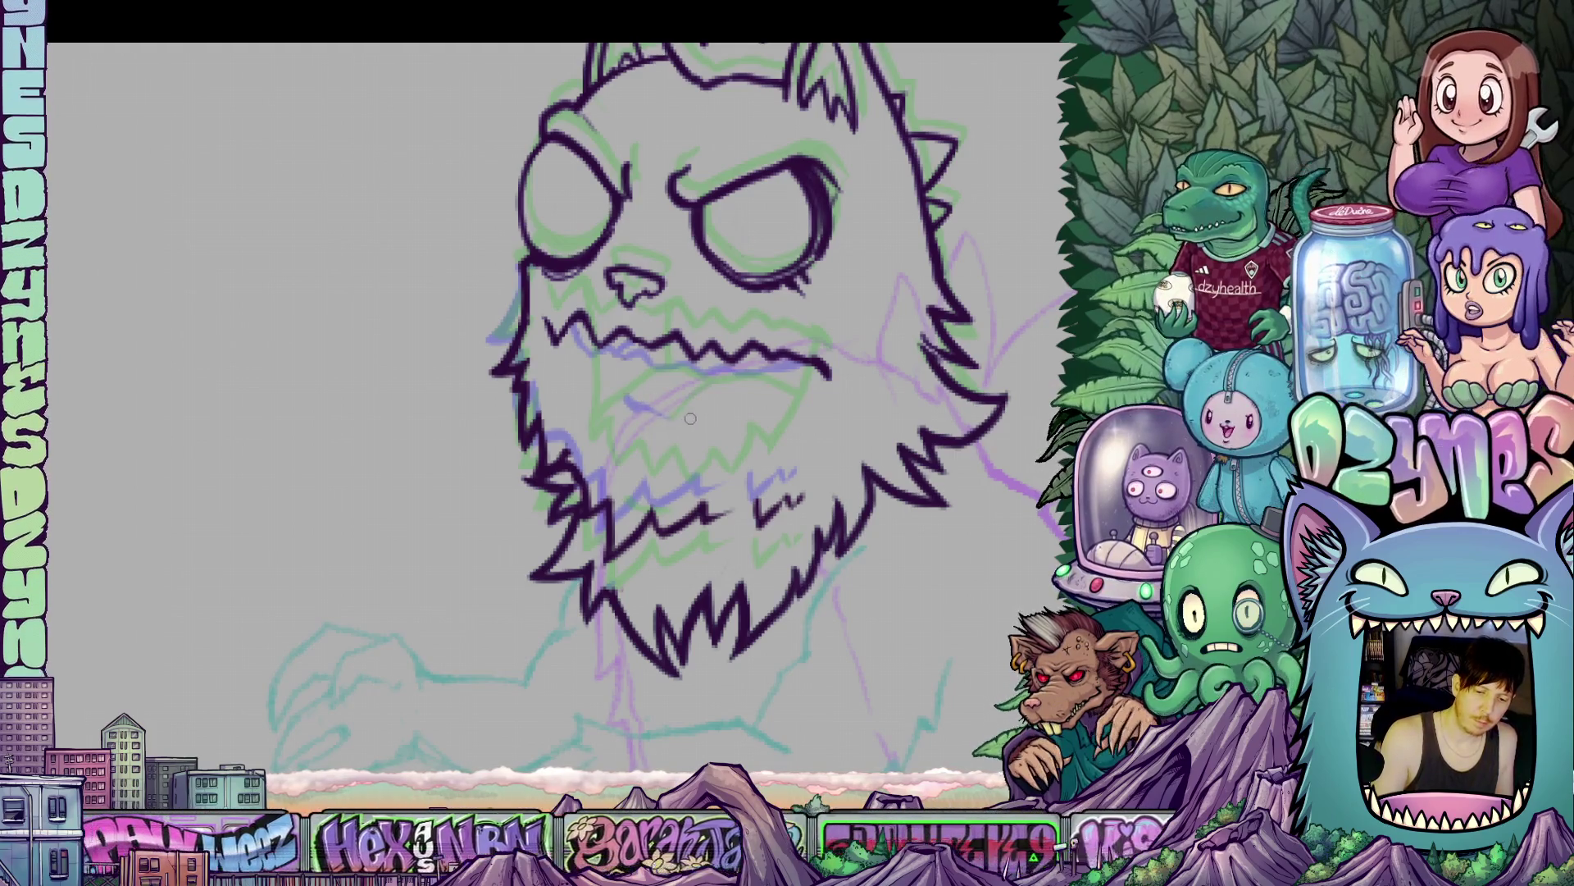
{"action": "left_click_drag", "start_coordinate": [850, 551], "coordinate": [834, 596]}
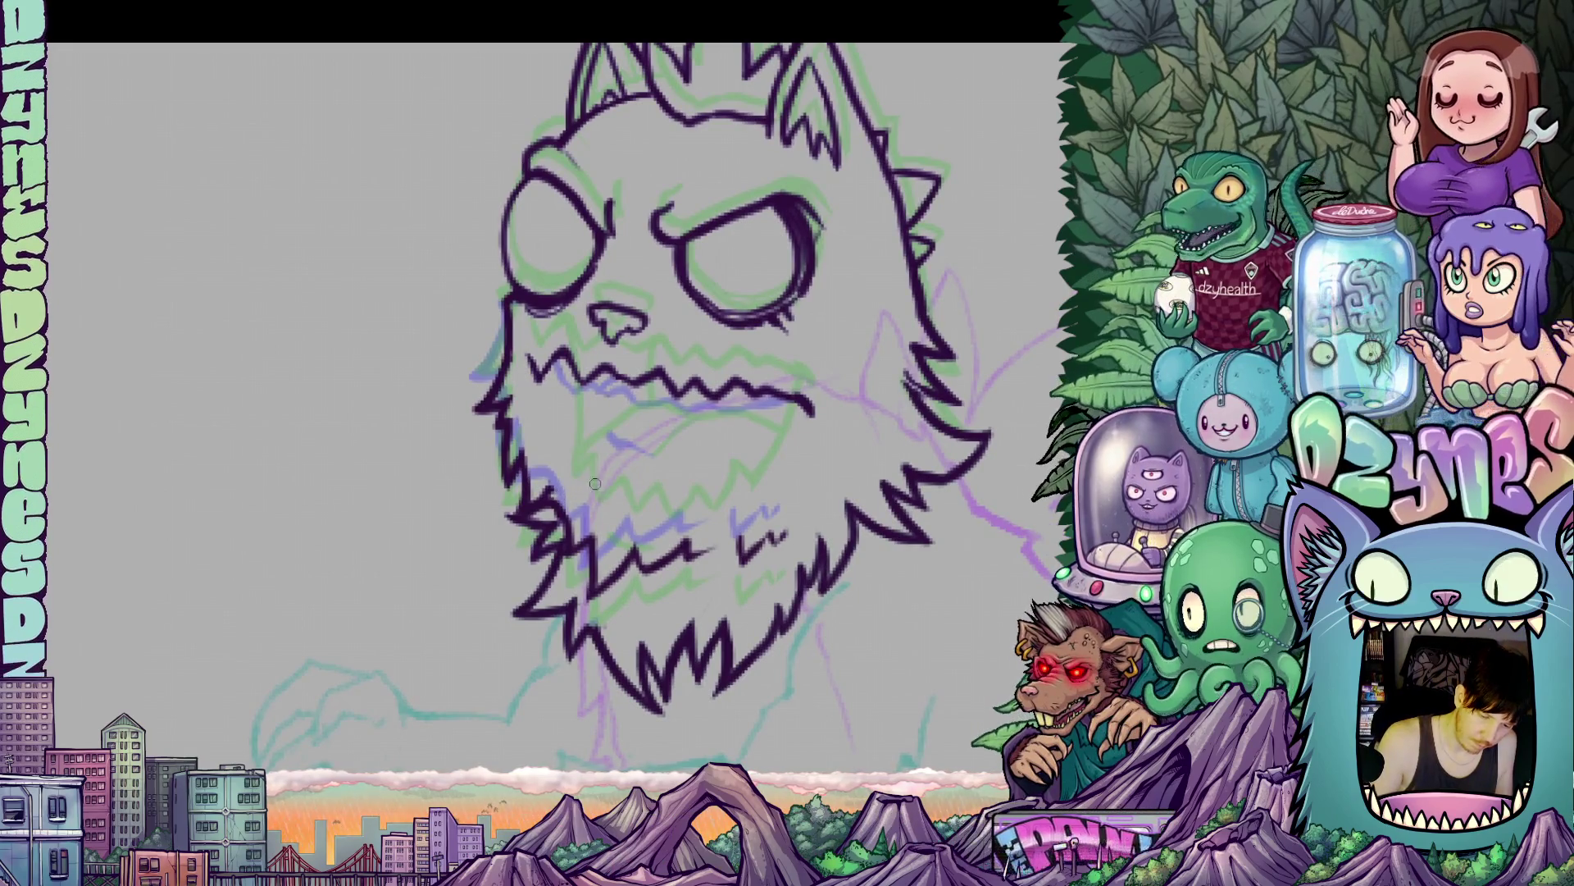
{"action": "key", "text": "ctrl+z"}
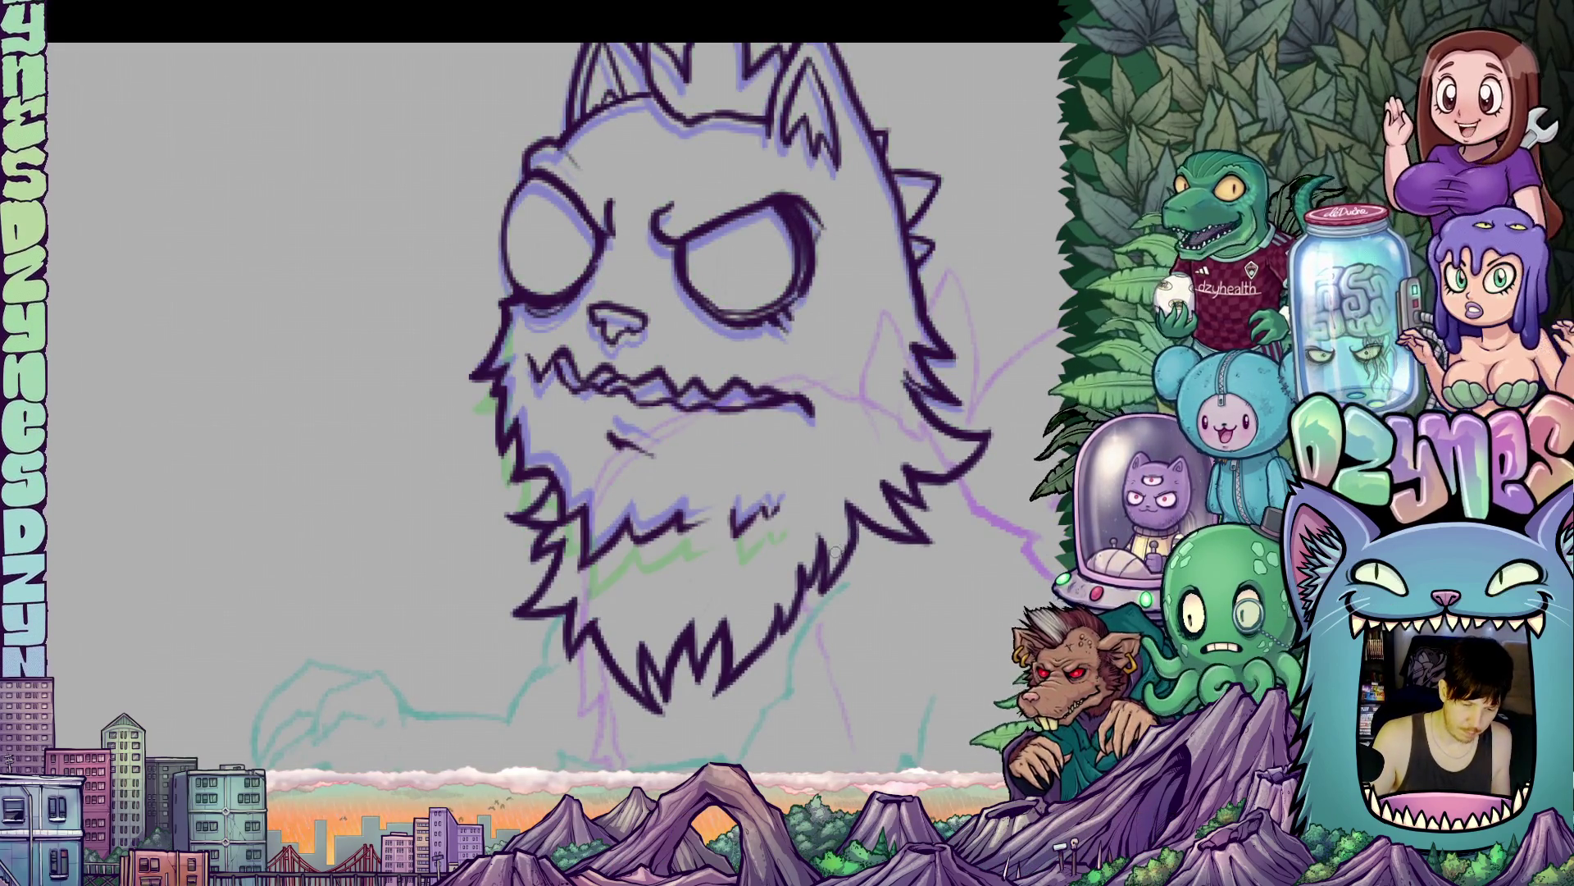
{"action": "key", "text": "ctrl+z"}
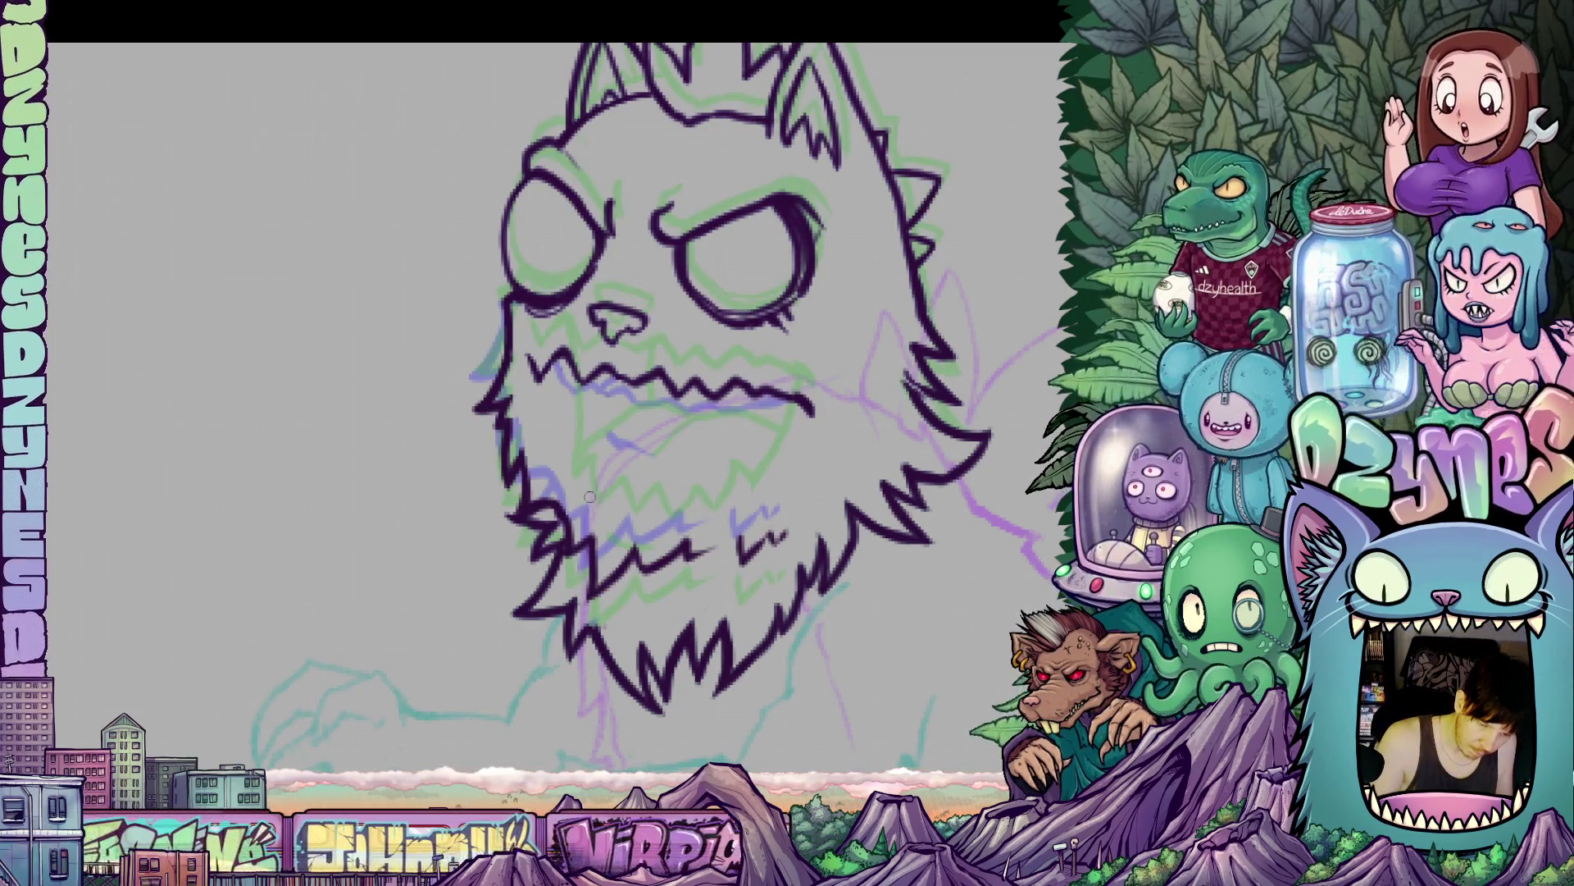
{"action": "left_click_drag", "start_coordinate": [798, 478], "coordinate": [753, 589]}
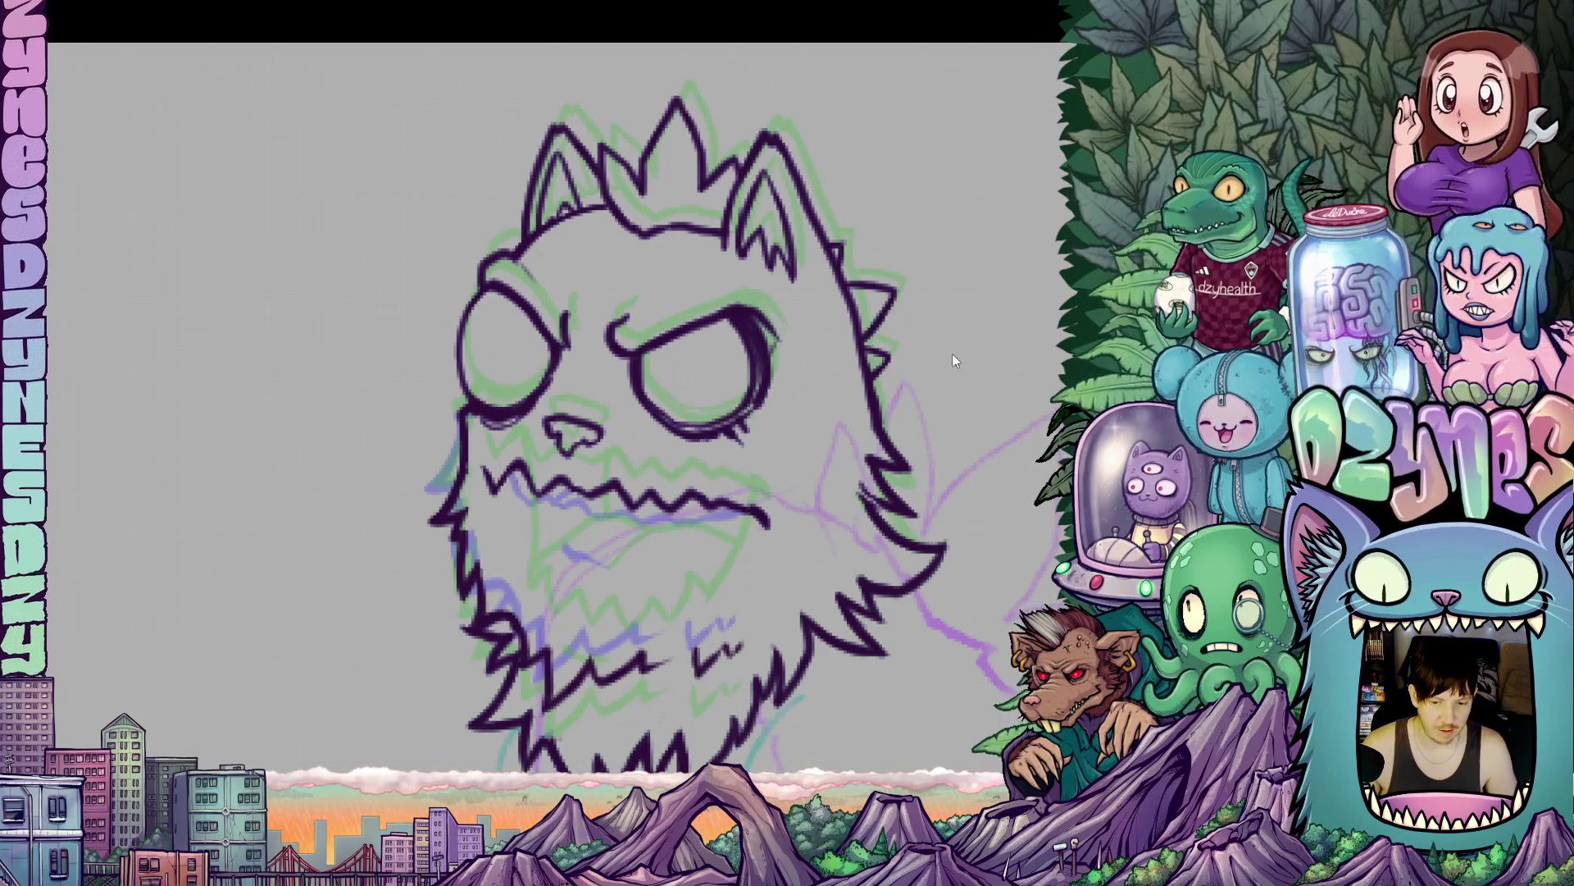
- Recentre on the cat head and lasso a loose loop around the upper head and face
{"action": "scroll", "coordinate": [952, 351], "scroll_direction": "down", "scroll_amount": 2}
{"action": "scroll", "coordinate": [956, 382], "scroll_direction": "down", "scroll_amount": 1}
{"action": "scroll", "coordinate": [993, 476], "scroll_direction": "up", "scroll_amount": 3}
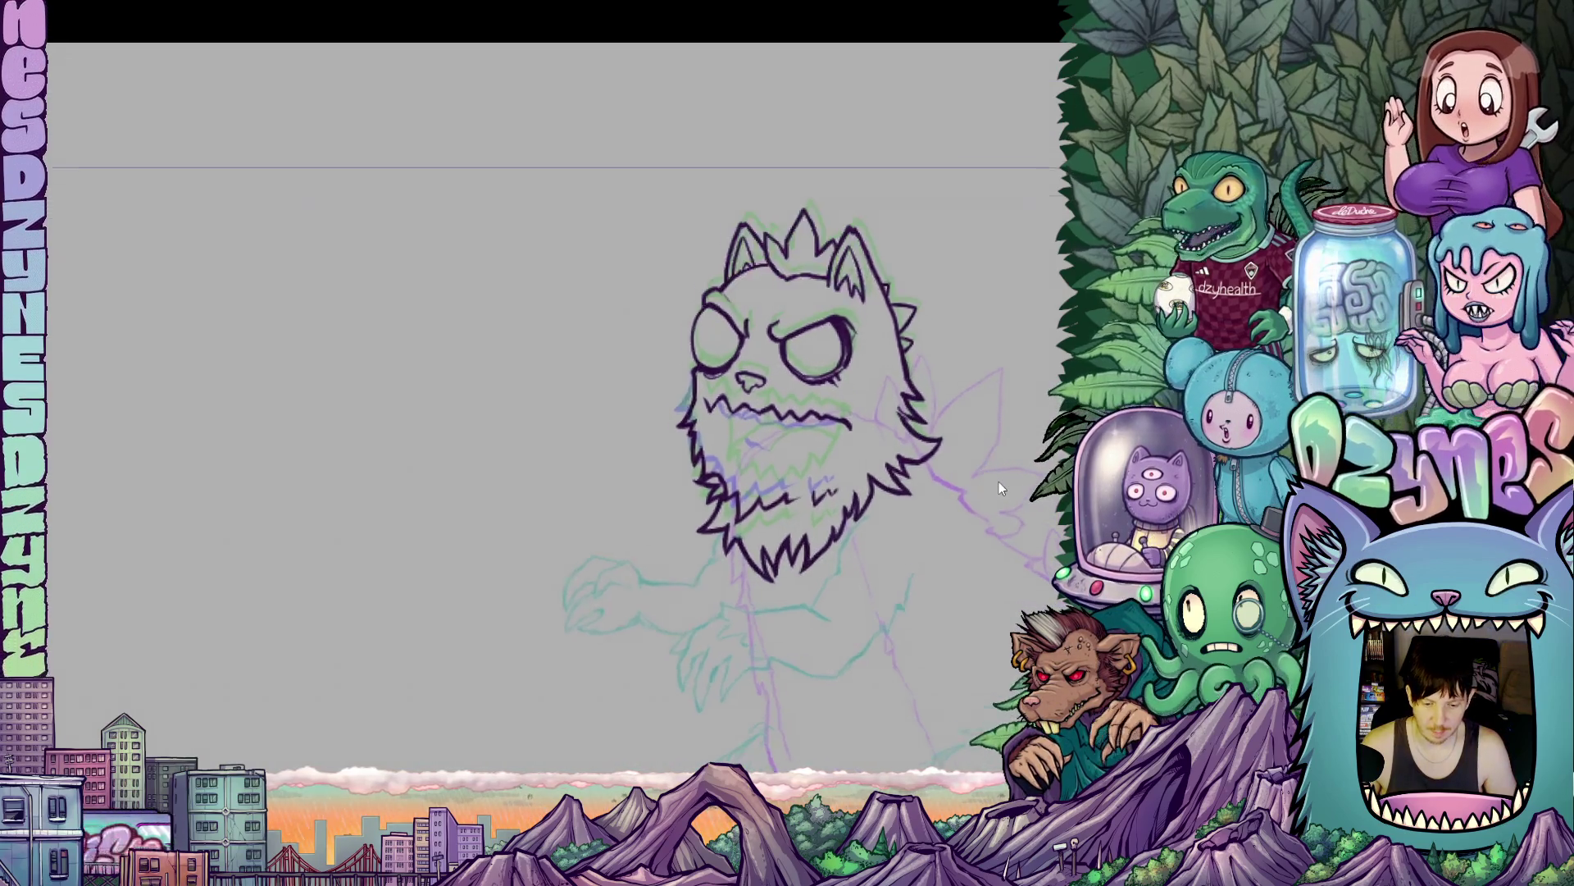
{"action": "scroll", "coordinate": [611, 422], "scroll_direction": "up", "scroll_amount": 3}
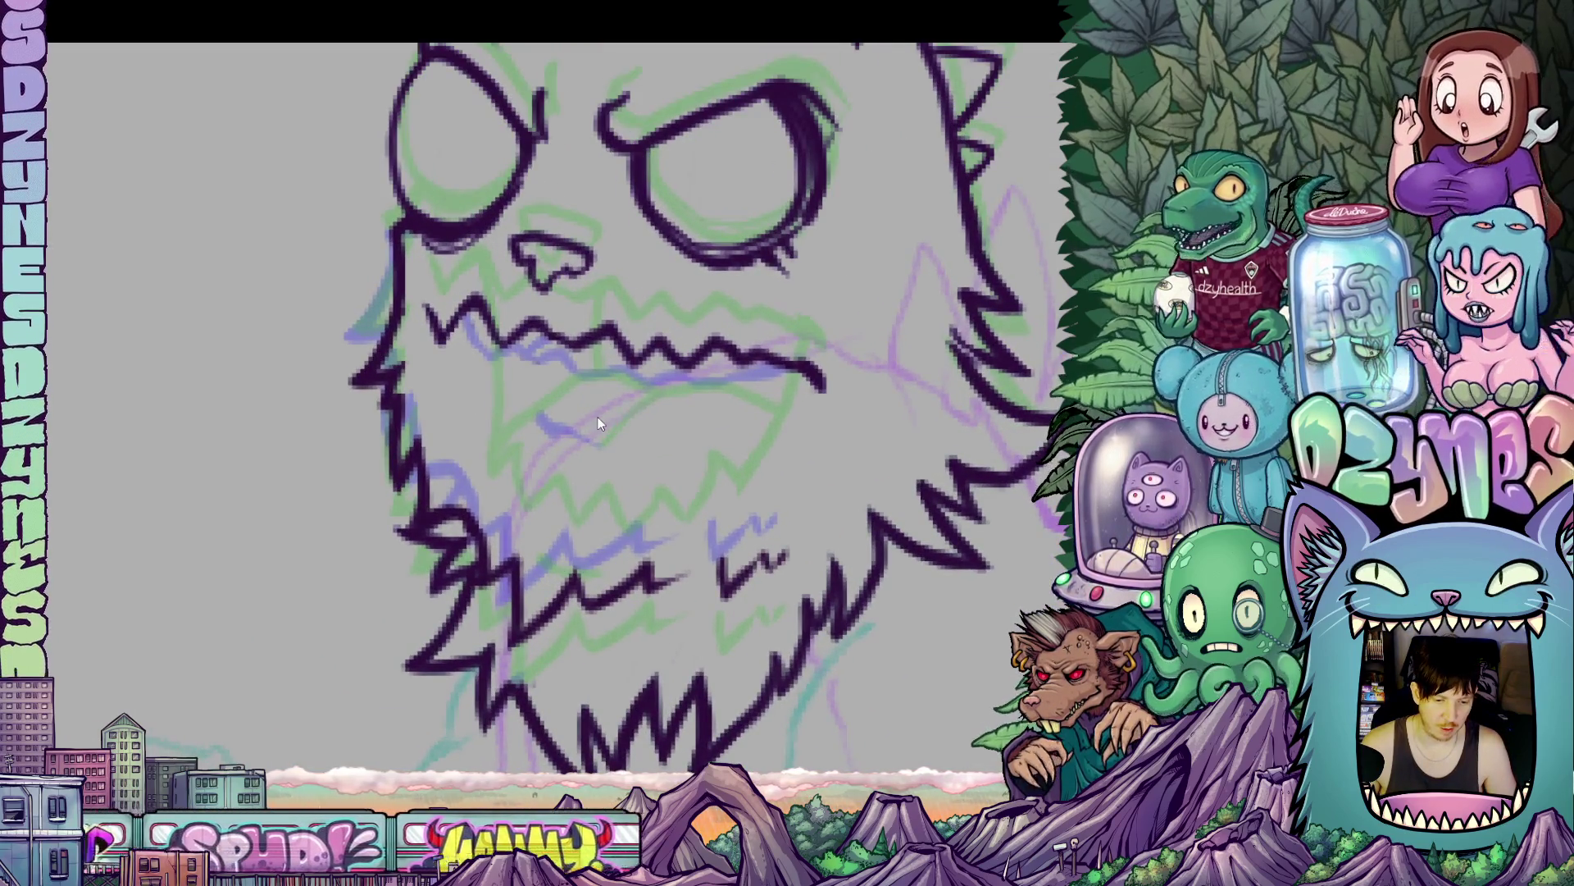
{"action": "scroll", "coordinate": [599, 423], "scroll_direction": "down", "scroll_amount": 1}
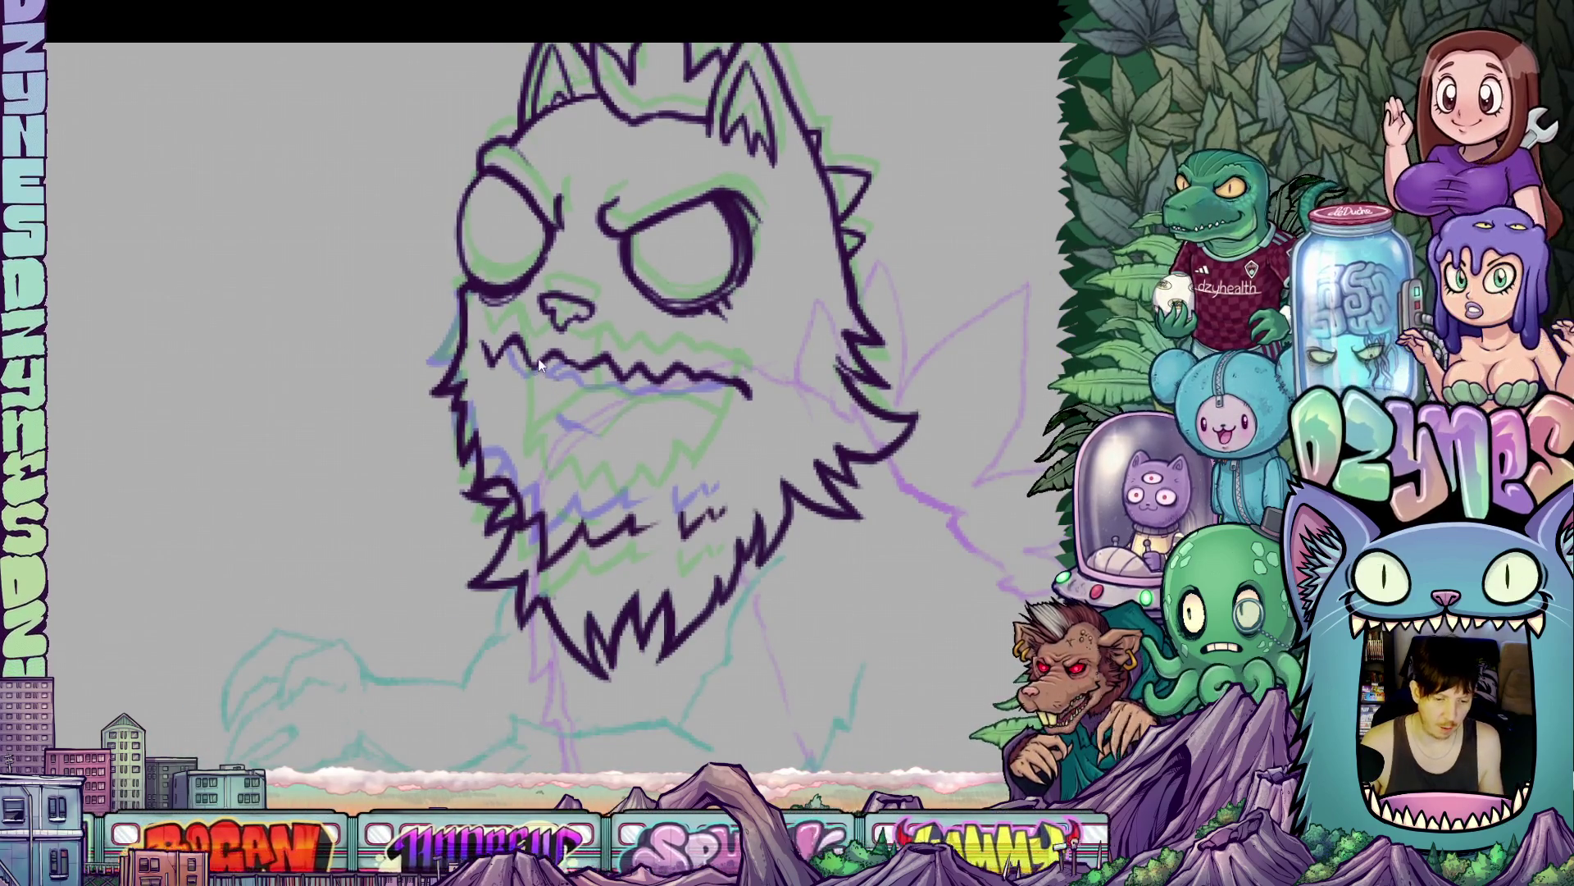
{"action": "left_click_drag", "start_coordinate": [404, 282], "coordinate": [354, 409]}
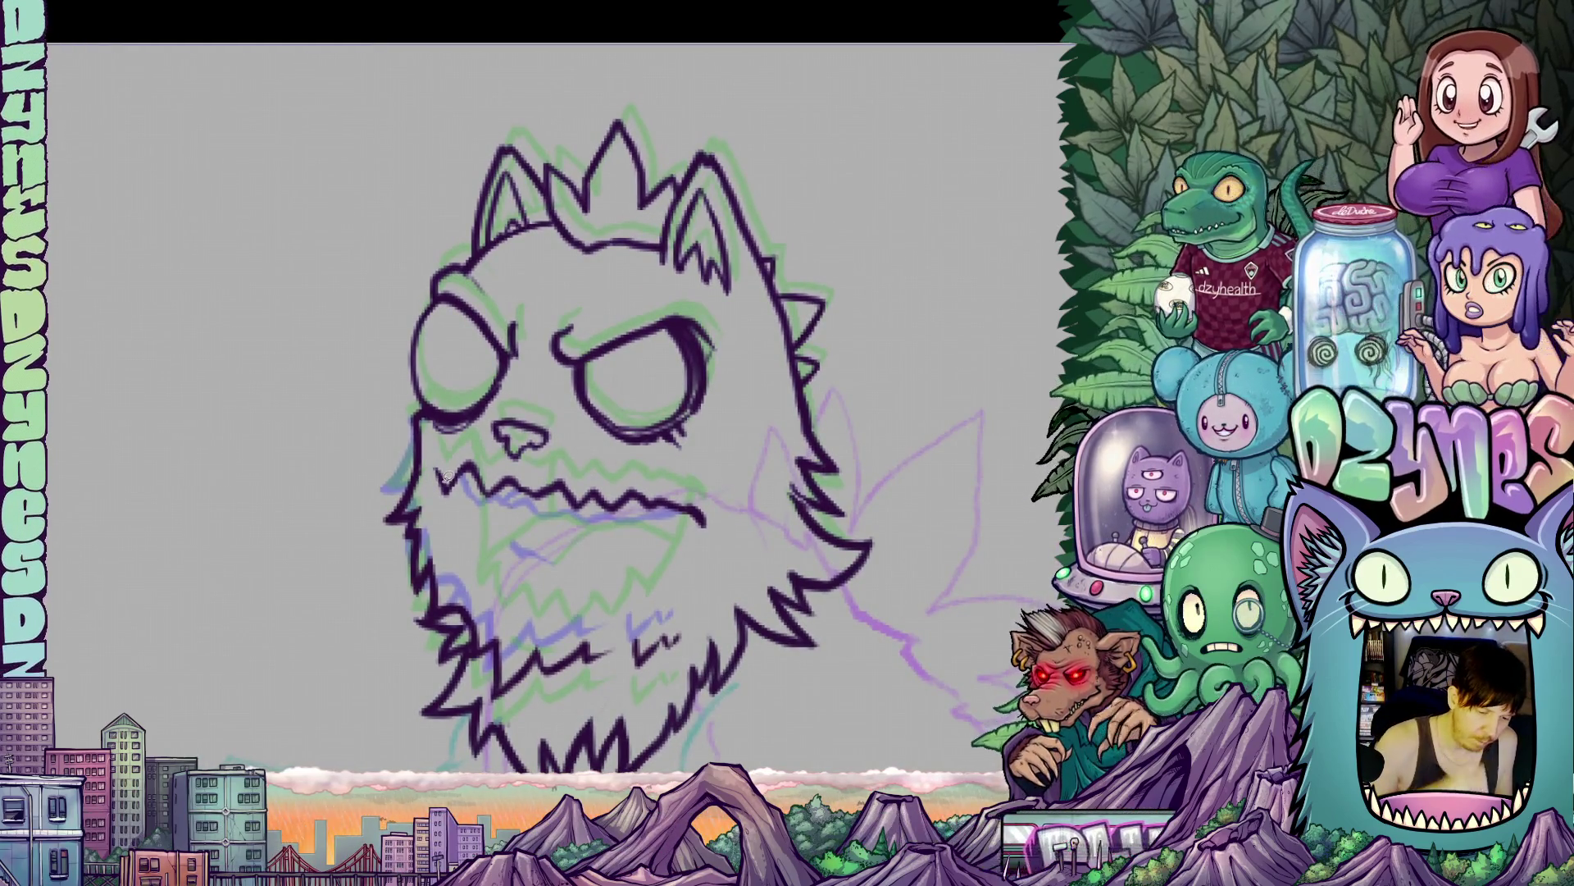
{"action": "mouse_move", "coordinate": [427, 477]}
{"action": "left_mouse_down"}
{"action": "mouse_move", "coordinate": [393, 256]}
{"action": "mouse_move", "coordinate": [492, 114]}
{"action": "mouse_move", "coordinate": [697, 94]}
{"action": "mouse_move", "coordinate": [869, 238]}
{"action": "mouse_move", "coordinate": [874, 508]}
{"action": "mouse_move", "coordinate": [836, 521]}
{"action": "mouse_move", "coordinate": [795, 490]}
{"action": "mouse_move", "coordinate": [734, 547]}
{"action": "left_mouse_up"}
{"action": "mouse_move", "coordinate": [656, 579]}
{"action": "left_mouse_down"}
{"action": "mouse_move", "coordinate": [465, 551]}
{"action": "mouse_move", "coordinate": [430, 480]}
{"action": "left_mouse_up"}
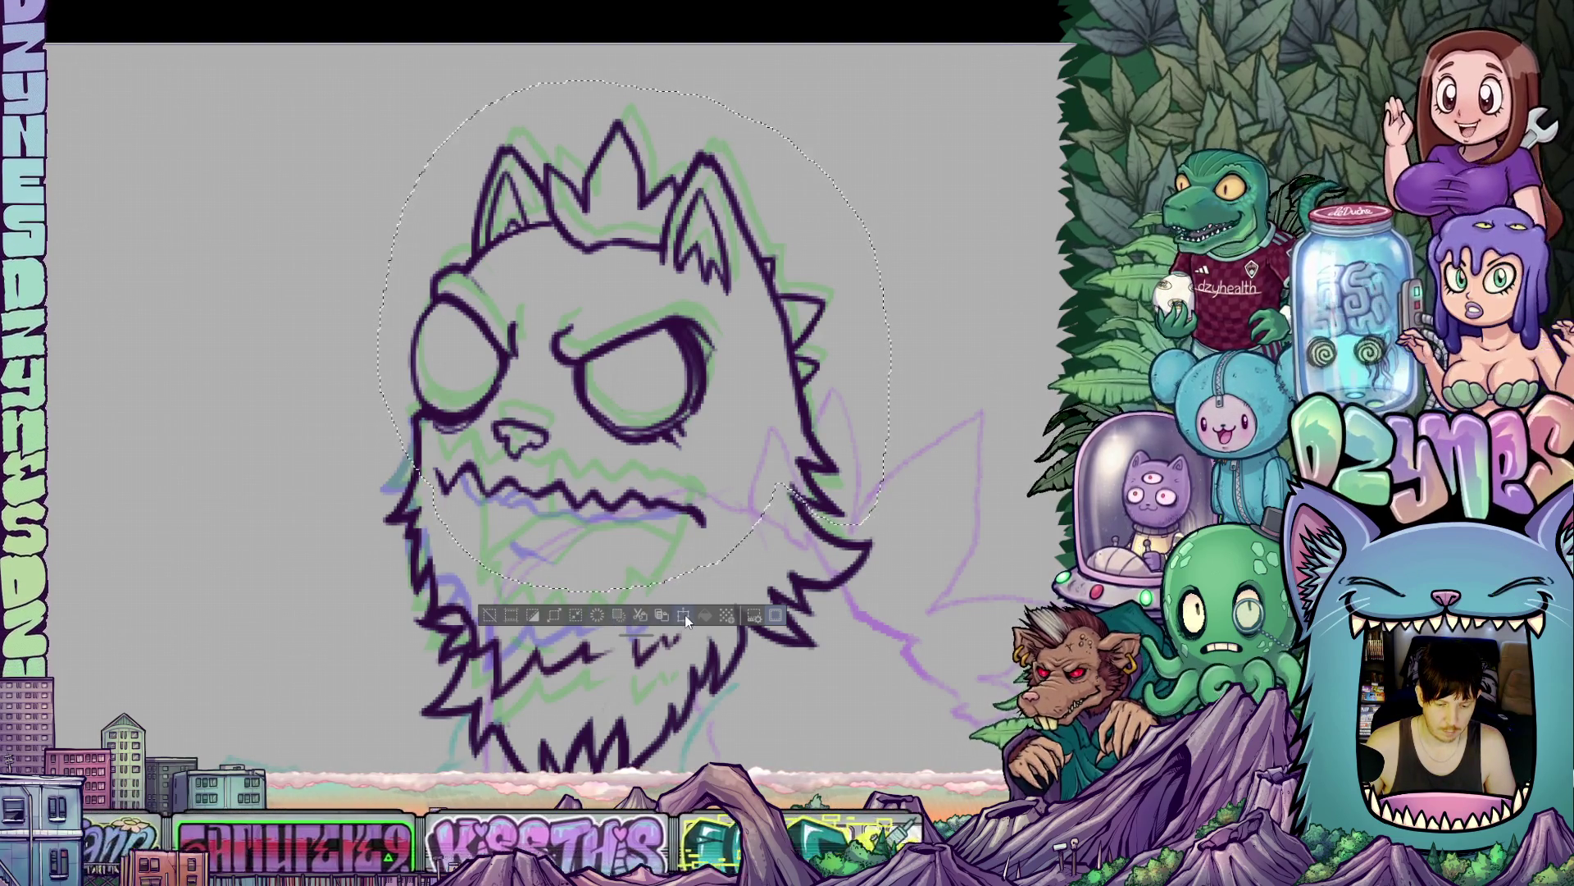
- Nudge the selected head line art up two steps, tilt it slightly clockwise, then deselect
{"action": "left_click", "coordinate": [617, 619]}
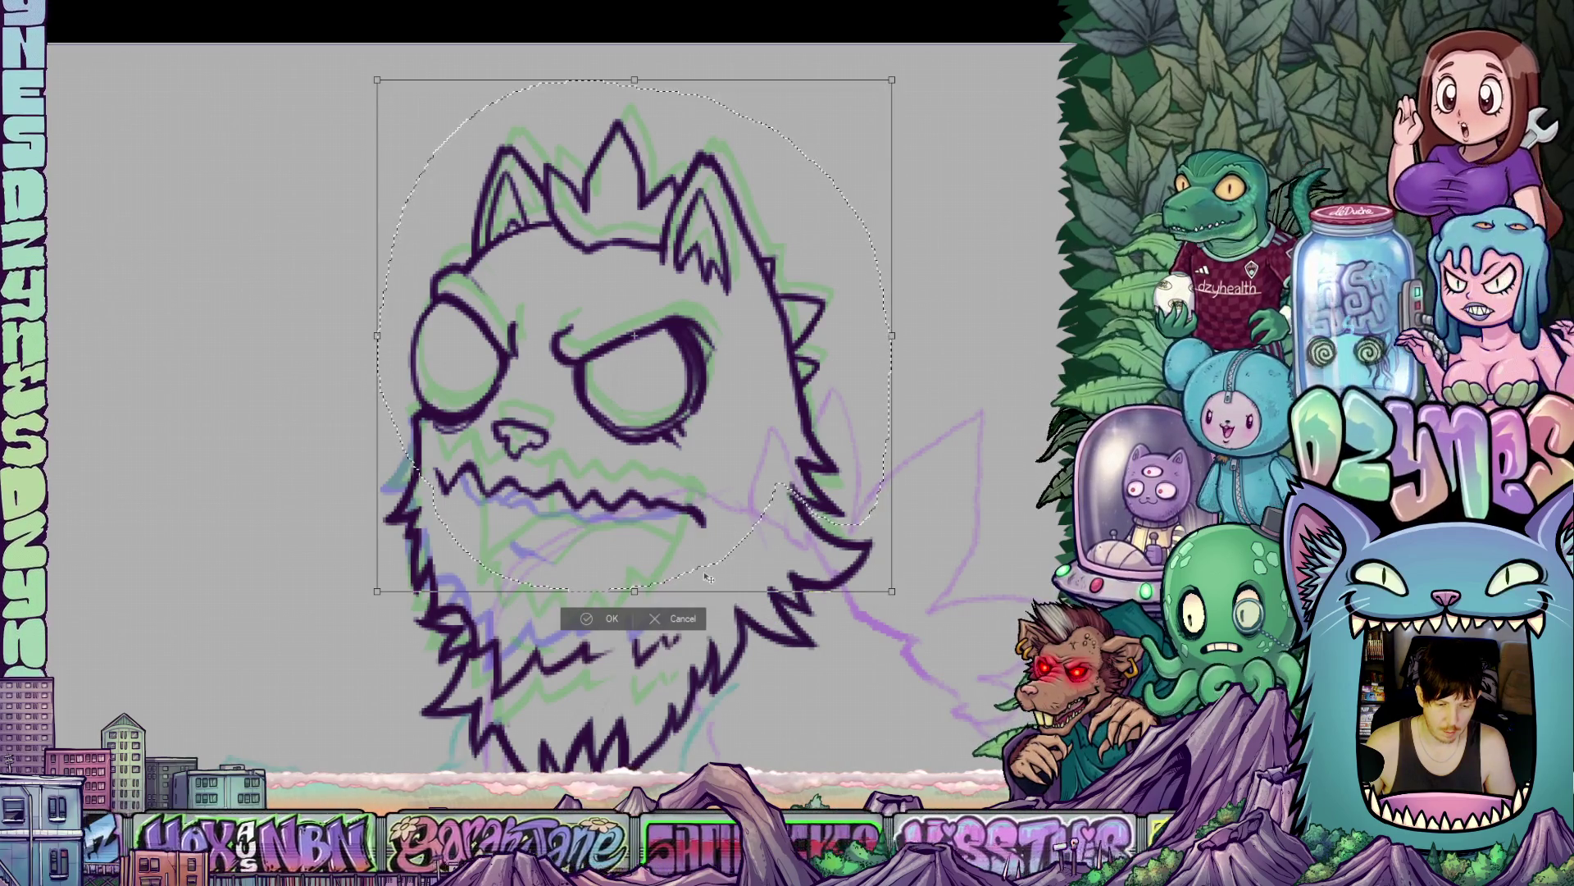
{"action": "key", "text": "Up"}
{"action": "key", "text": "Up"}
{"action": "key", "text": "Up"}
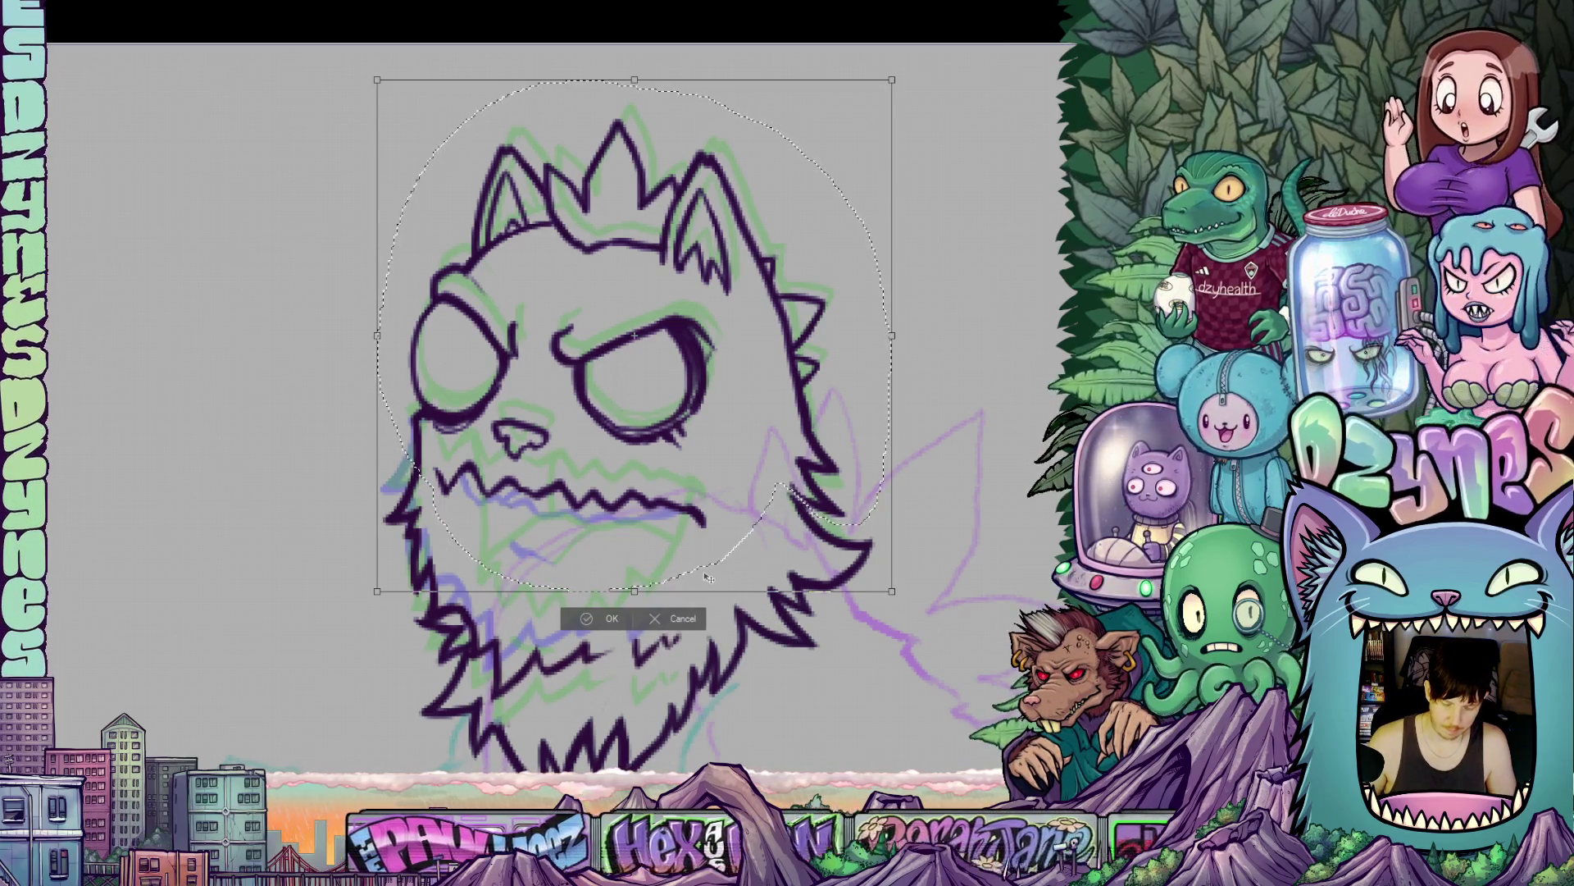
{"action": "key", "text": "Up"}
{"action": "key", "text": "Up"}
{"action": "key", "text": "Up"}
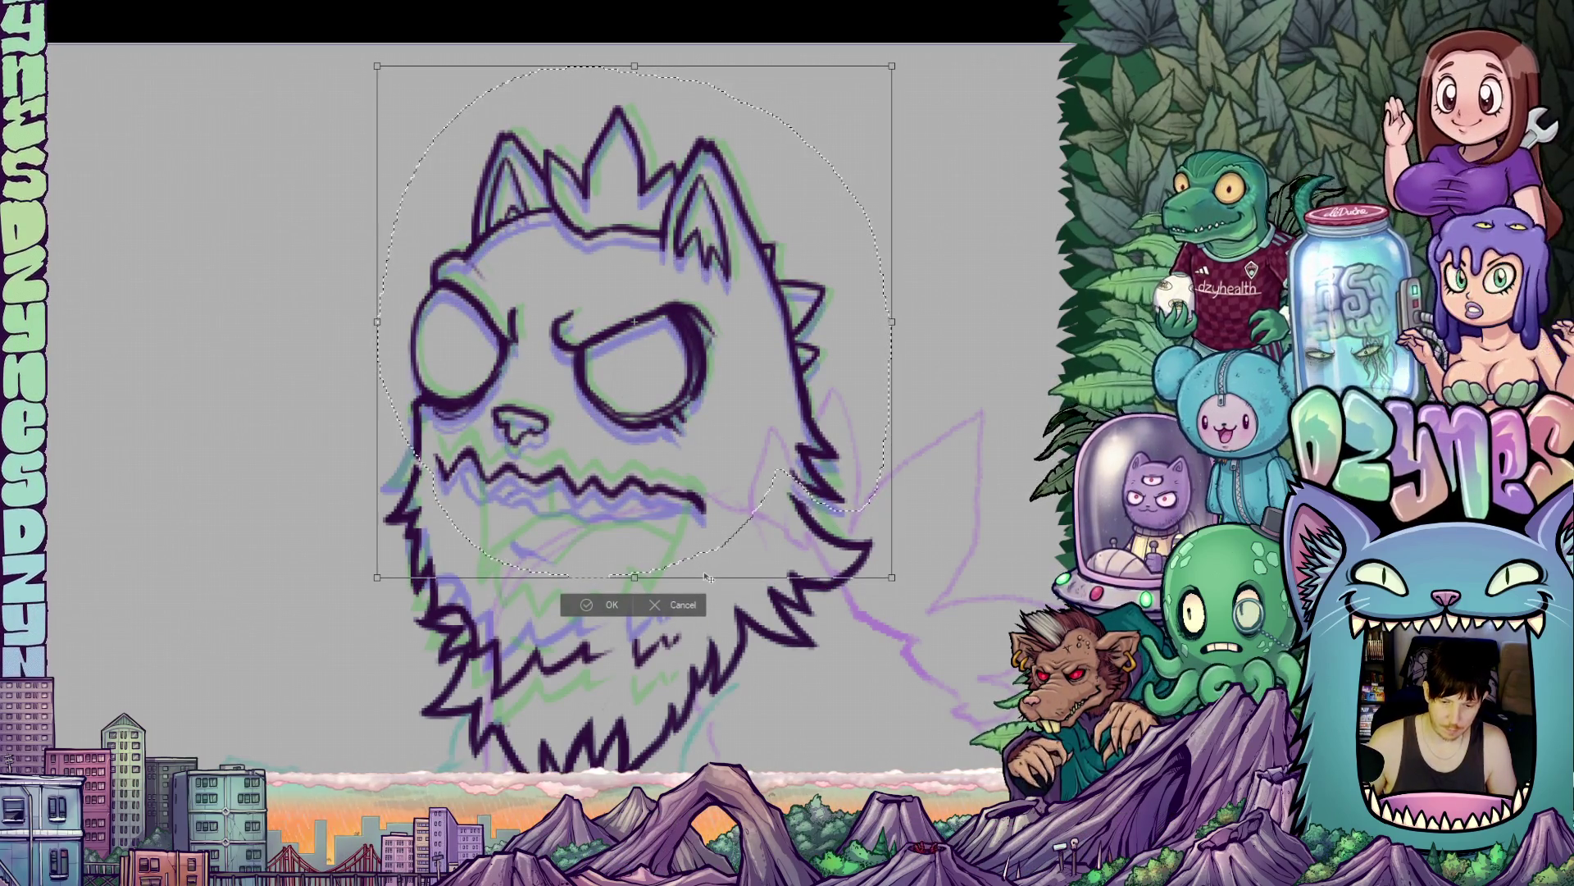
{"action": "left_click_drag", "start_coordinate": [911, 385], "coordinate": [911, 393]}
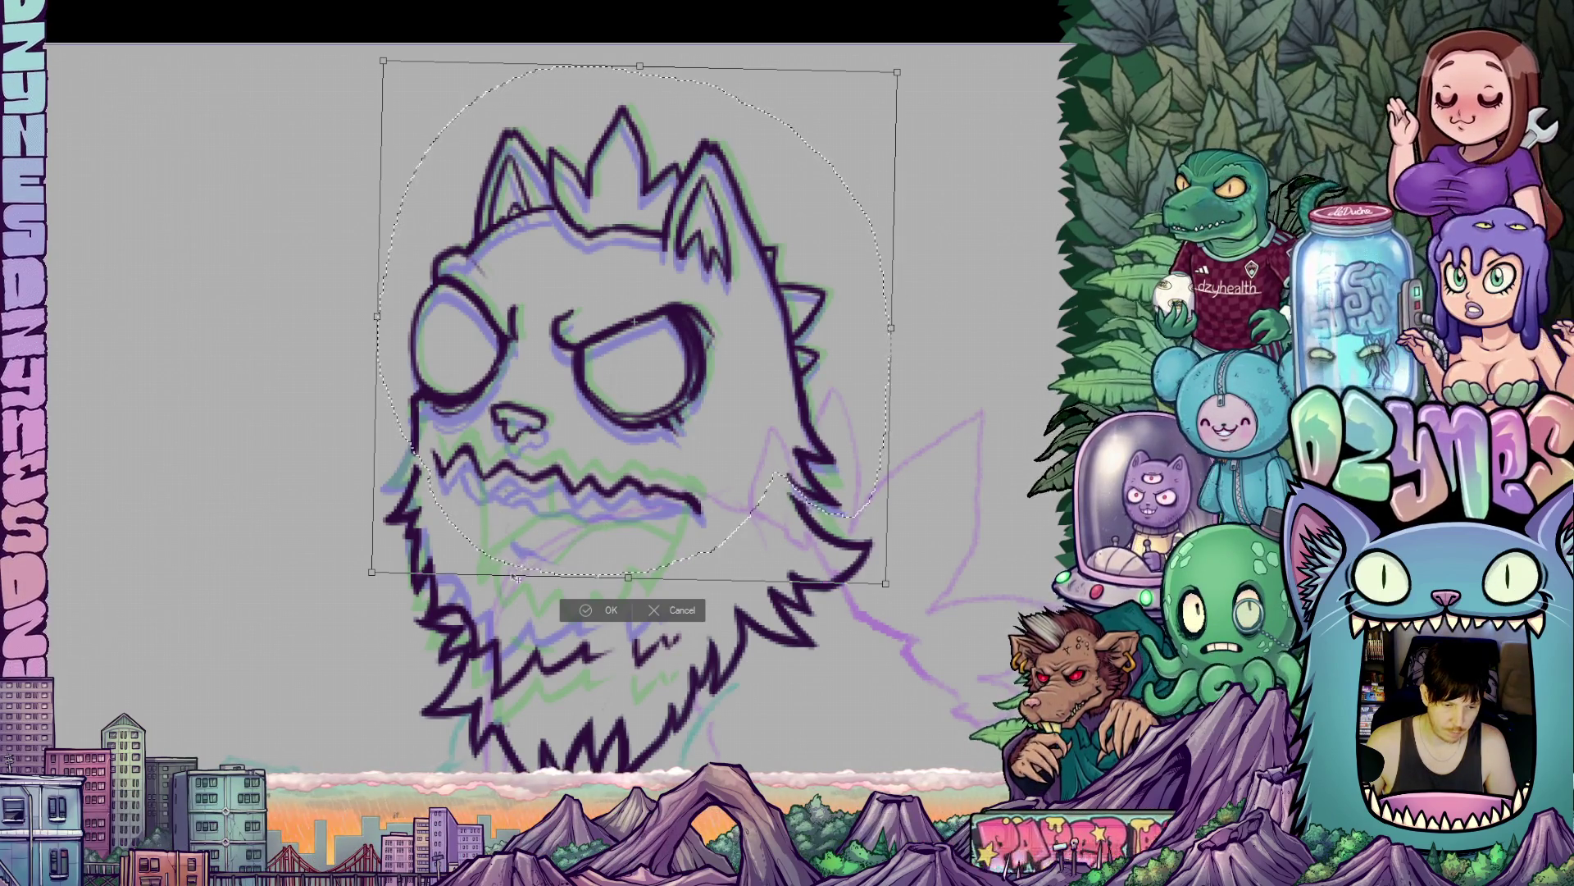
{"action": "left_click", "coordinate": [592, 608]}
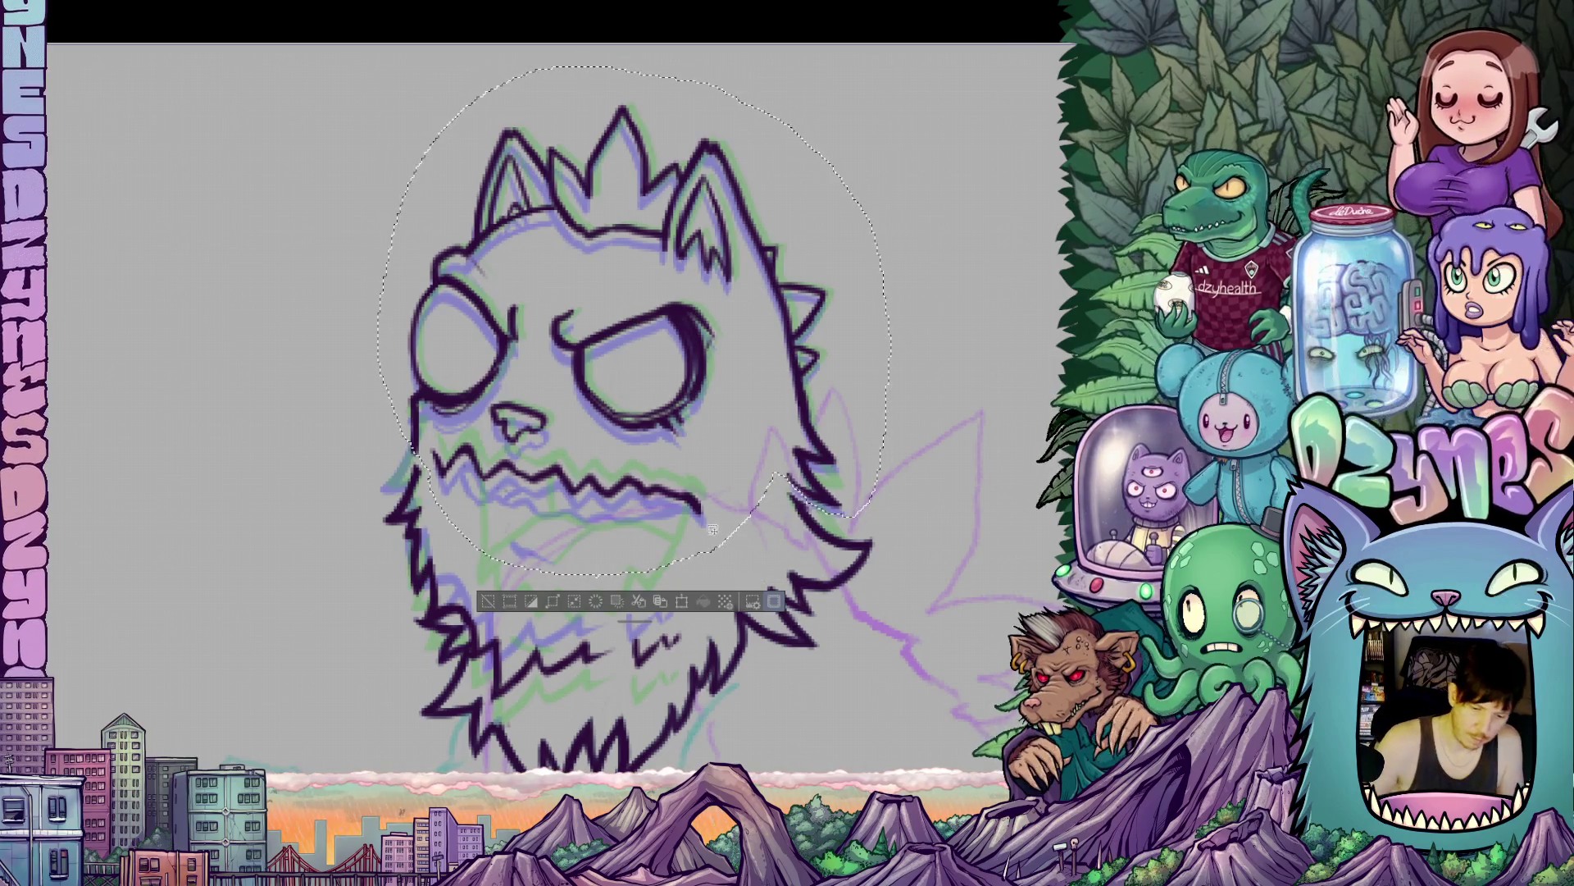
{"action": "key", "text": "ctrl+d"}
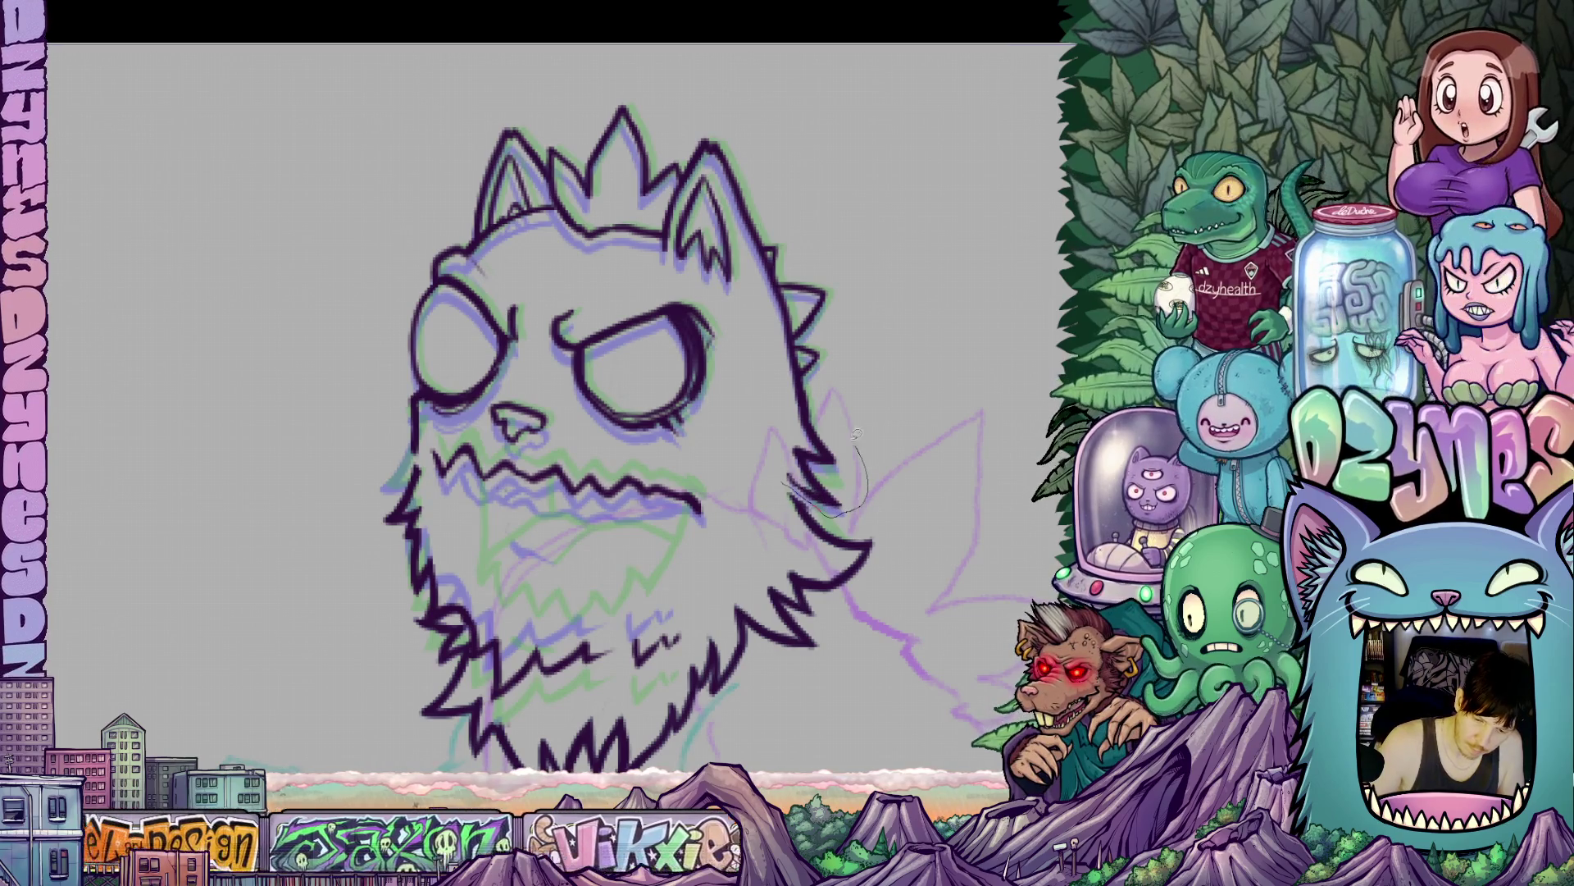
- Lasso the right cheek fur, stretch it slightly downward, commit, and deselect
{"action": "left_click_drag", "start_coordinate": [782, 475], "coordinate": [823, 539]}
{"action": "key", "text": "ctrl+t"}
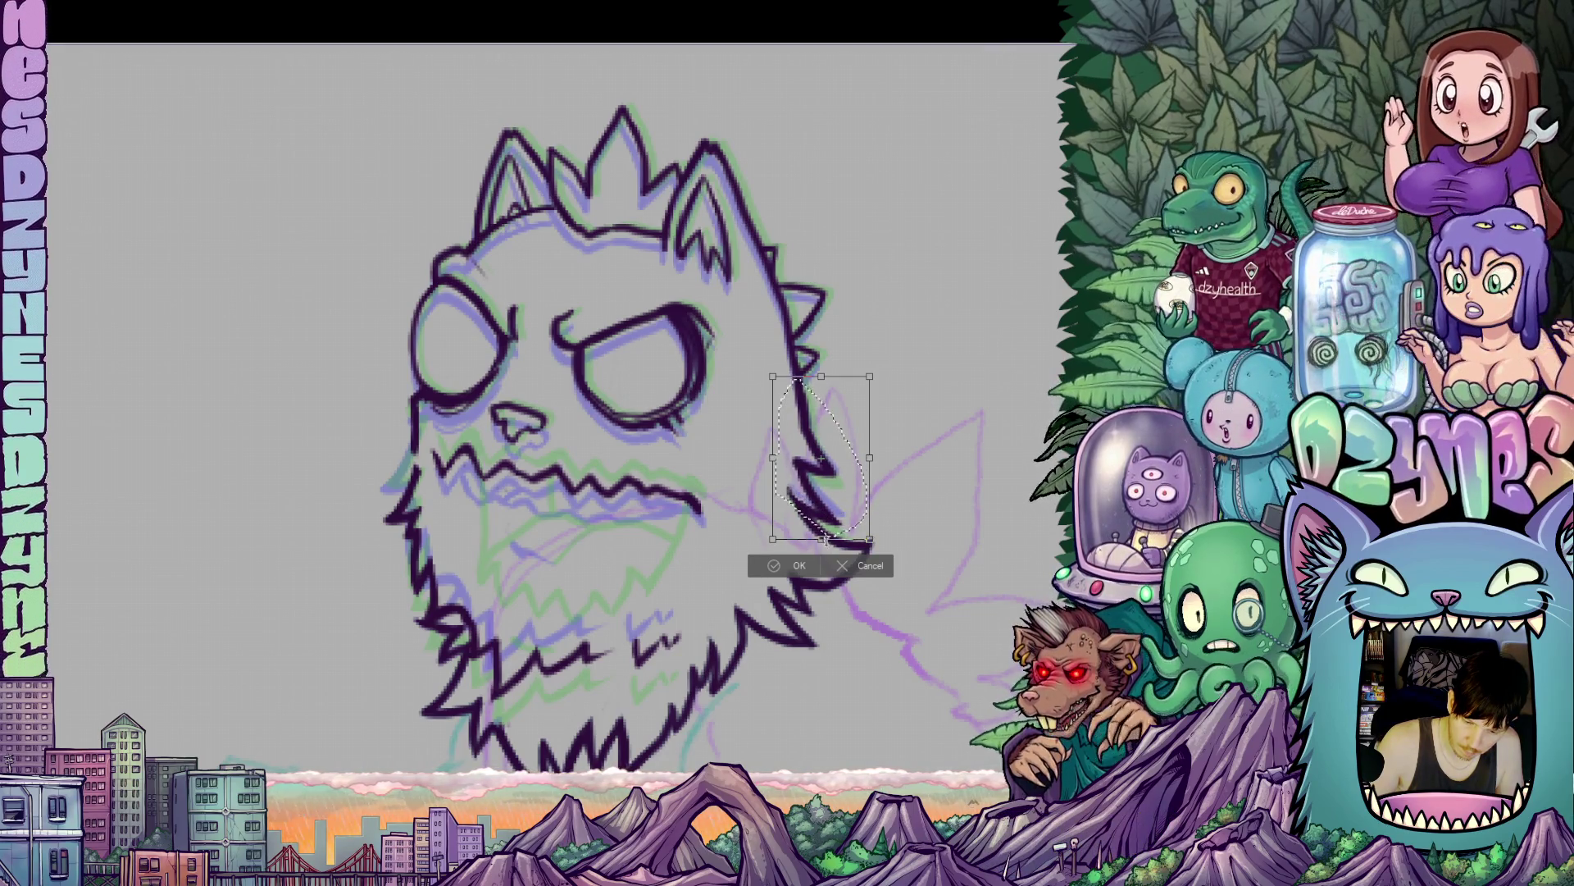
{"action": "left_click_drag", "start_coordinate": [822, 540], "coordinate": [821, 544]}
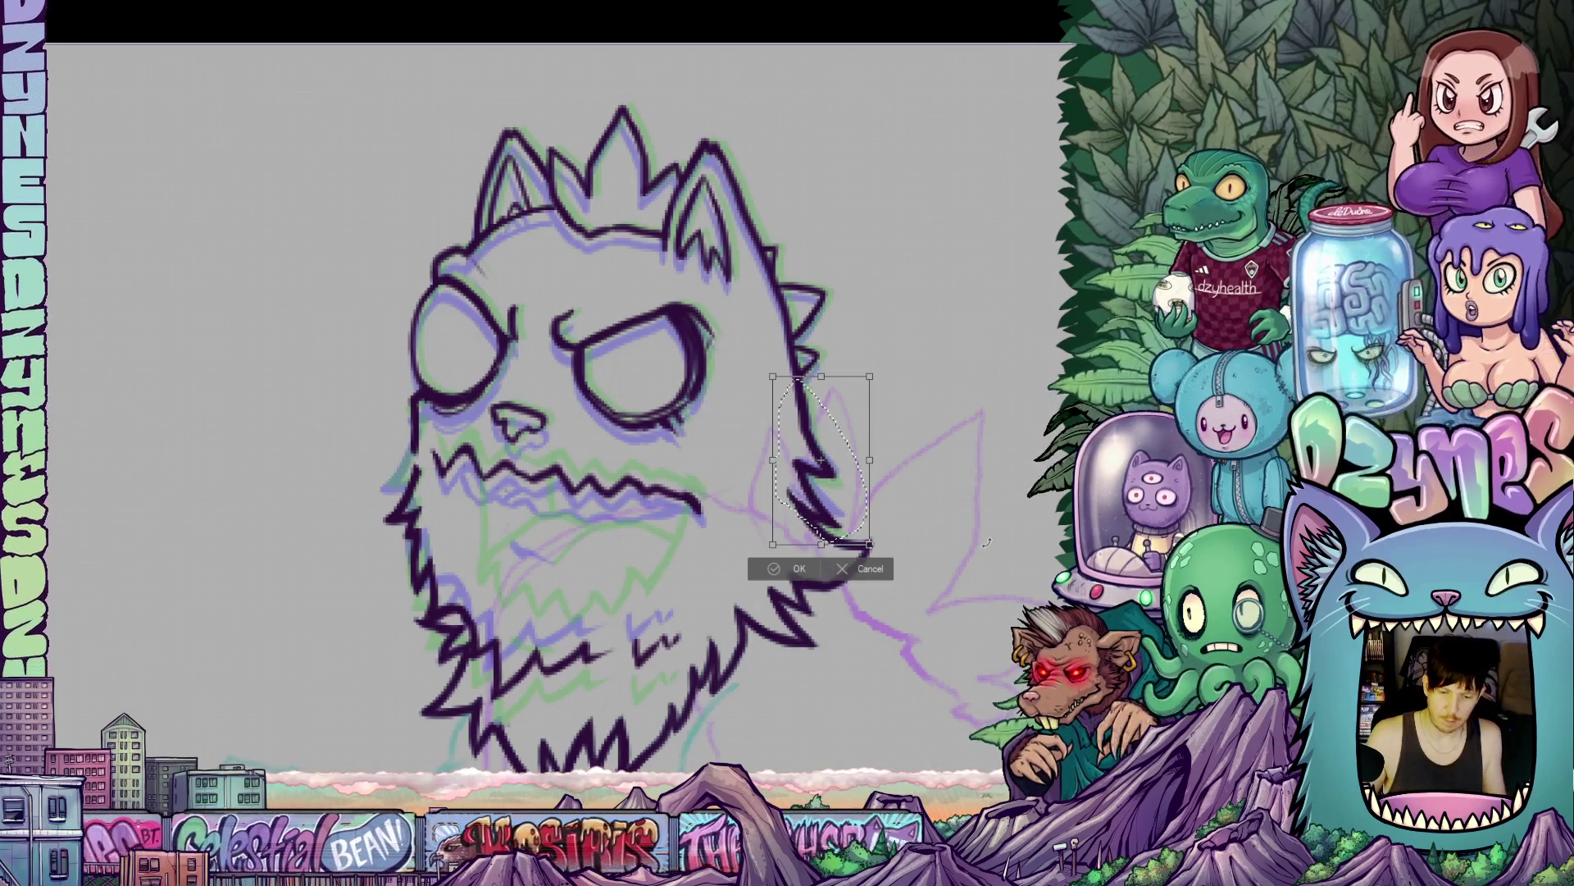
{"action": "left_click", "coordinate": [800, 570]}
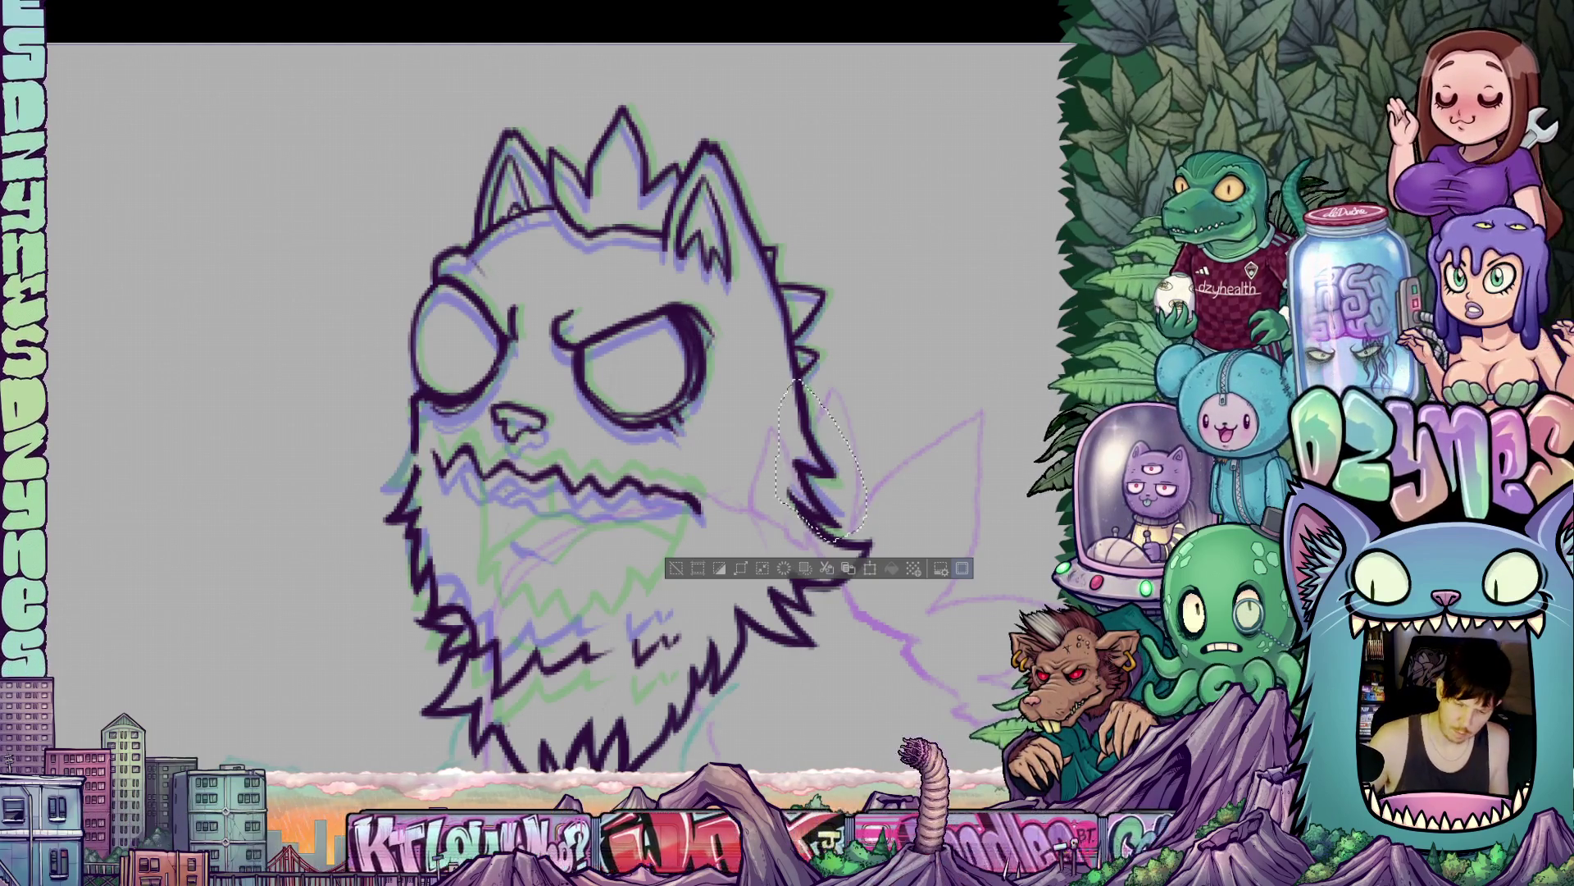
{"action": "key", "text": "ctrl+d"}
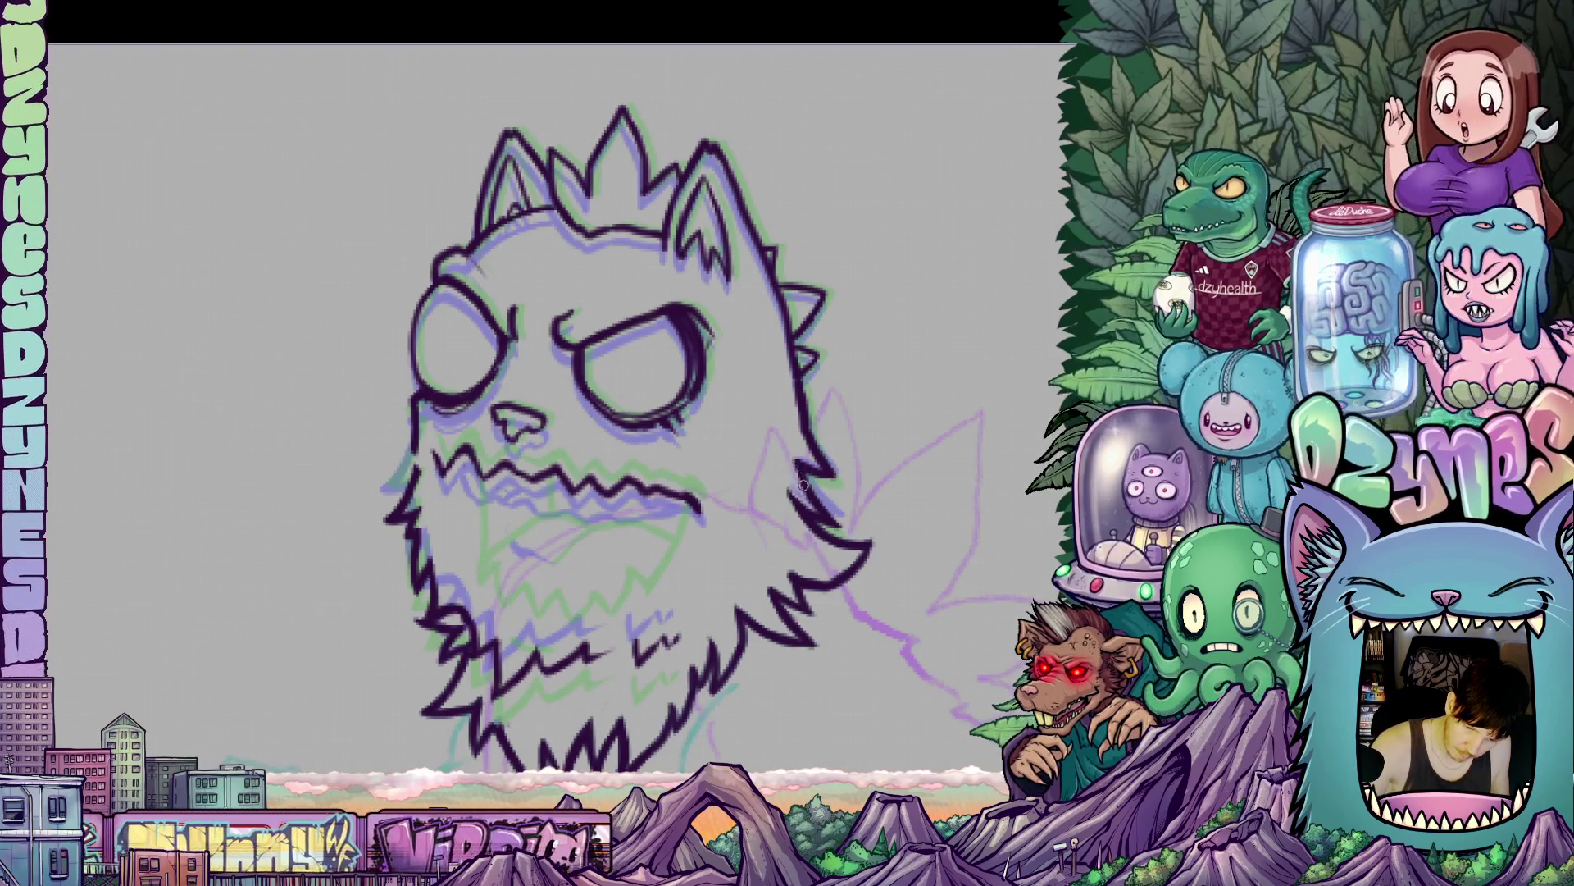
- Lasso the jagged mouth line, apply a Scale/Rotate adjustment, commit, and deselect
{"action": "scroll", "coordinate": [833, 588], "scroll_direction": "left", "scroll_amount": 5}
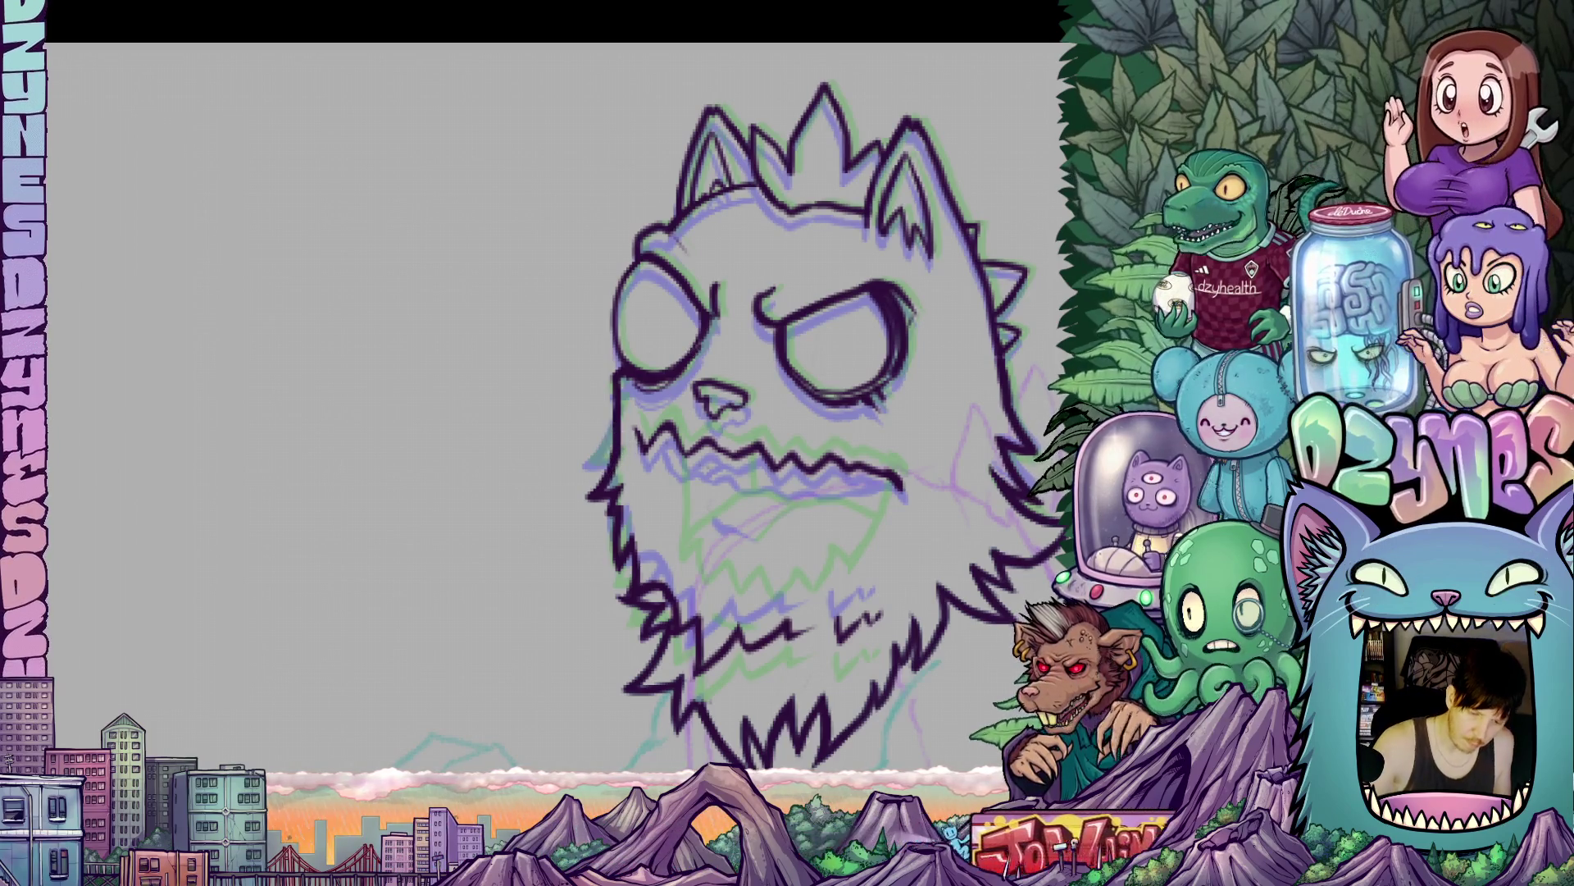
{"action": "mouse_move", "coordinate": [927, 463]}
{"action": "left_mouse_down"}
{"action": "mouse_move", "coordinate": [639, 406]}
{"action": "mouse_move", "coordinate": [687, 489]}
{"action": "mouse_move", "coordinate": [893, 523]}
{"action": "mouse_move", "coordinate": [925, 513]}
{"action": "left_mouse_up"}
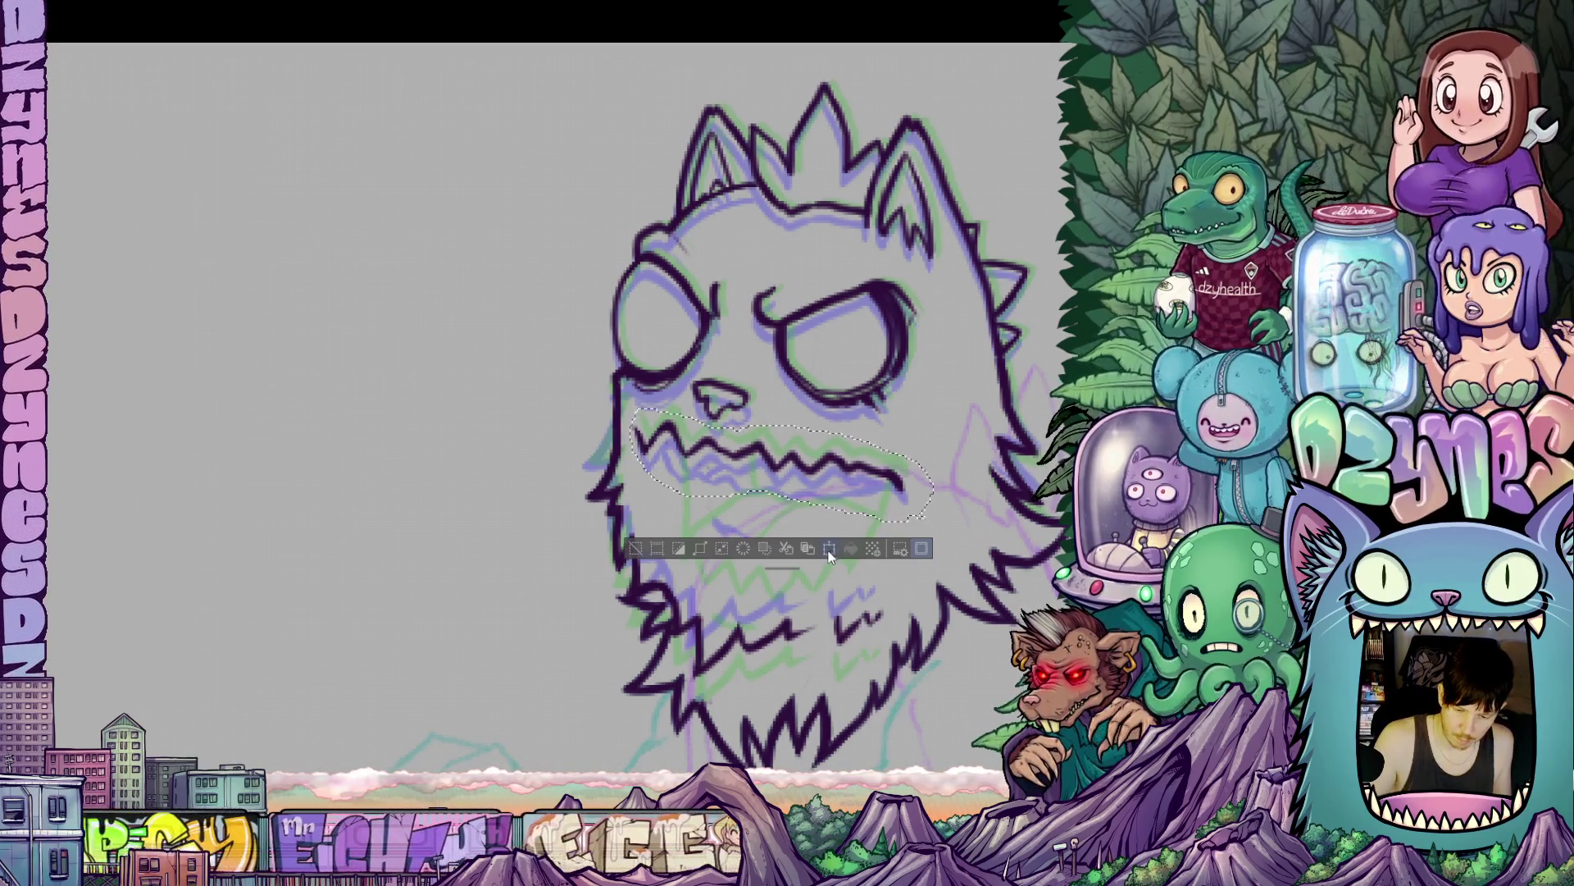
{"action": "left_click", "coordinate": [830, 549]}
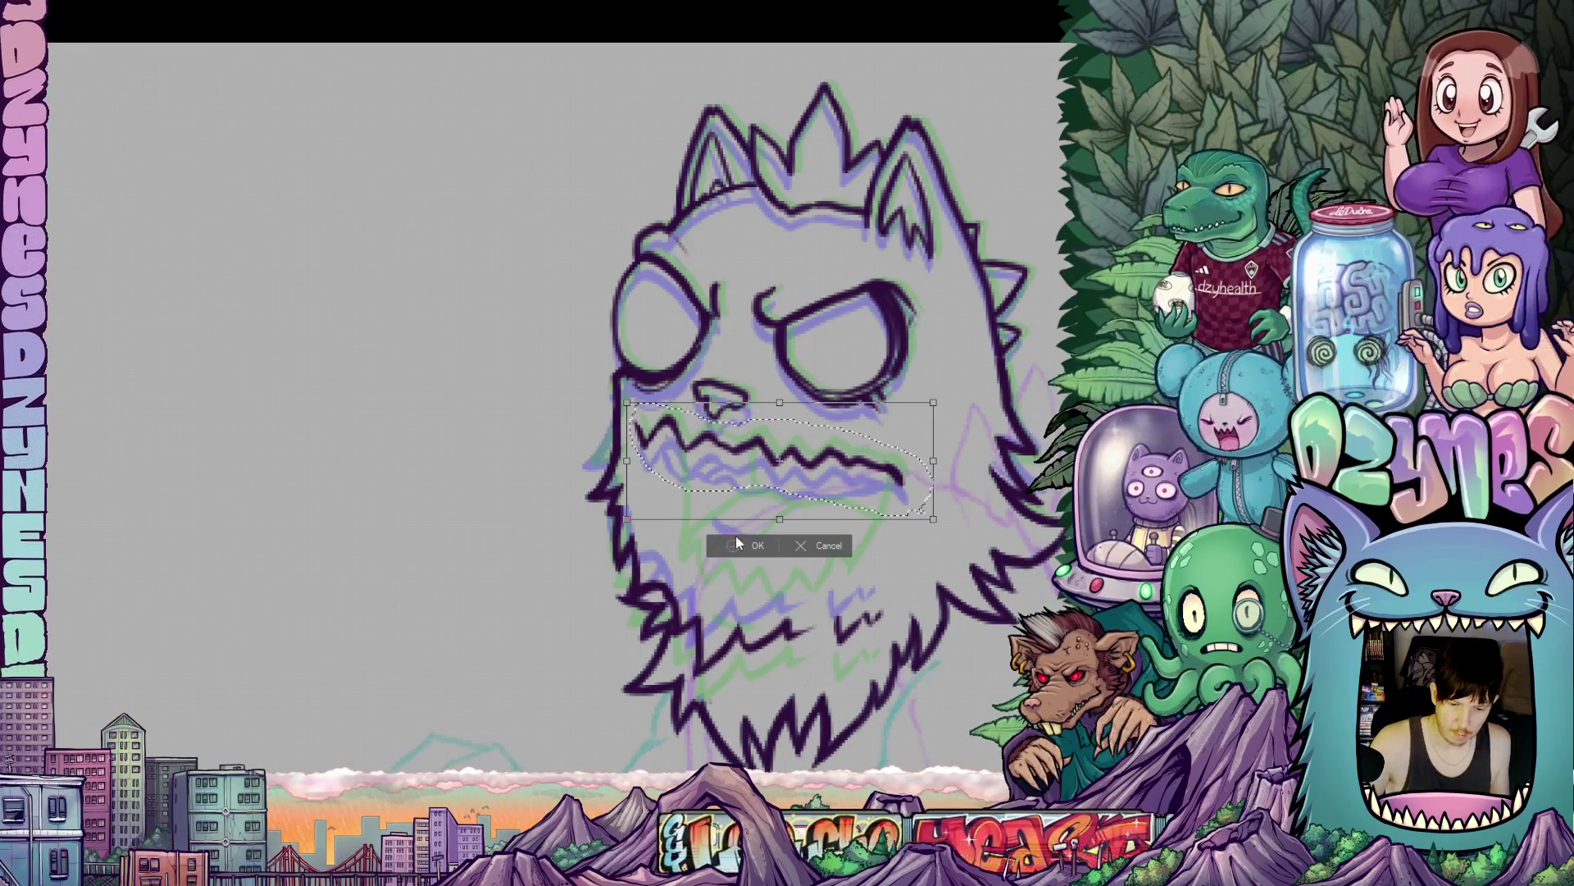
{"action": "left_click", "coordinate": [738, 546]}
{"action": "key", "text": "ctrl+d"}
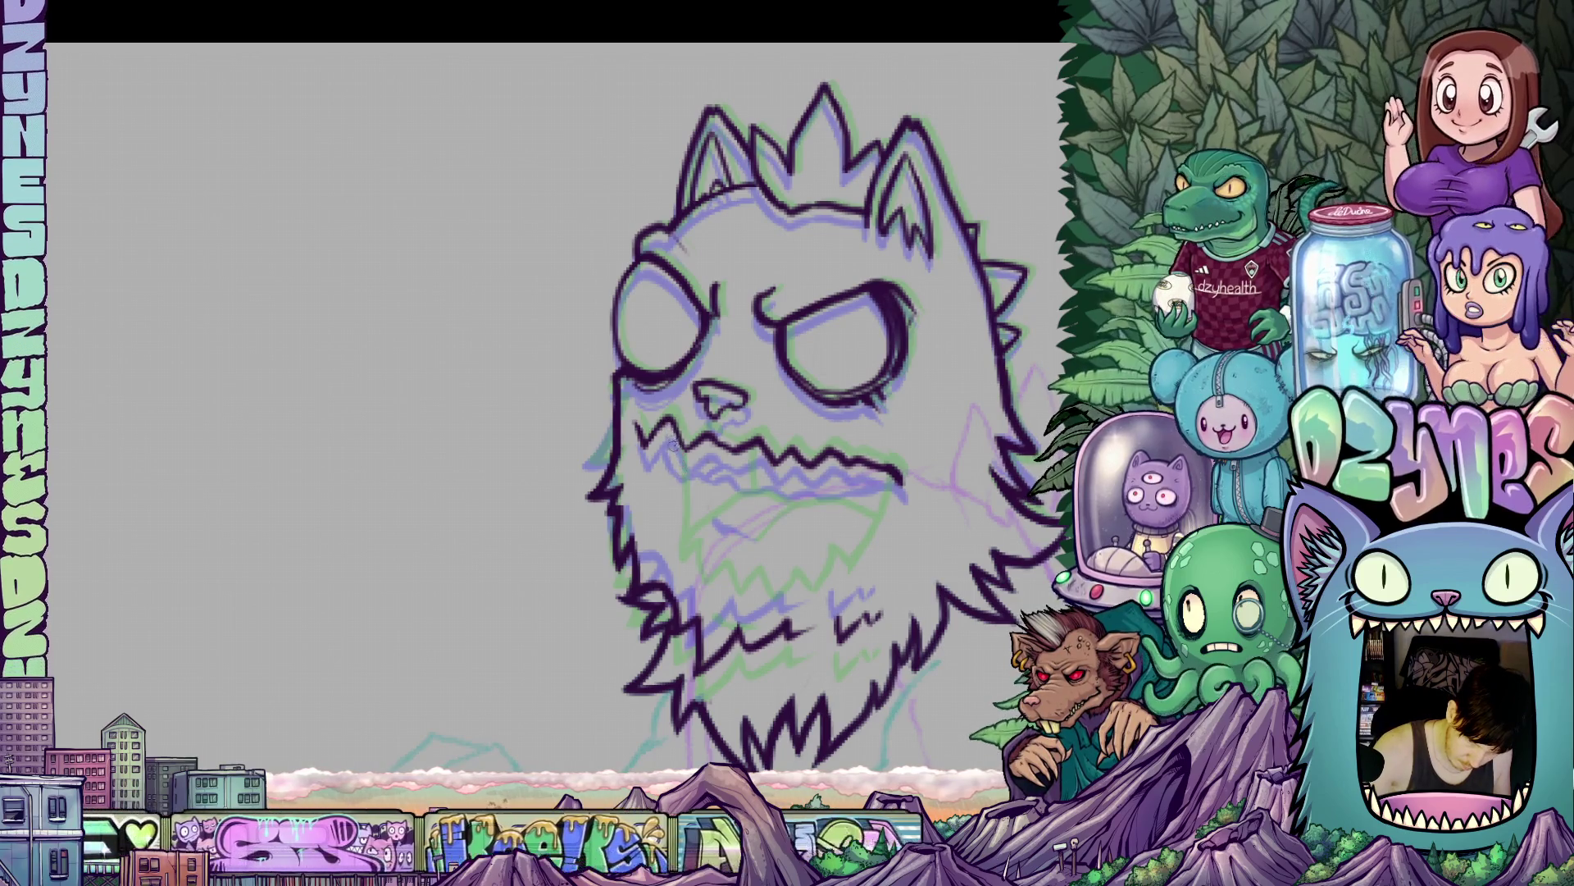
- Ink the open jaw's left side, an inner stroke, and a jagged teeth line across the mouth
{"action": "left_click_drag", "start_coordinate": [674, 433], "coordinate": [692, 533]}
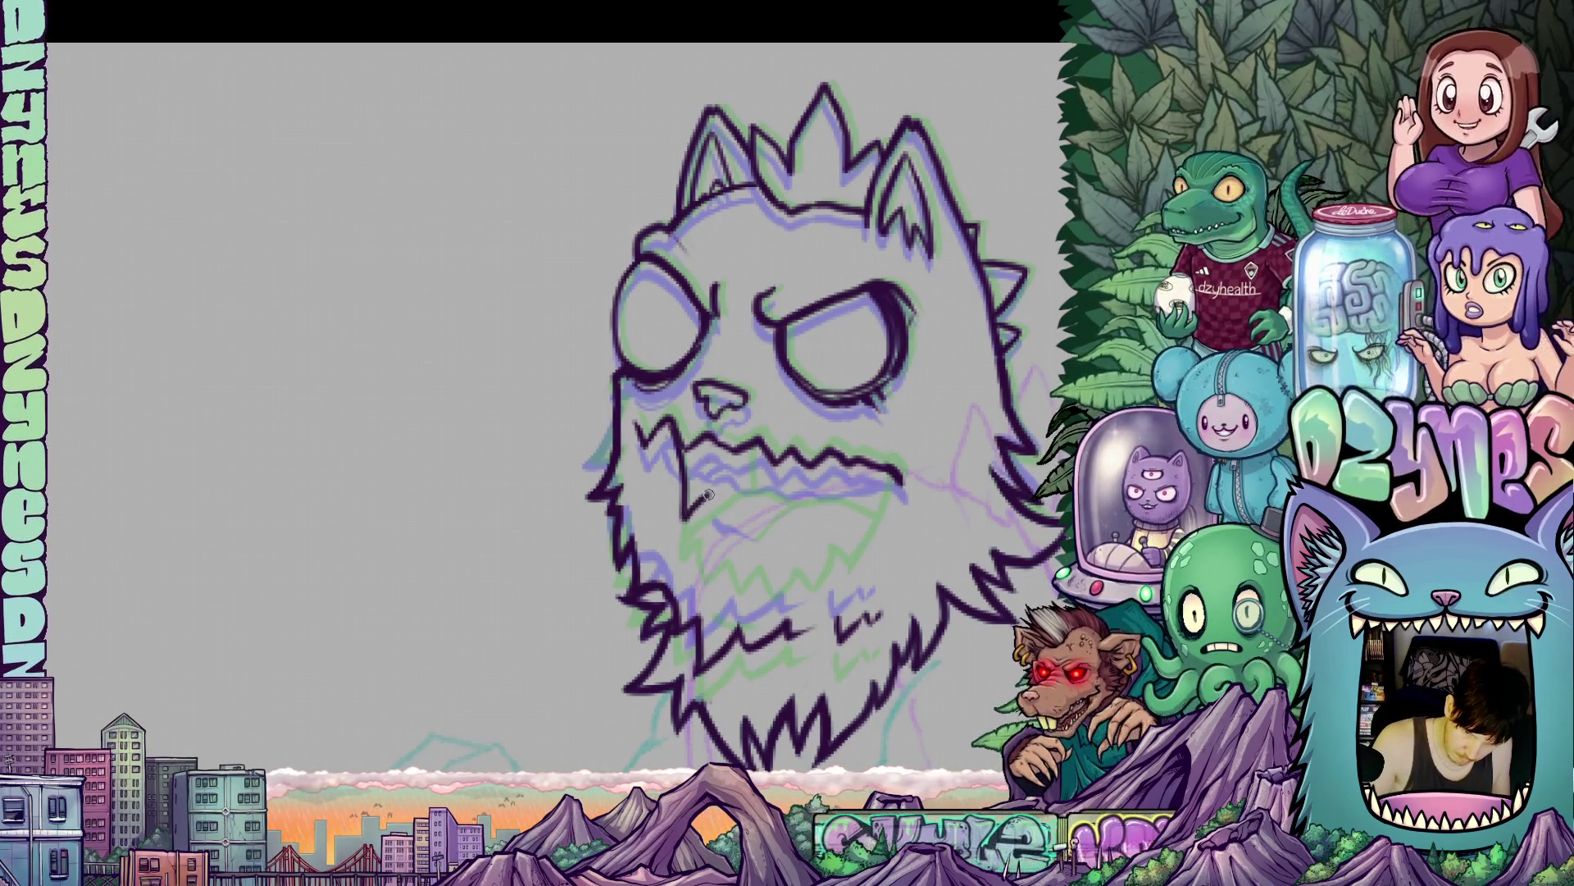
{"action": "mouse_move", "coordinate": [713, 520]}
{"action": "left_mouse_down"}
{"action": "mouse_move", "coordinate": [735, 507]}
{"action": "mouse_move", "coordinate": [746, 541]}
{"action": "mouse_move", "coordinate": [767, 507]}
{"action": "mouse_move", "coordinate": [783, 543]}
{"action": "mouse_move", "coordinate": [802, 524]}
{"action": "mouse_move", "coordinate": [820, 551]}
{"action": "mouse_move", "coordinate": [840, 513]}
{"action": "mouse_move", "coordinate": [854, 535]}
{"action": "left_mouse_up"}
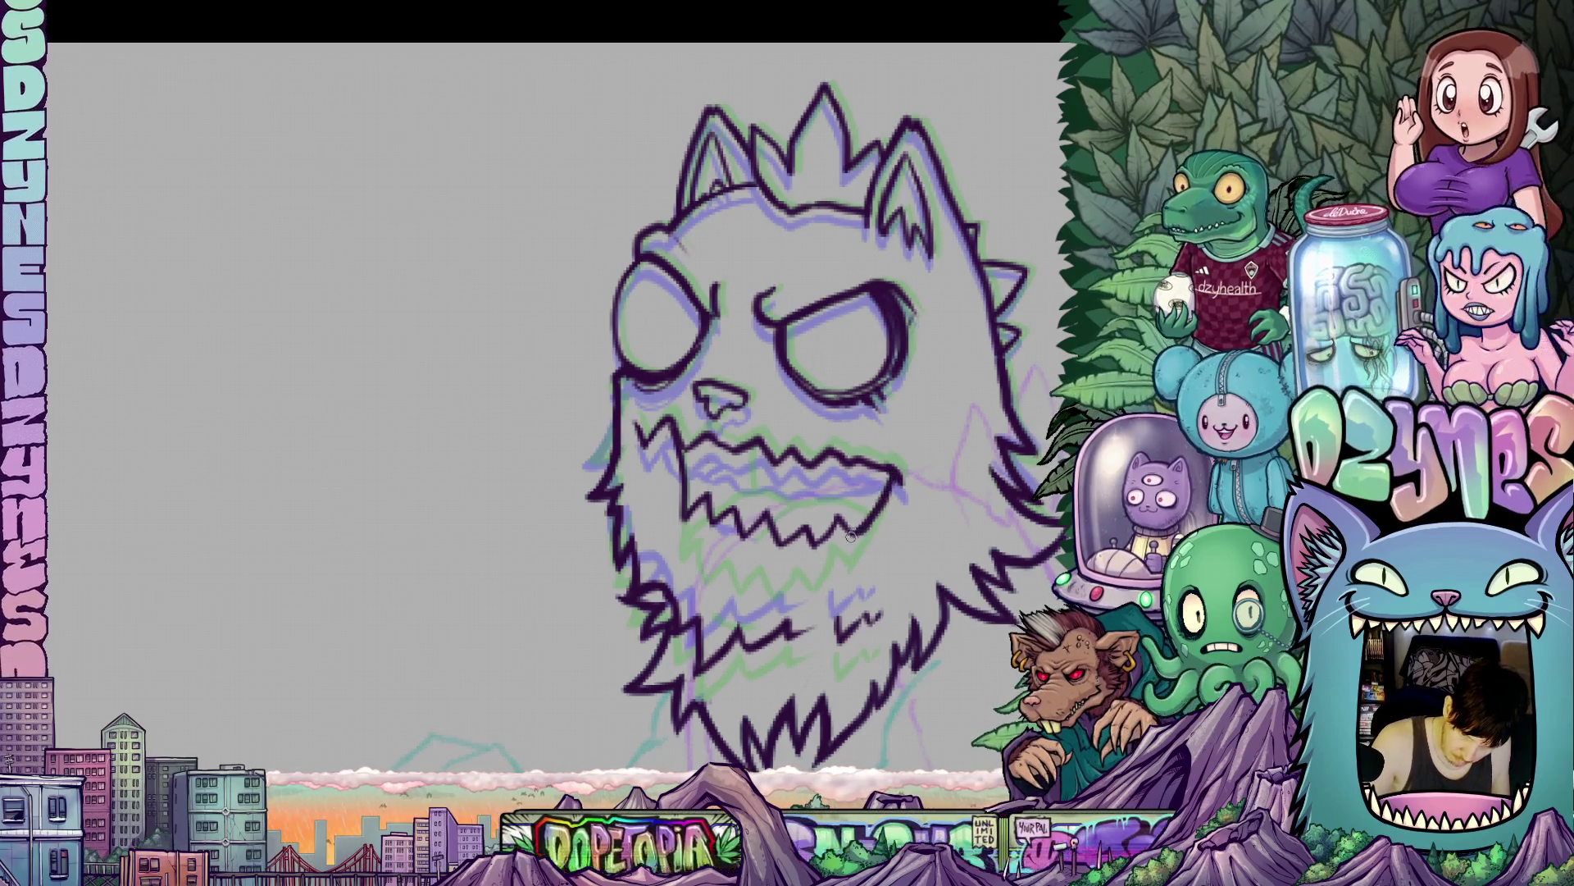
{"action": "left_click_drag", "start_coordinate": [885, 490], "coordinate": [755, 391]}
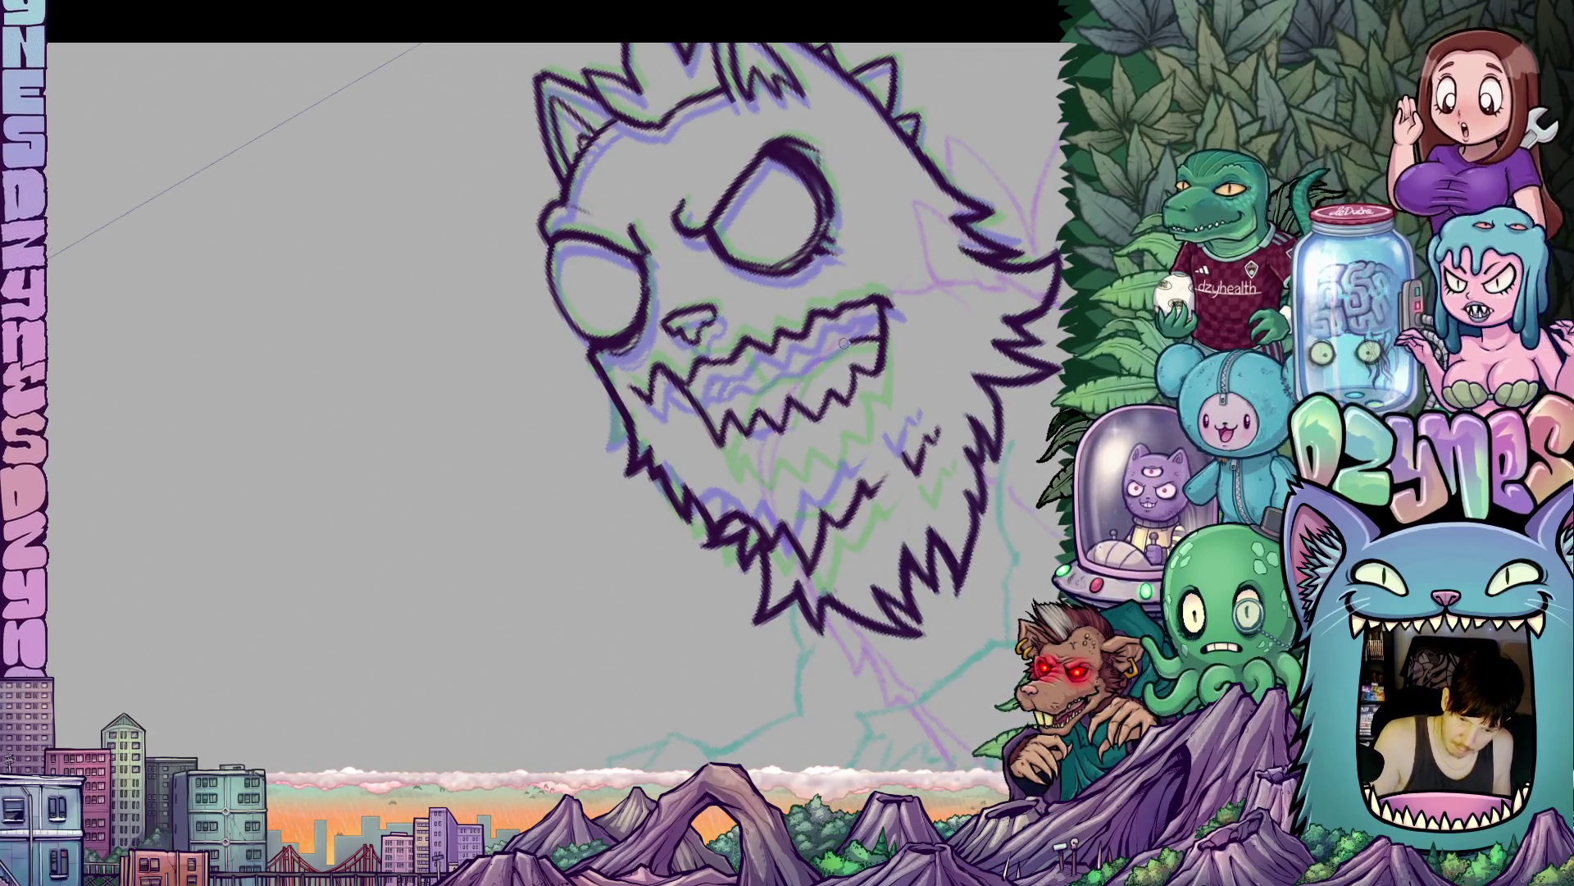
{"action": "mouse_move", "coordinate": [817, 361]}
{"action": "left_mouse_down"}
{"action": "mouse_move", "coordinate": [764, 389]}
{"action": "mouse_move", "coordinate": [747, 429]}
{"action": "left_mouse_up"}
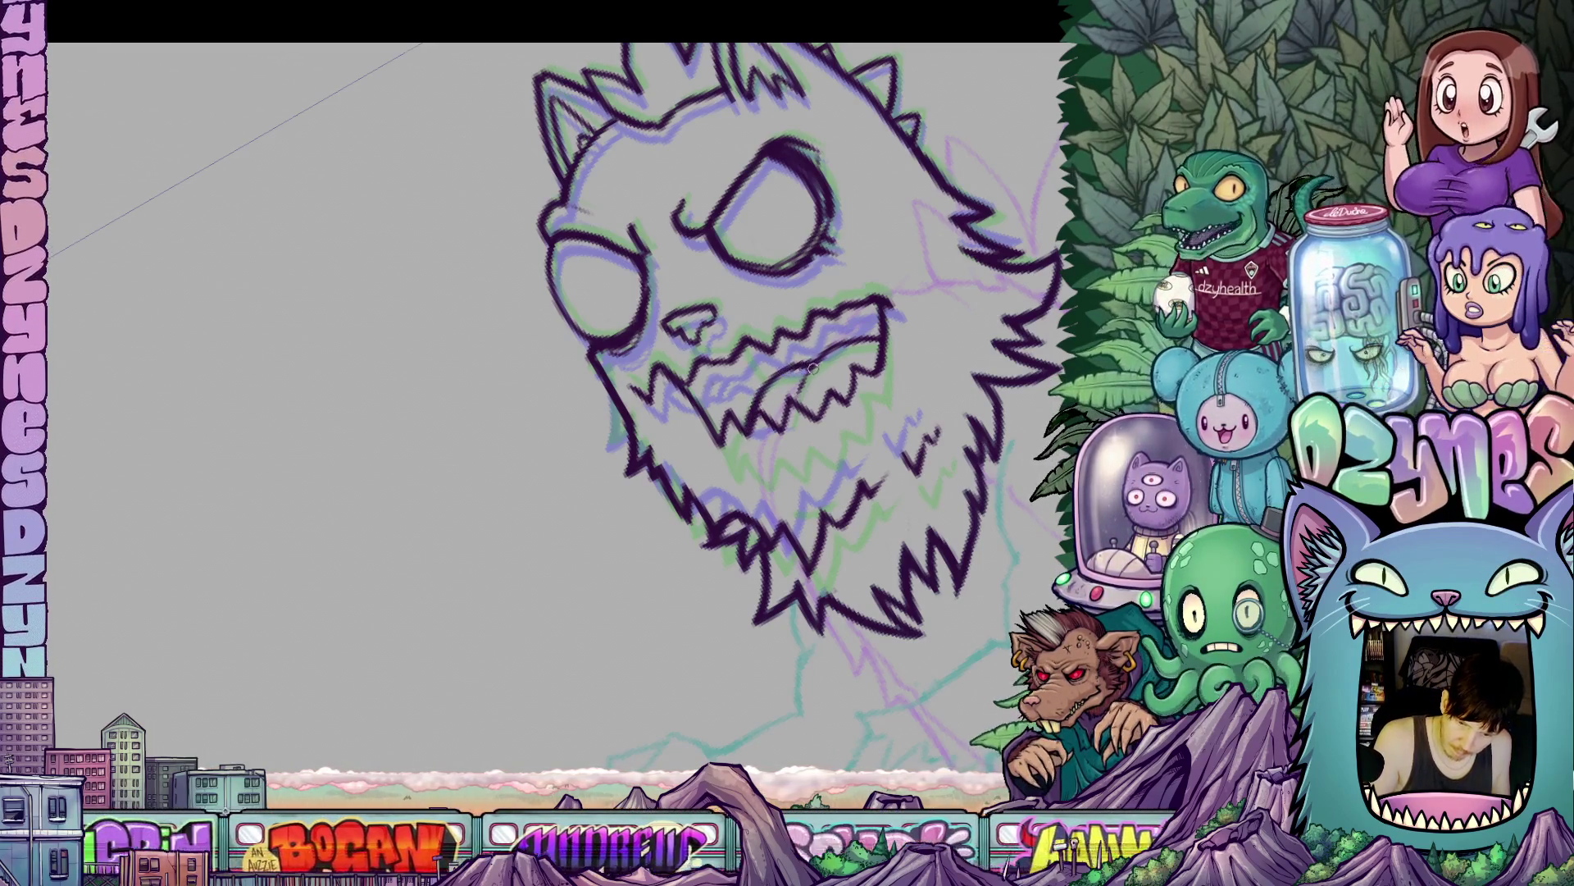
{"action": "mouse_move", "coordinate": [978, 488]}
{"action": "left_mouse_down"}
{"action": "mouse_move", "coordinate": [775, 484]}
{"action": "mouse_move", "coordinate": [759, 451]}
{"action": "mouse_move", "coordinate": [761, 470]}
{"action": "left_mouse_up"}
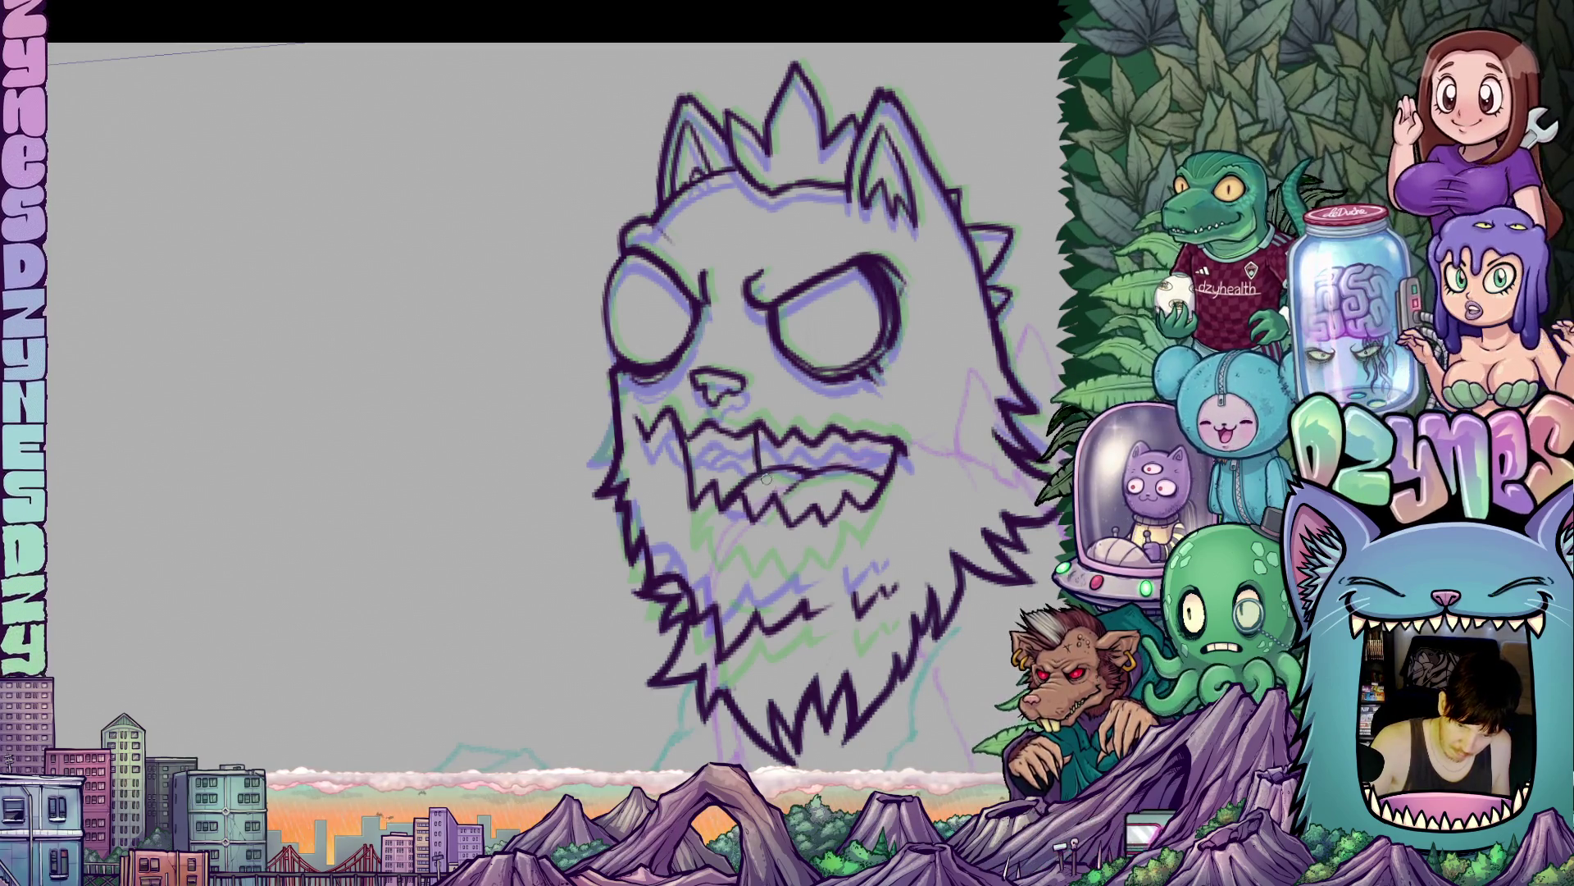
{"action": "scroll", "coordinate": [993, 430], "scroll_direction": "down", "scroll_amount": 5}
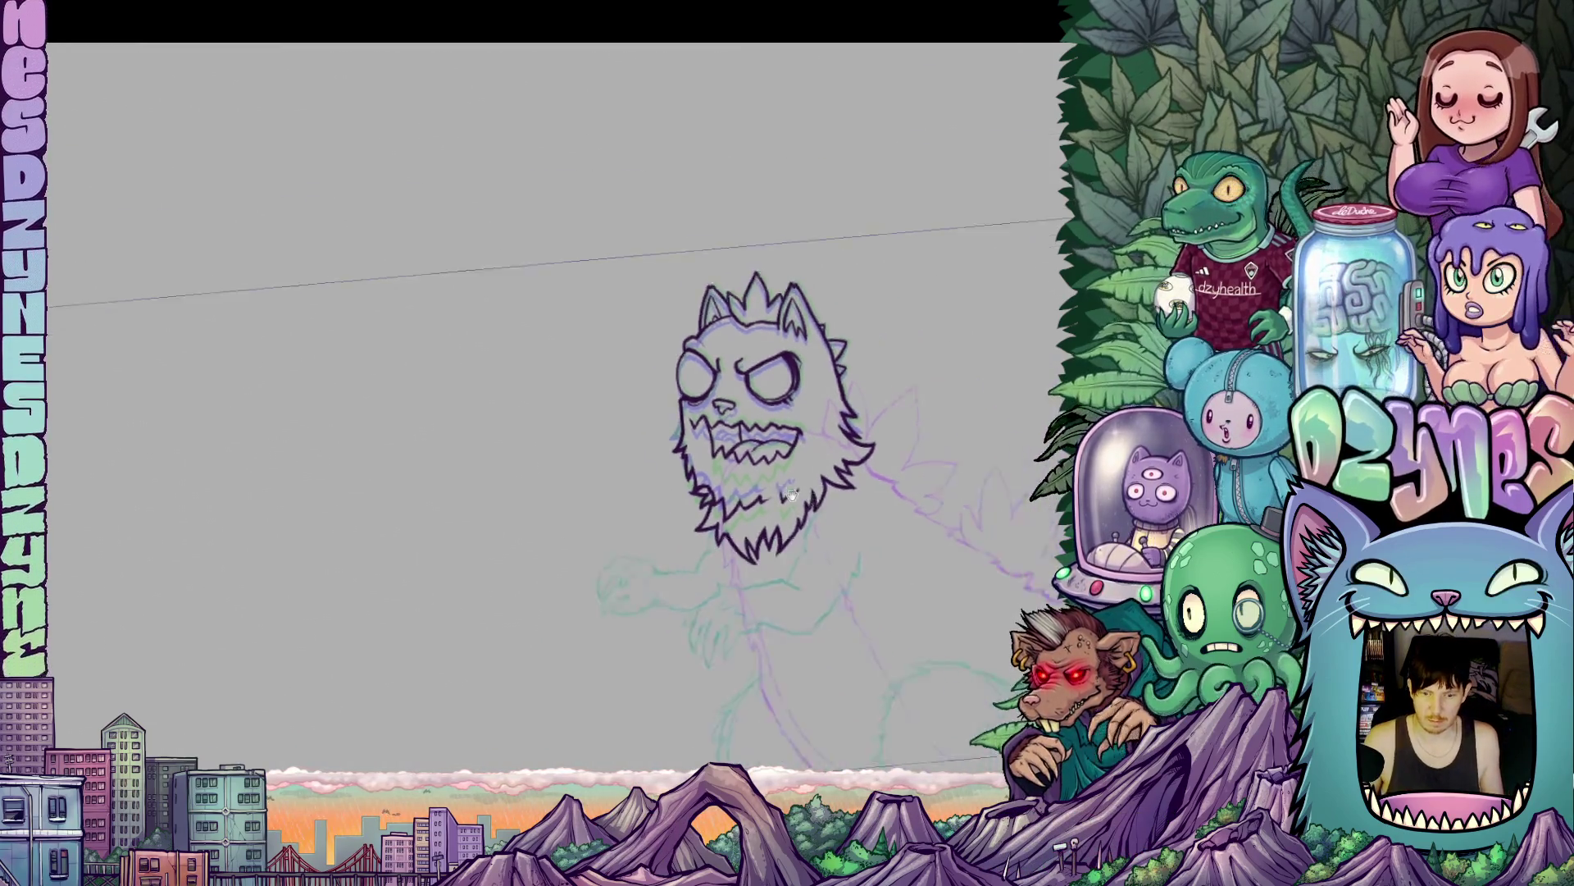
- Step back and forth through the head versions, ending on the cleaner zigzag-teeth mouth
{"action": "key", "text": "ctrl+z"}
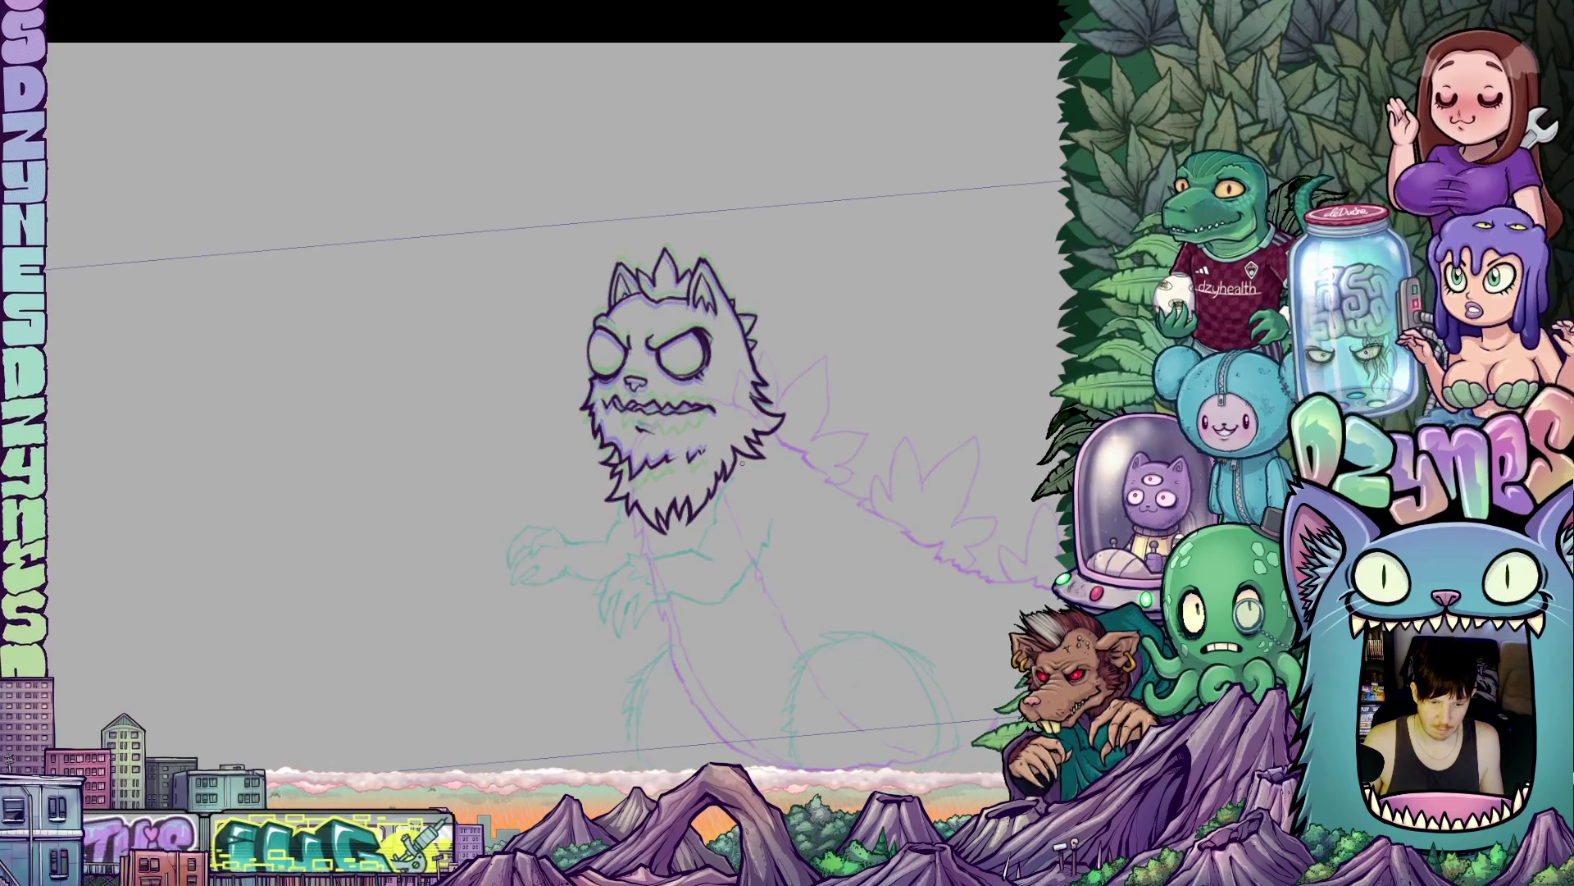
{"action": "key", "text": "ctrl+shift+z"}
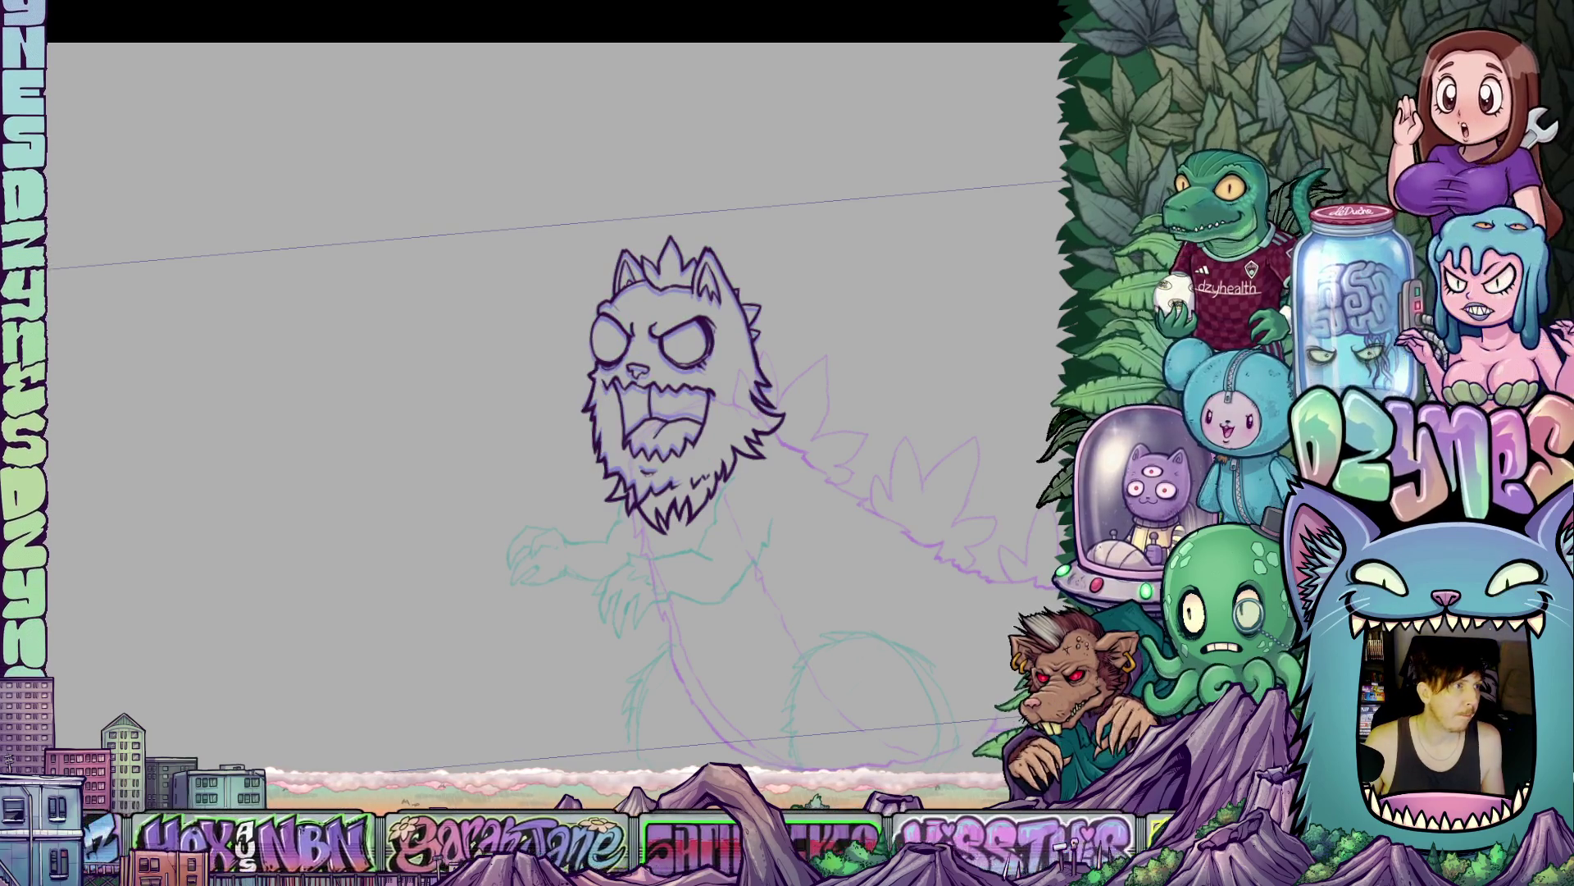
{"action": "key", "text": "ctrl+z"}
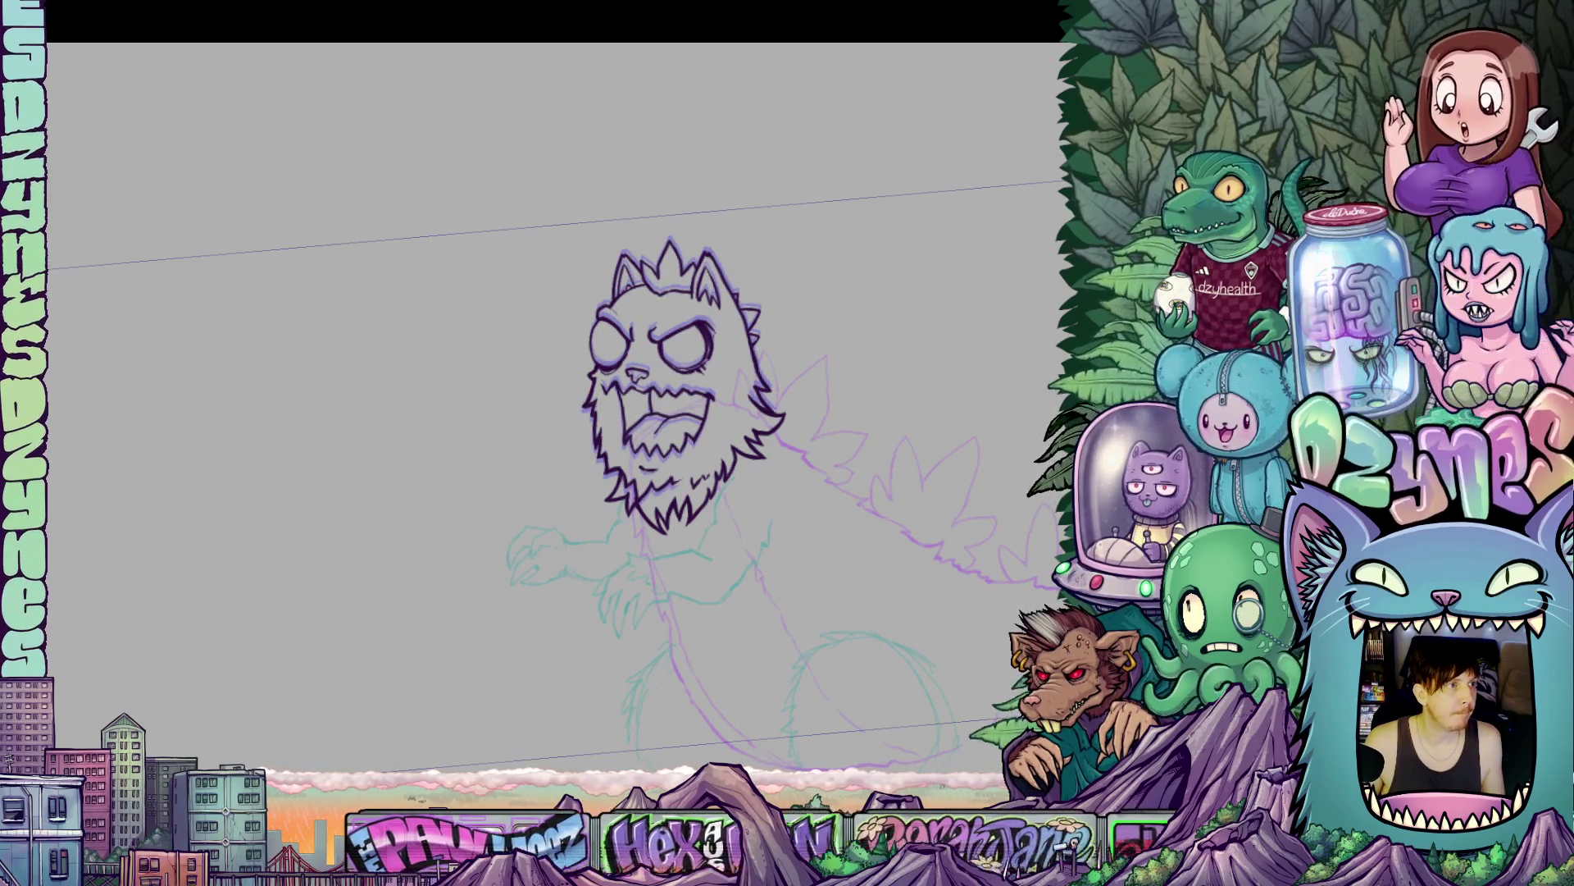
{"action": "key", "text": "ctrl+z"}
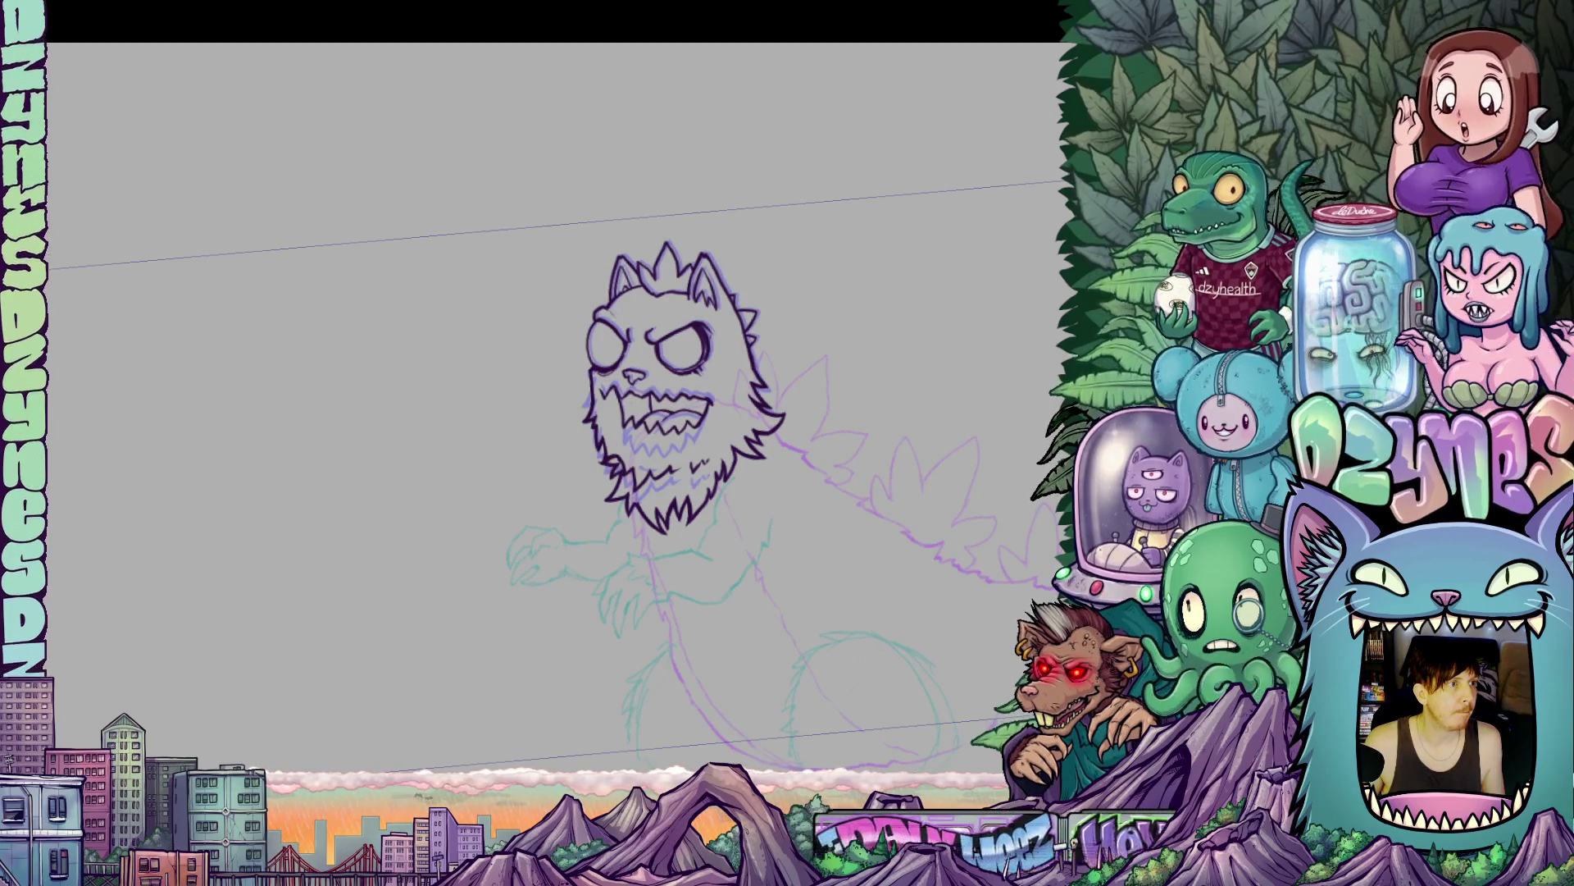
{"action": "key", "text": "ctrl+z"}
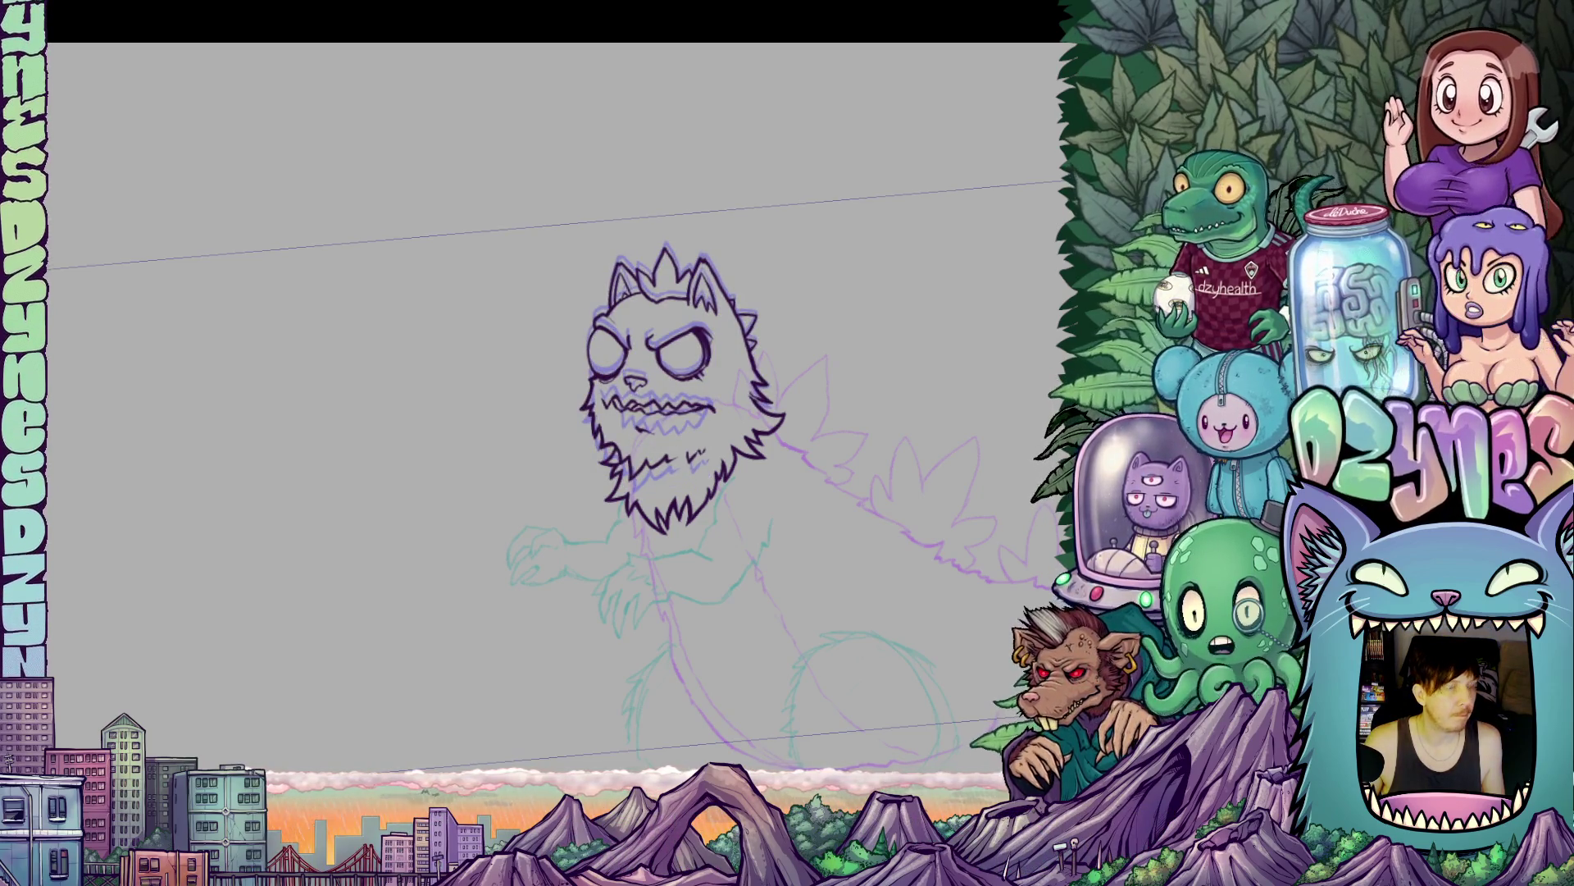
{"action": "key", "text": "ctrl+z"}
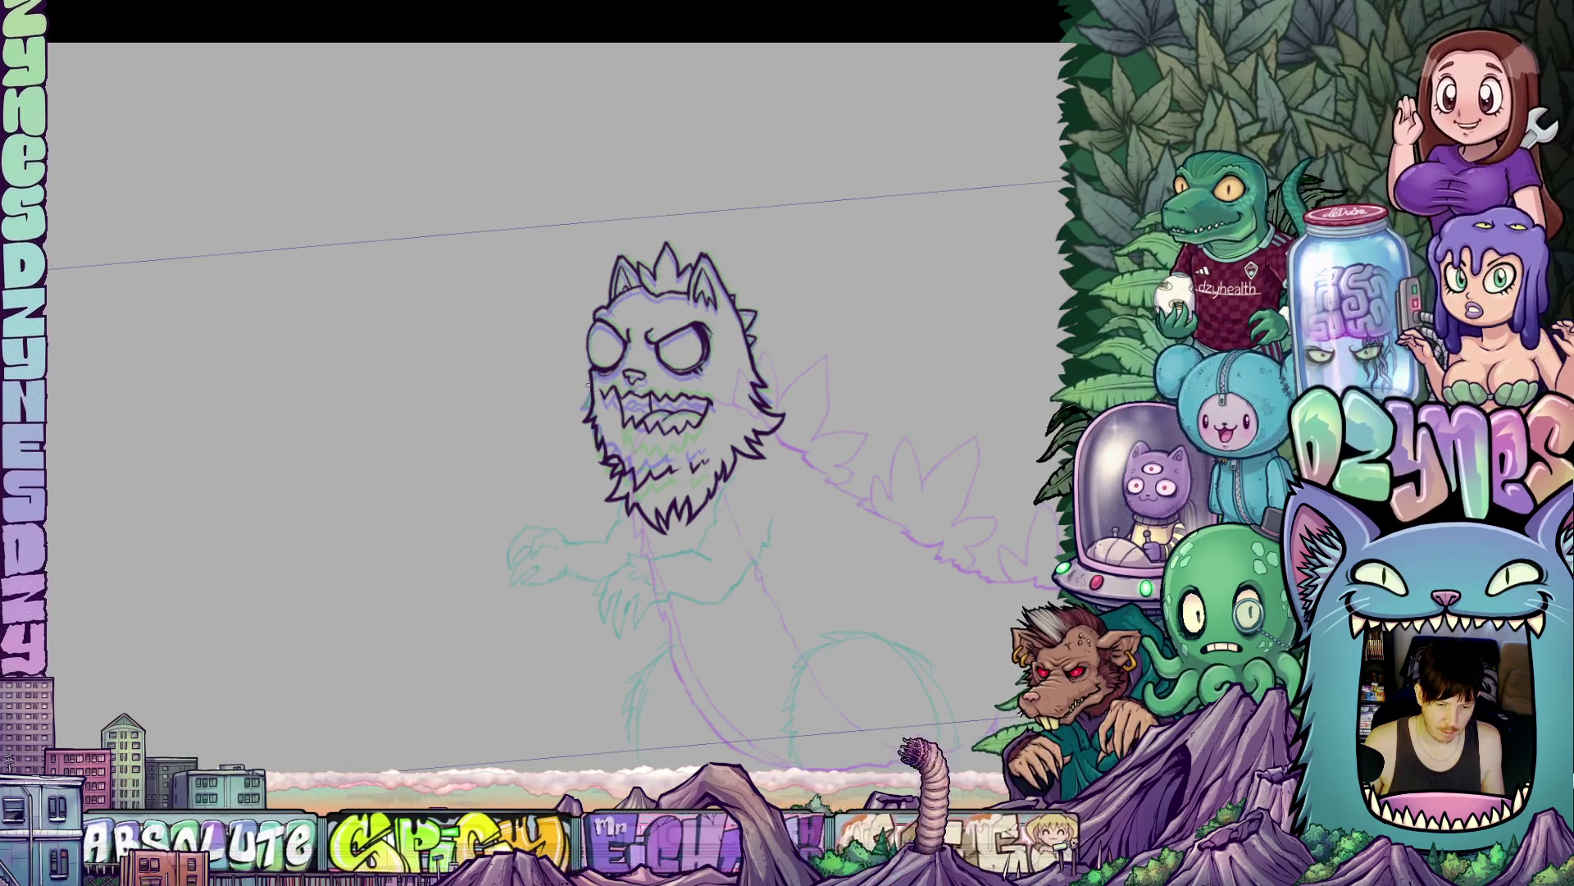
{"action": "scroll", "coordinate": [587, 384], "scroll_direction": "up", "scroll_amount": 3}
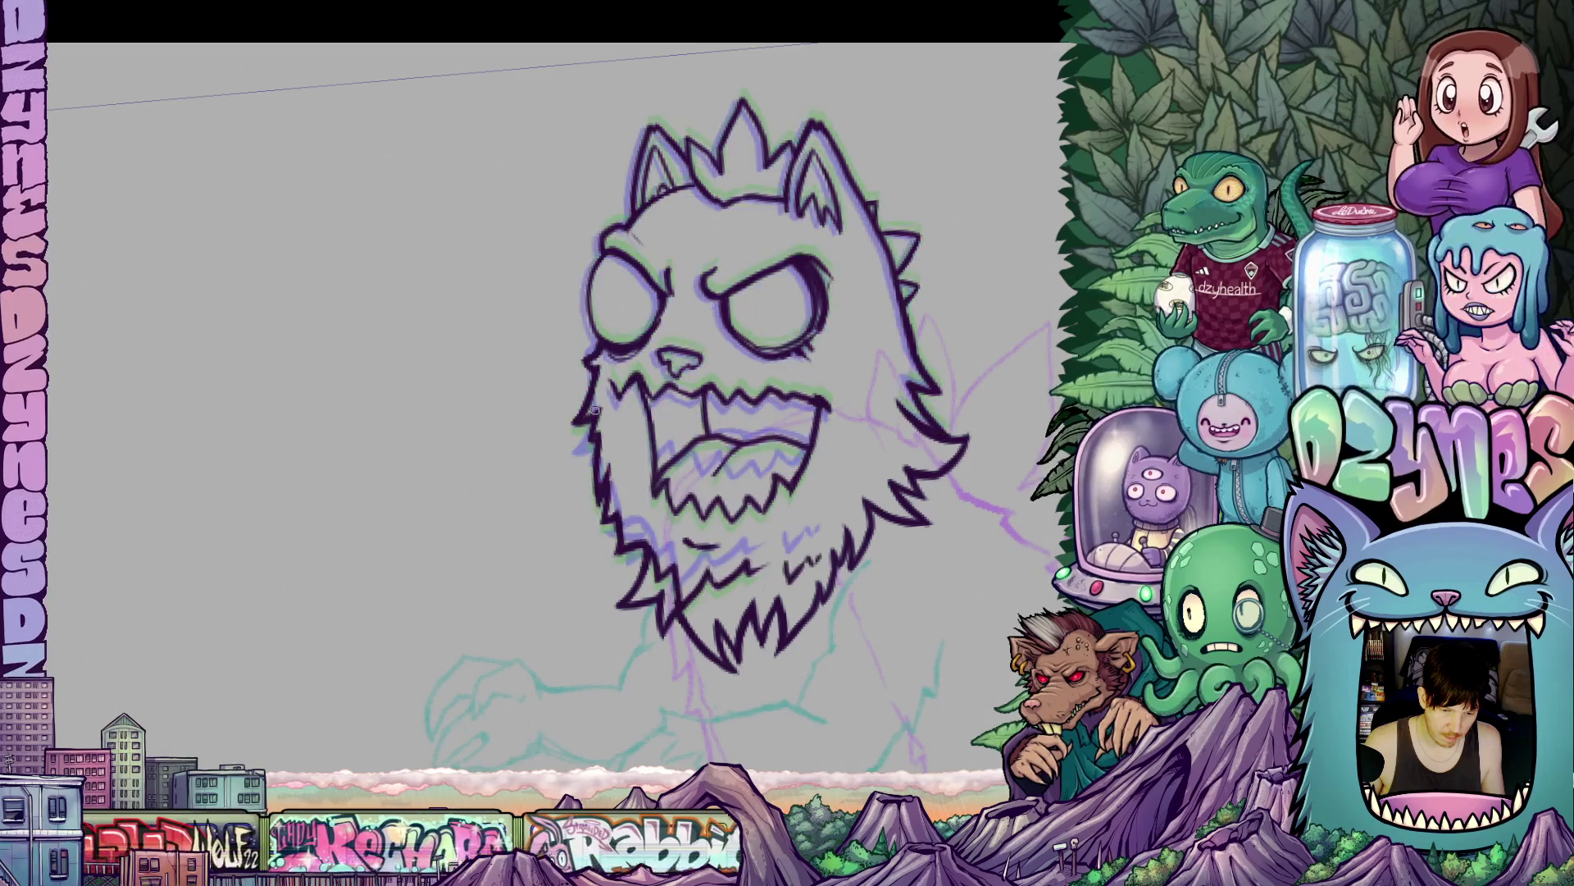
- Switch to the open, toothy-mouth head cel with the other versions faintly onion-skinned behind
{"action": "scroll", "coordinate": [592, 418], "scroll_direction": "up", "scroll_amount": 2}
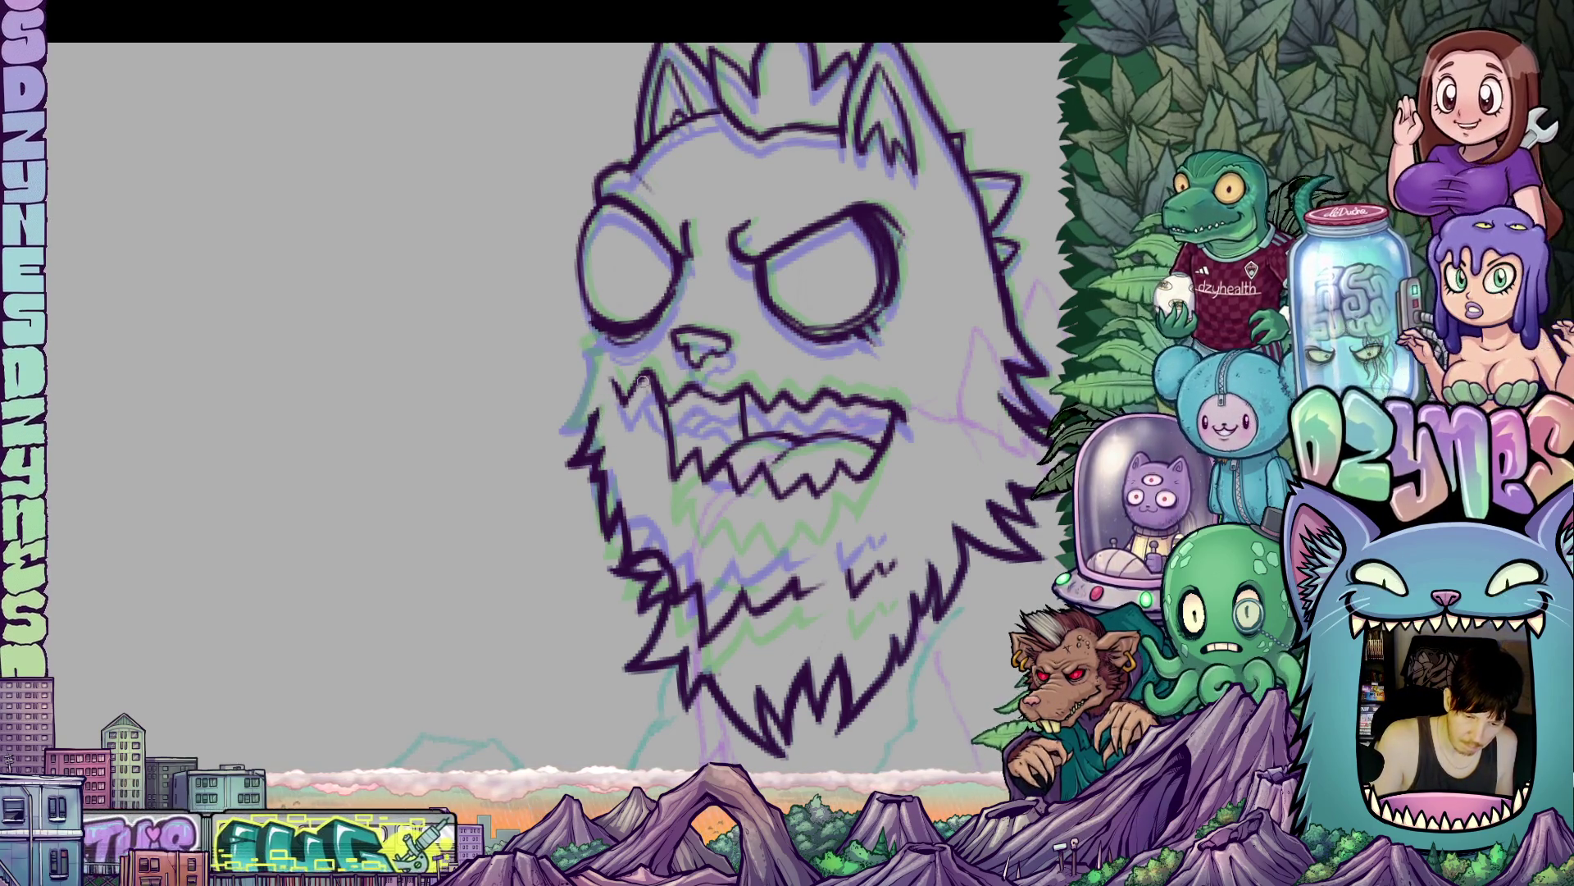
{"action": "key", "text": "Right"}
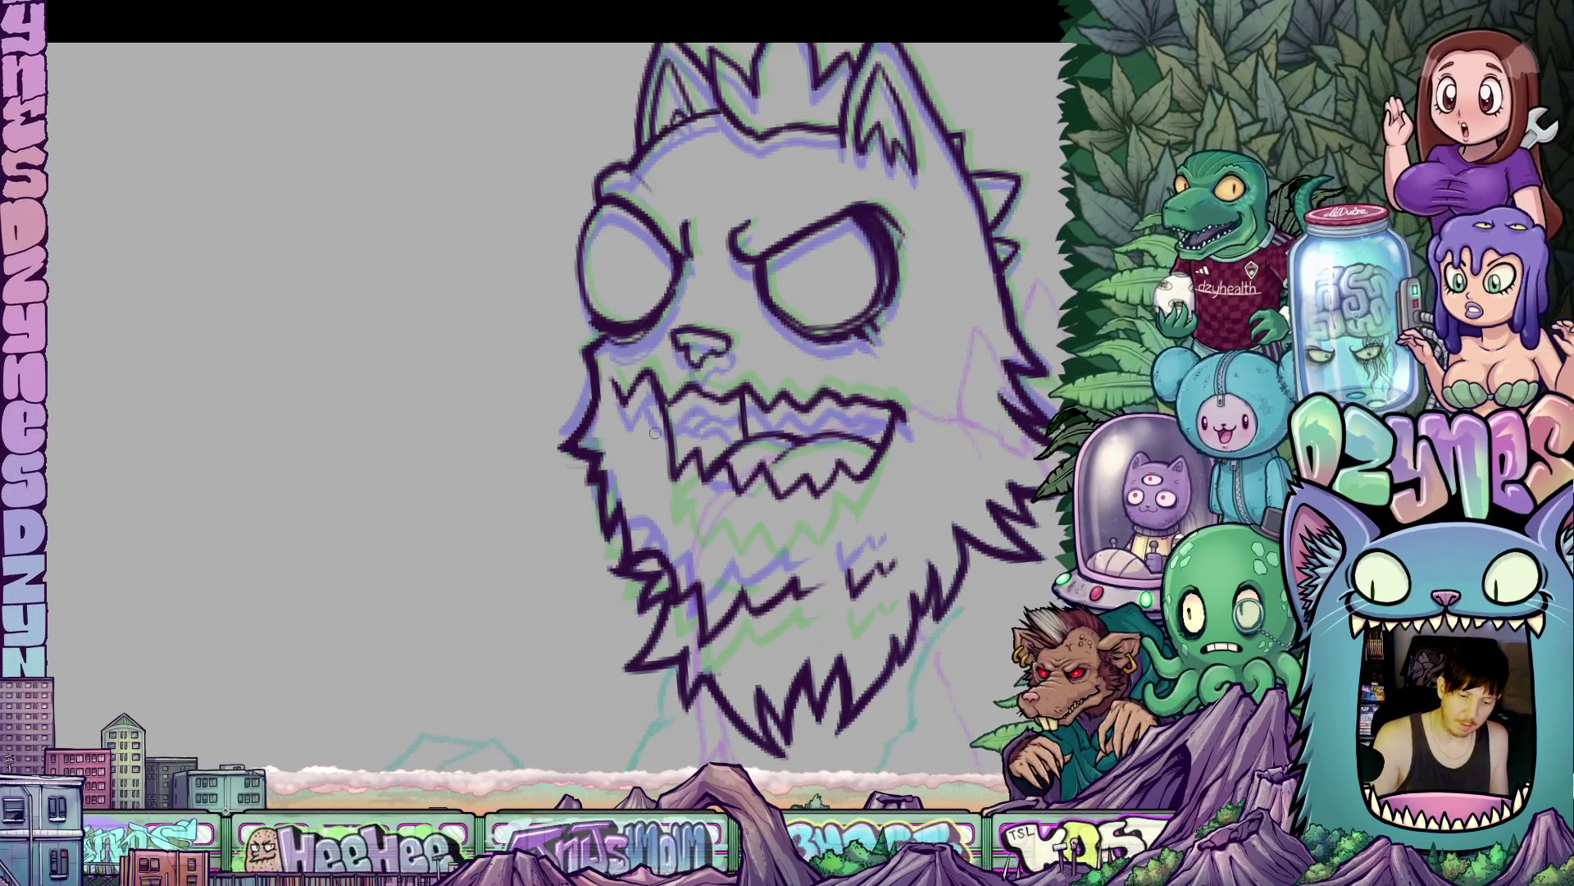
{"action": "scroll", "coordinate": [952, 436], "scroll_direction": "down", "scroll_amount": 1}
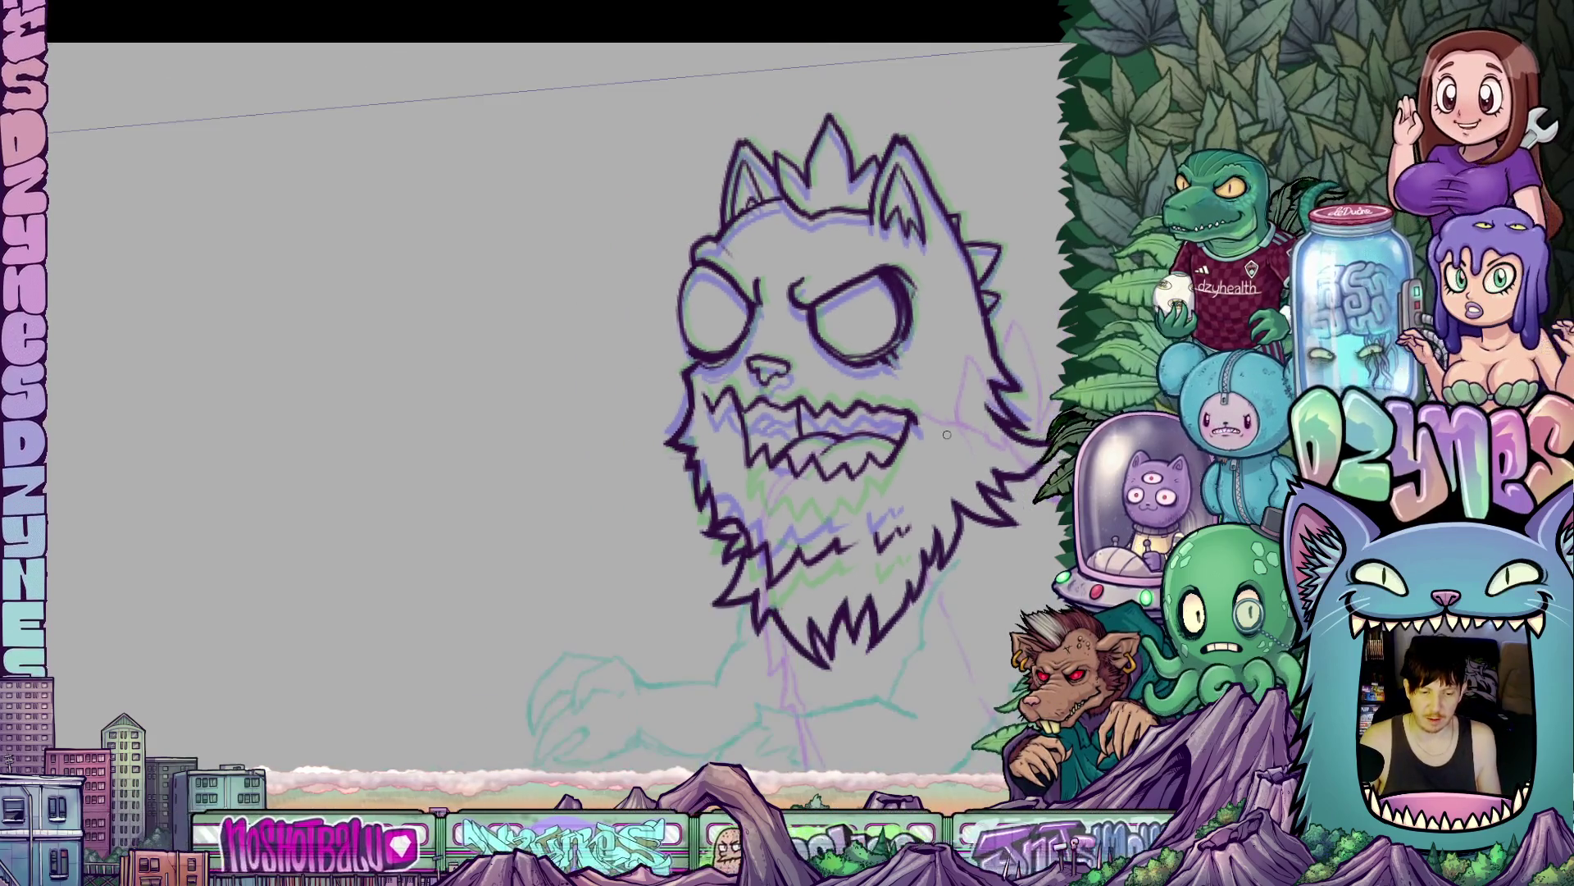
- Undo the closed grimace to restore the open, jagged-toothed mouth, then zoom in on the beard
{"action": "scroll", "coordinate": [724, 385], "scroll_direction": "up", "scroll_amount": 3}
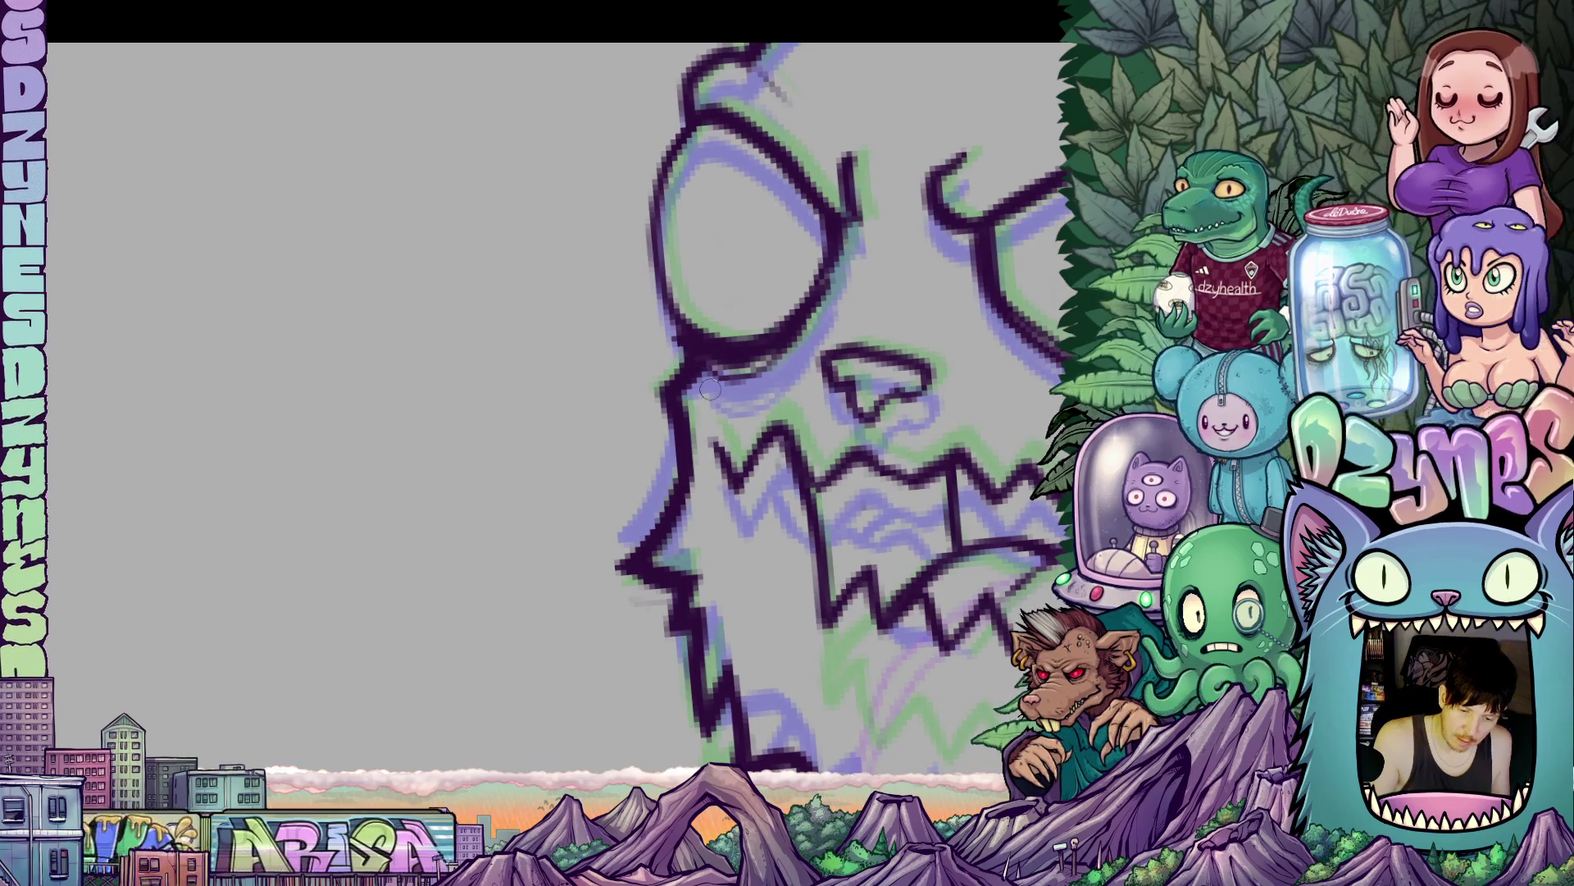
{"action": "scroll", "coordinate": [710, 390], "scroll_direction": "down", "scroll_amount": 10}
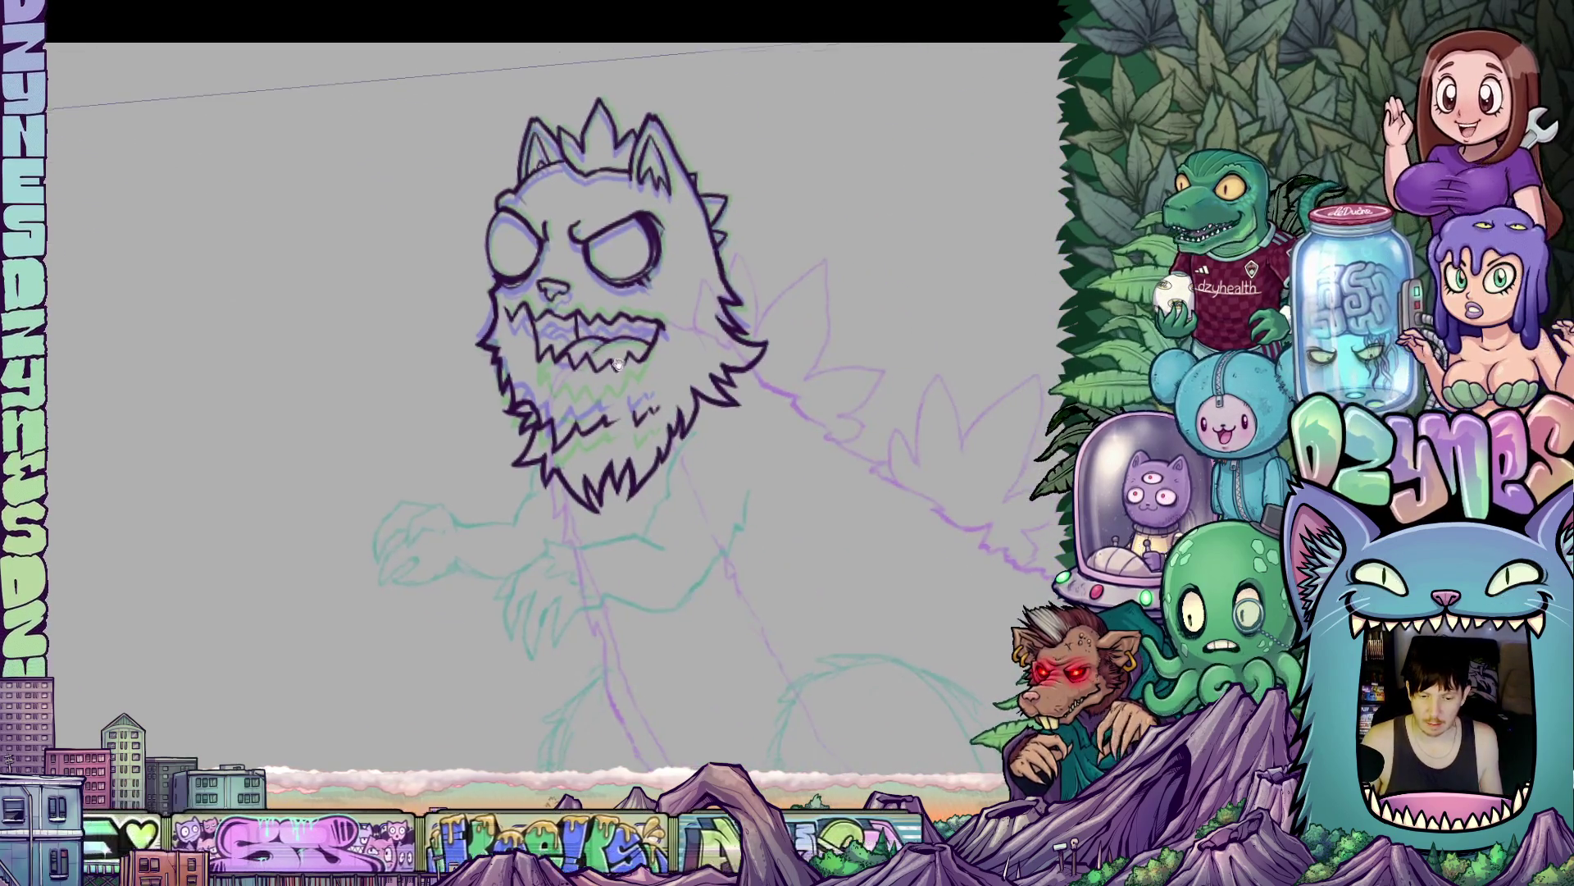
{"action": "key", "text": "ctrl+z"}
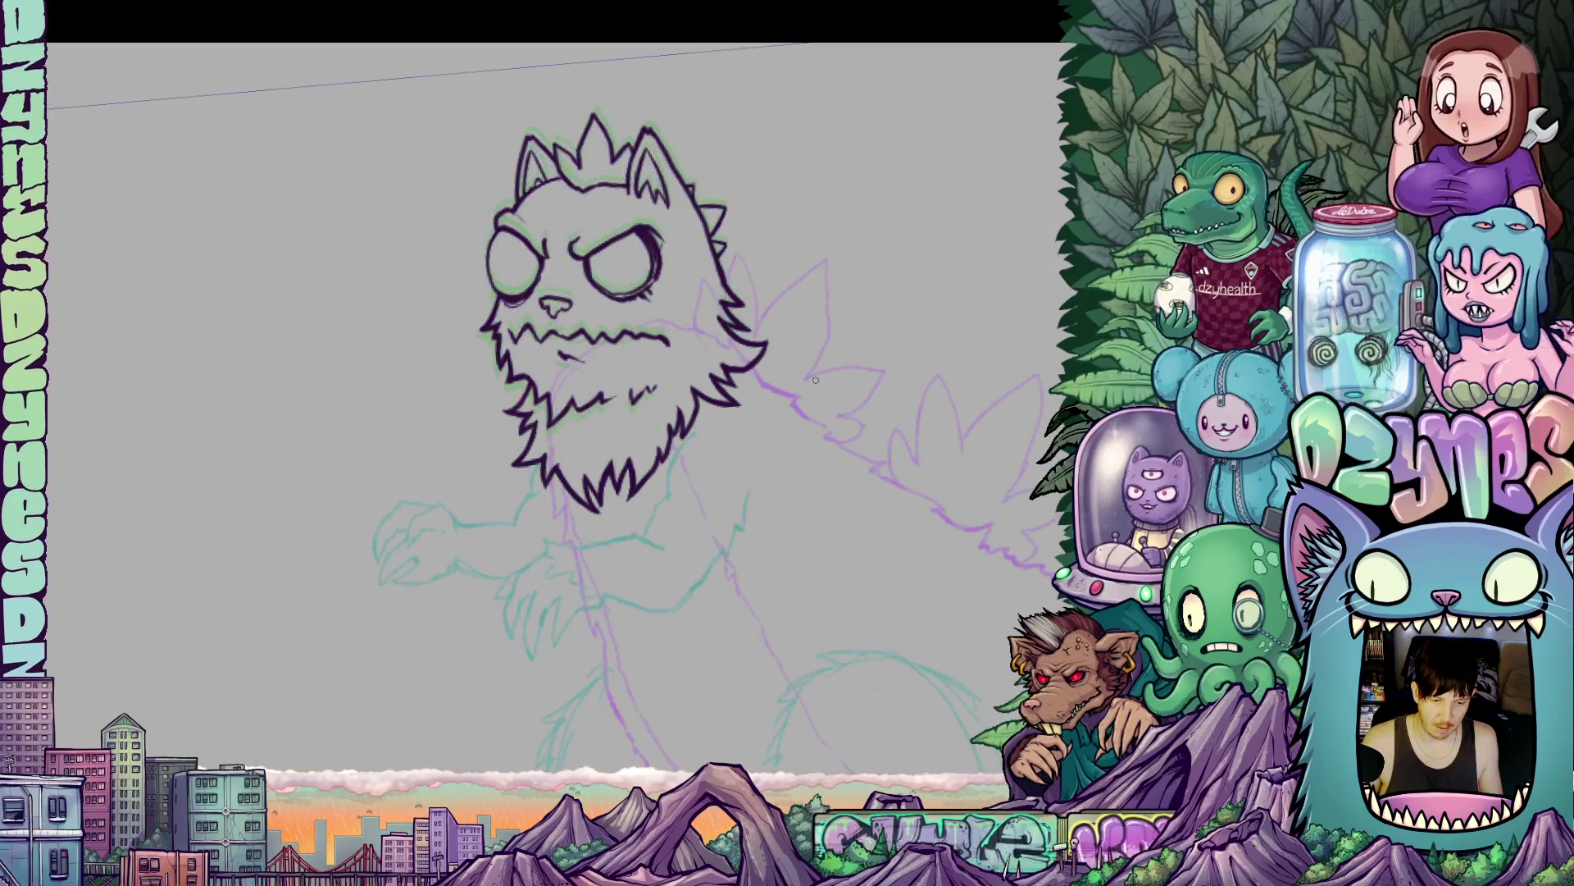
{"action": "scroll", "coordinate": [816, 380], "scroll_direction": "down", "scroll_amount": 3}
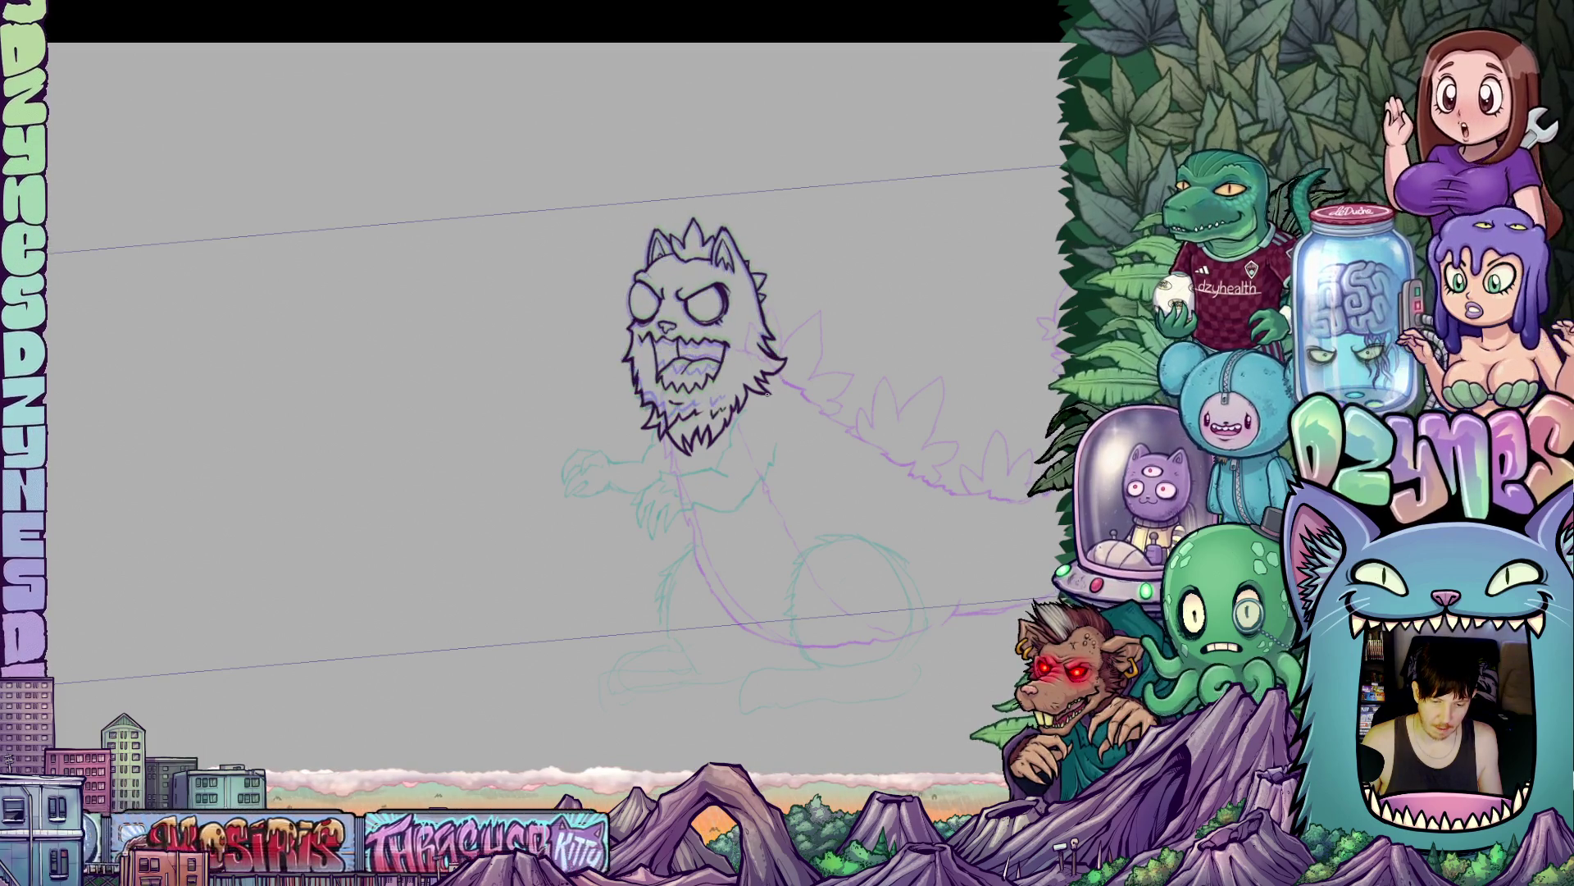
{"action": "scroll", "coordinate": [723, 412], "scroll_direction": "up", "scroll_amount": 8}
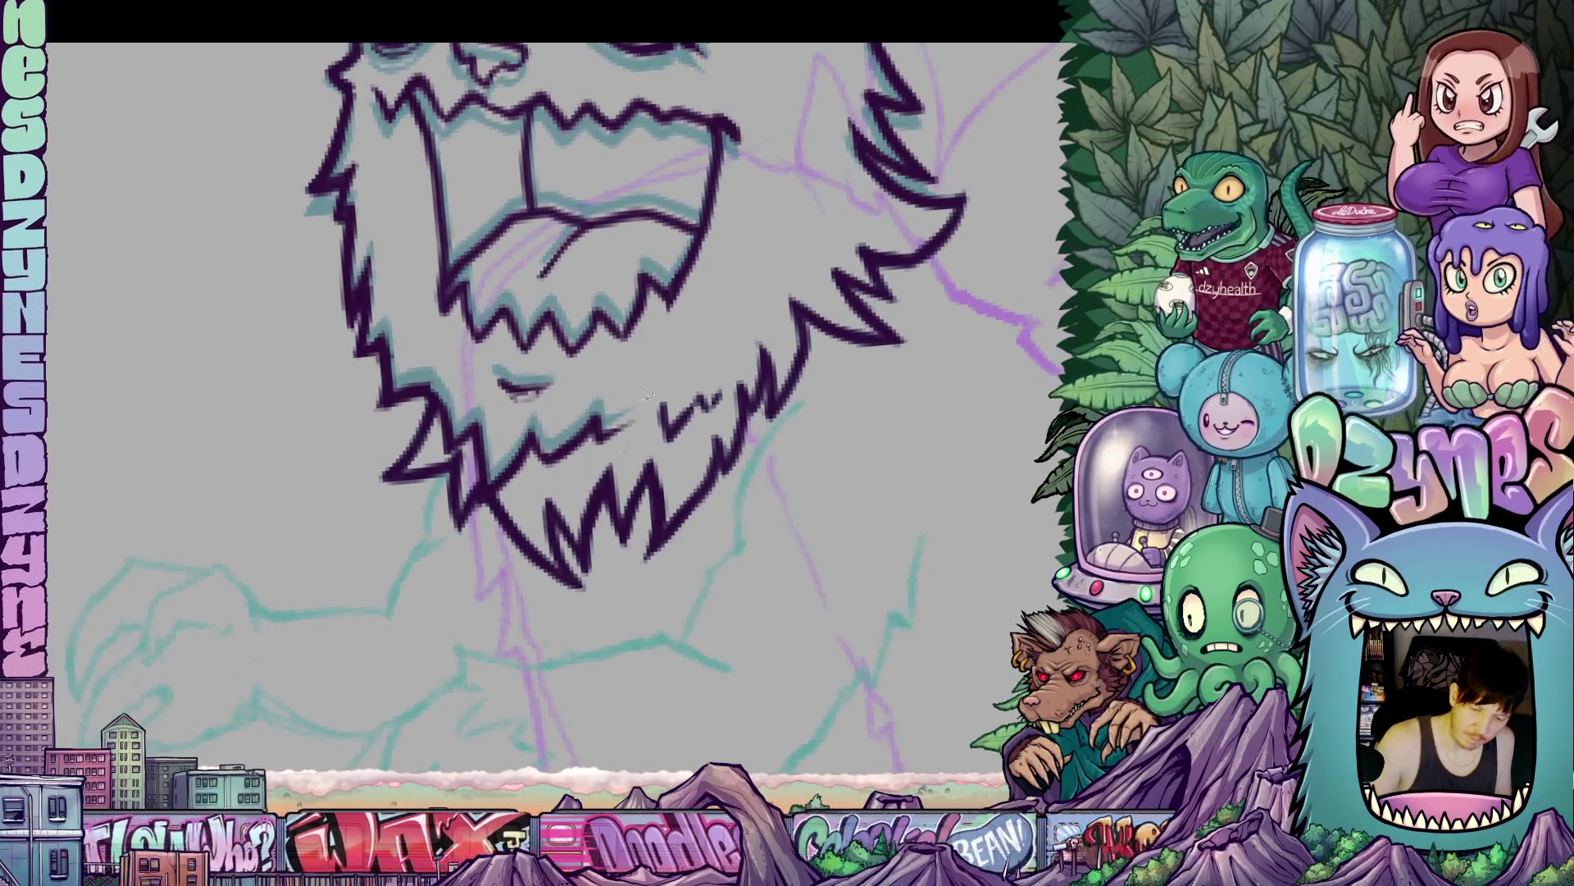
- Lasso the small zigzag stroke in the beard and move it one nudge lower
{"action": "left_click_drag", "start_coordinate": [645, 400], "coordinate": [710, 418]}
{"action": "left_click_drag", "start_coordinate": [729, 359], "coordinate": [728, 361]}
{"action": "key", "text": "ctrl+t"}
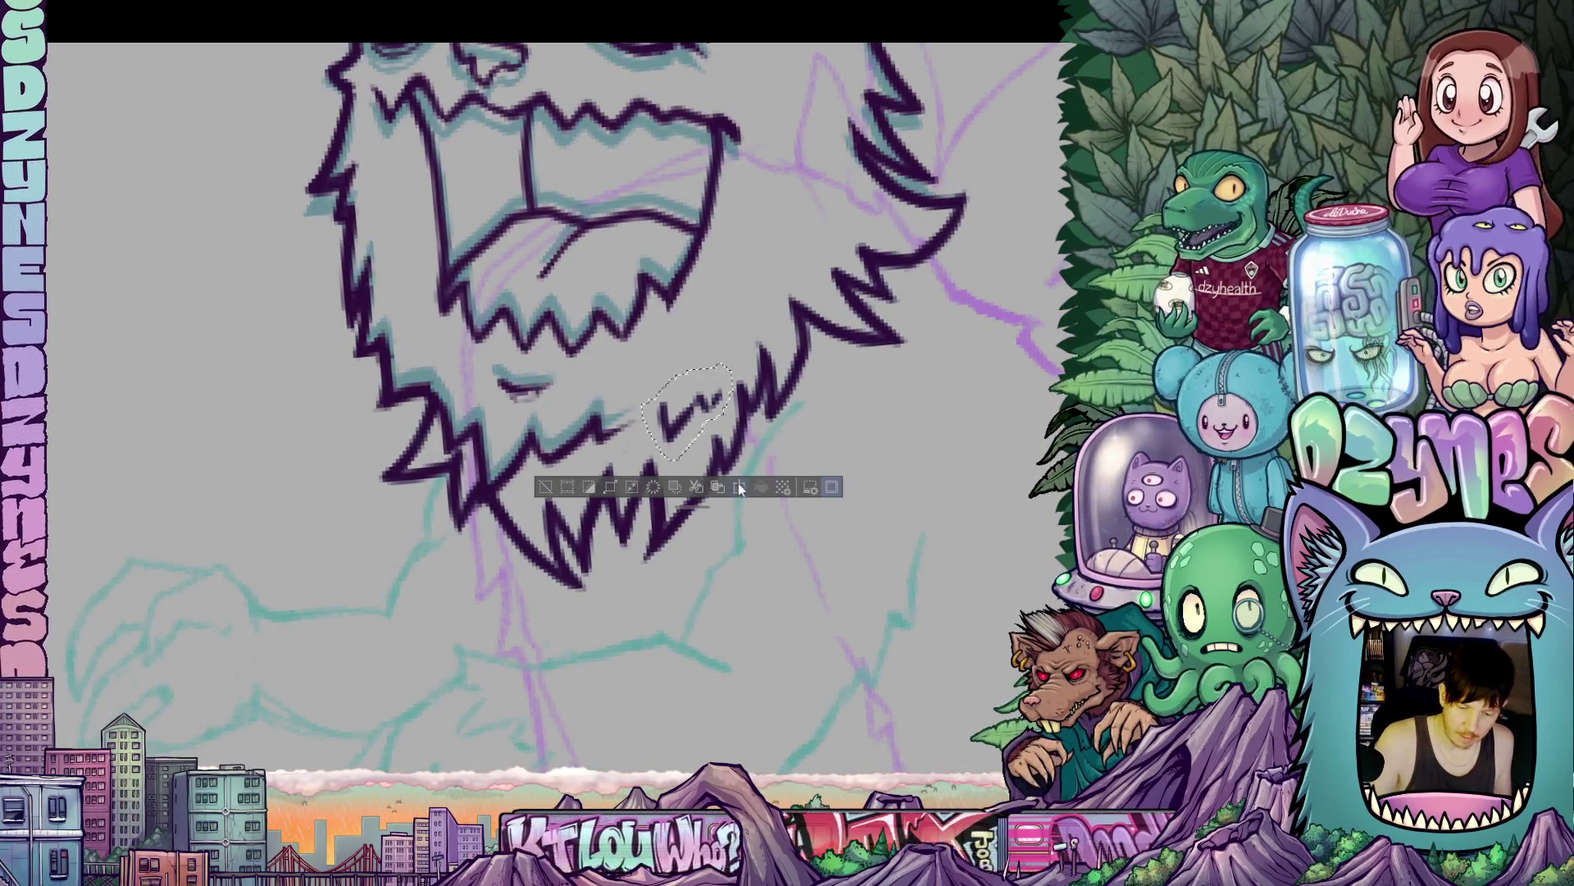
{"action": "key", "text": "Down"}
{"action": "key", "text": "Down"}
{"action": "key", "text": "Down"}
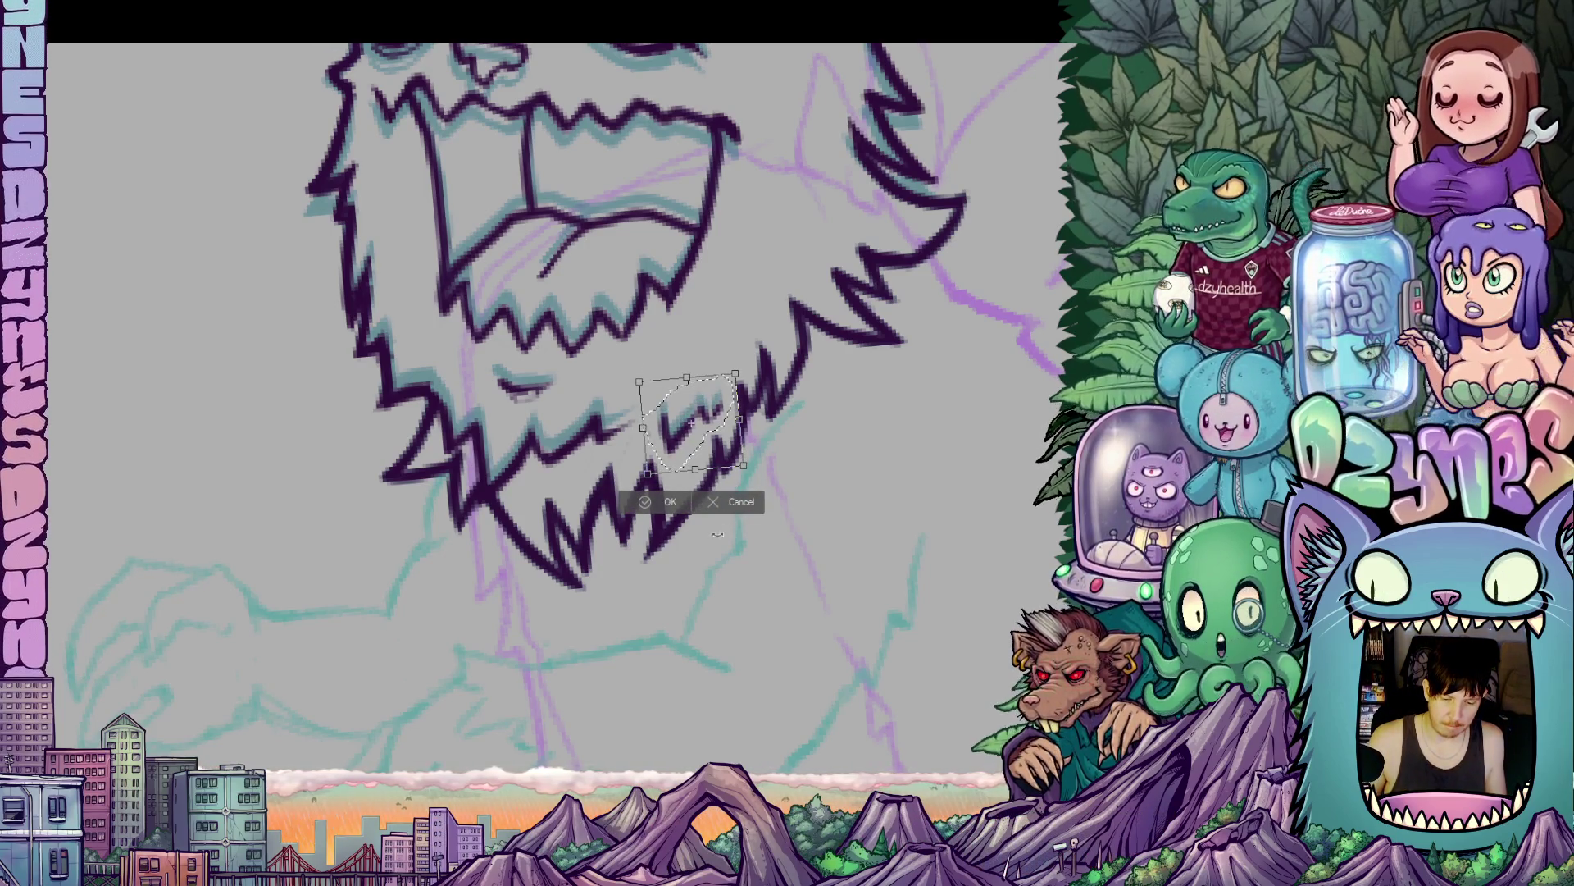
{"action": "key", "text": "Return"}
{"action": "key", "text": "ctrl+d"}
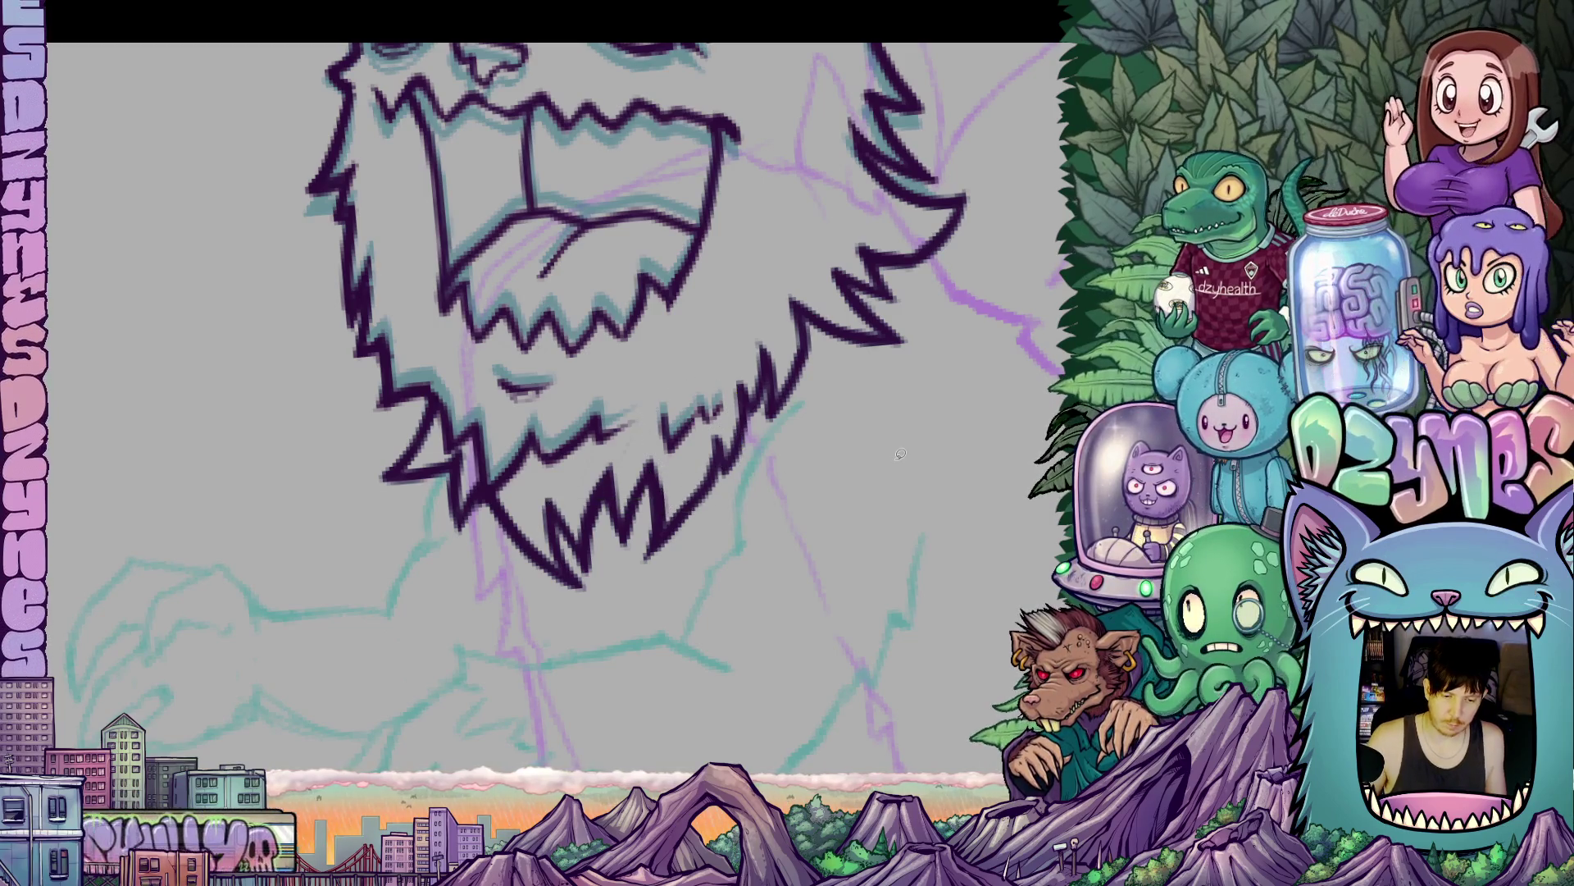
{"action": "scroll", "coordinate": [1000, 376], "scroll_direction": "down", "scroll_amount": 5}
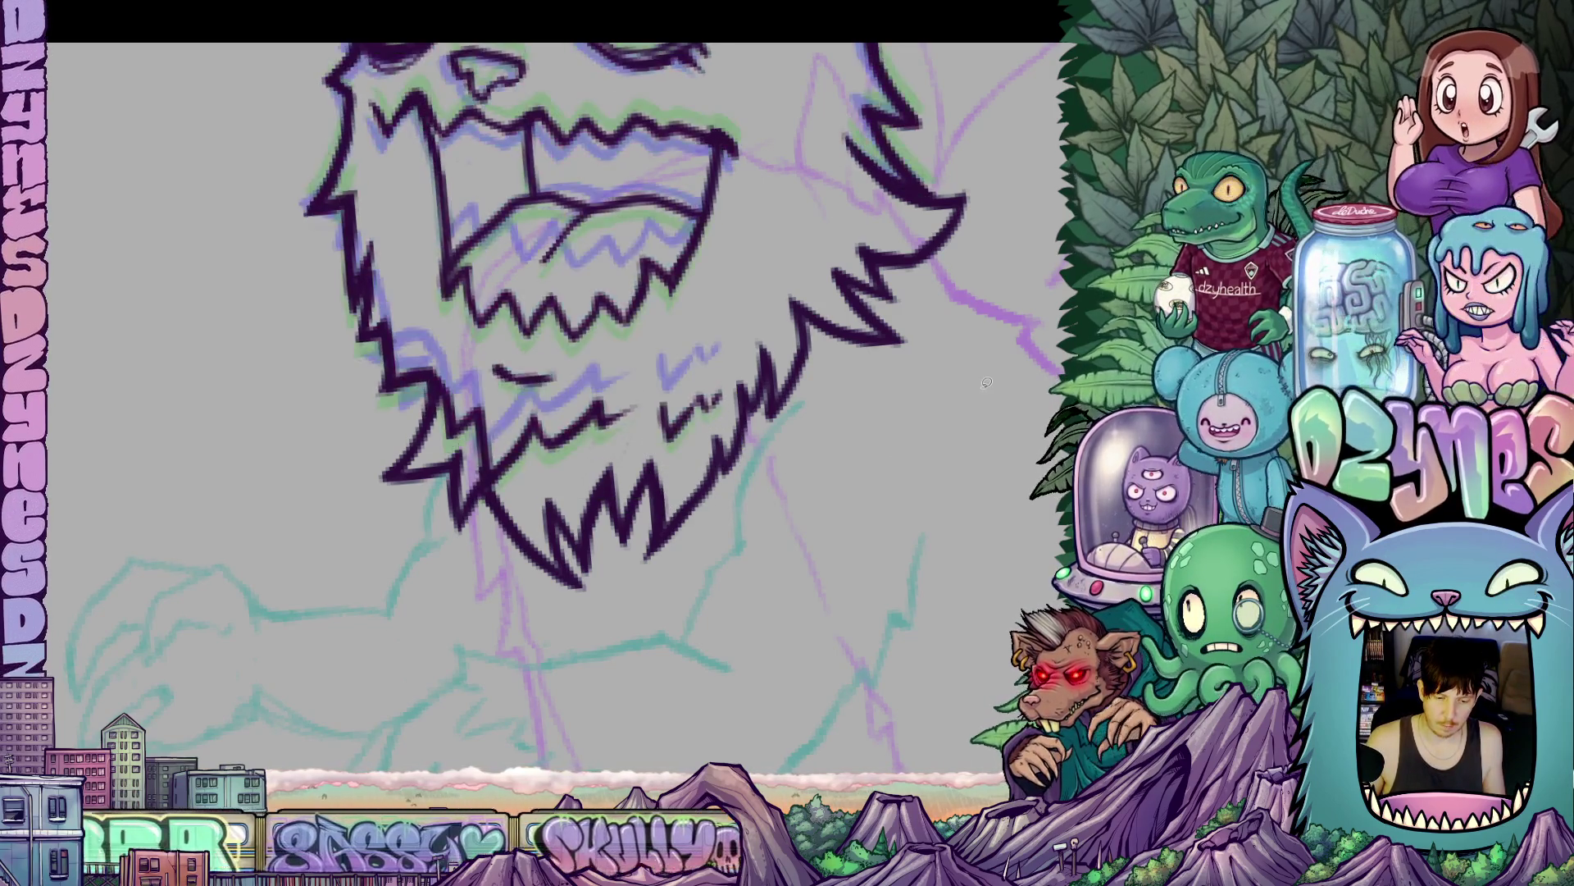
{"action": "scroll", "coordinate": [952, 391], "scroll_direction": "down", "scroll_amount": 1}
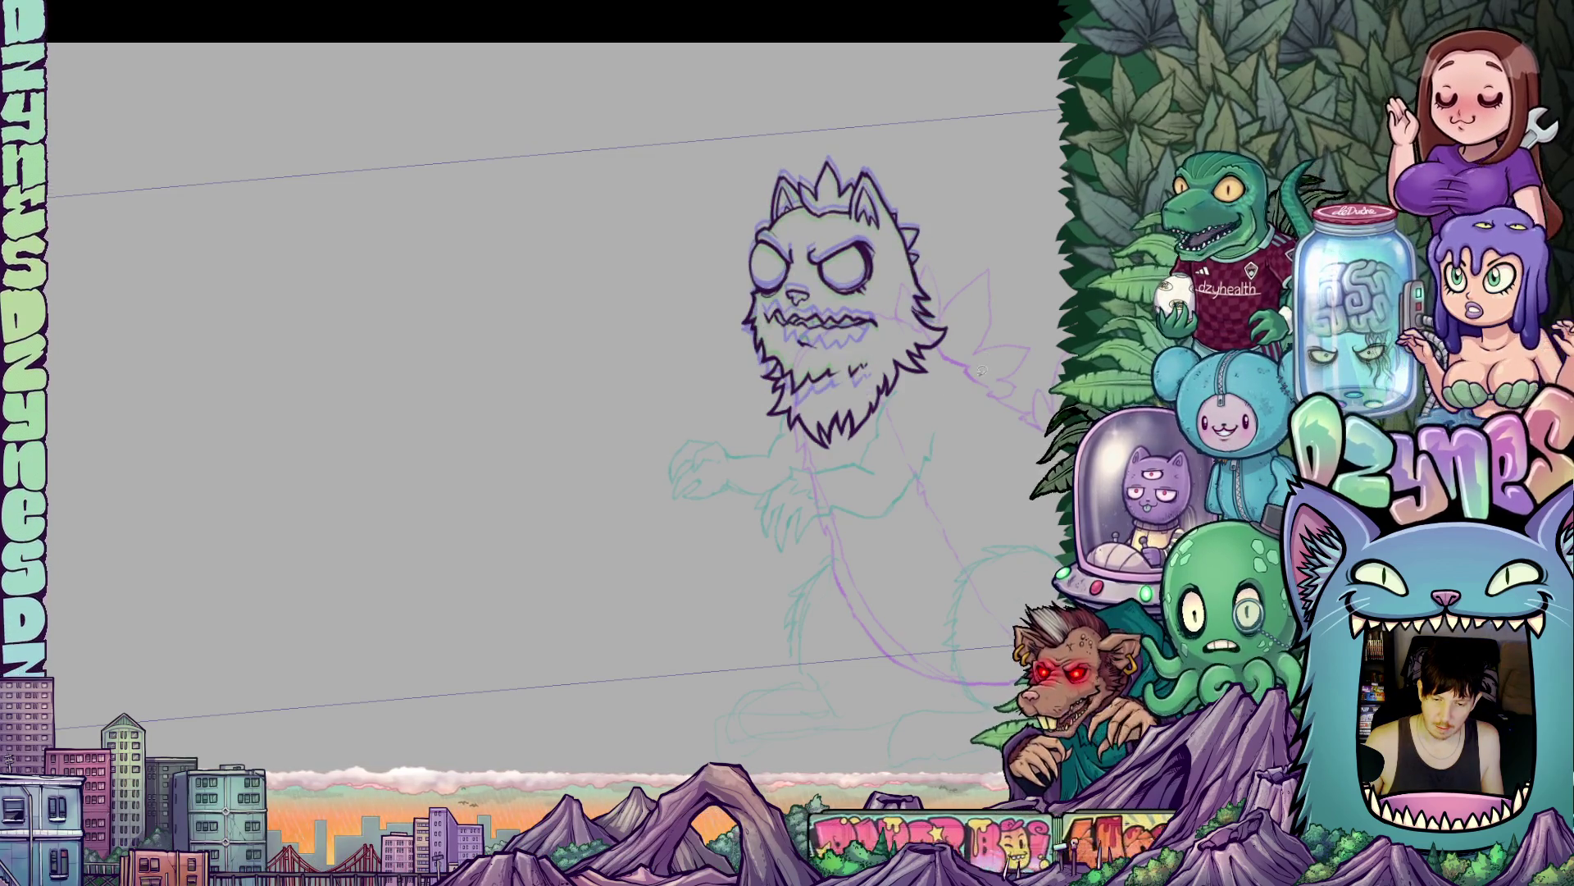
{"action": "scroll", "coordinate": [970, 327], "scroll_direction": "up", "scroll_amount": 5}
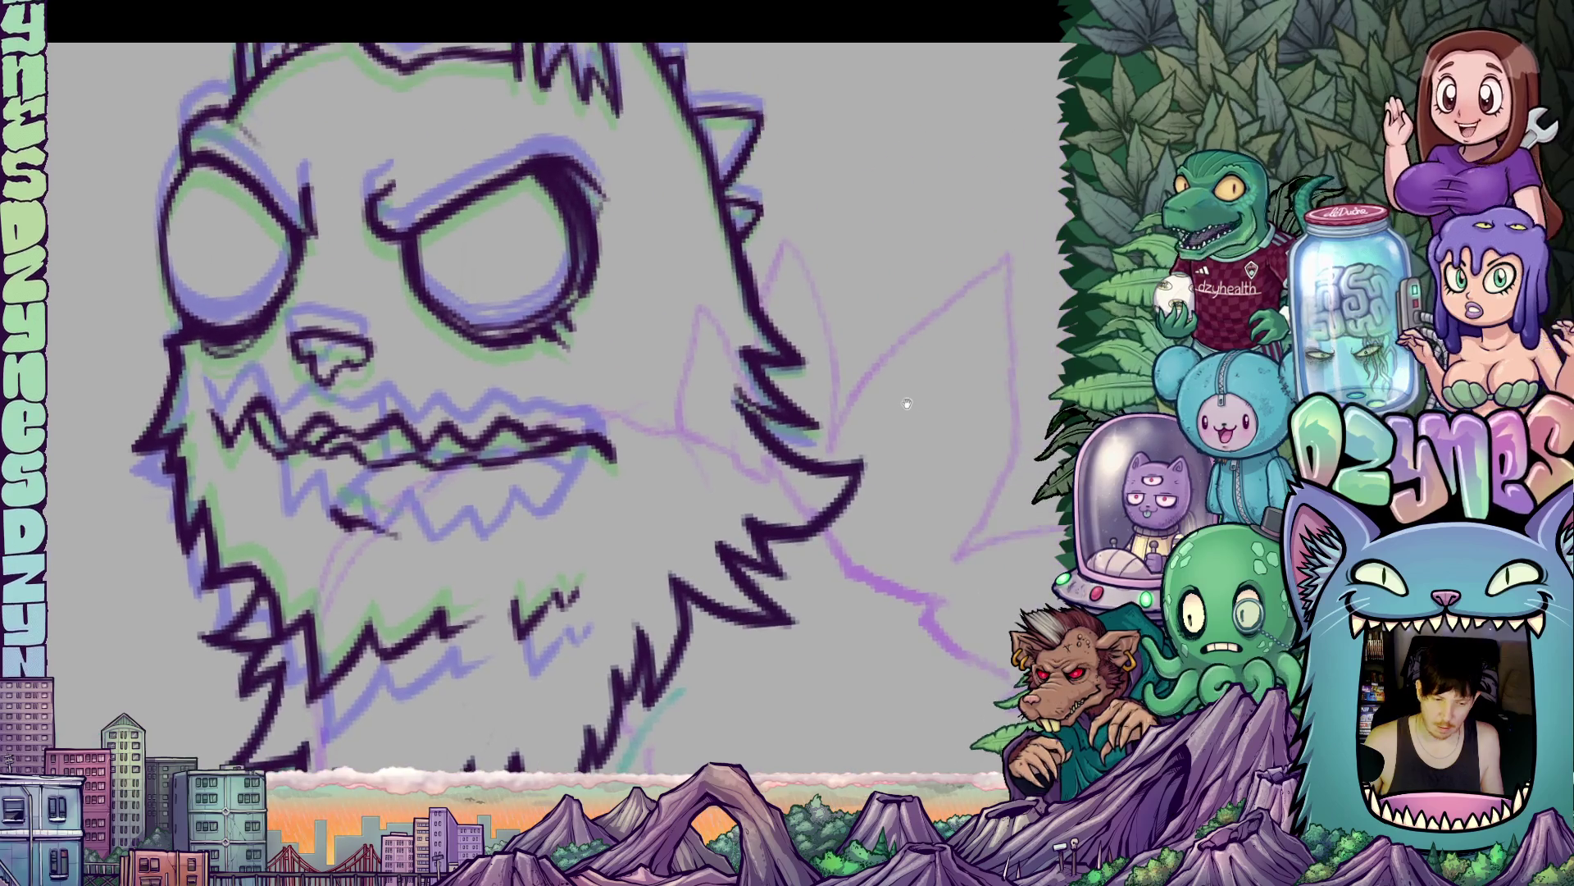